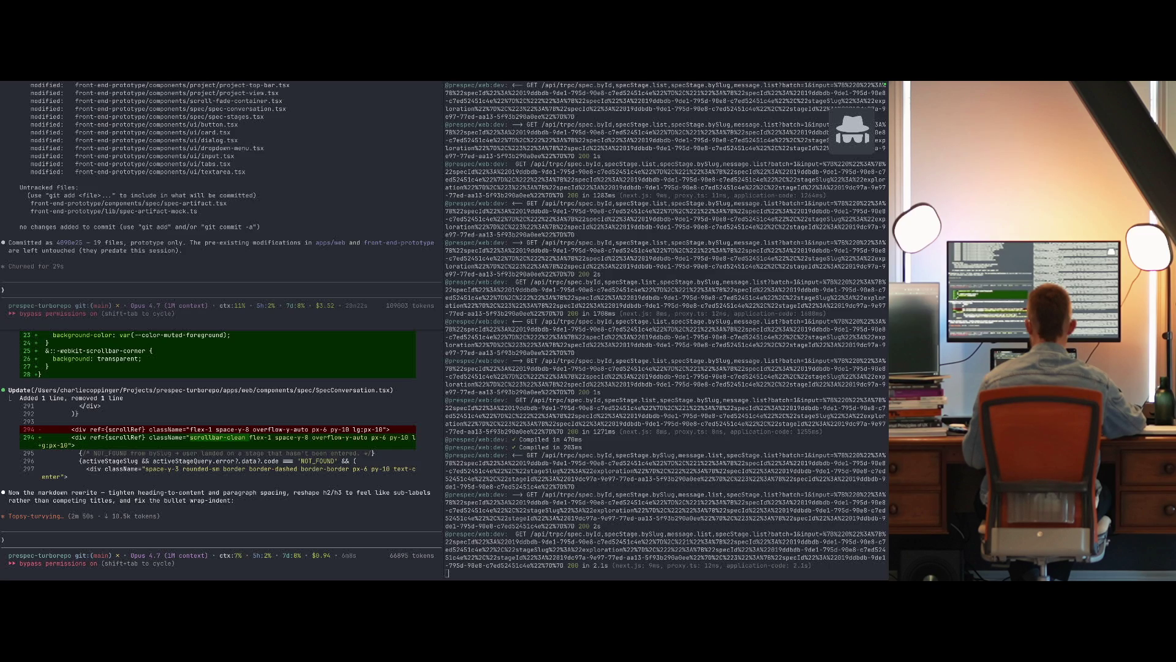
Clear the Claude Code conversation with /clear to start a fresh session.
key("ctrl+Up")
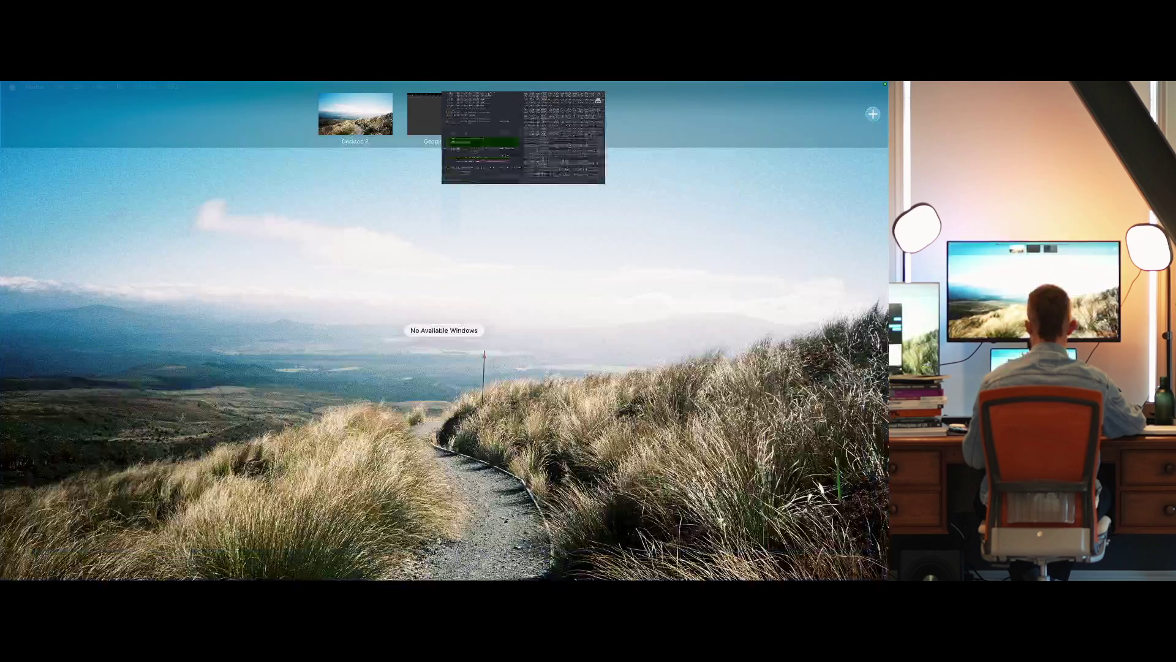
key("ctrl+Up")
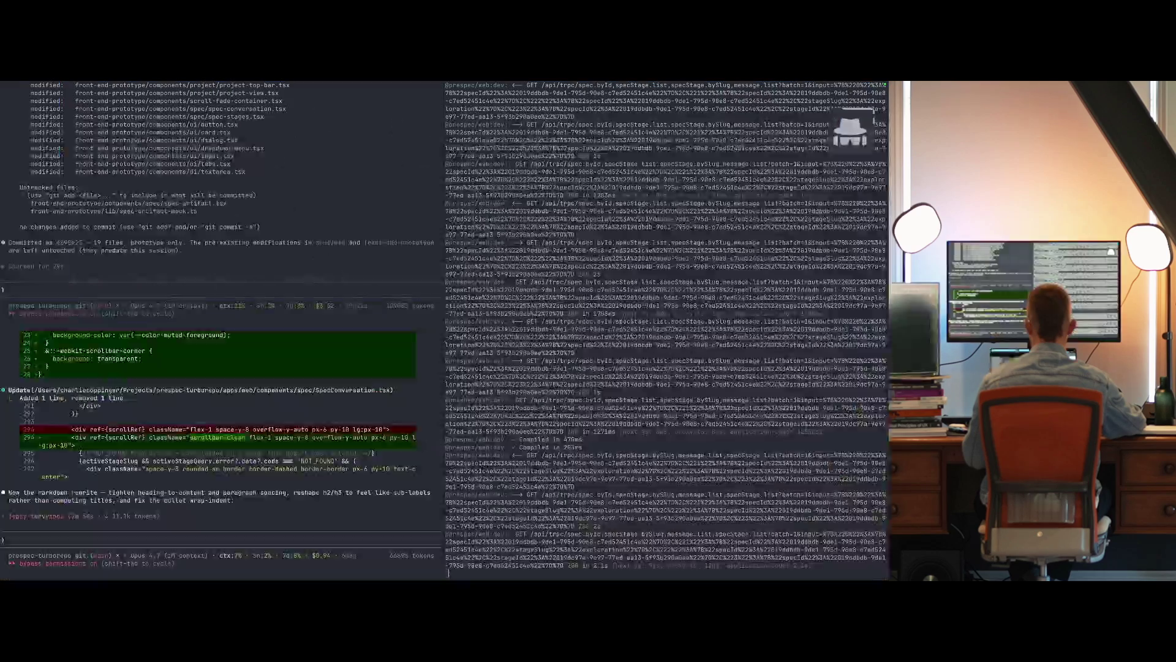
key("ctrl+Up")
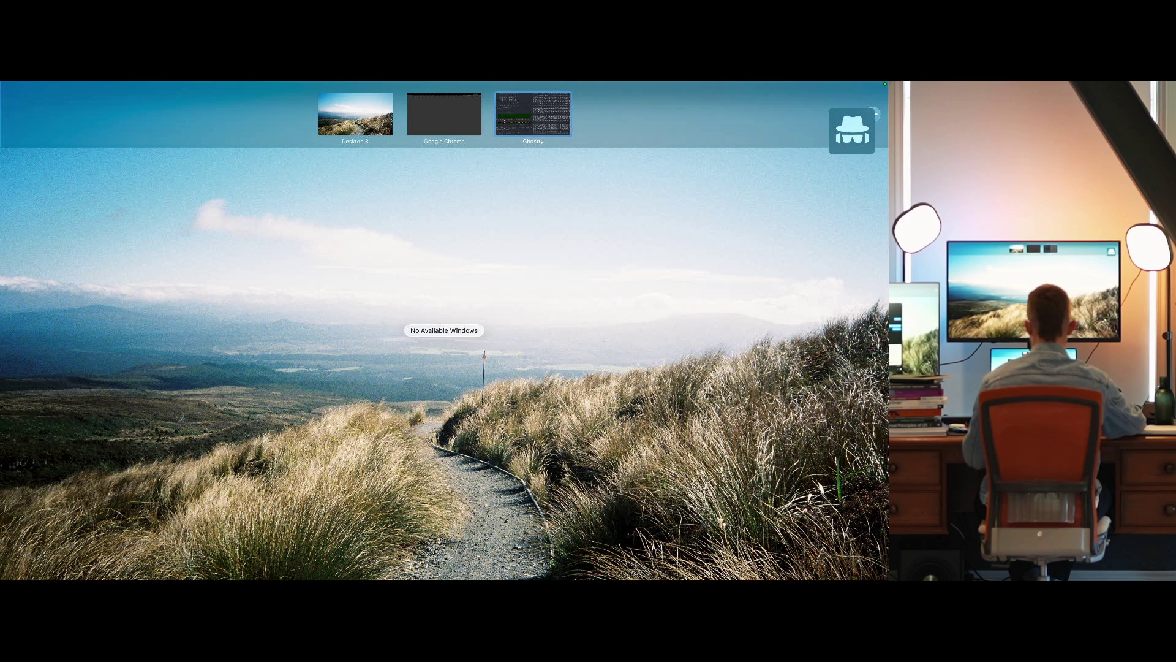
key("ctrl+Up")
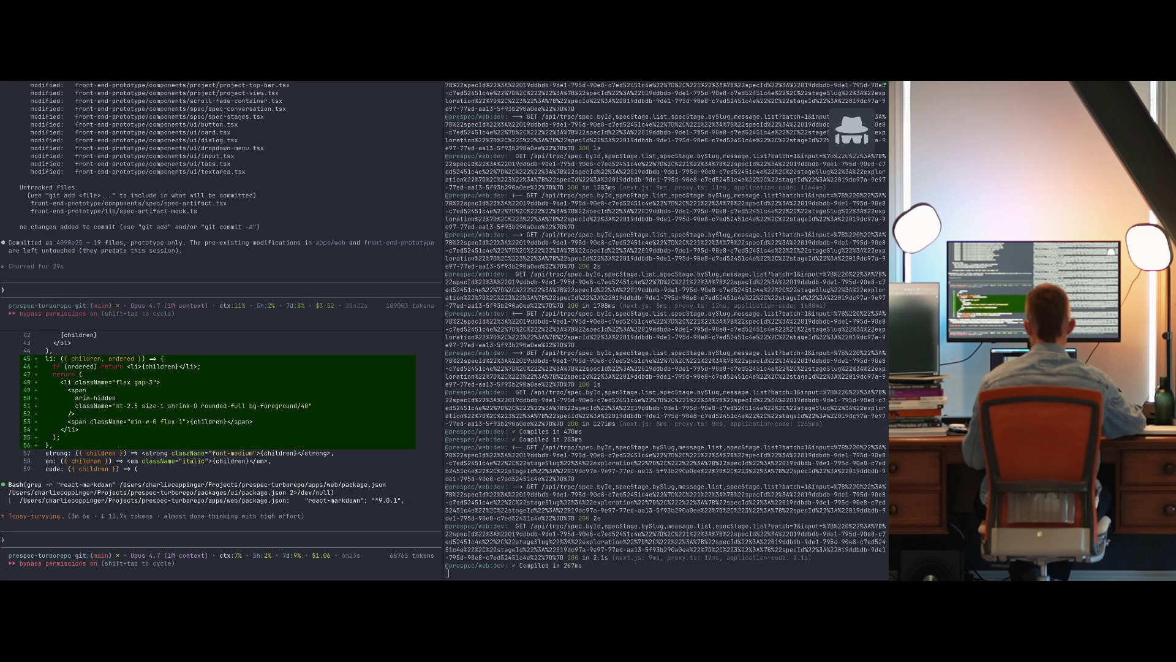
key("ctrl+Up")
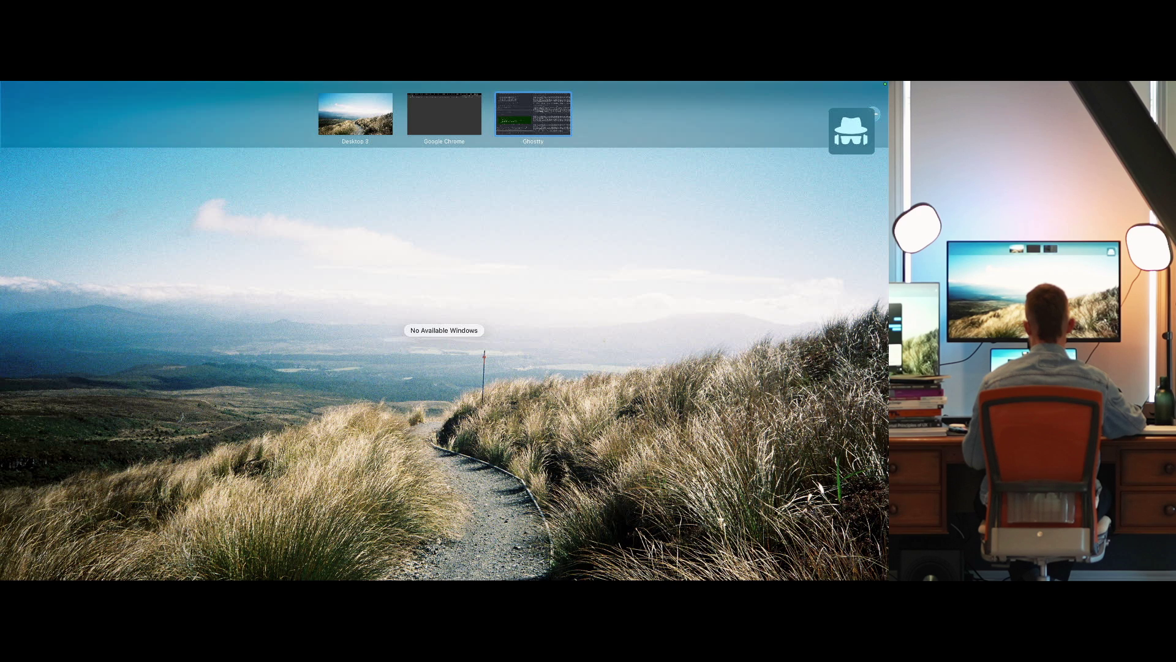
key("ctrl+Up")
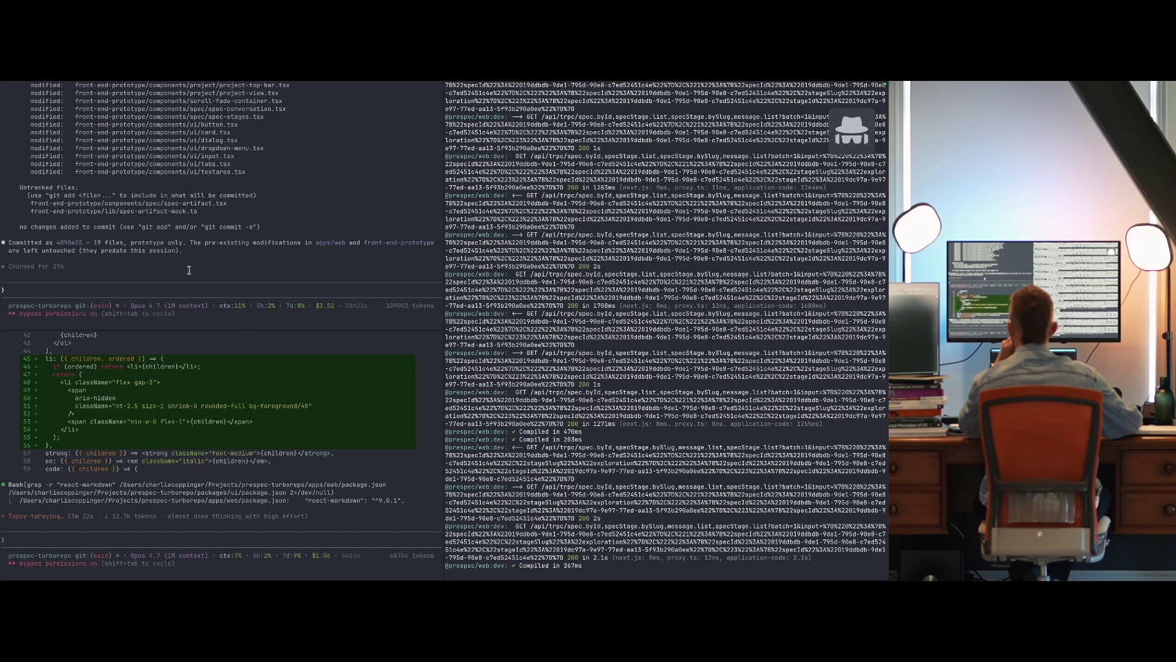
left_click(283, 279)
type("/clea")
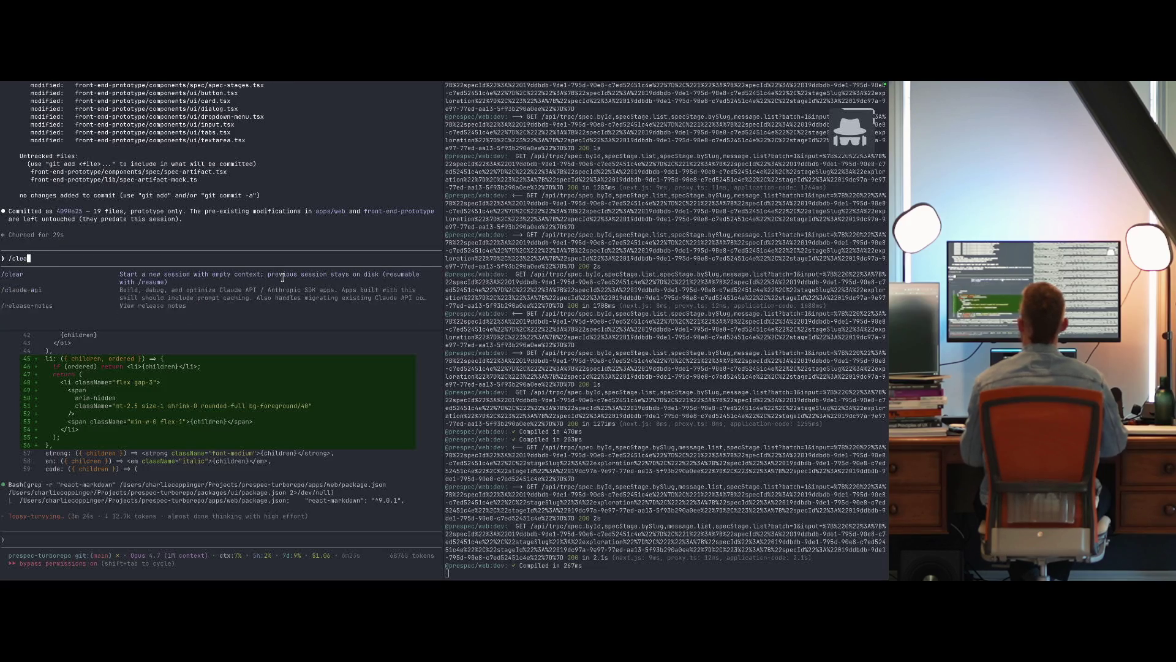
key("Return")
Exit Claude Code, cd into socratic-exploration-prototype/, and relaunch it with danger.
type("cd")
key("ctrl+c")
key("ctrl+c")
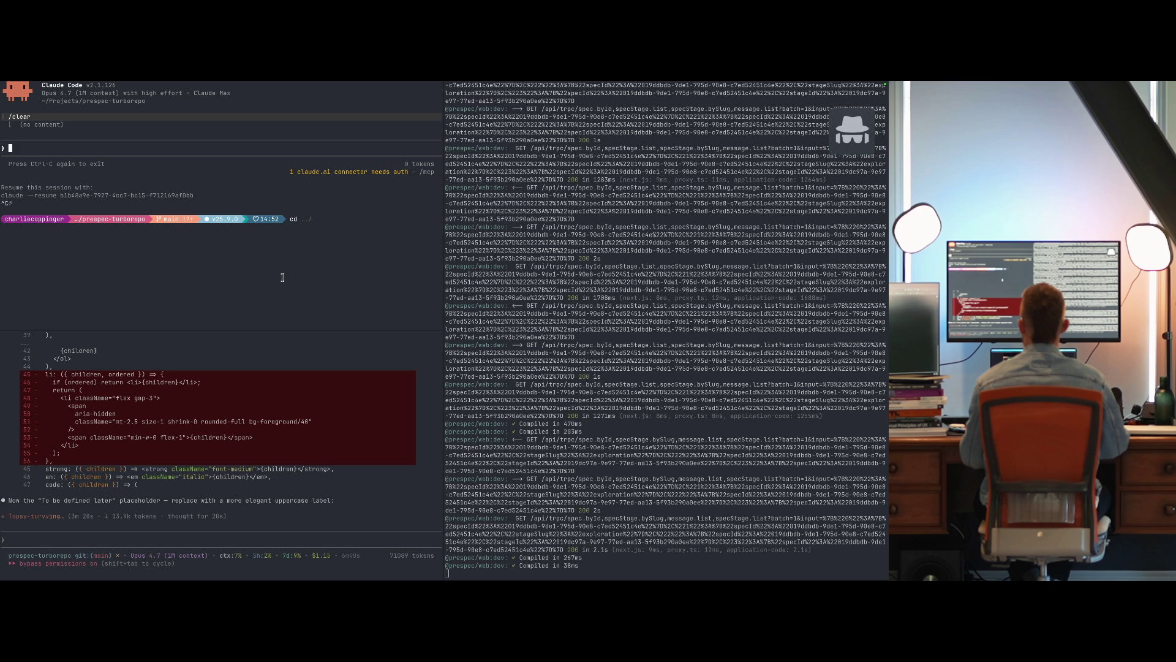
key("BackSpace")
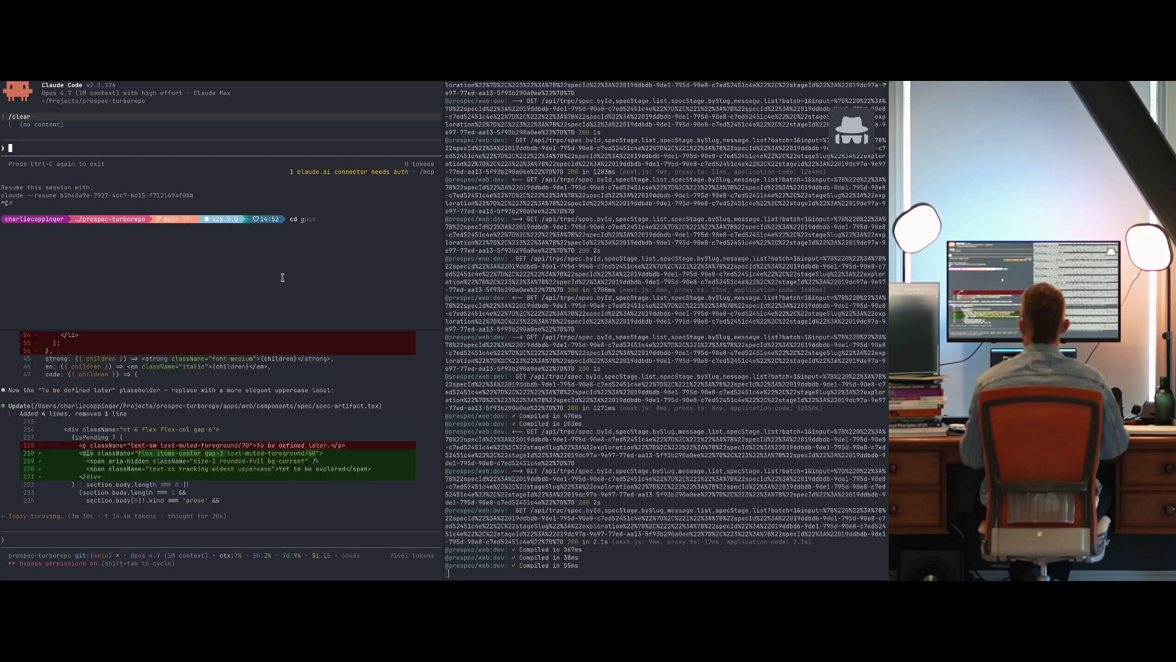
type("socratic-exploration-prototype/")
key("Return")
type("danger")
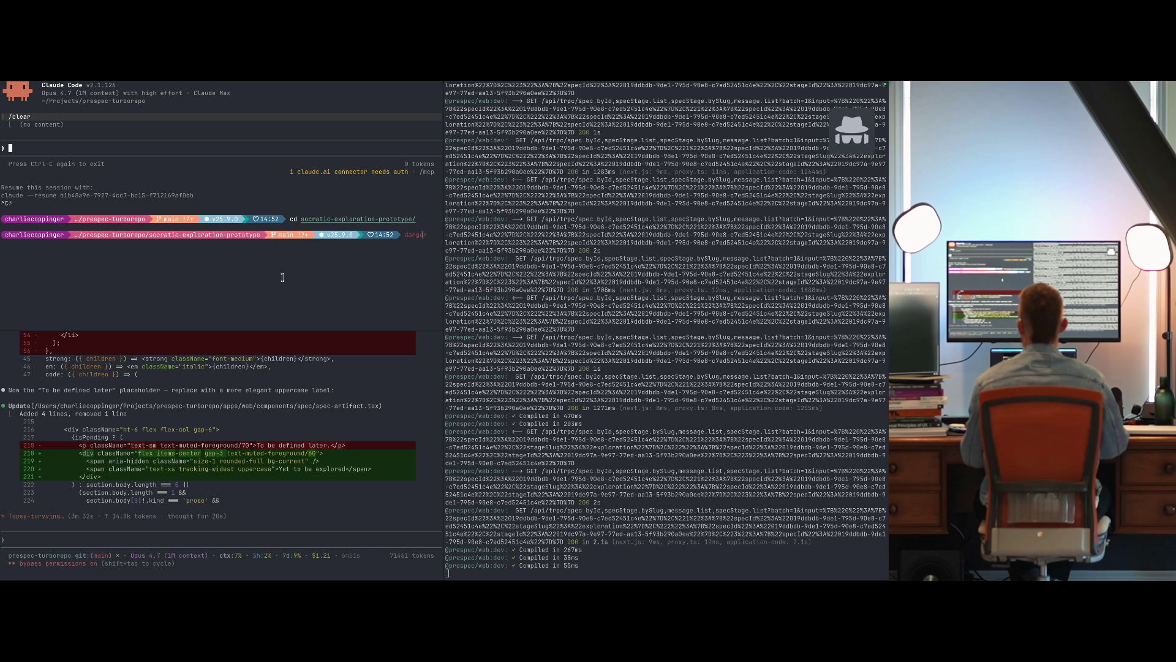
key("Return")
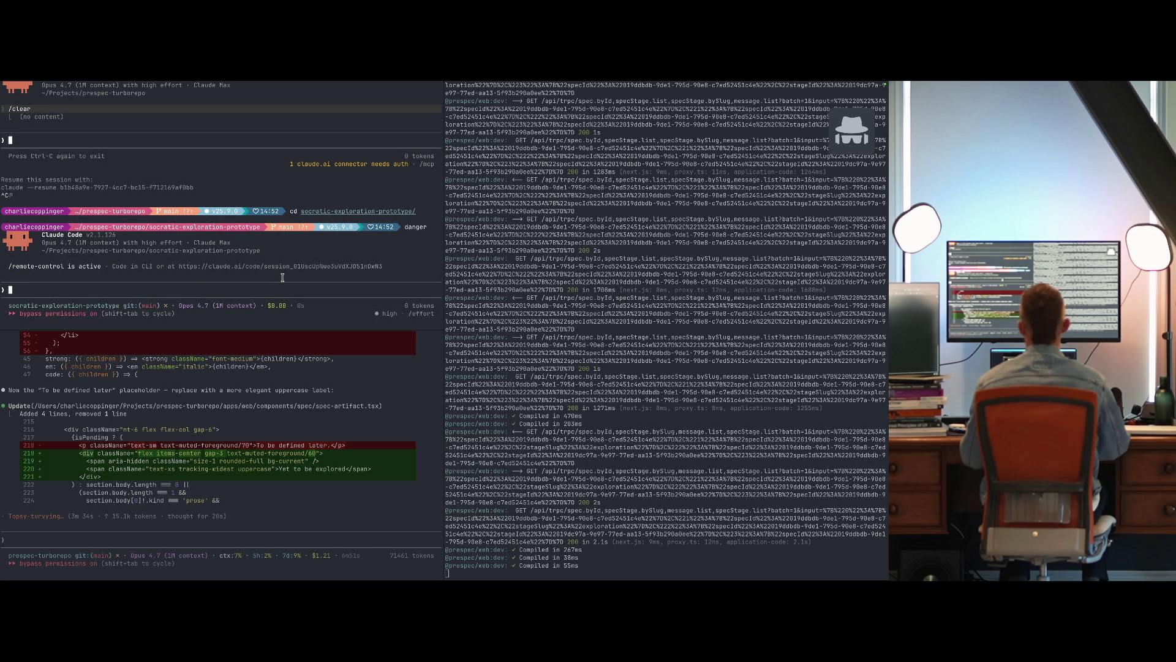
Run !npm run dev to start the prototype's dev server on port 3030.
key("ctrl+Left")
key("ctrl+Right")
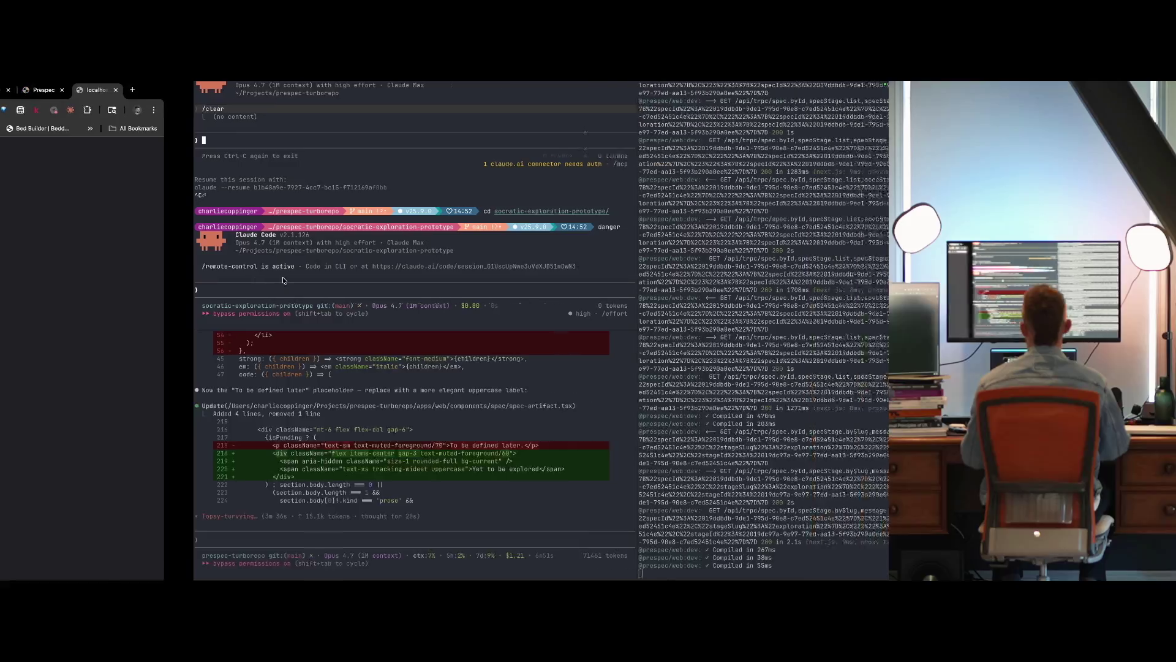
type("!Npm")
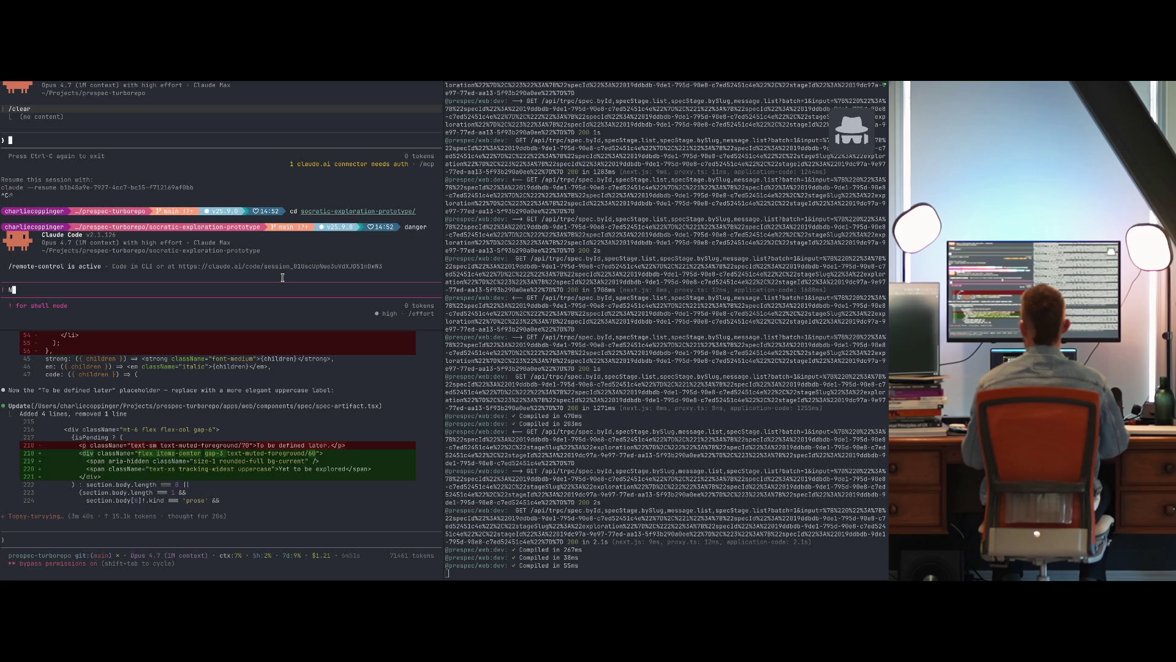
key("BackSpace")
type("npm run dev")
key("Return")
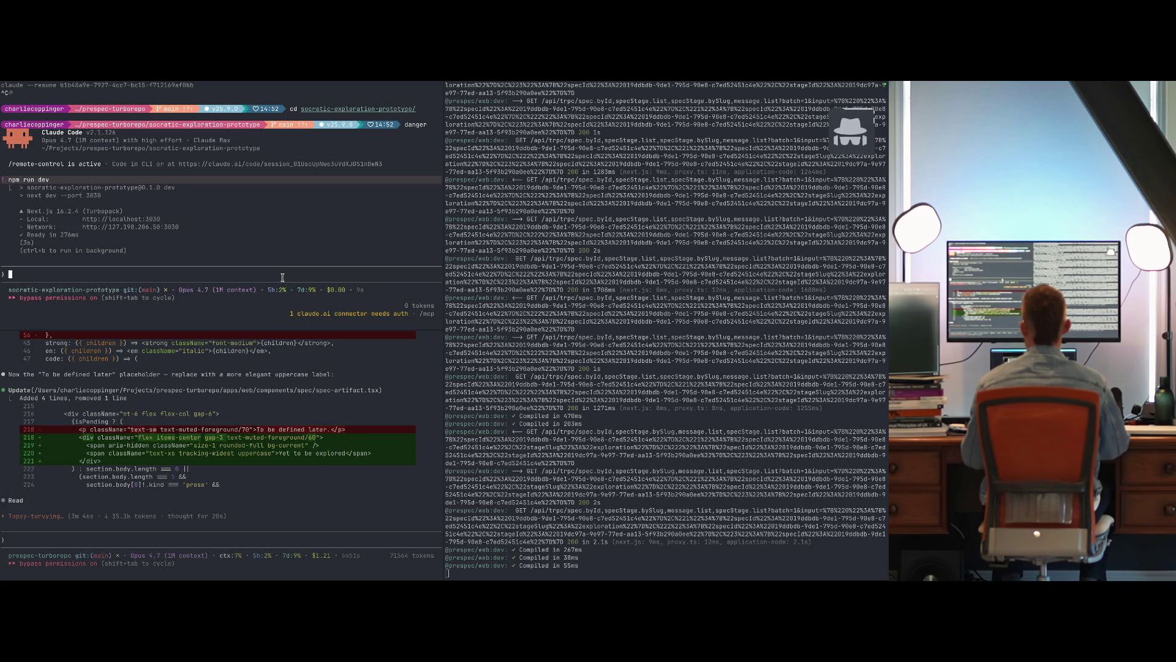
key("super+Tab")
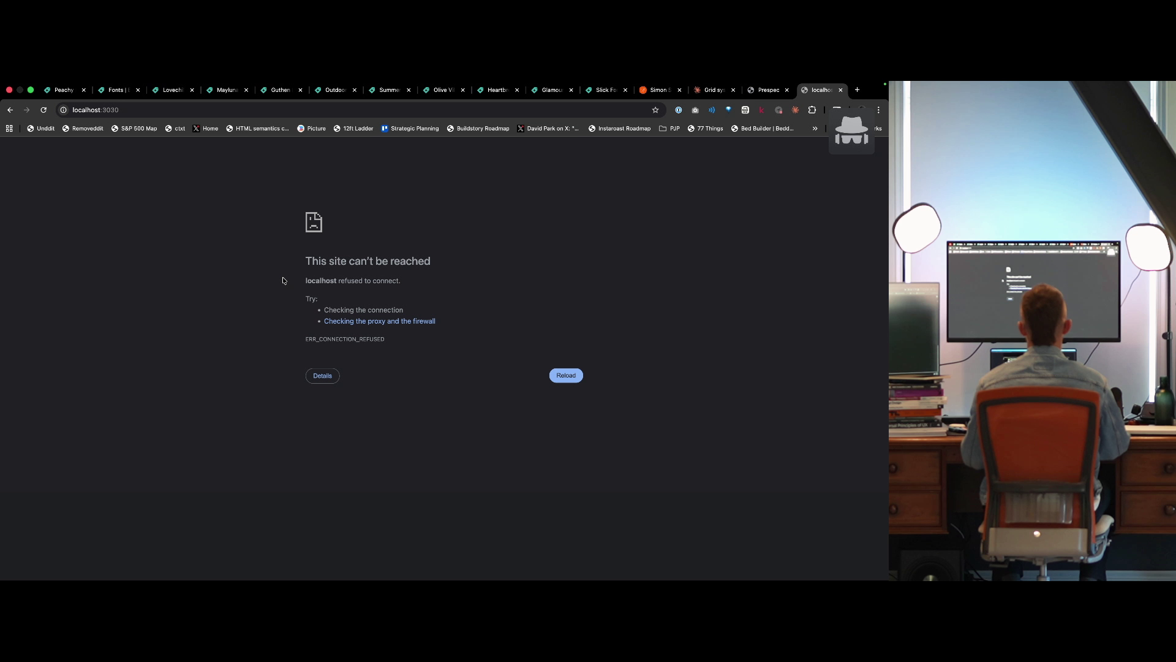
Reload localhost:3030, then toggle the card's recommendation off and back to preset.
key("super+r")
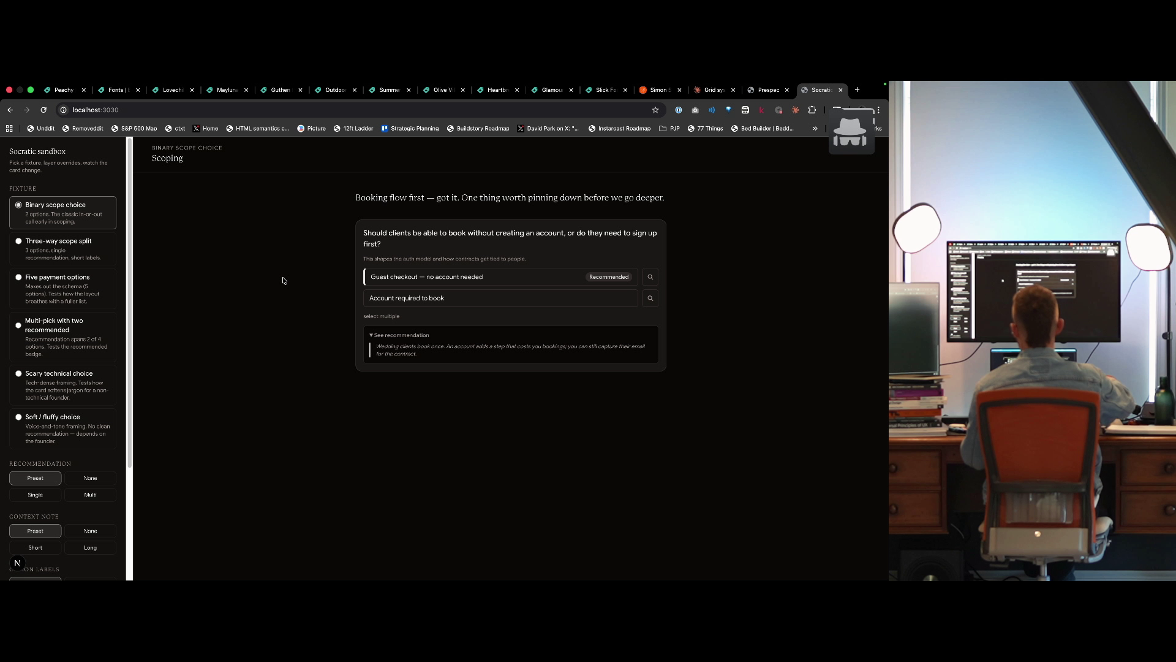
left_click(95, 478)
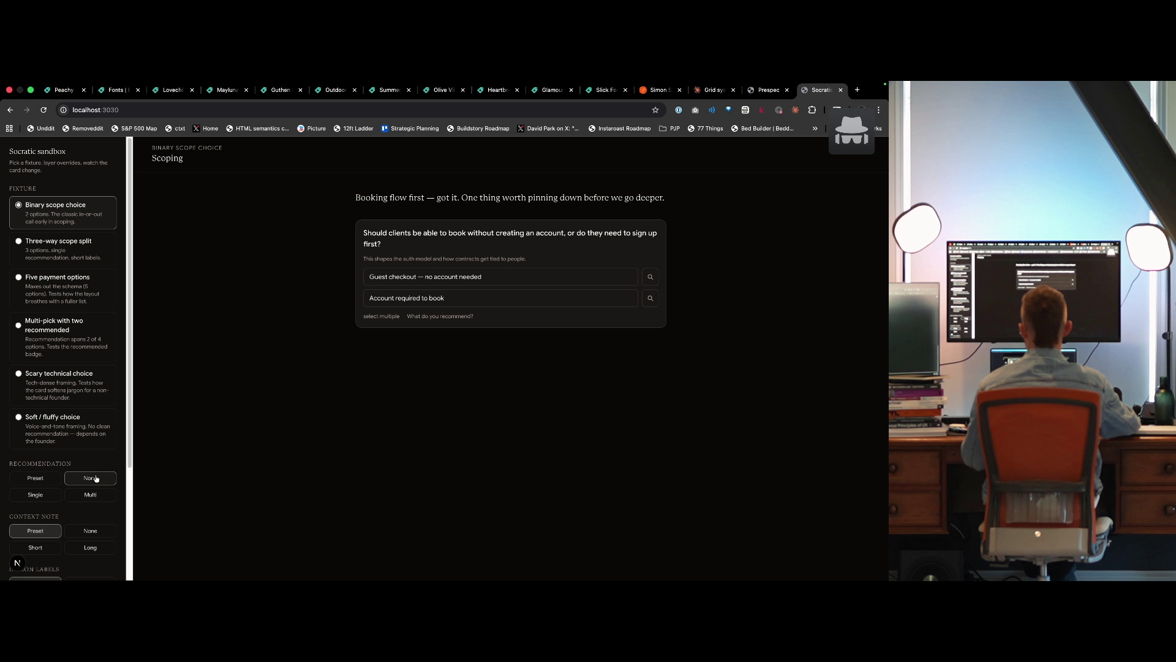
left_click(37, 477)
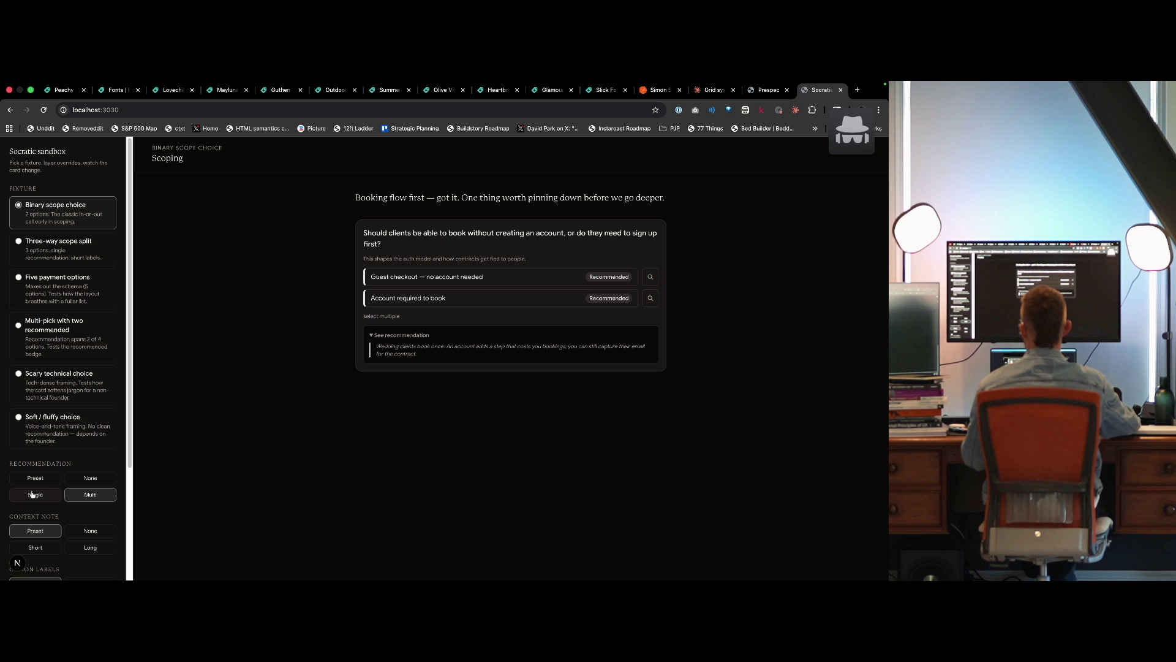
scroll(43, 539, "down", 3)
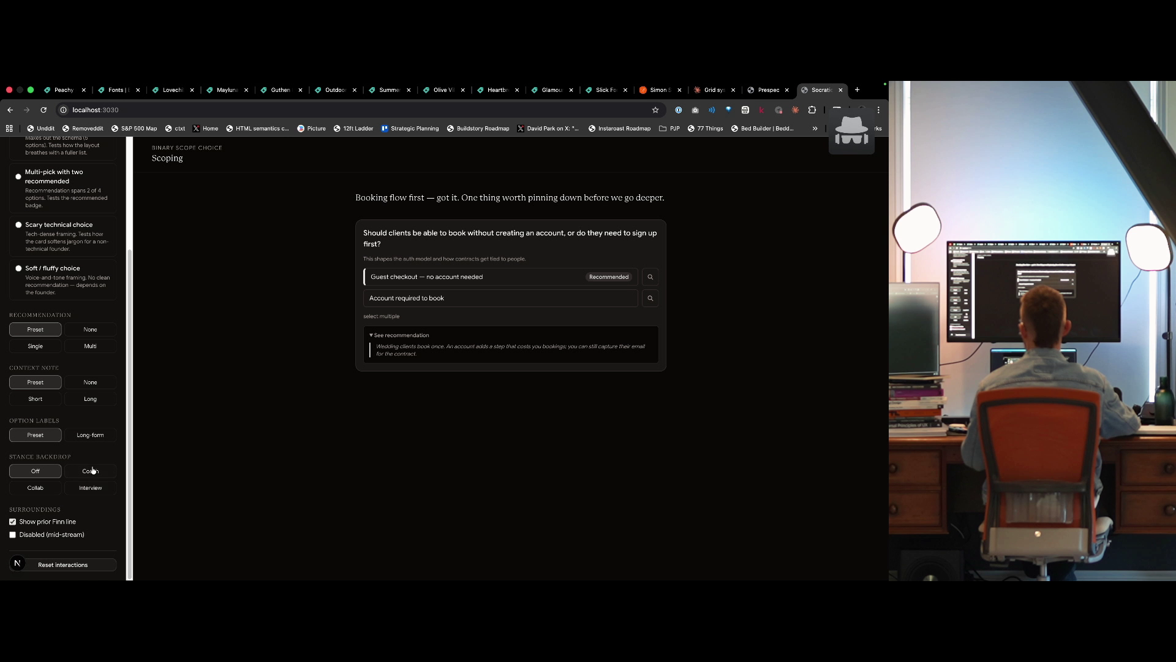
Try removed and long context notes and long-form option labels, restoring presets each time.
left_click(83, 384)
left_click(40, 386)
left_click(76, 400)
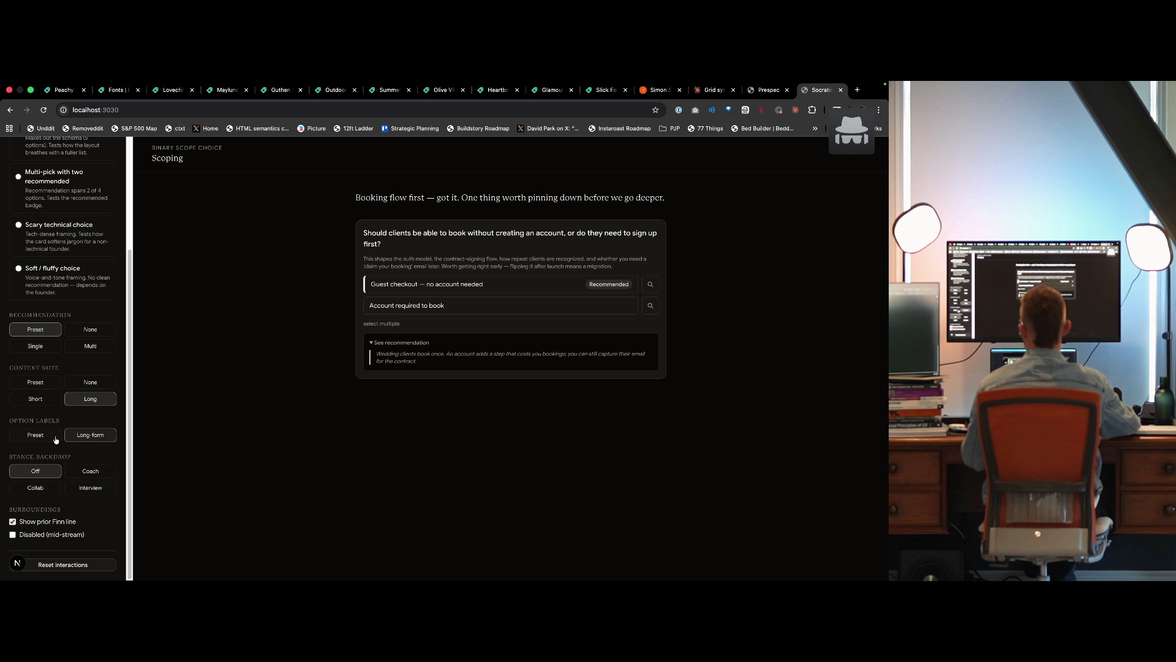
left_click(35, 382)
left_click(90, 434)
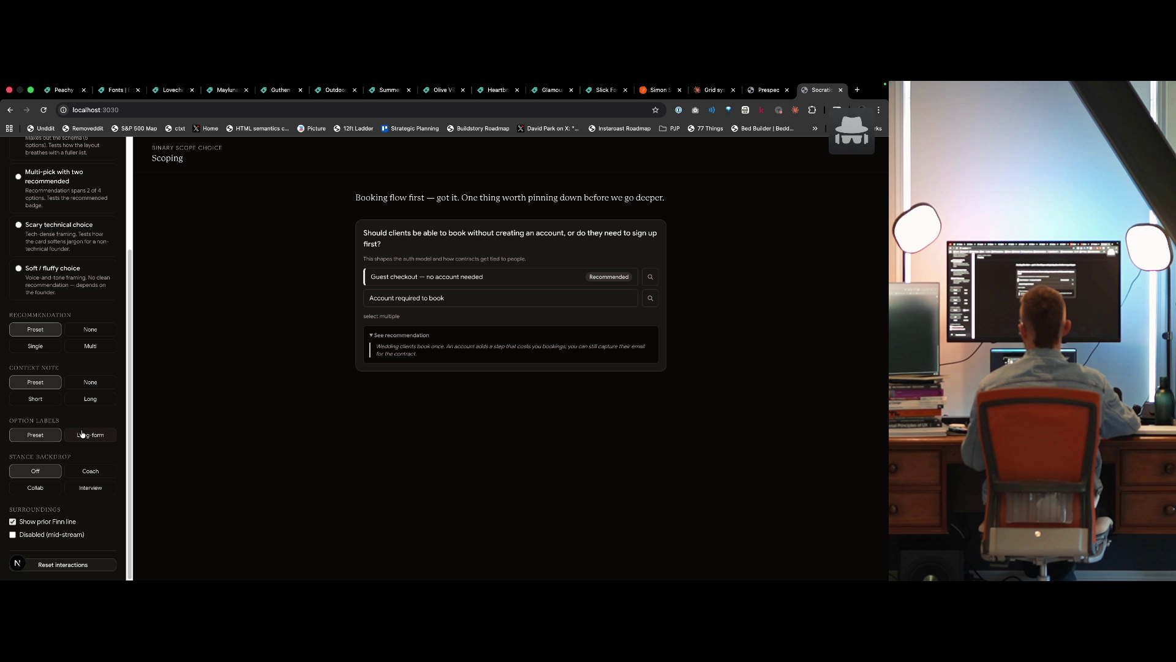
left_click(41, 437)
left_click(98, 437)
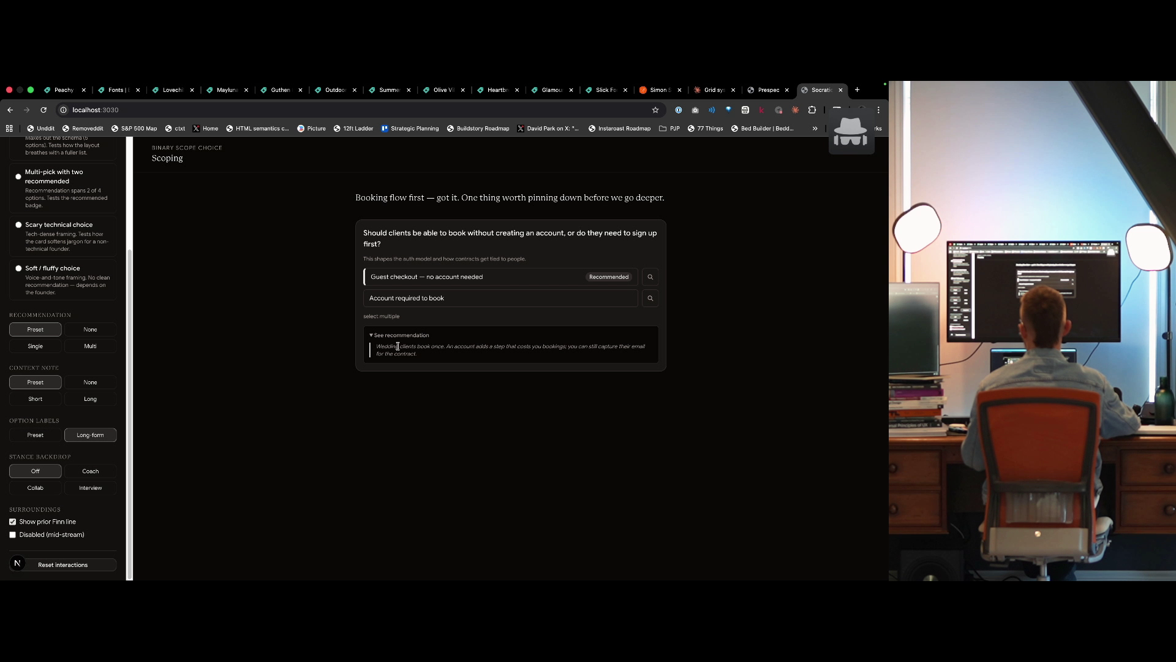
left_click(45, 442)
Cycle the stance backdrop through Coach, Collab and Interview, then off, and toggle Disabled.
left_click(91, 473)
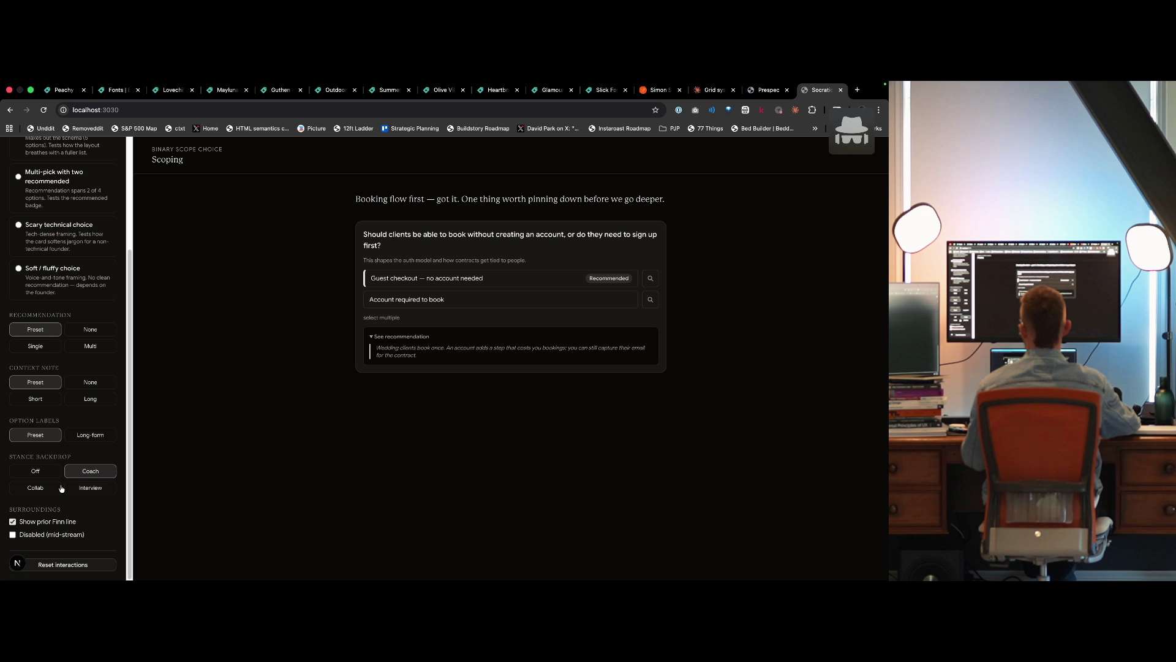
left_click(37, 487)
left_click(92, 487)
left_click(36, 470)
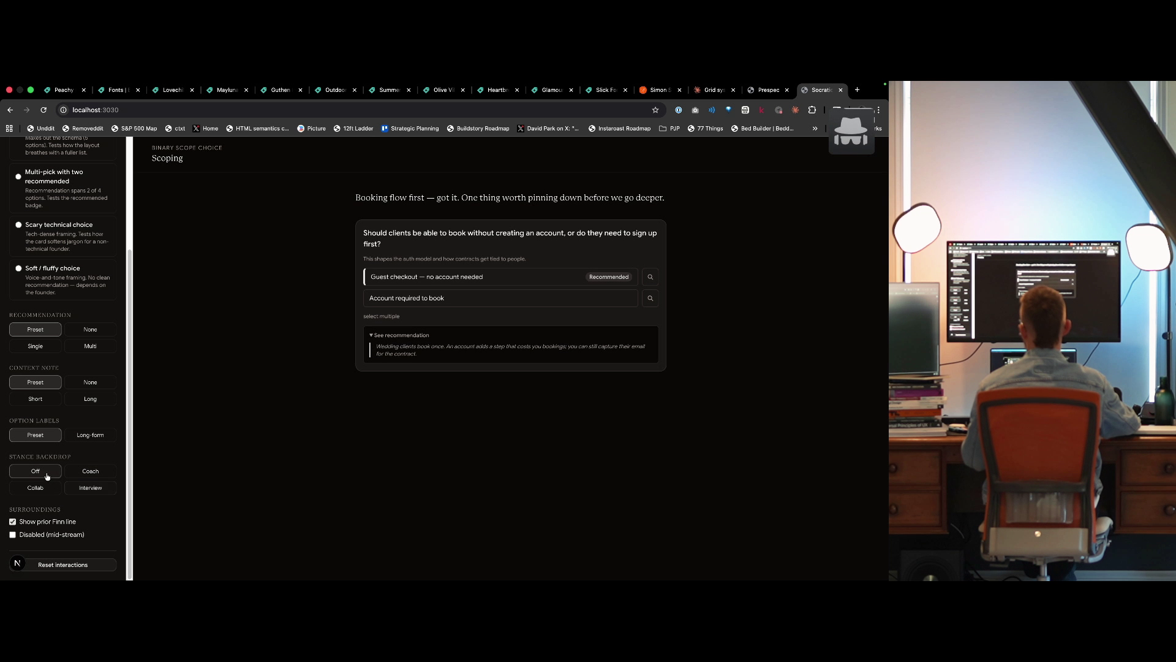
left_click(54, 537)
left_click(54, 537)
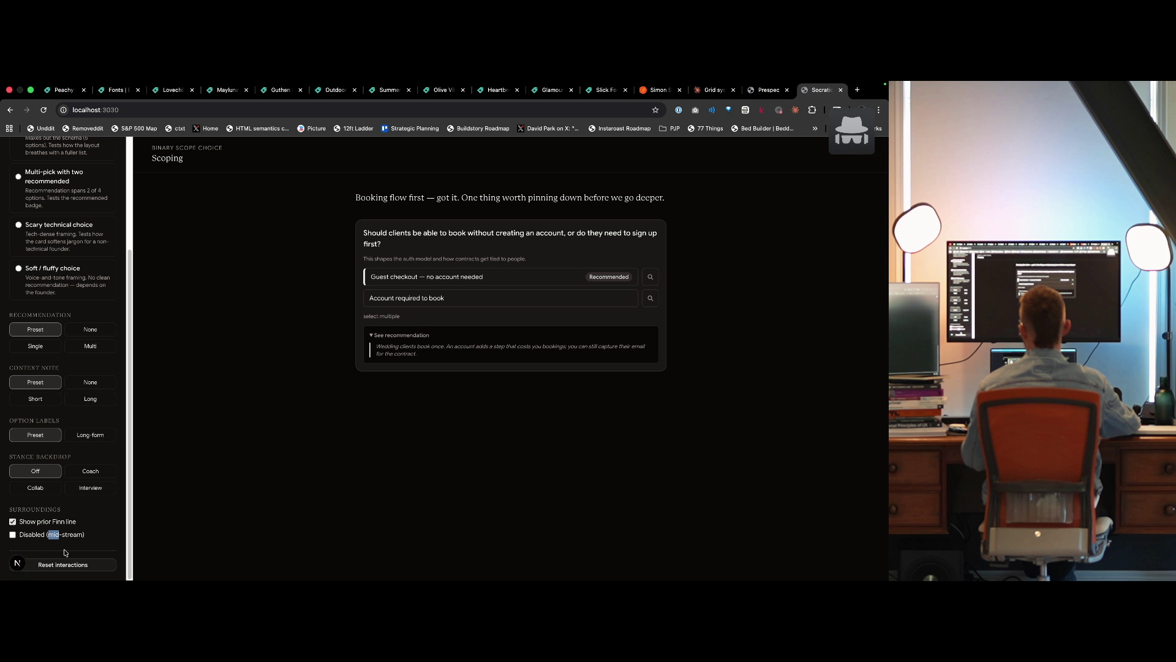
left_click(65, 555)
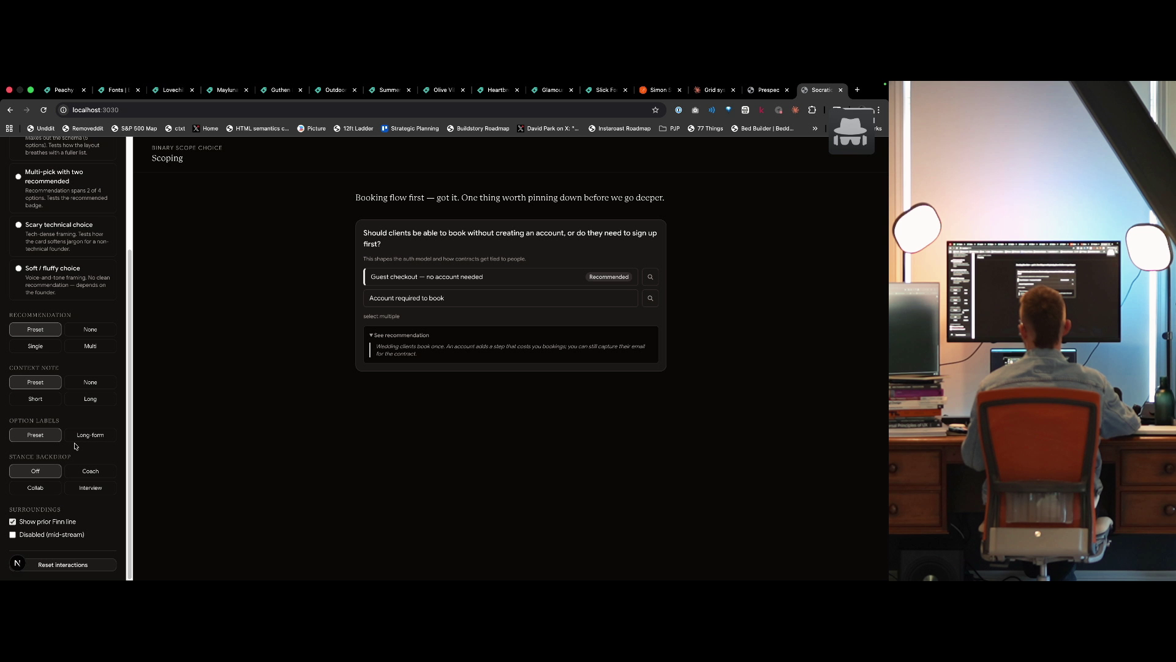
scroll(74, 444, "up", 5)
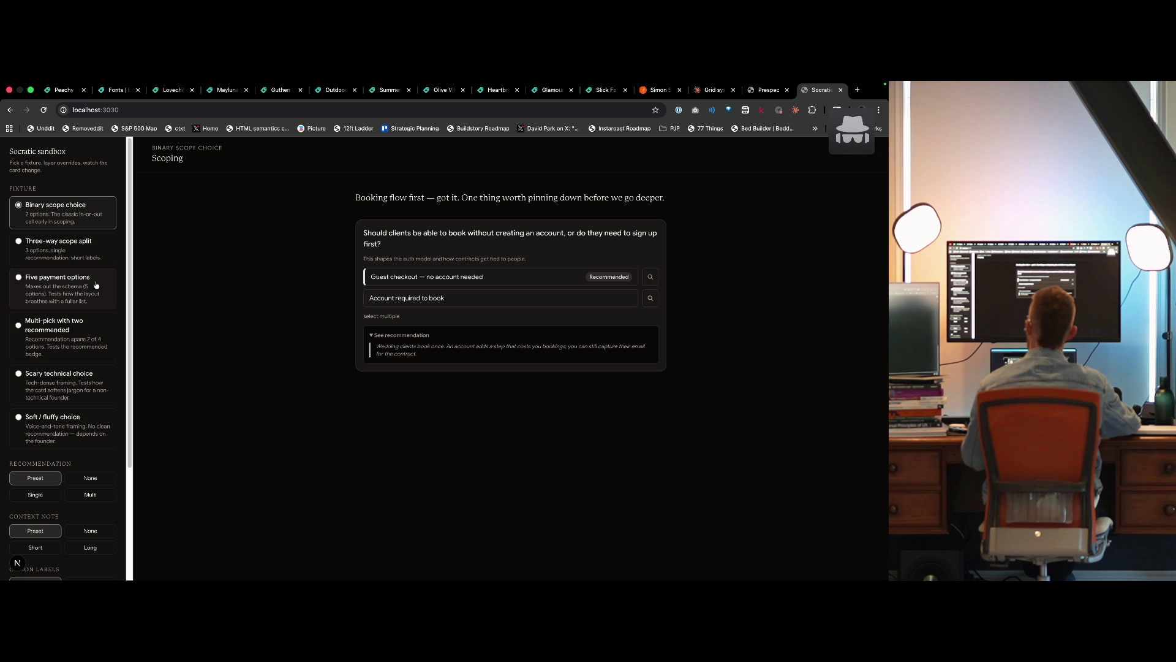
Switch between the Three-way scope split and Binary fixtures, ending on Three-way.
left_click(94, 250)
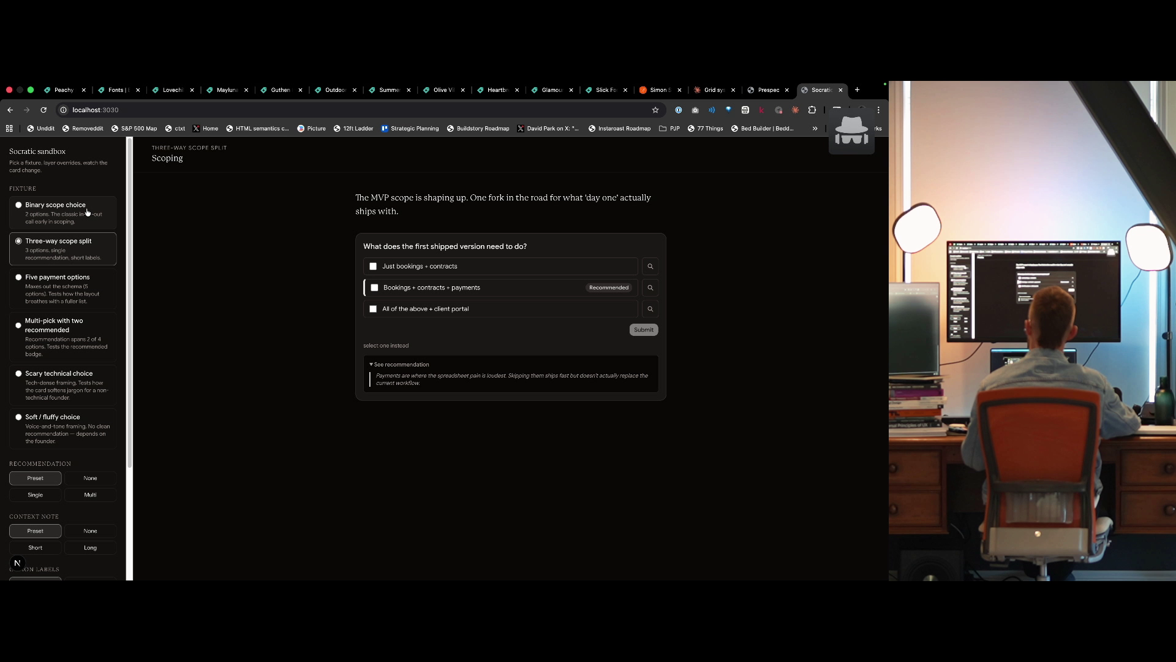
left_click(87, 212)
left_click(79, 245)
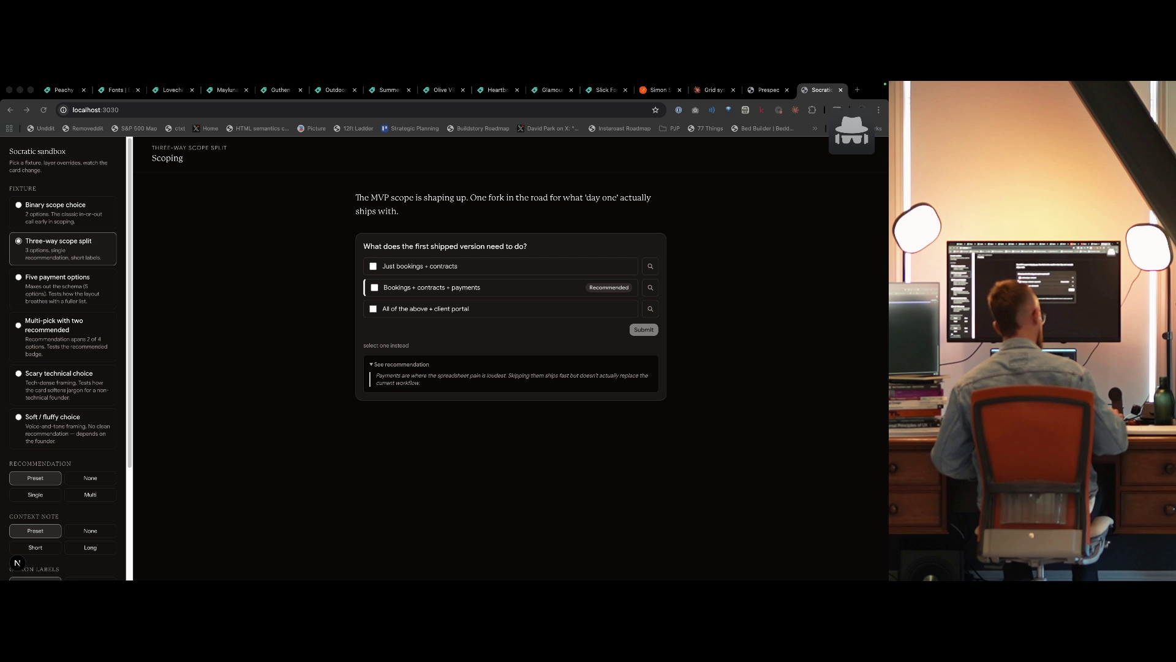
Move across desktops back to Chrome and bring up the Prespec project tab.
key("ctrl+Left")
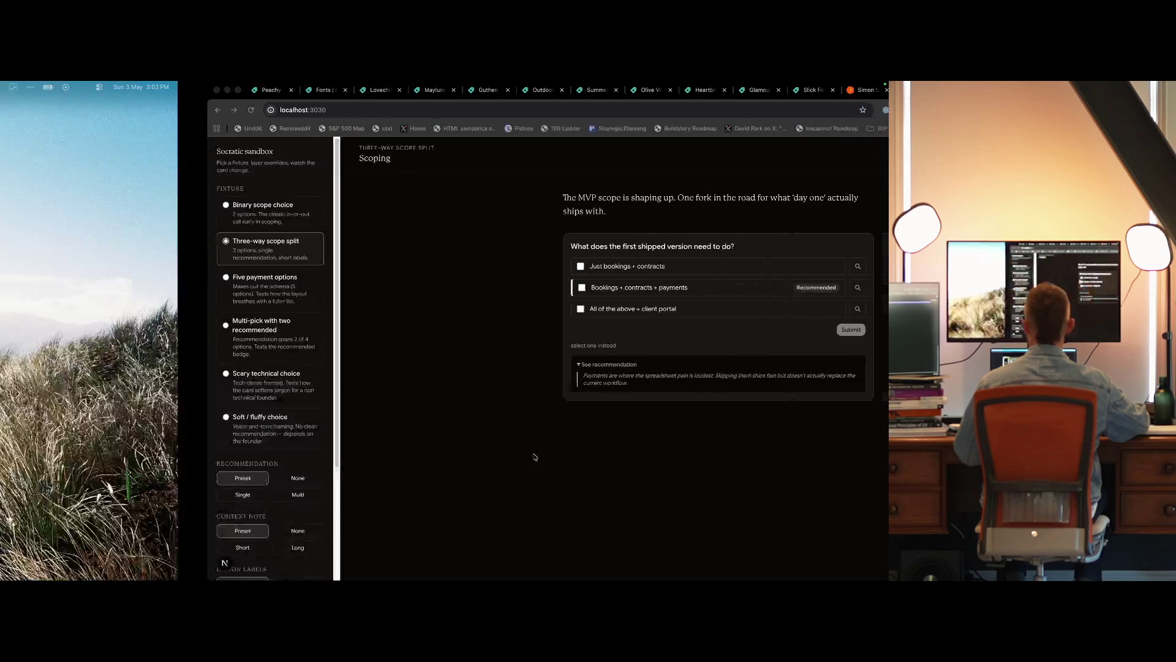
key("ctrl+Right")
key("ctrl+Right")
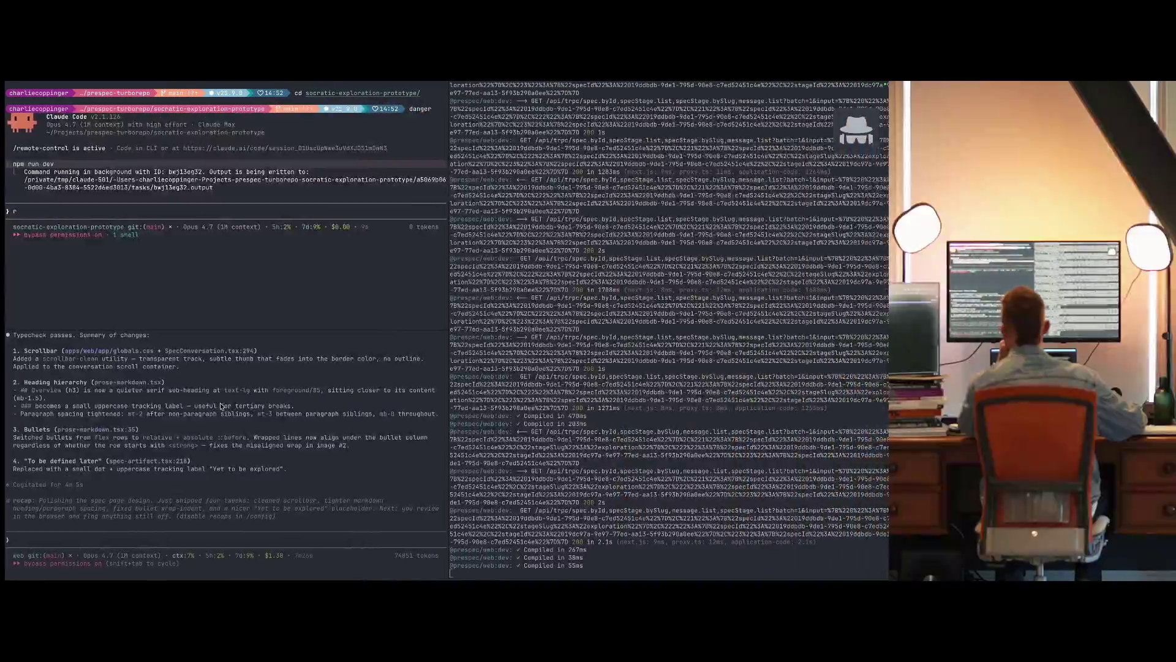
key("ctrl+Left")
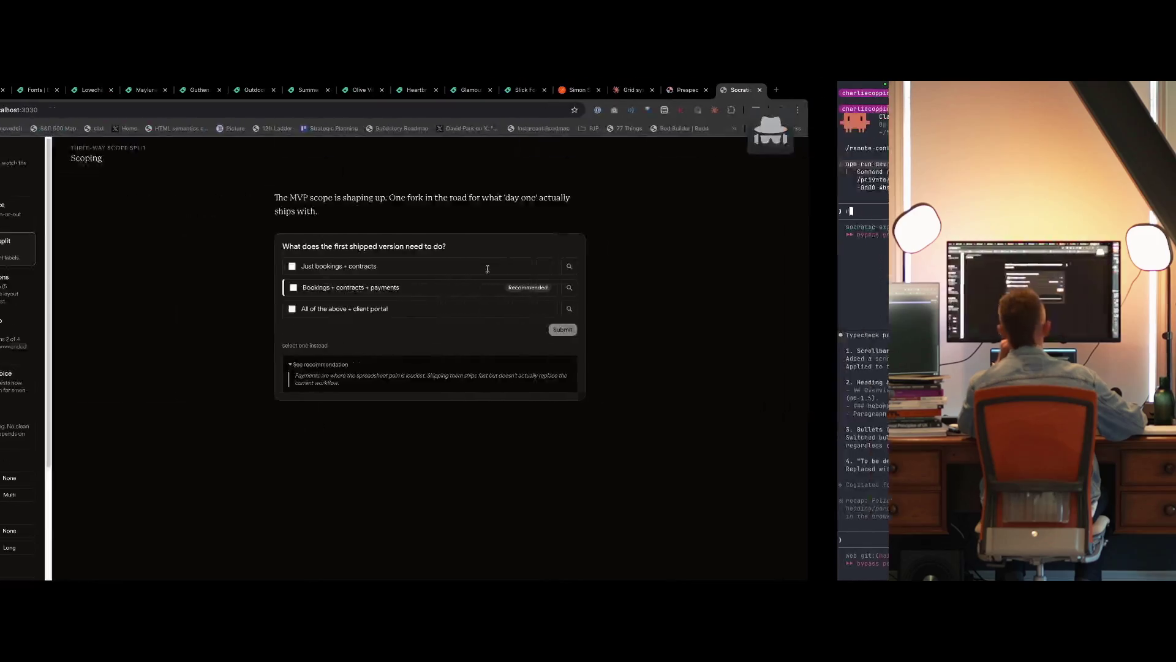
left_click(761, 93)
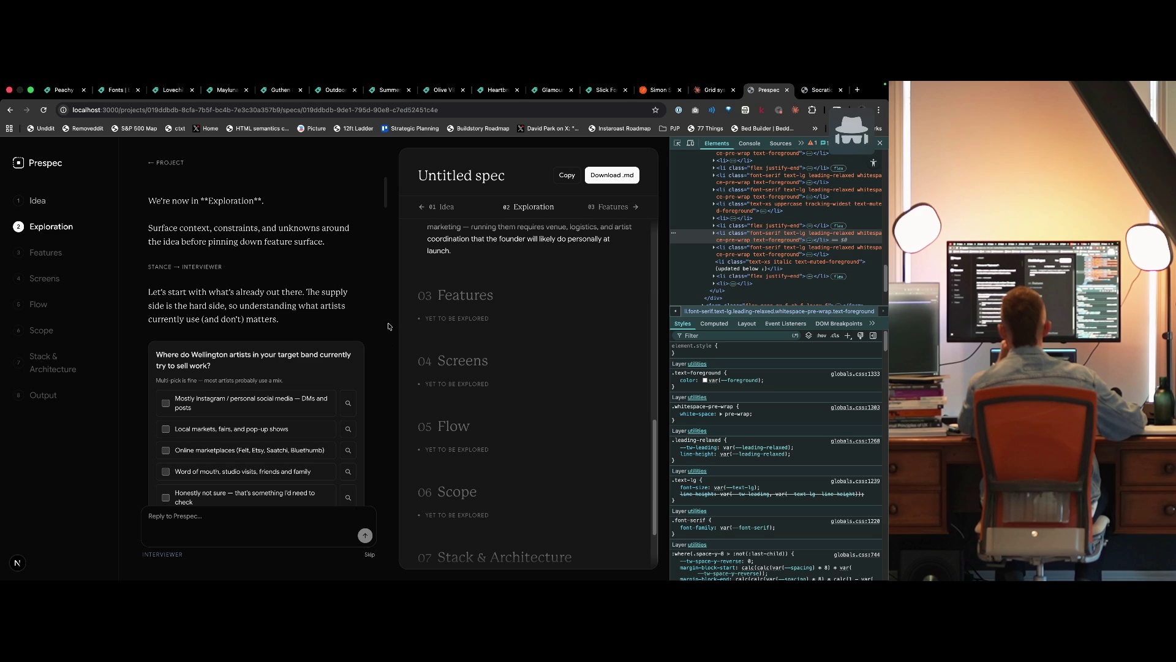
Close the developer tools and reload the spec page to pick up the changes.
scroll(380, 319, "down", 5)
scroll(373, 315, "down", 3)
scroll(371, 322, "up", 6)
scroll(371, 328, "down", 10)
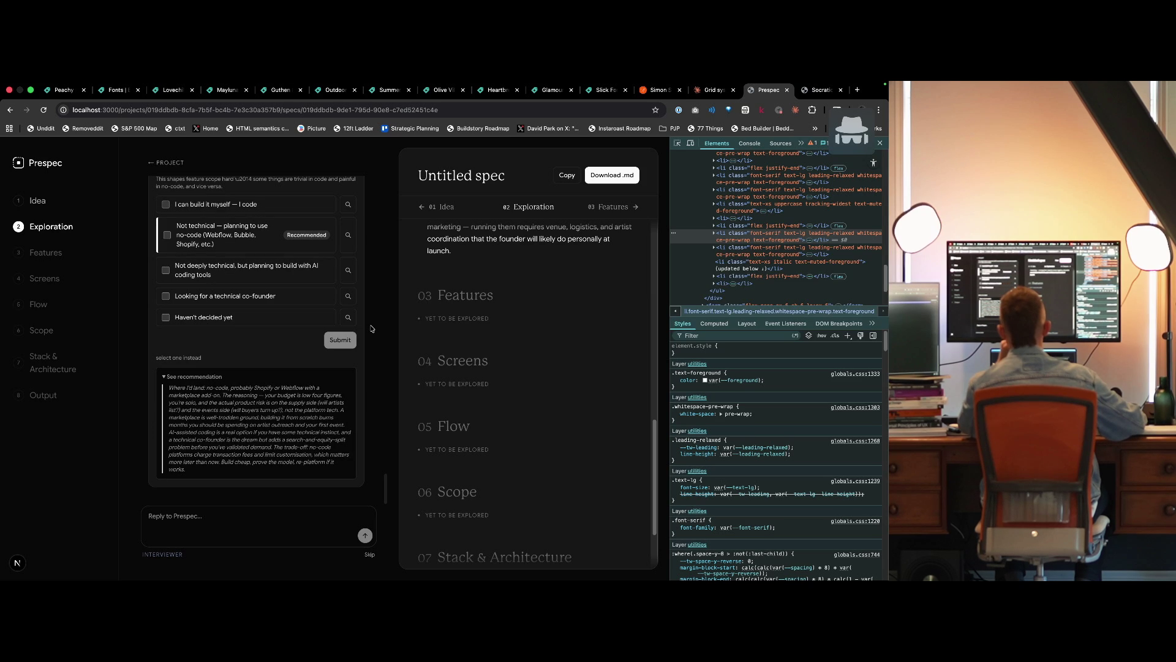
scroll(550, 332, "down", 3)
scroll(498, 409, "up", 15)
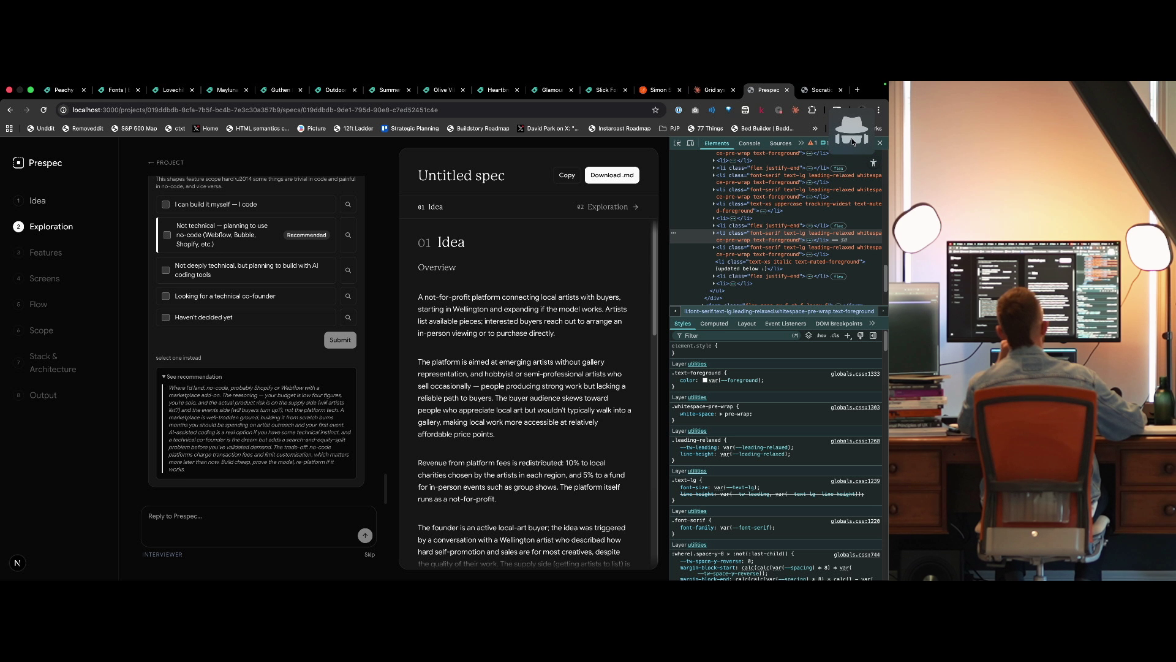
left_click(881, 144)
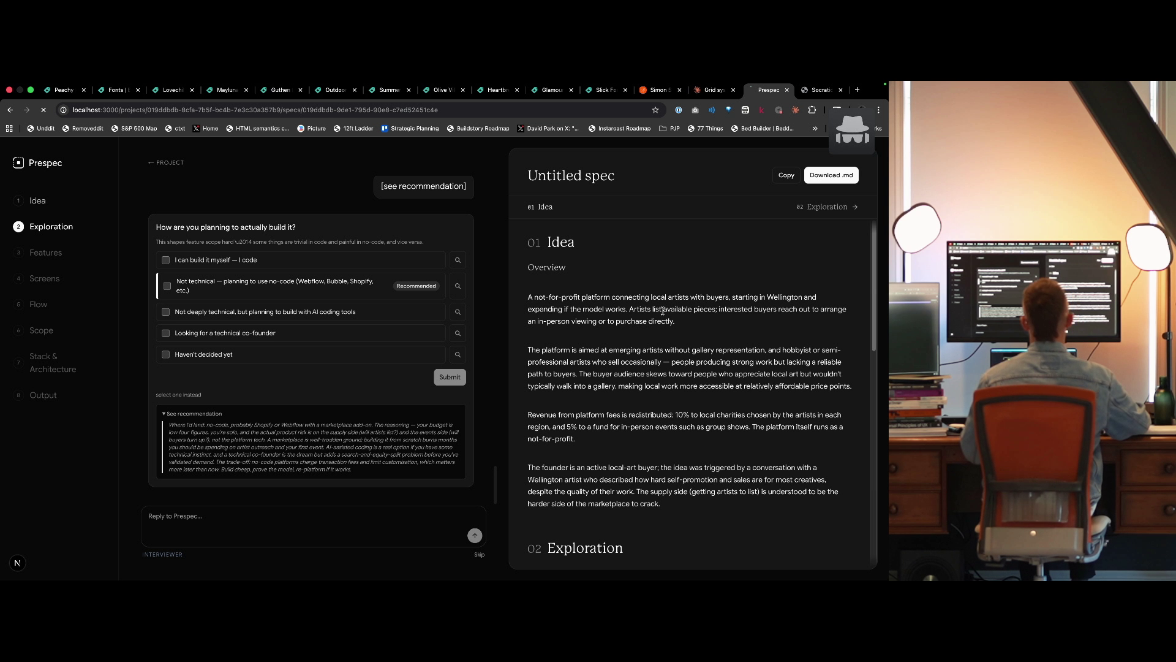
key("super+r")
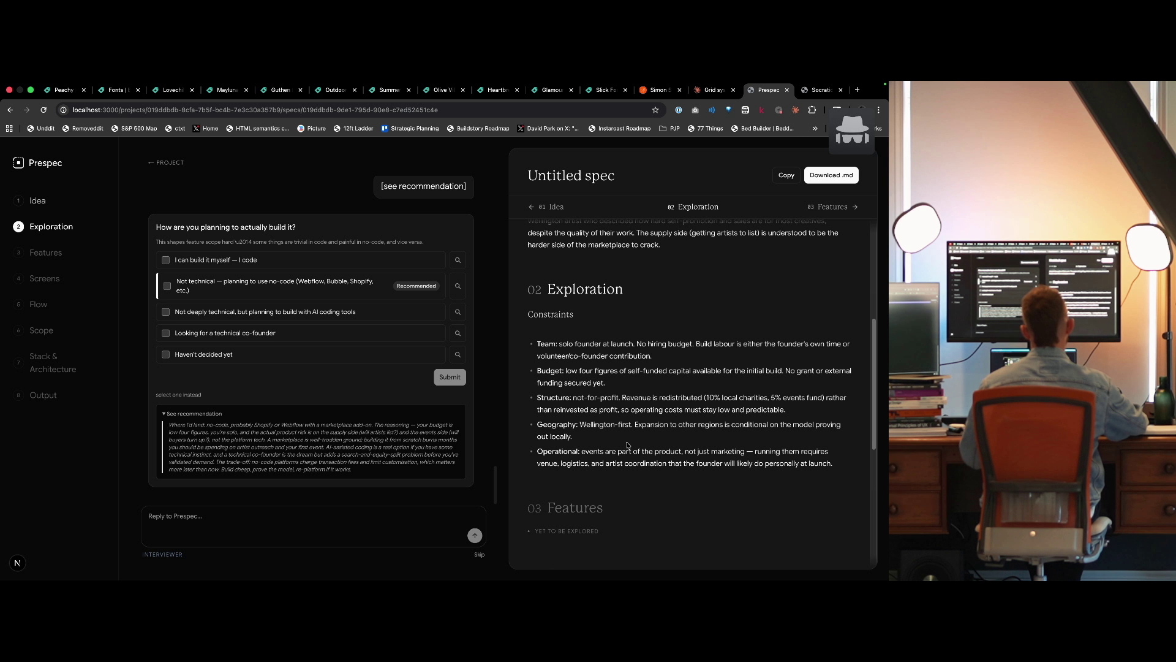
Check the lower terminal prompt in the other workspace, then return to the spec.
scroll(633, 458, "down", 10)
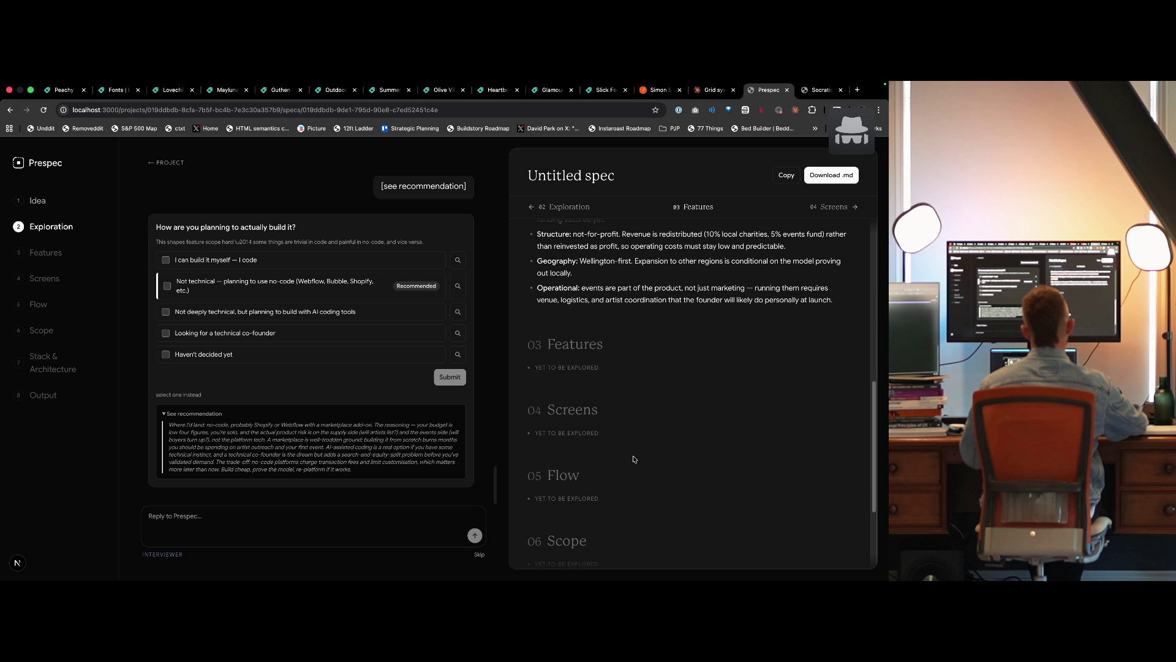
scroll(632, 455, "up", 15)
key("F11")
key("F11")
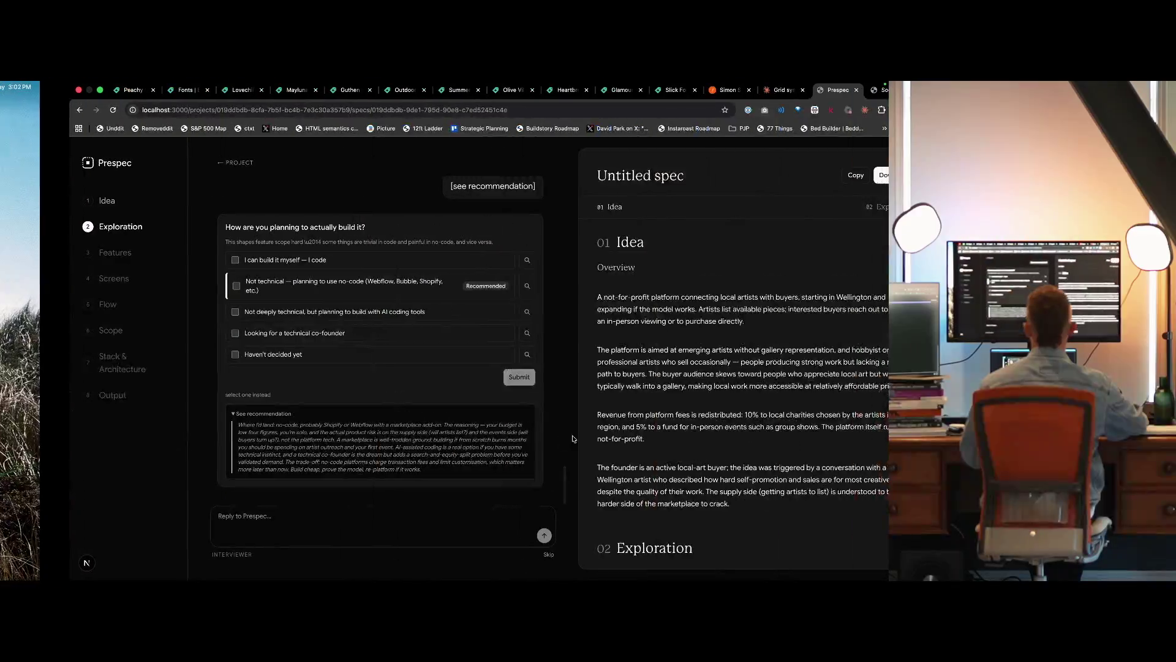
key("ctrl+Right")
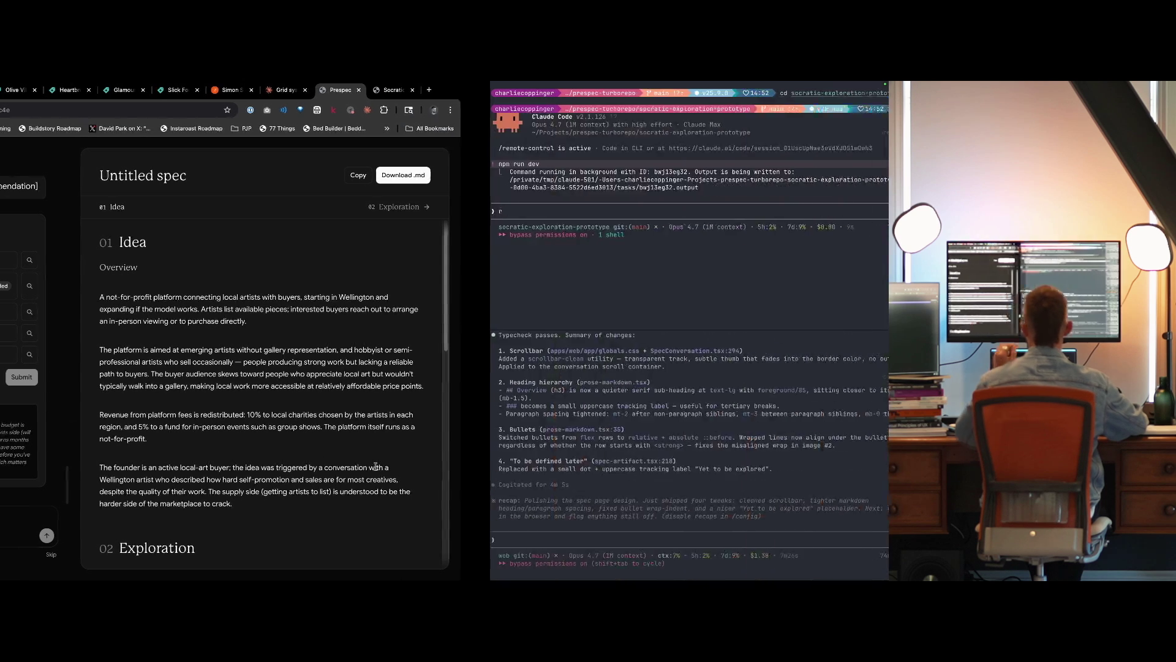
left_click(211, 417)
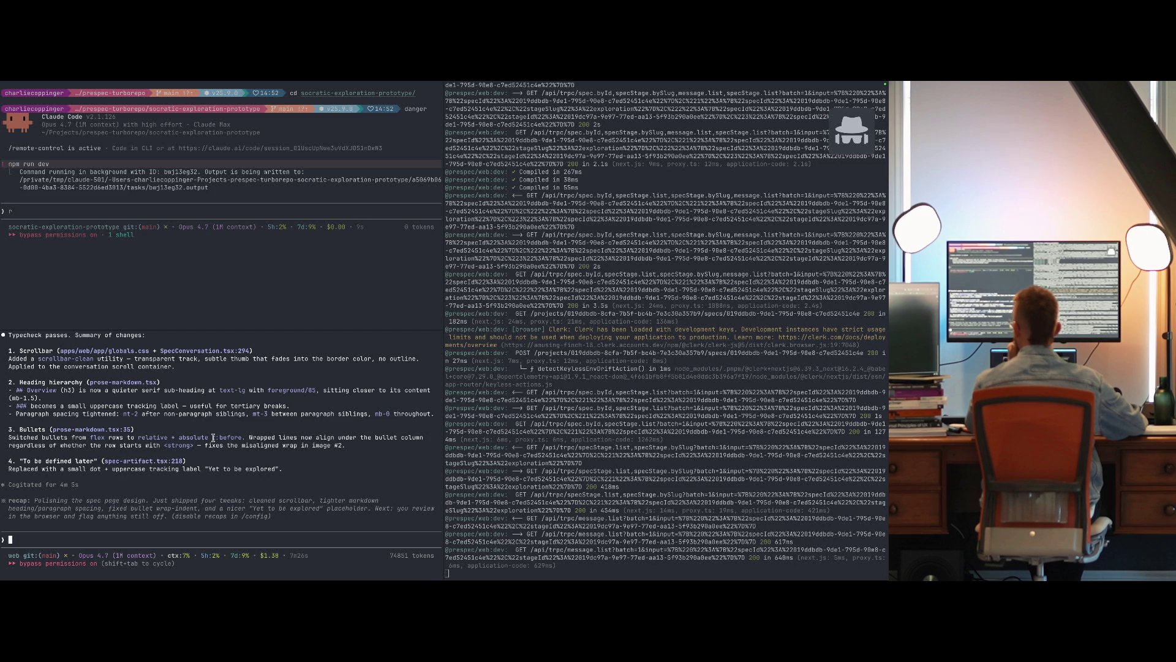
key("ctrl+Left")
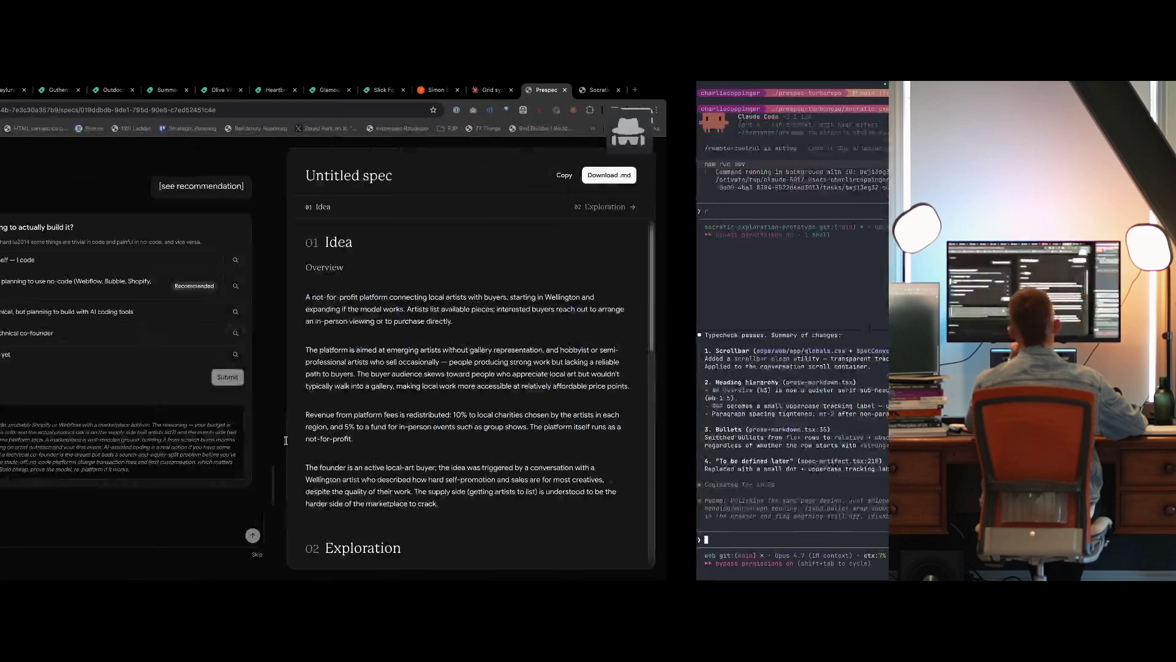
Scroll through the refreshed spec and turn on the element inspector.
scroll(633, 440, "down", 4)
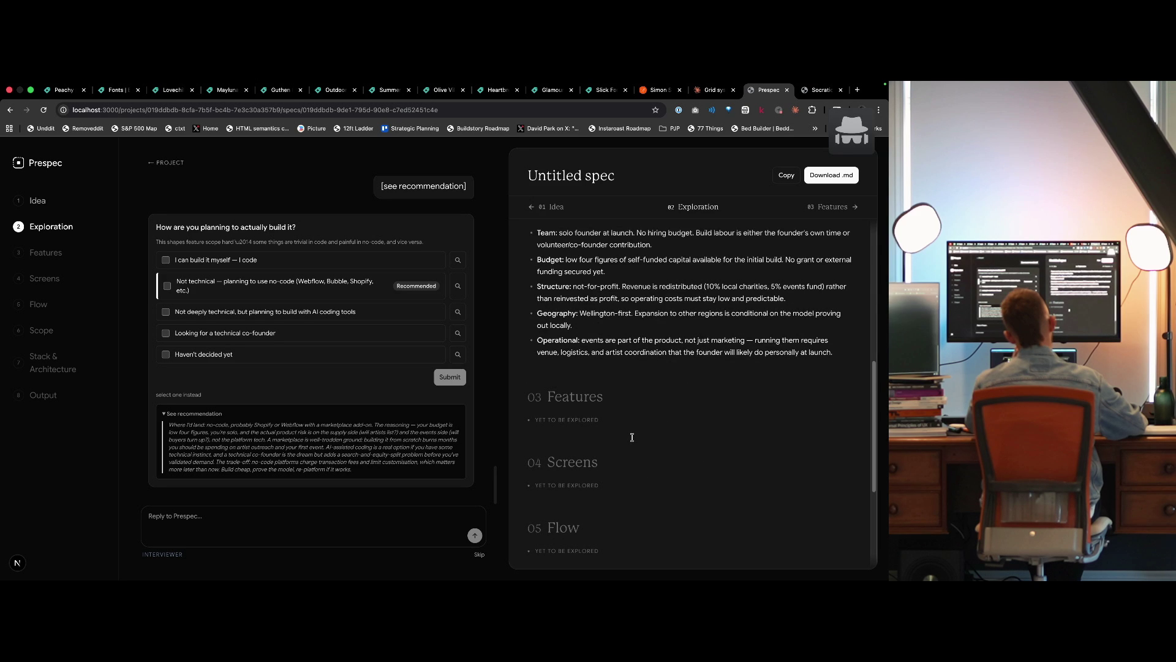
scroll(631, 439, "up", 10)
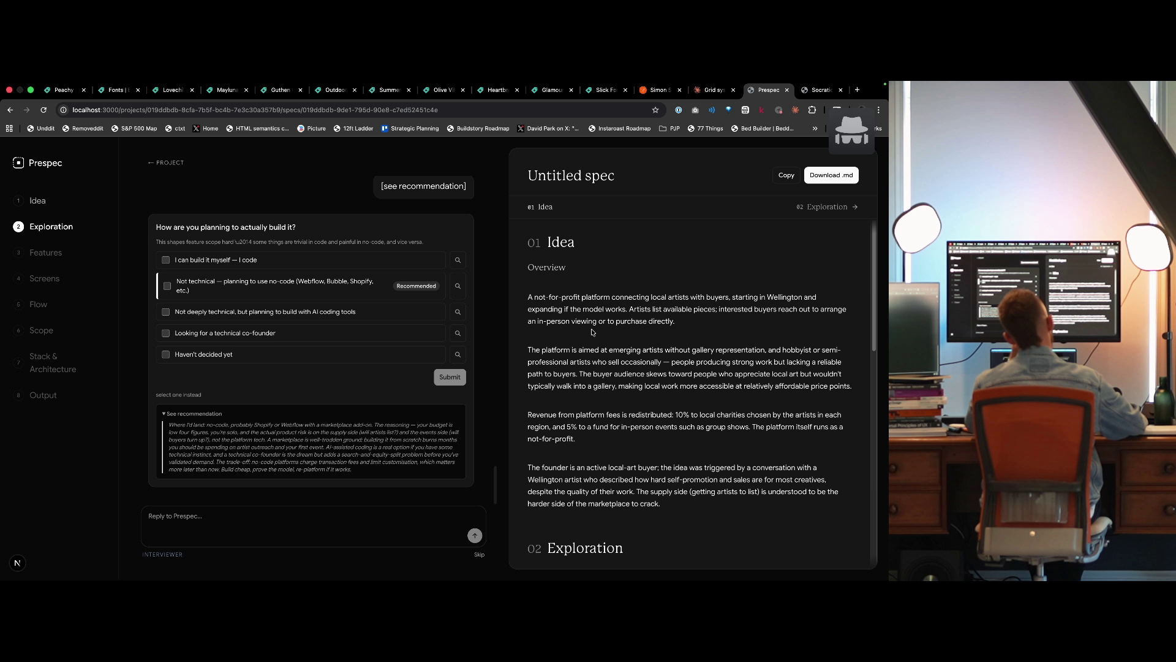
scroll(610, 427, "down", 5)
scroll(613, 364, "up", 5)
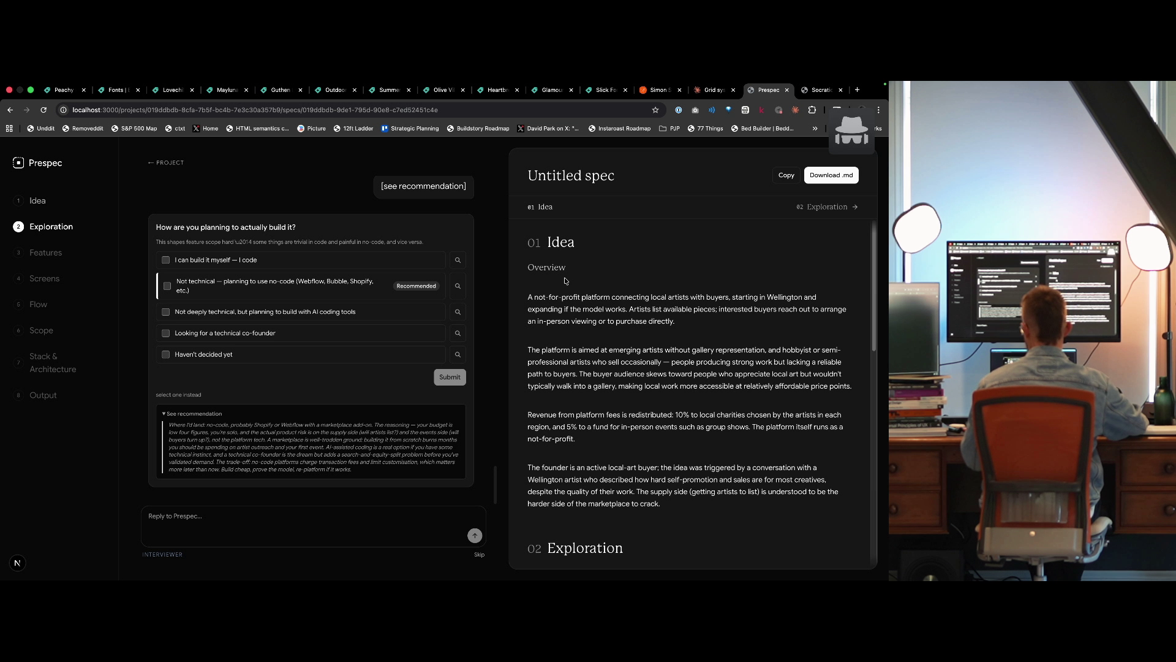
key("super+shift+c")
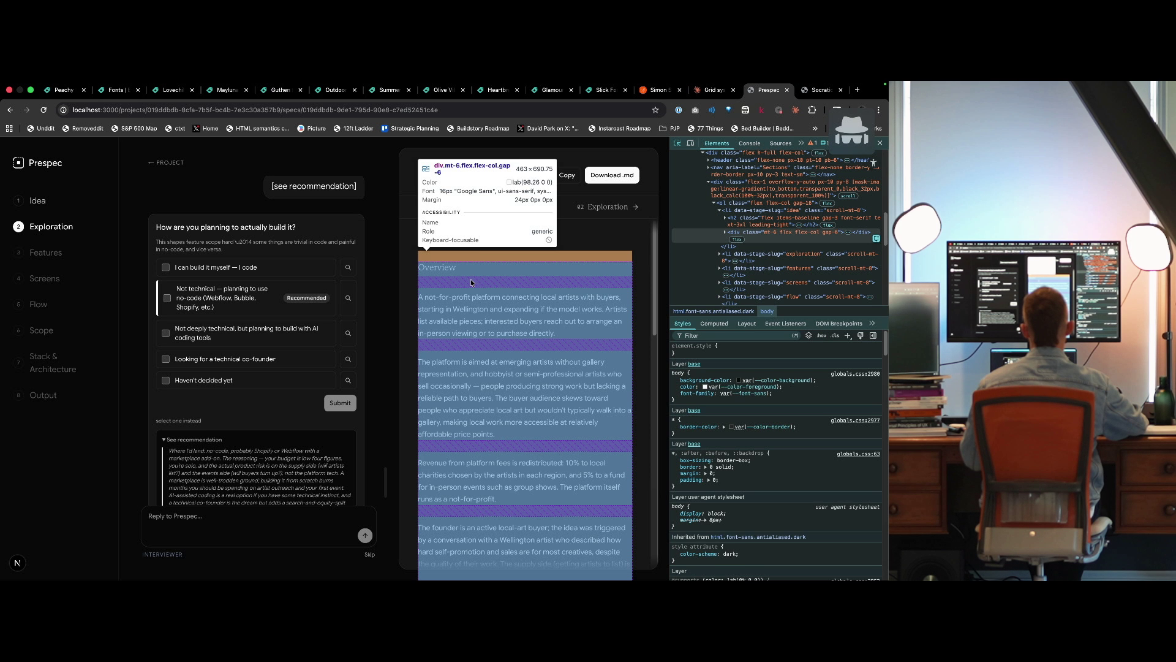
Inspect the Overview content block with the element picker.
left_click(471, 279)
key("super+shift+c")
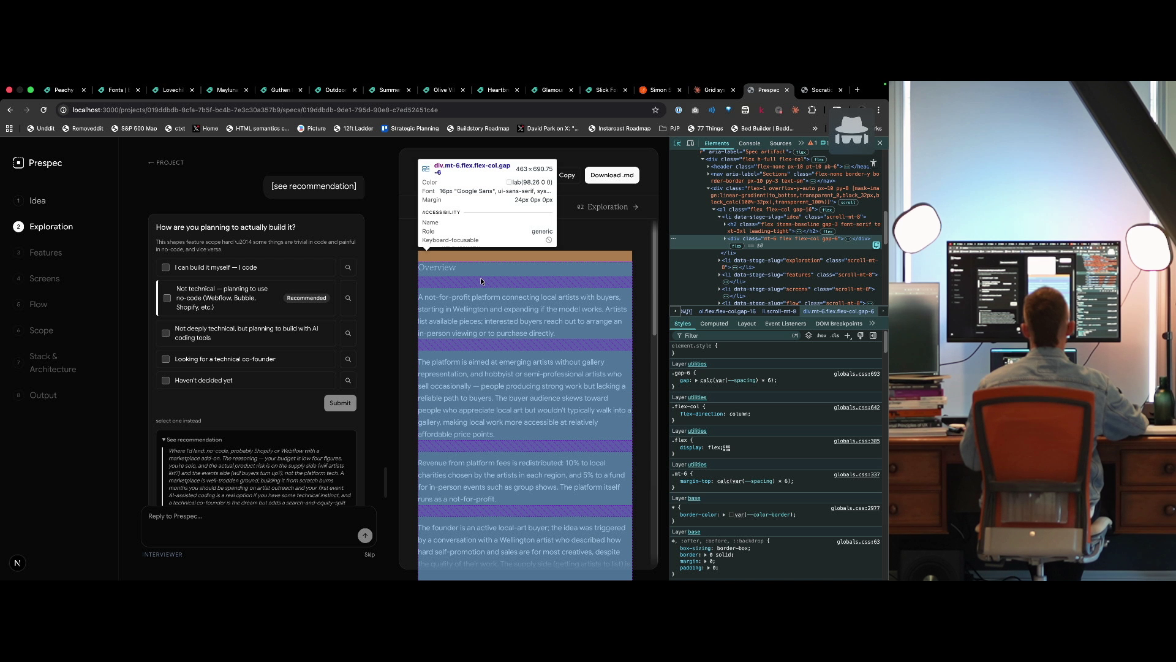
left_click(480, 282)
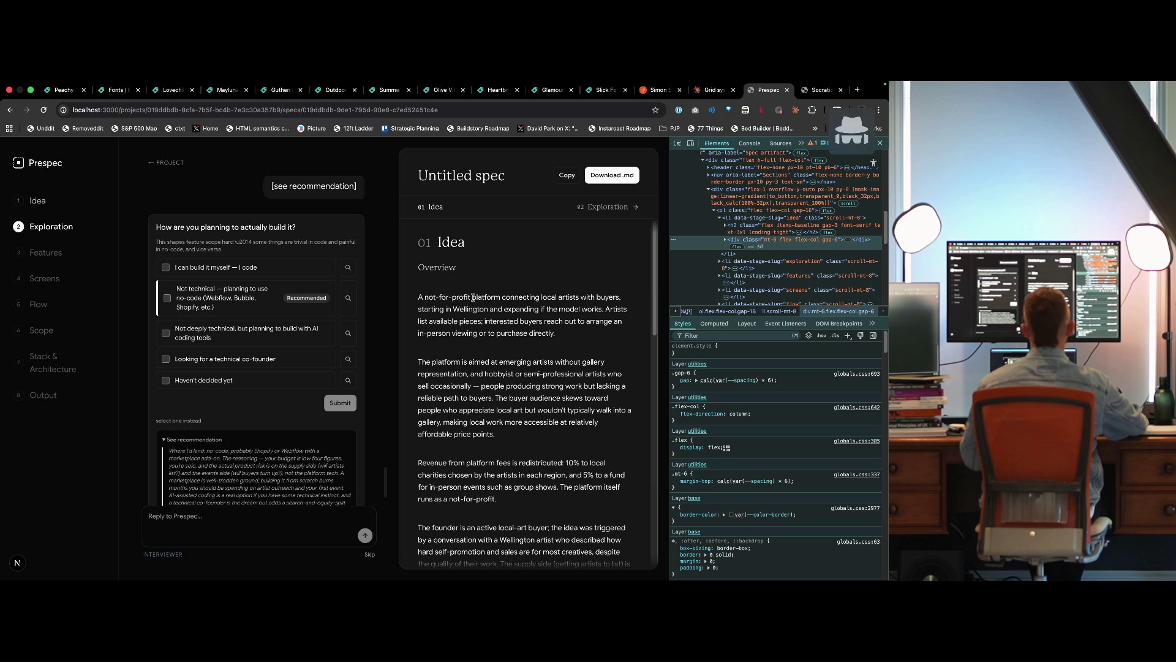
scroll(466, 344, "down", 4)
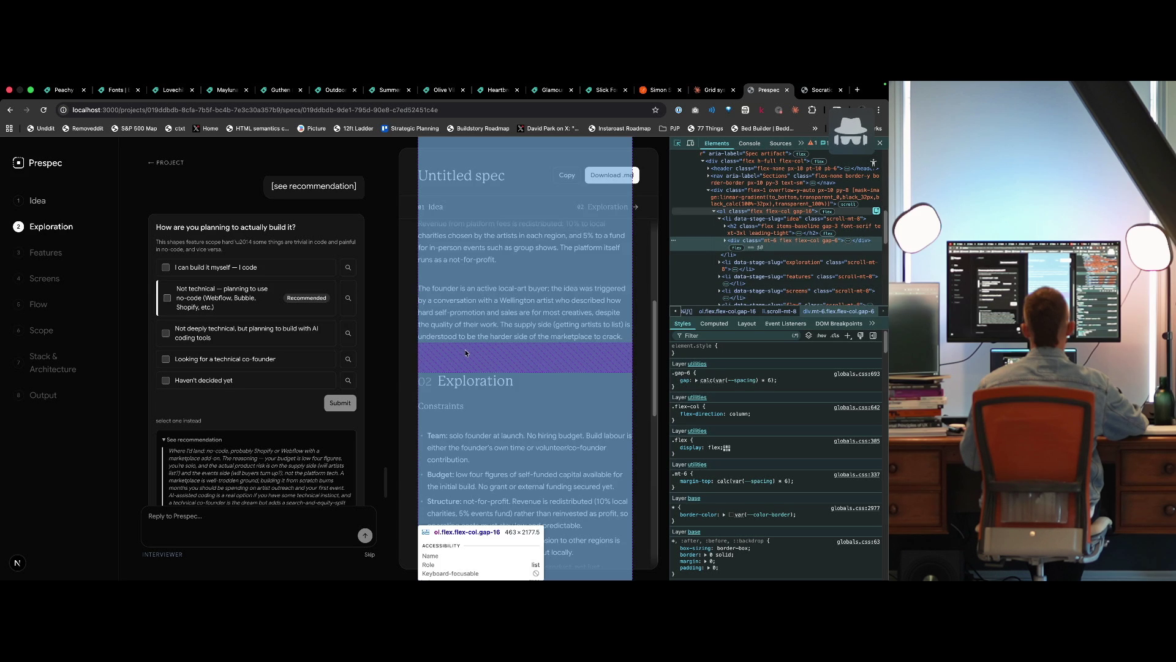
key("super+shift+c")
scroll(463, 348, "up", 4)
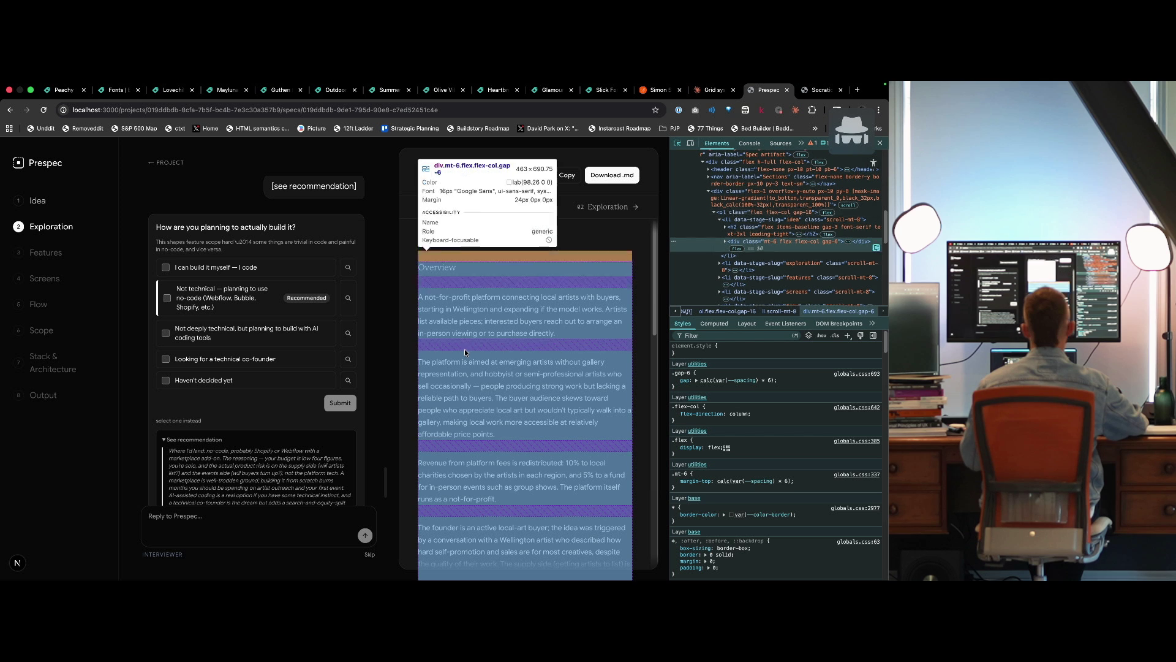
left_click(491, 283)
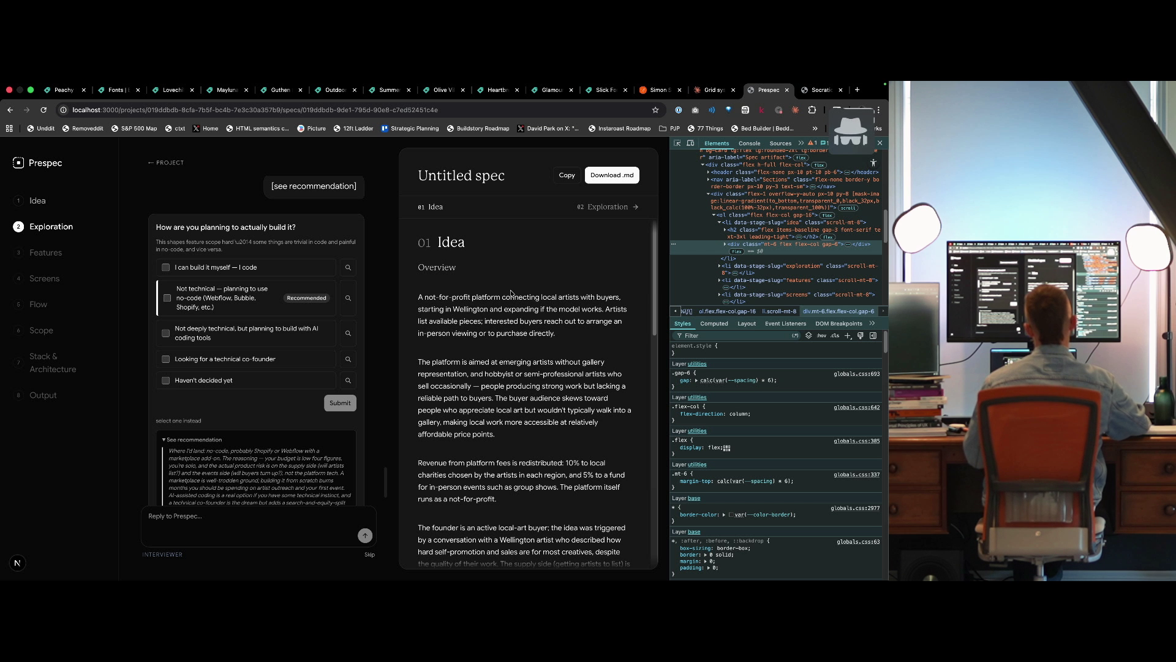
Inspect the Overview heading, the 01 Idea heading and the section bar's Idea label.
key("super+shift+c")
left_click(439, 269)
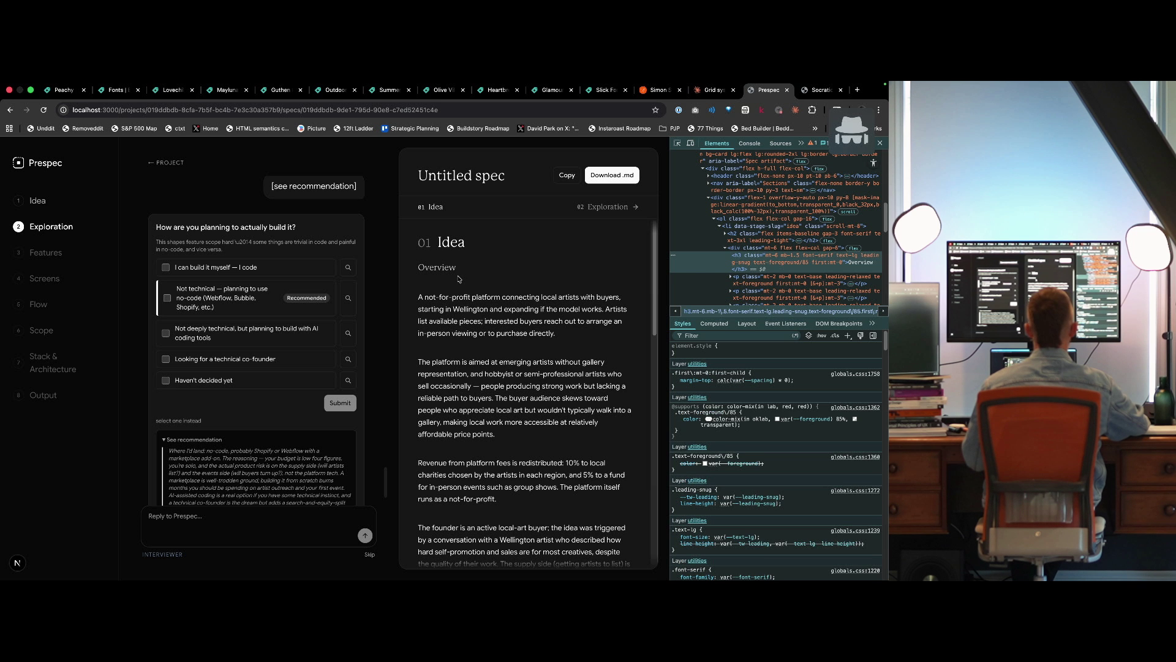
key("super+shift+c")
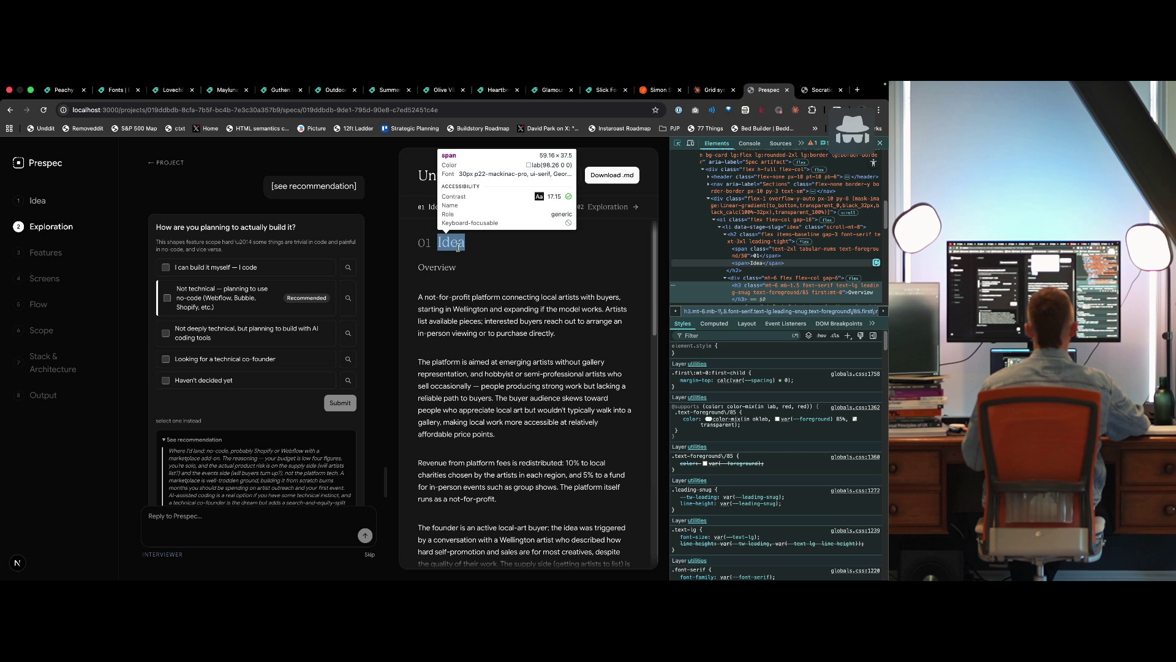
left_click(452, 243)
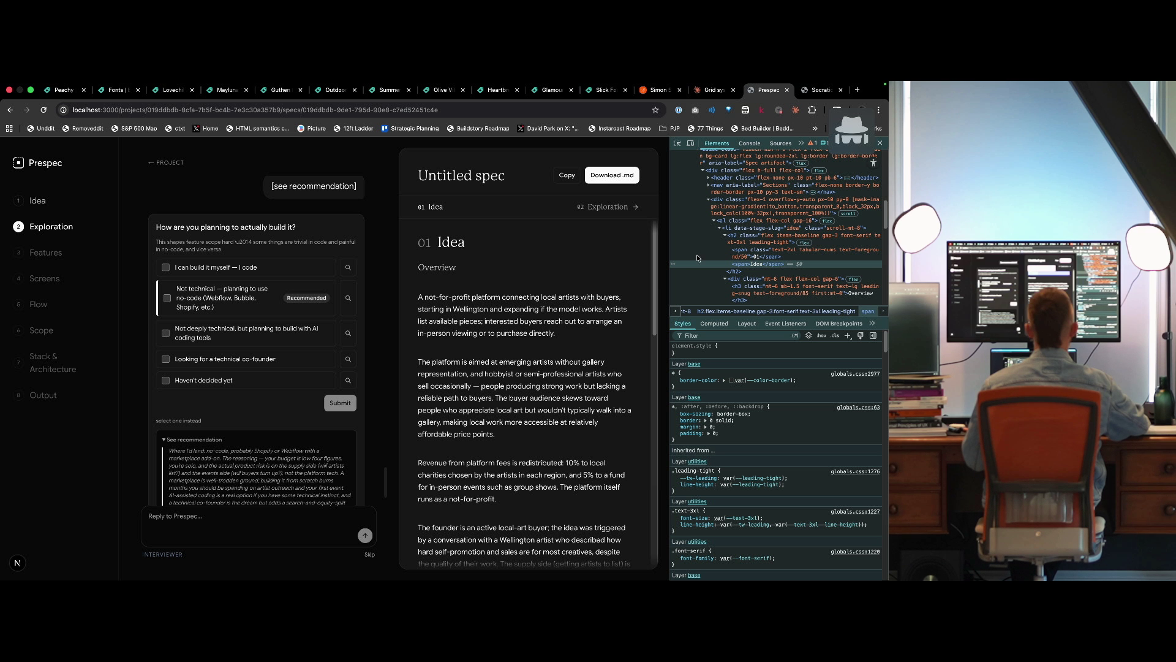
key("super+shift+c")
left_click(543, 245)
key("super+shift+c")
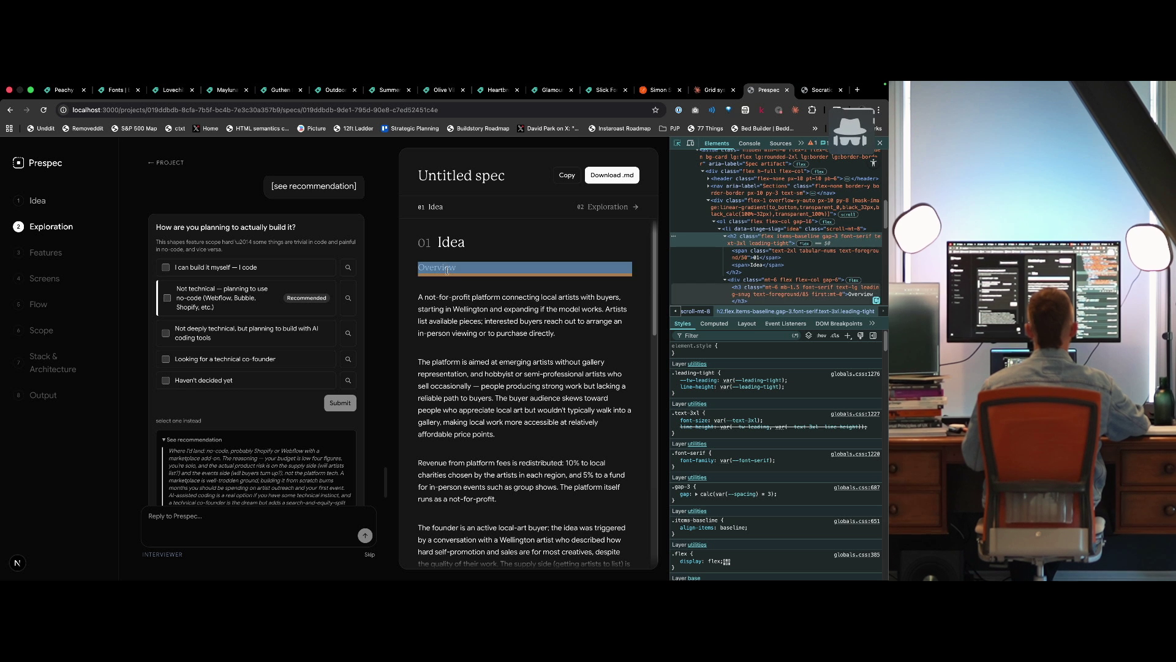
left_click(484, 270)
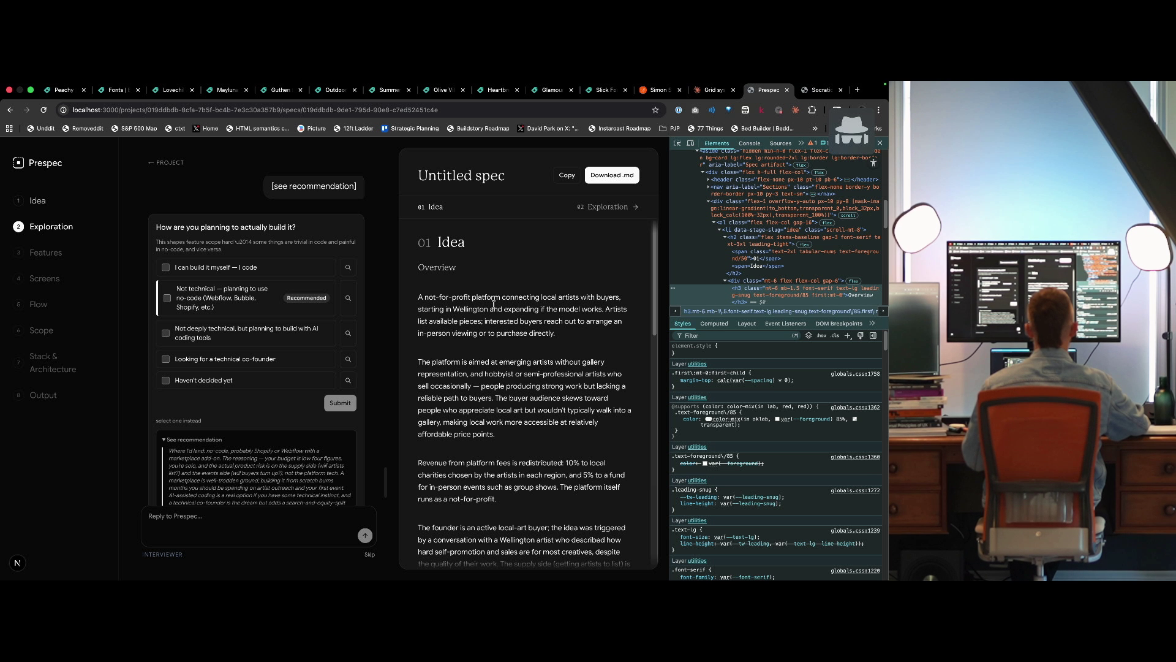
key("super+shift+c")
left_click(436, 207)
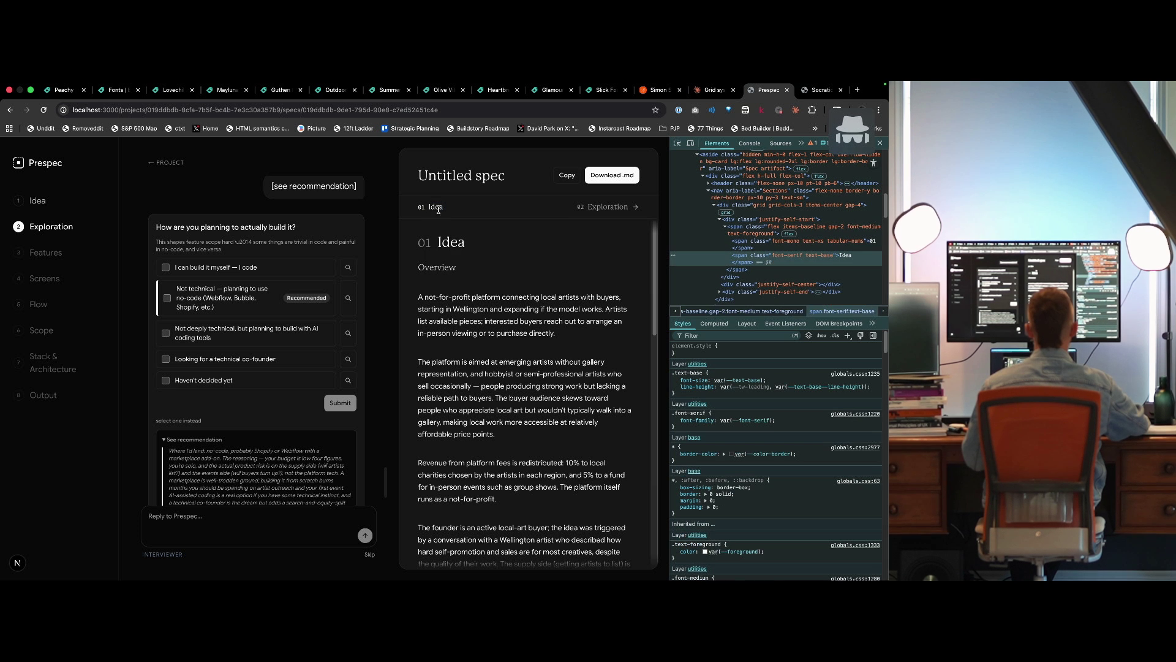
Select the spec content's div.mt-6 container, then switch to the Claude Code terminal.
key("super+shift+c")
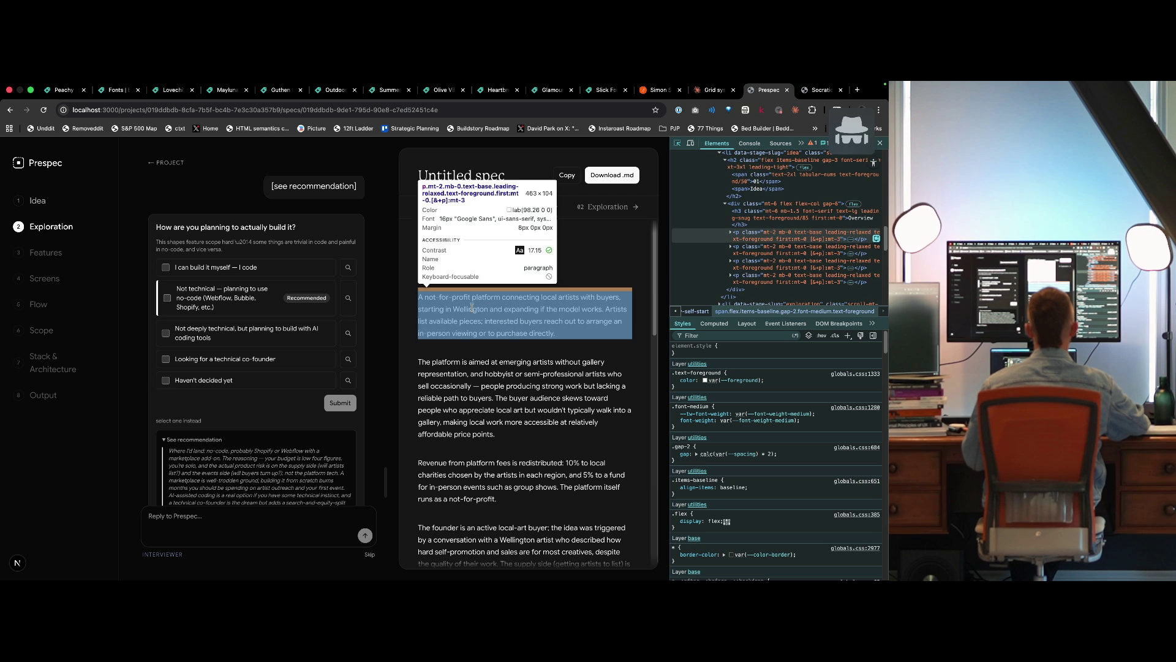
left_click(480, 295)
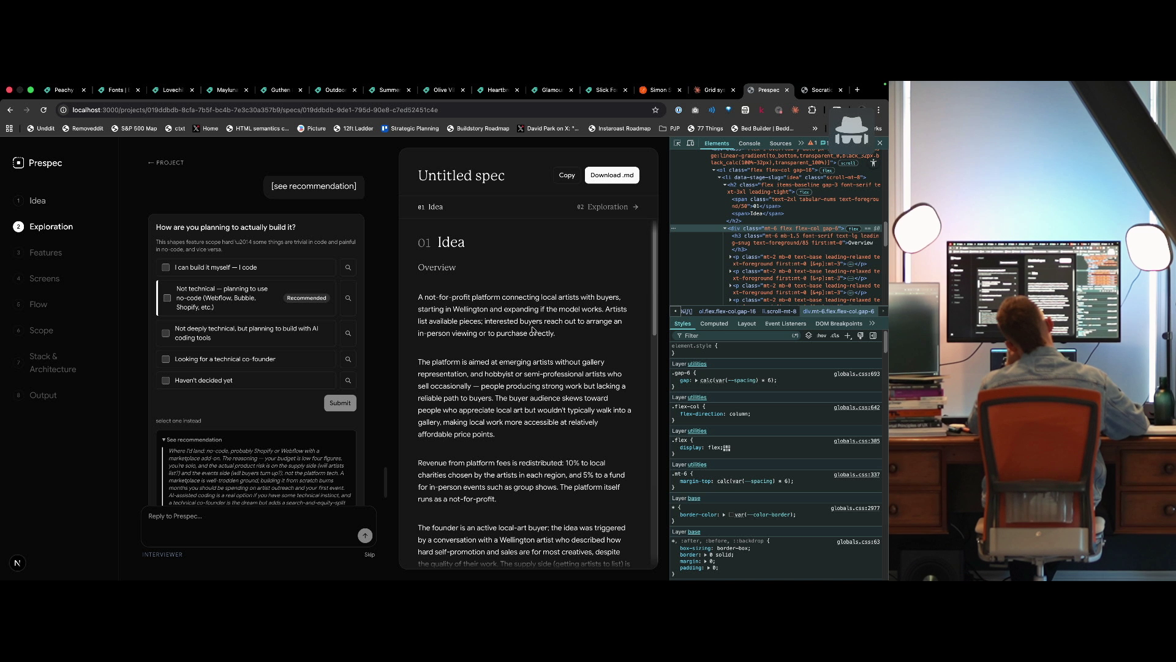
key("ctrl+Left")
key("ctrl+Right")
key("ctrl+Right")
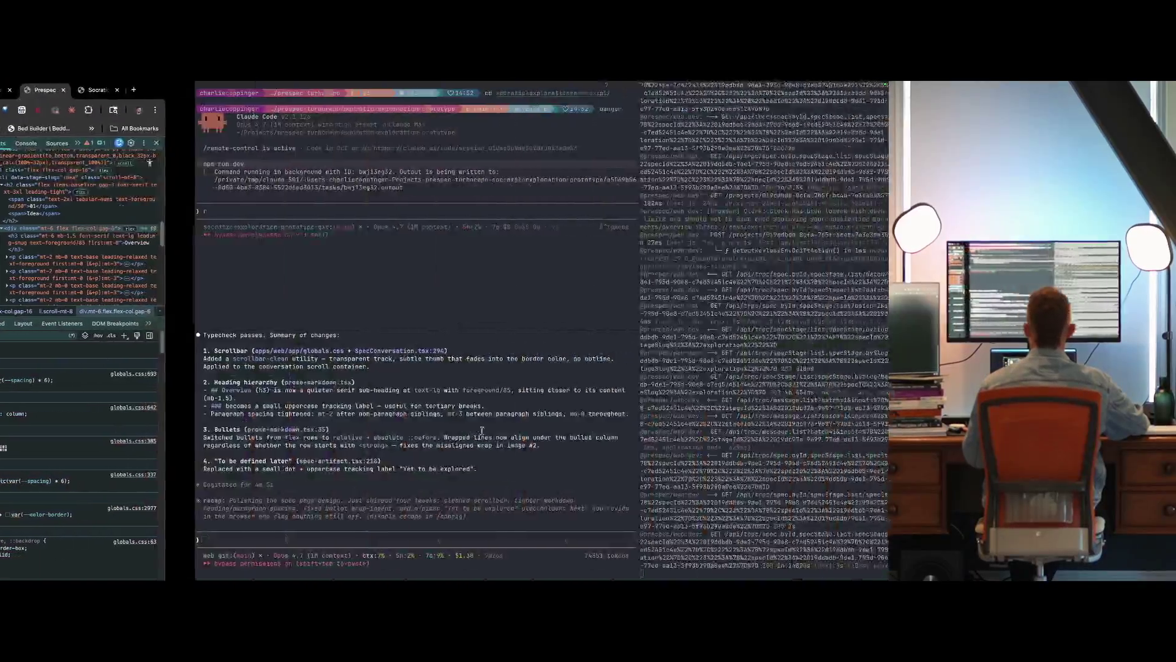
Type the note: prose markdown's heading hierarchy has too large a gap between paragraphs and headings.
type("The heading hierarchy in the")
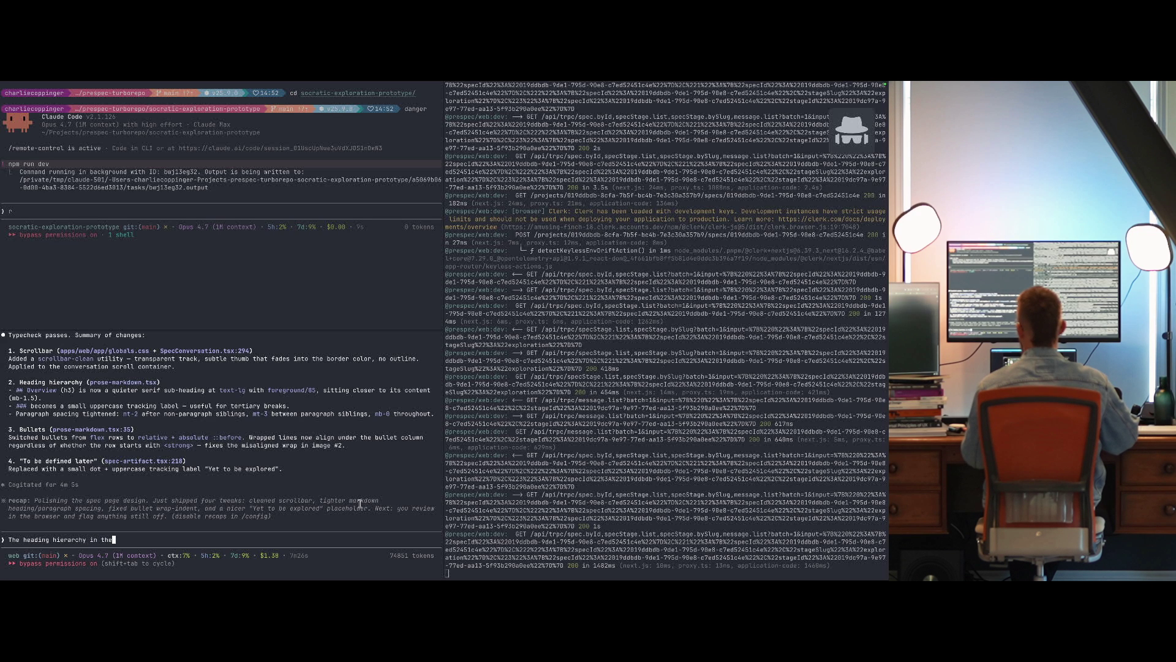
type(" prose mar")
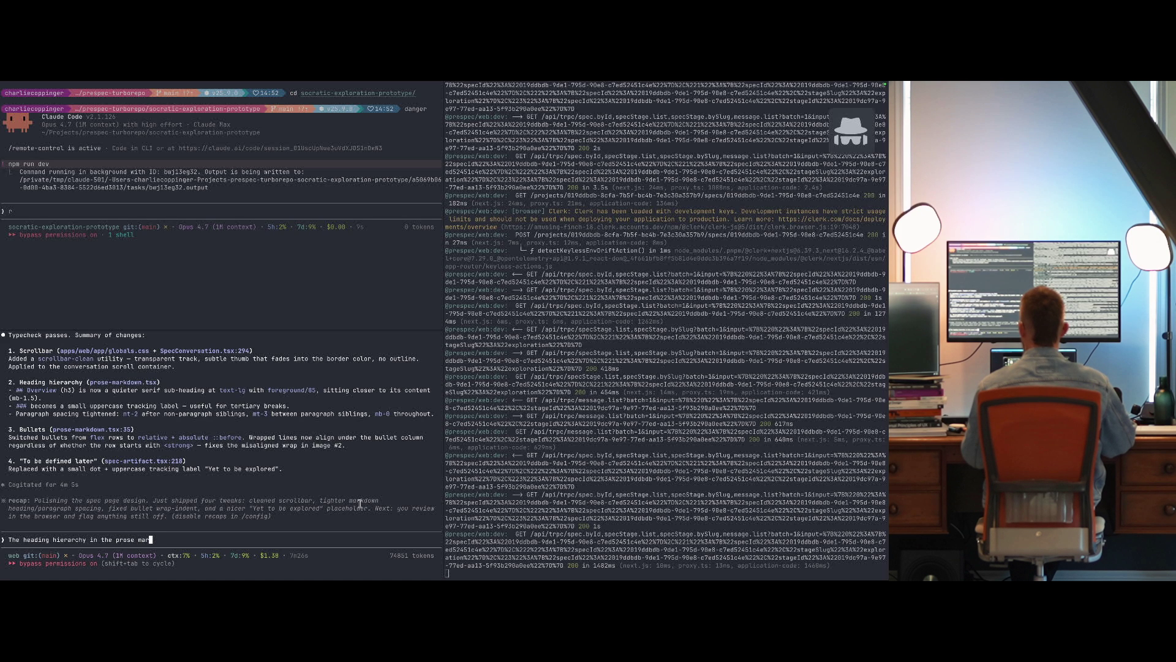
type("kdown still needs impro")
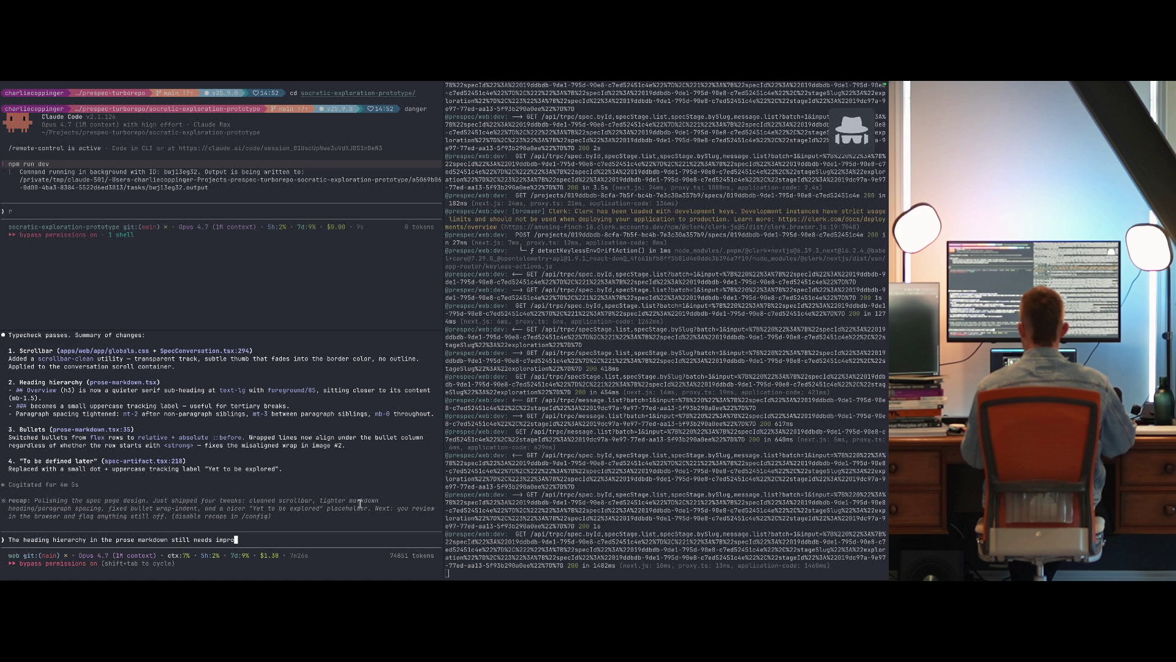
key("shift+Return")
key("shift+Return")
type("The issue")
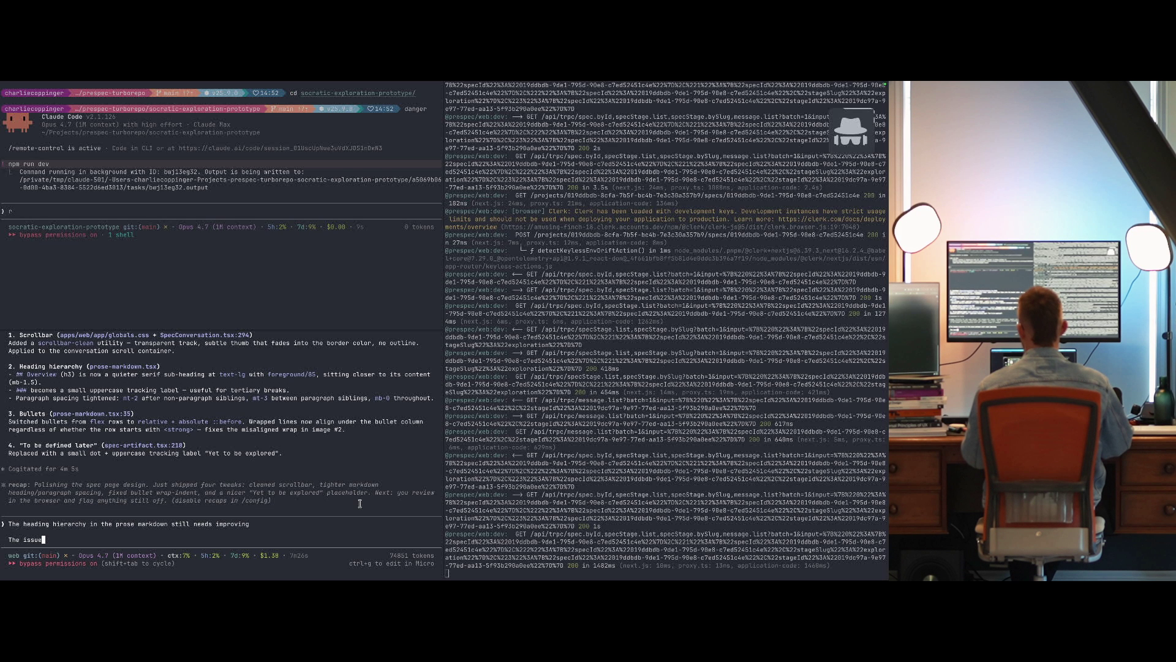
type(" seemst ob")
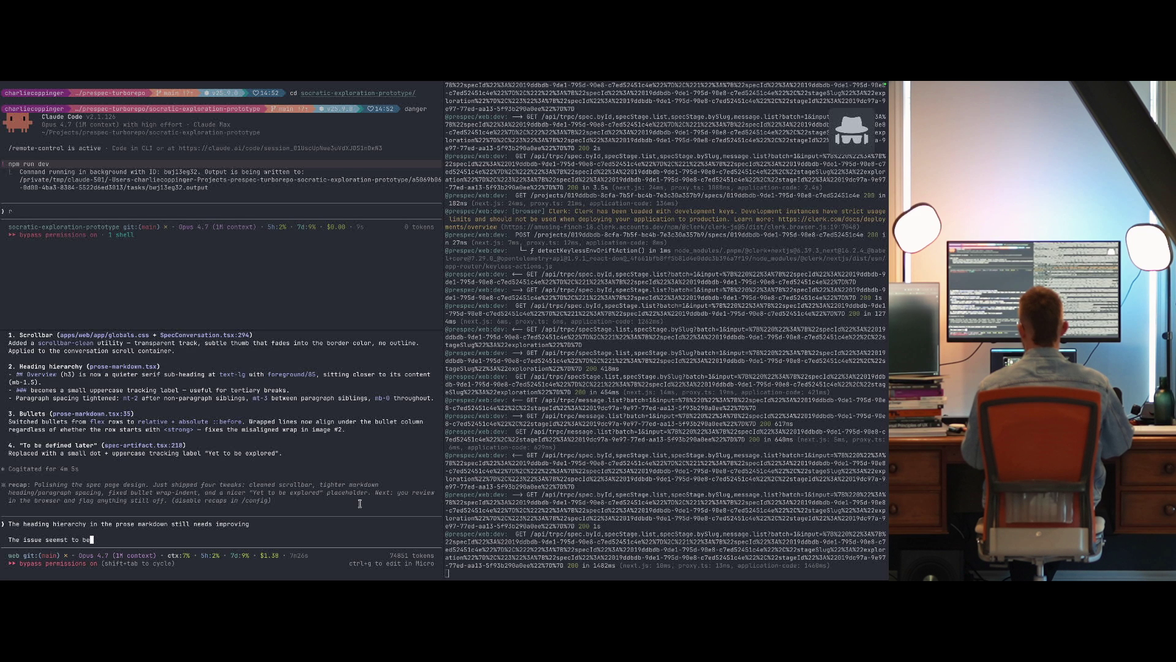
type("e too large a fg")
key("BackSpace")
key("BackSpace")
type("gap value ")
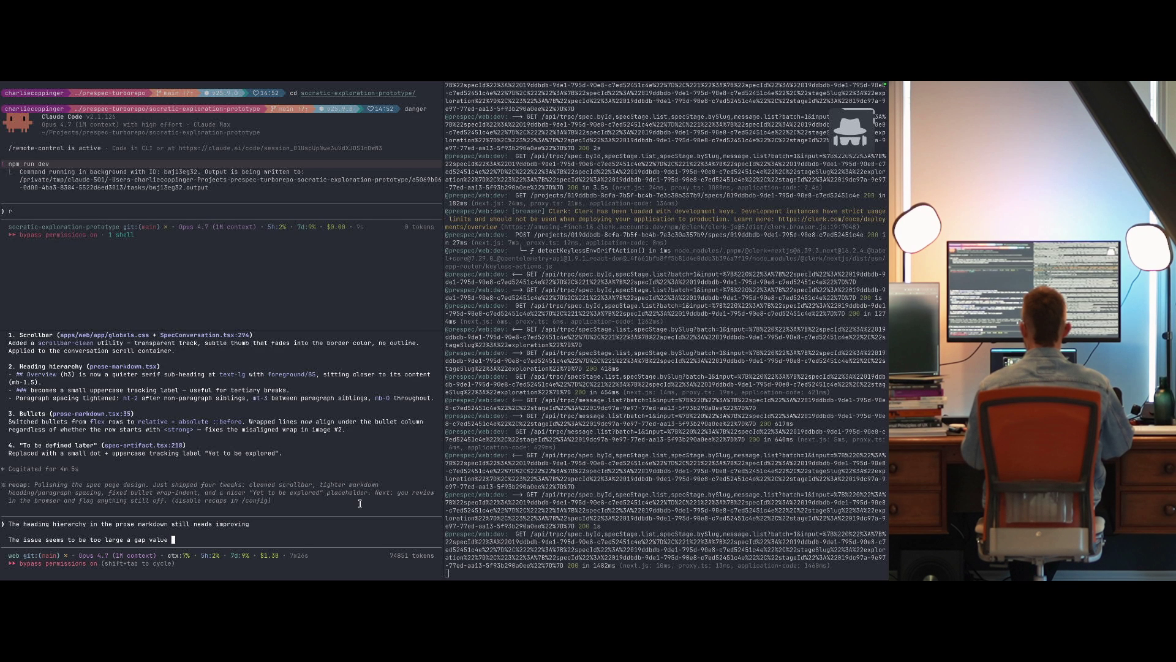
type("causing too much spacing between")
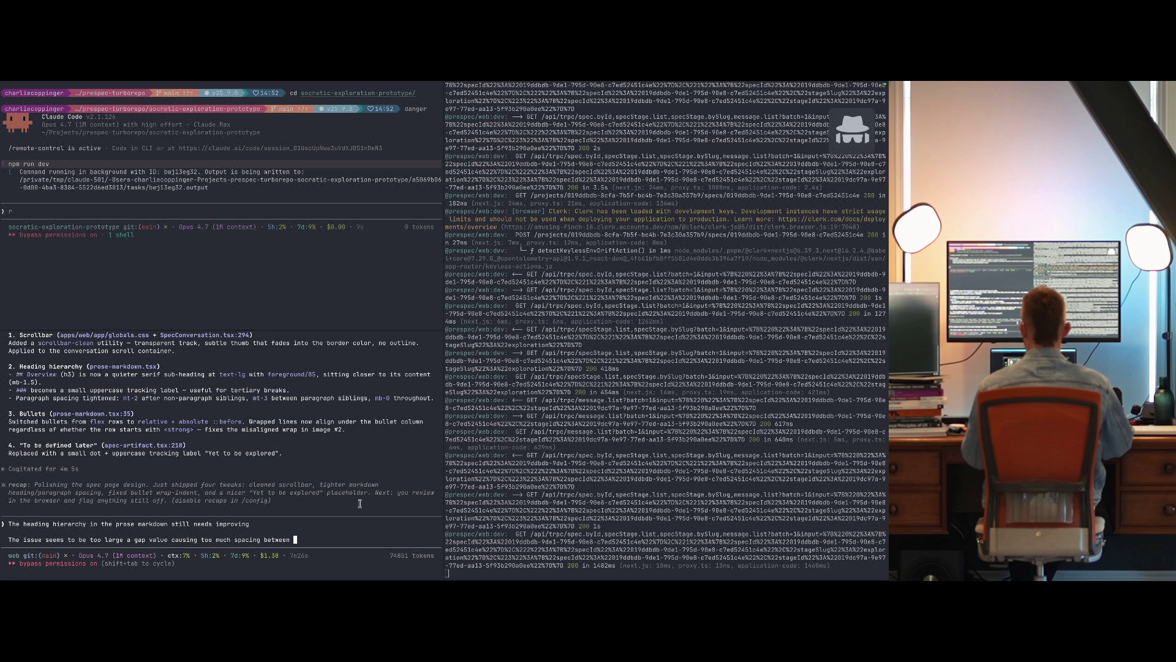
type(" paragraphs")
key("BackSpace")
key("BackSpace")
key("BackSpace")
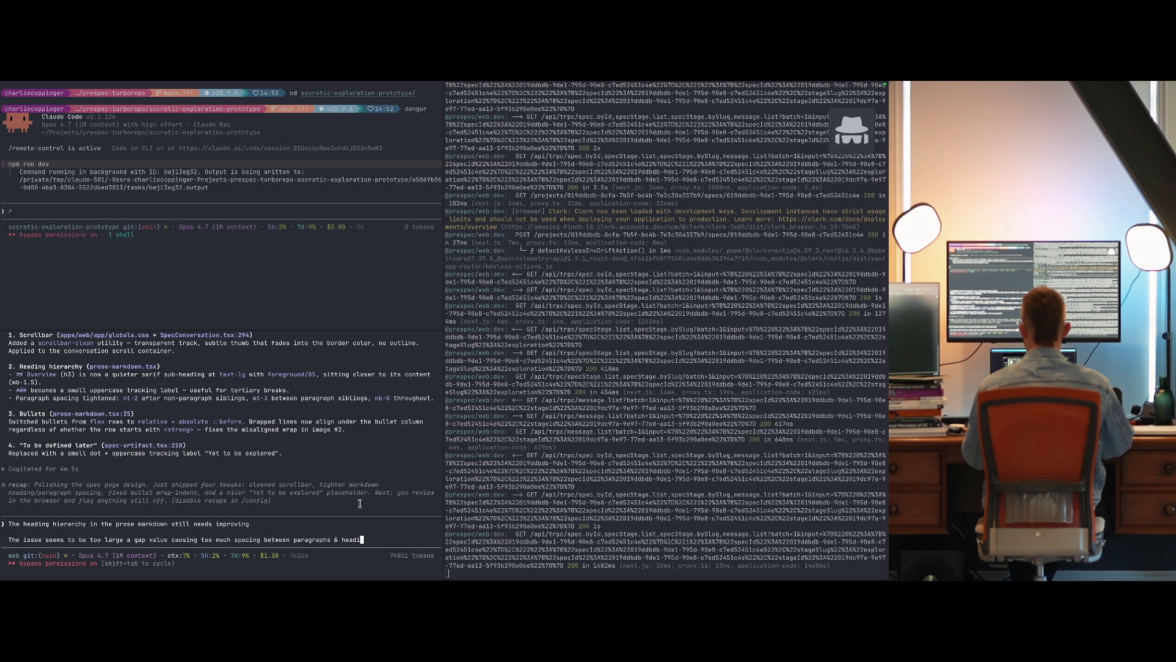
type("ngs")
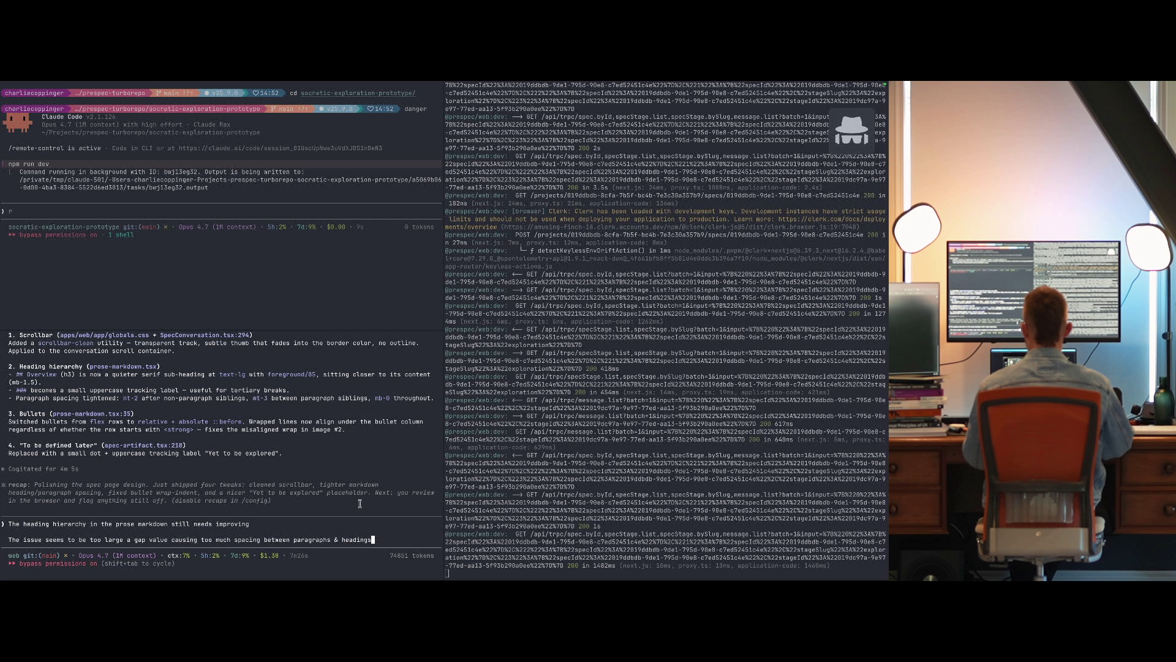
key("ctrl+Left")
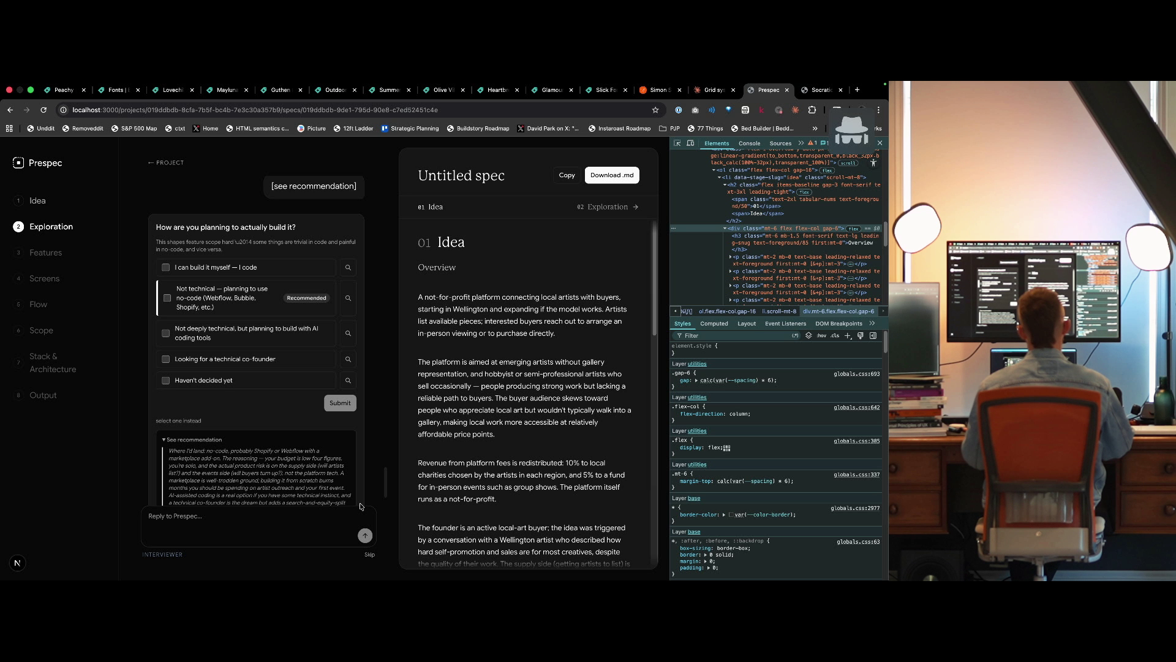
Inspect the emerging-artists paragraph's styles, switching between Chrome and the Claude Code terminal.
key("ctrl+Right")
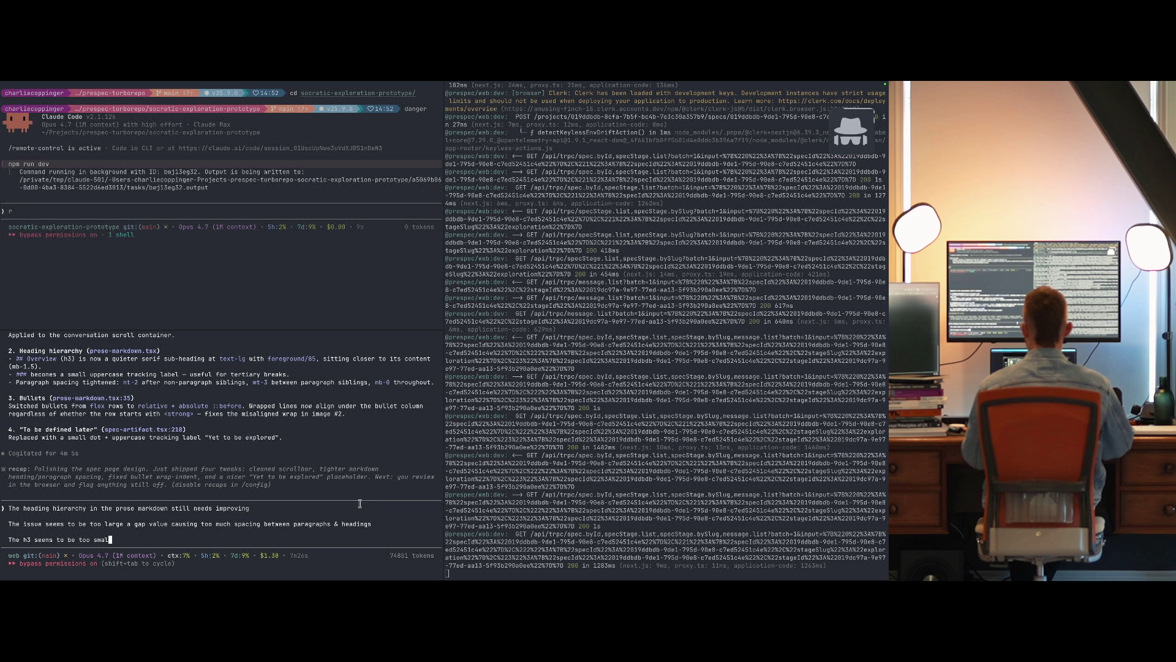
key("ctrl+Left")
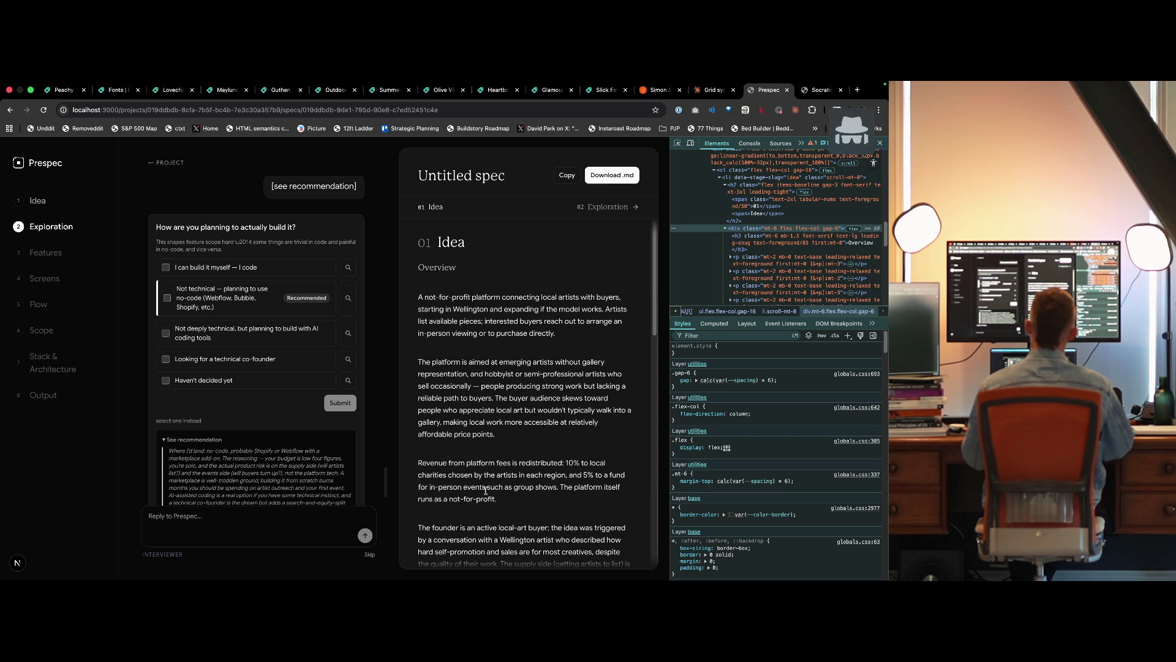
key("super+shift+c")
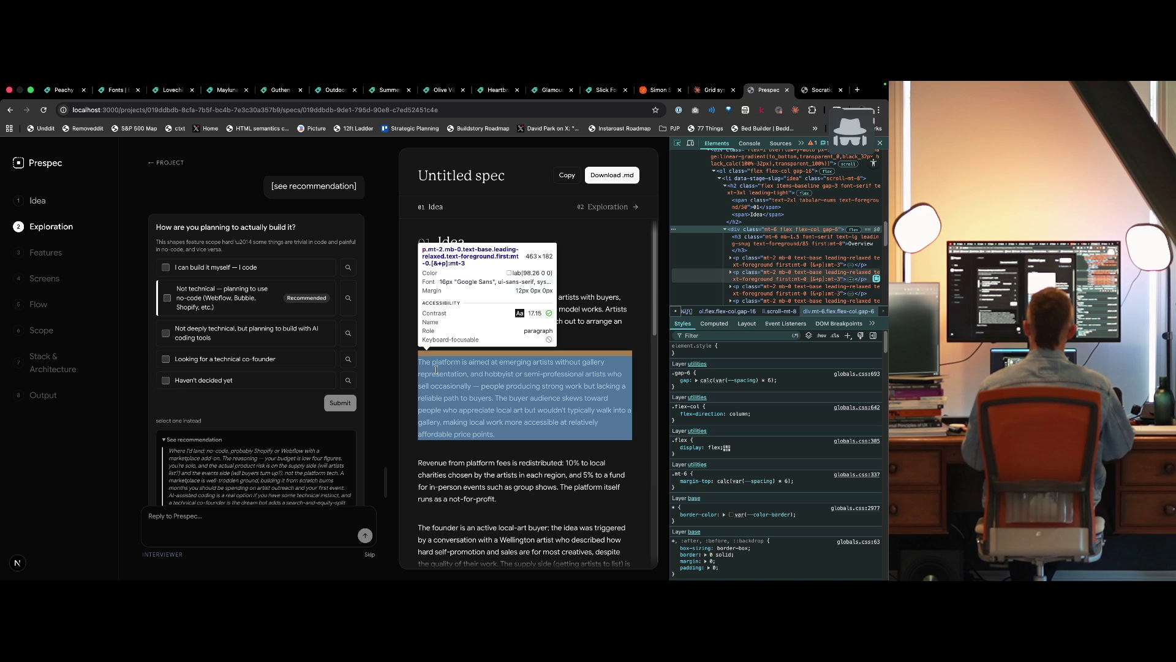
left_click(436, 369)
key("ctrl+Right")
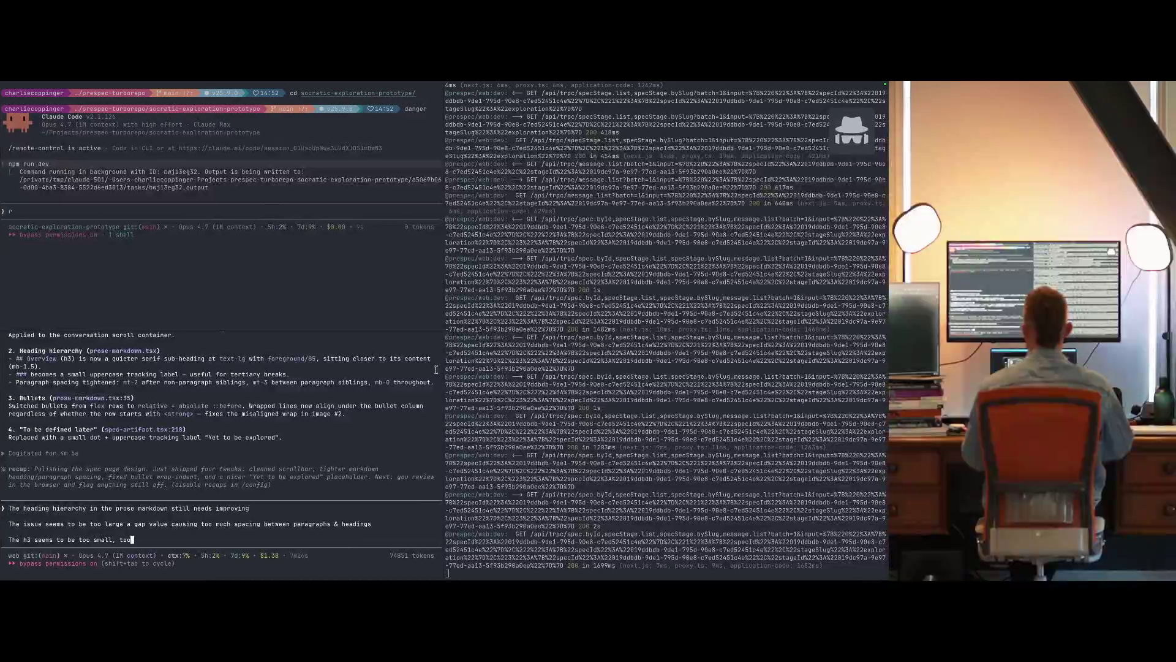
key("ctrl+Left")
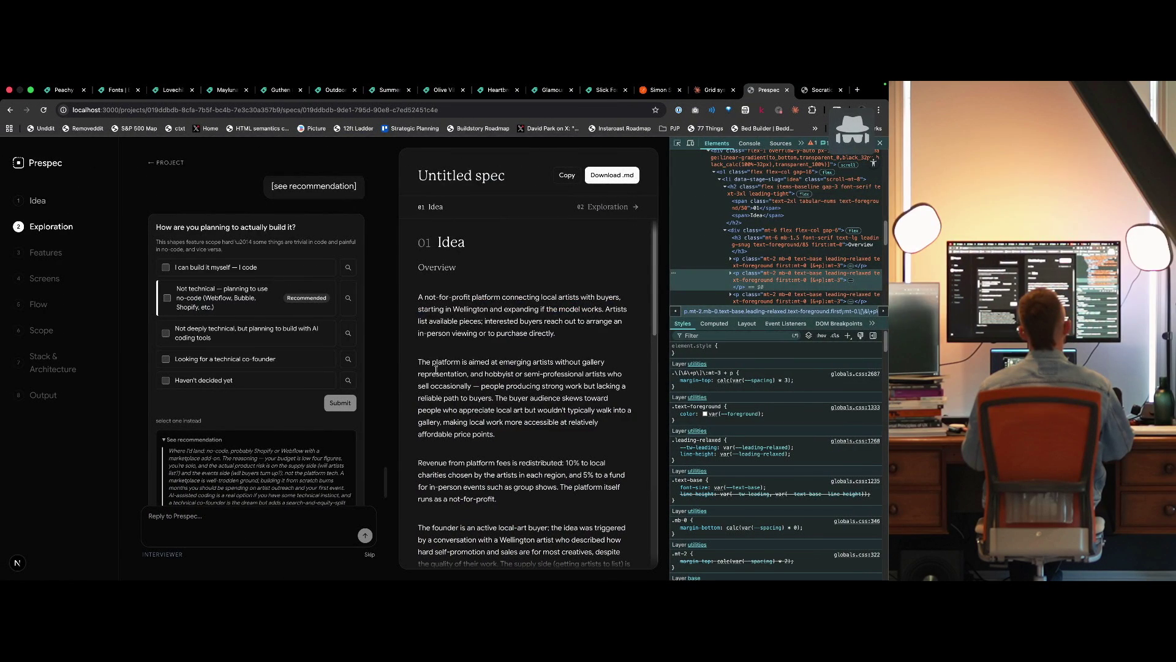
key("ctrl+Right")
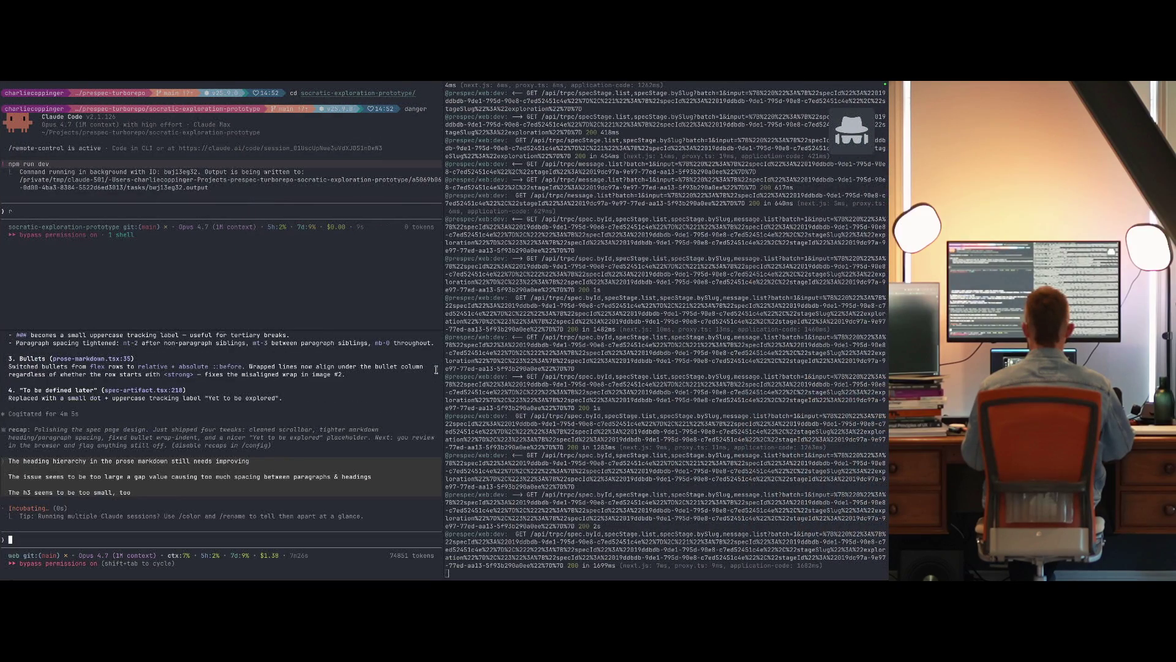
Show the Socratic sandbox tab and briefly open tldraw.com in a new tab before closing it.
key("ctrl+Left")
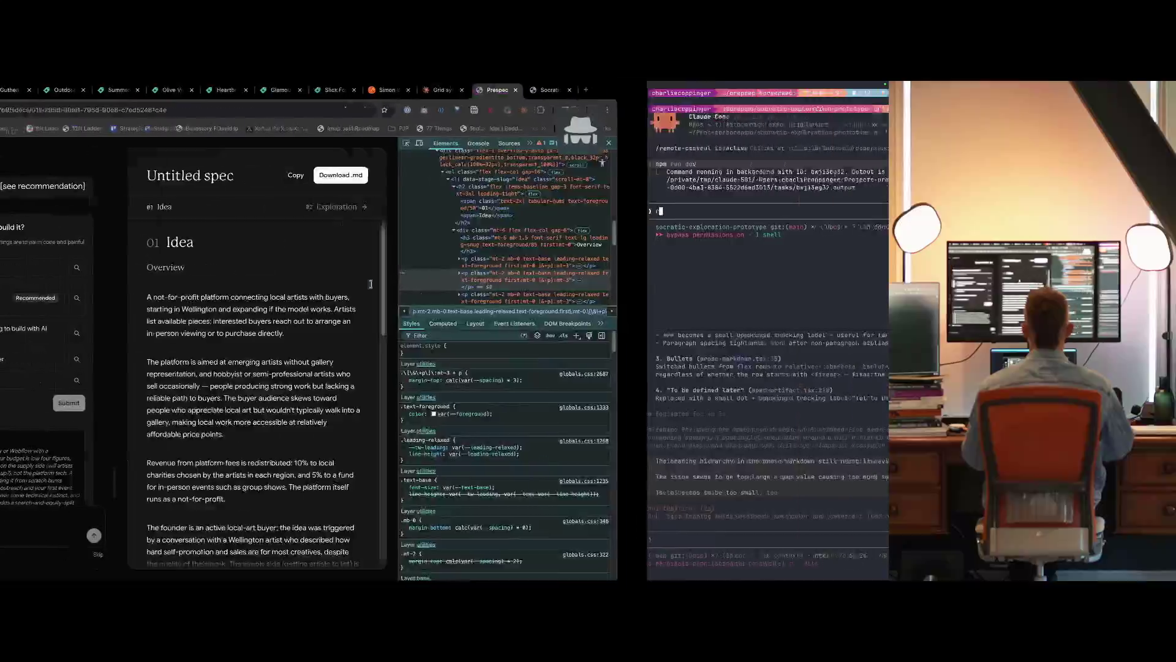
key("ctrl+Tab")
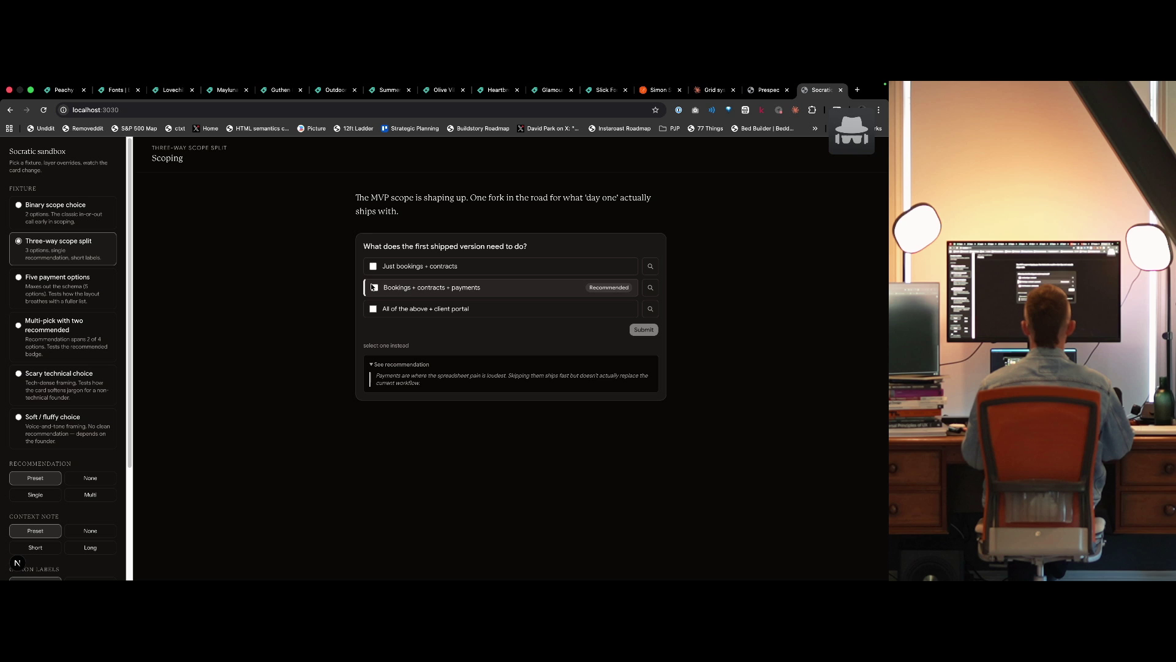
key("cmd+t")
type("tldraw.com")
key("Return")
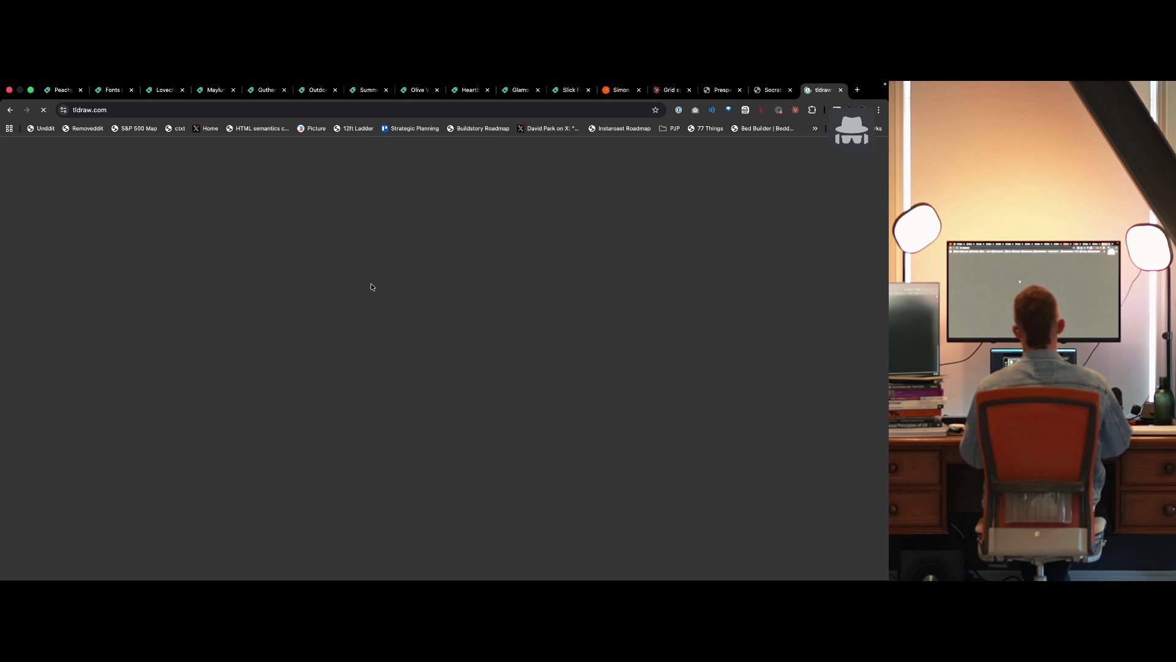
key("super+w")
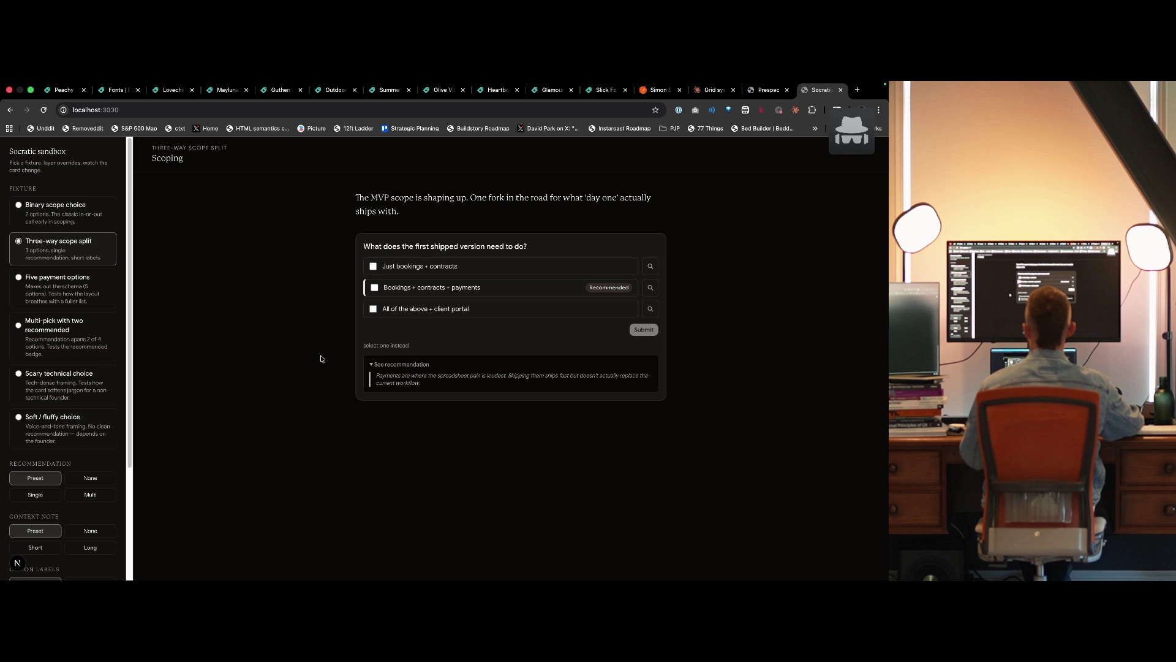
Launch Figma from the app launcher and switch to the Prespec v3 file.
key("alt+space")
type("figm")
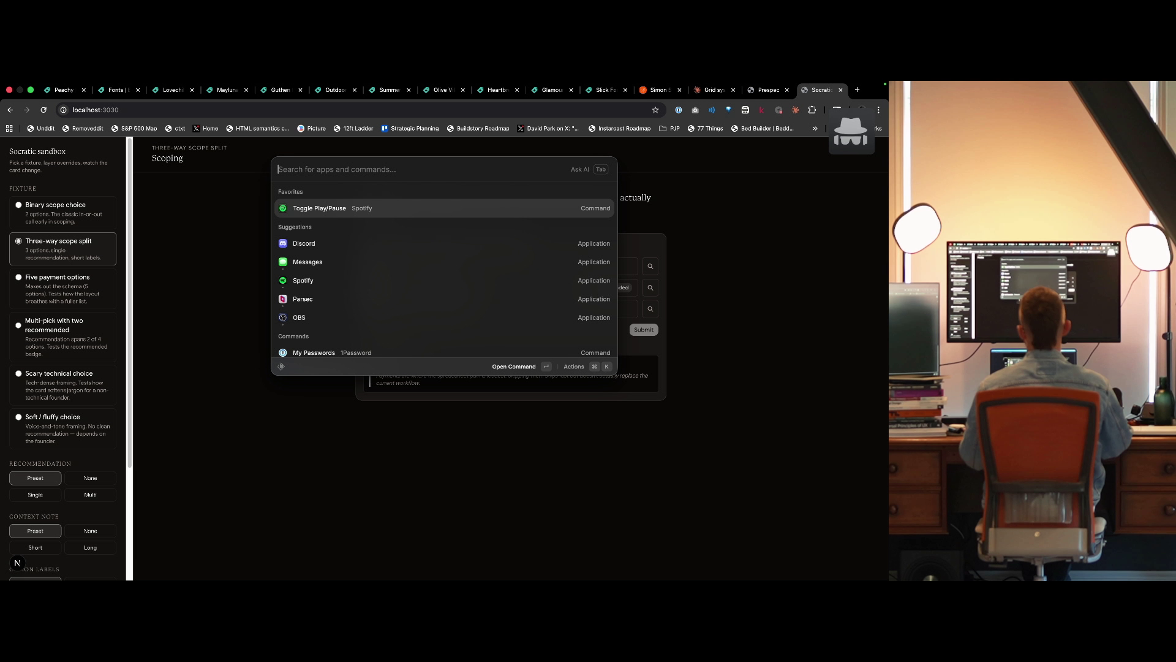
key("Return")
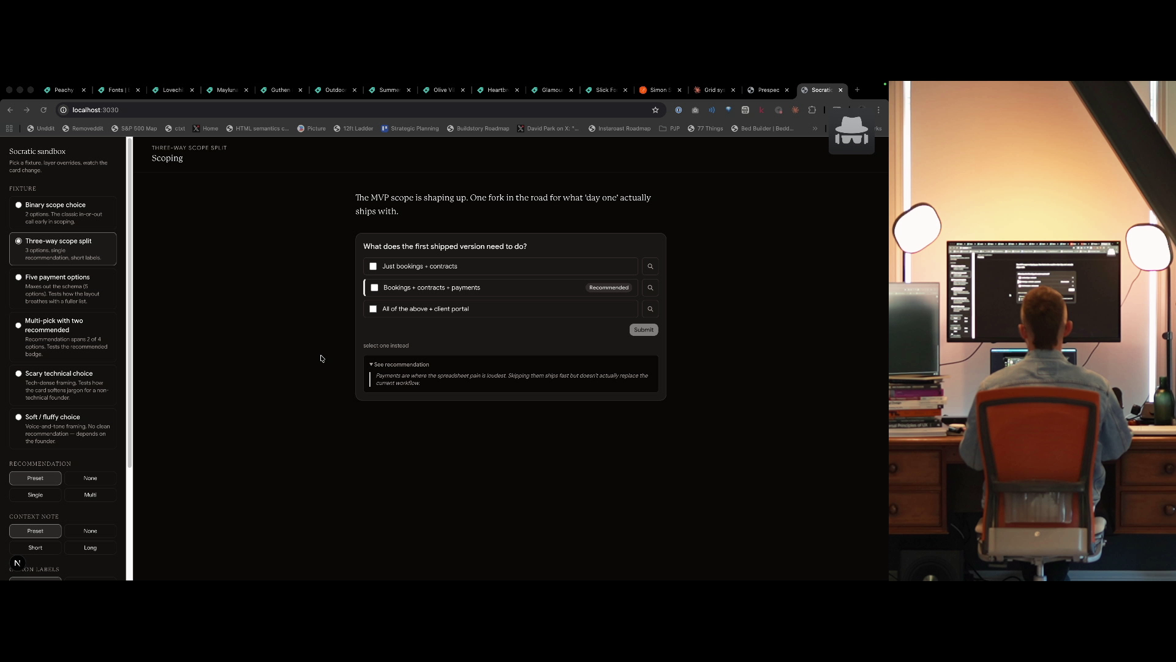
key("ctrl+Tab")
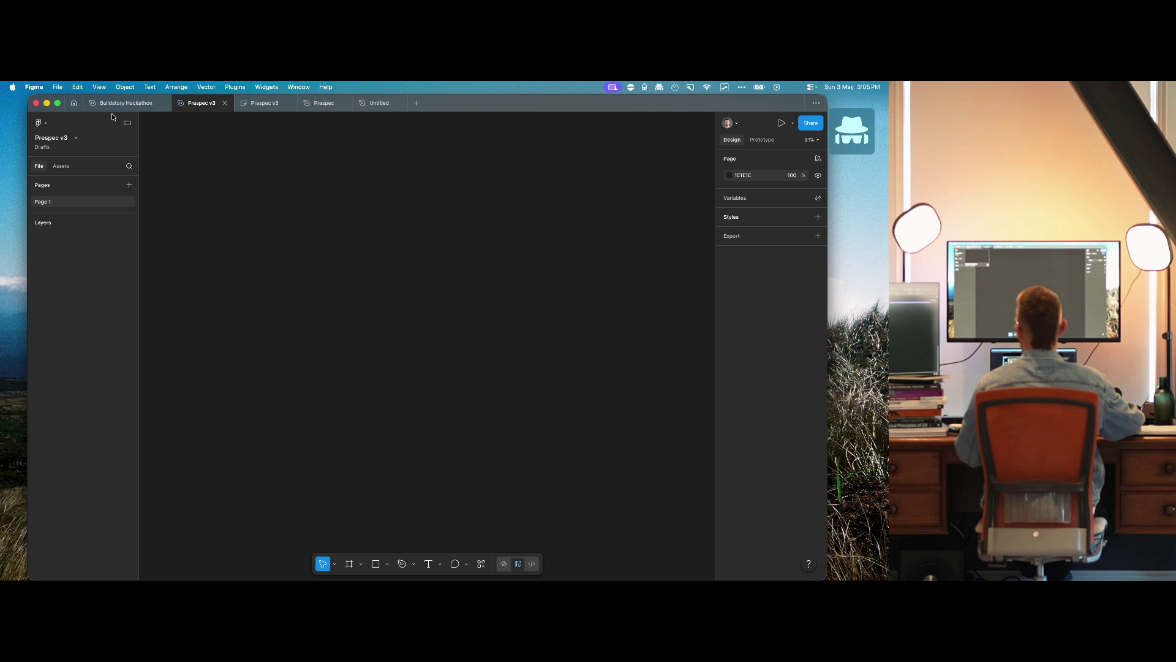
Draw a frame on the canvas and size it 800 × 400.
left_click(59, 103)
key("f")
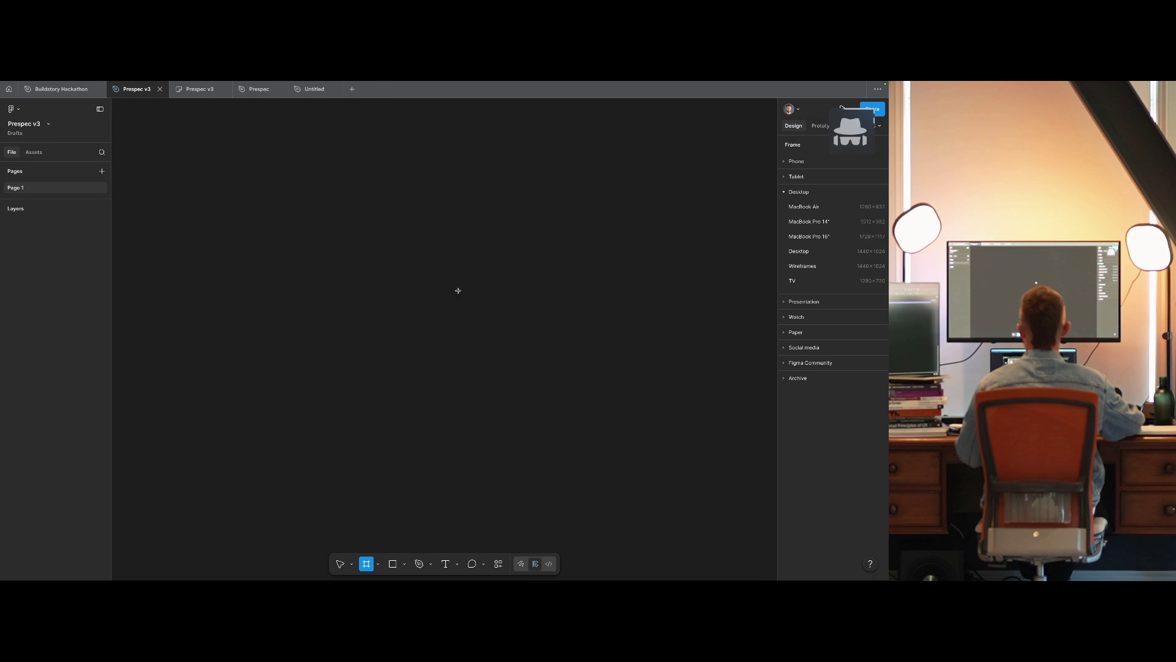
left_click_drag(271, 239, 648, 496)
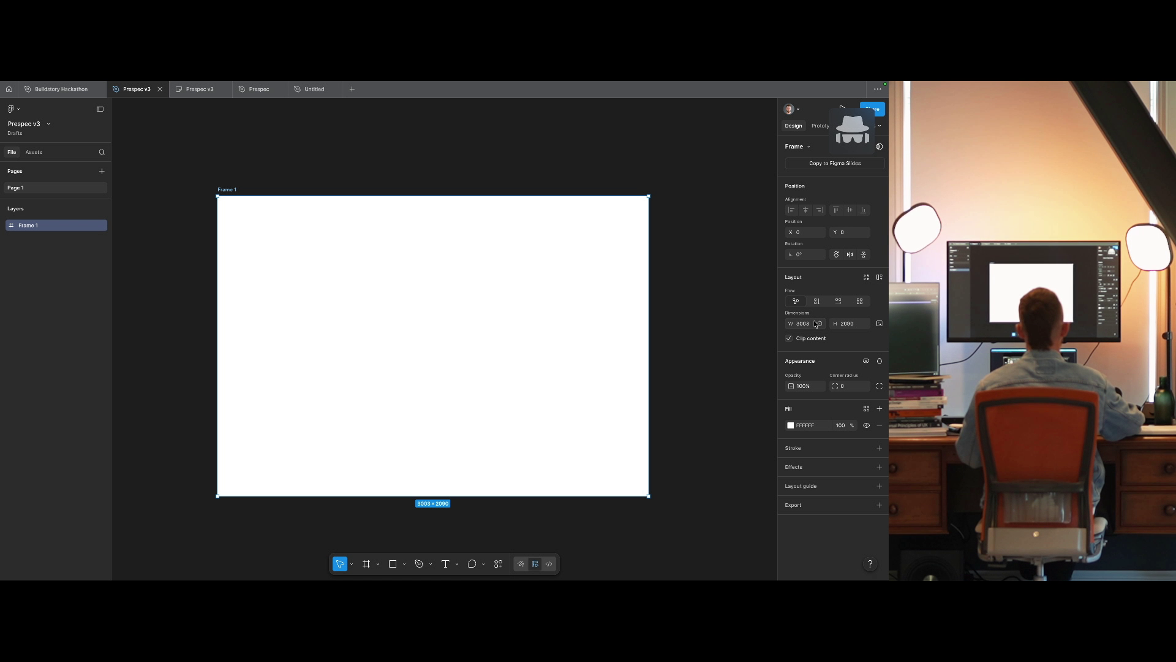
key("shift+0")
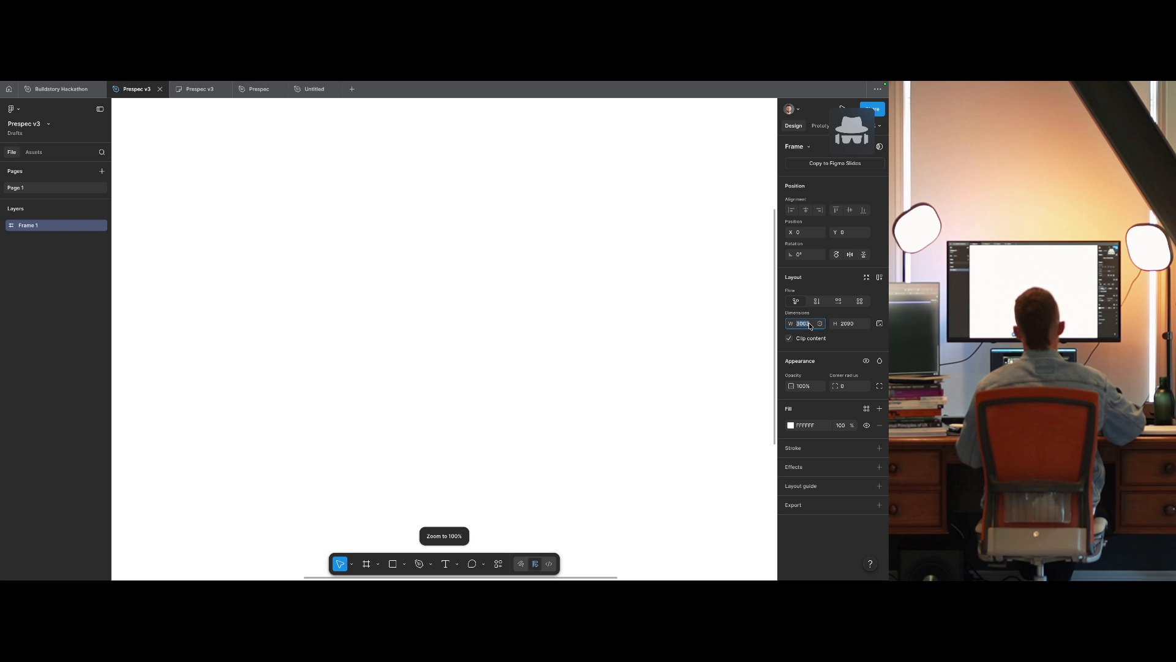
type("800")
key("Tab")
type("400")
key("Return")
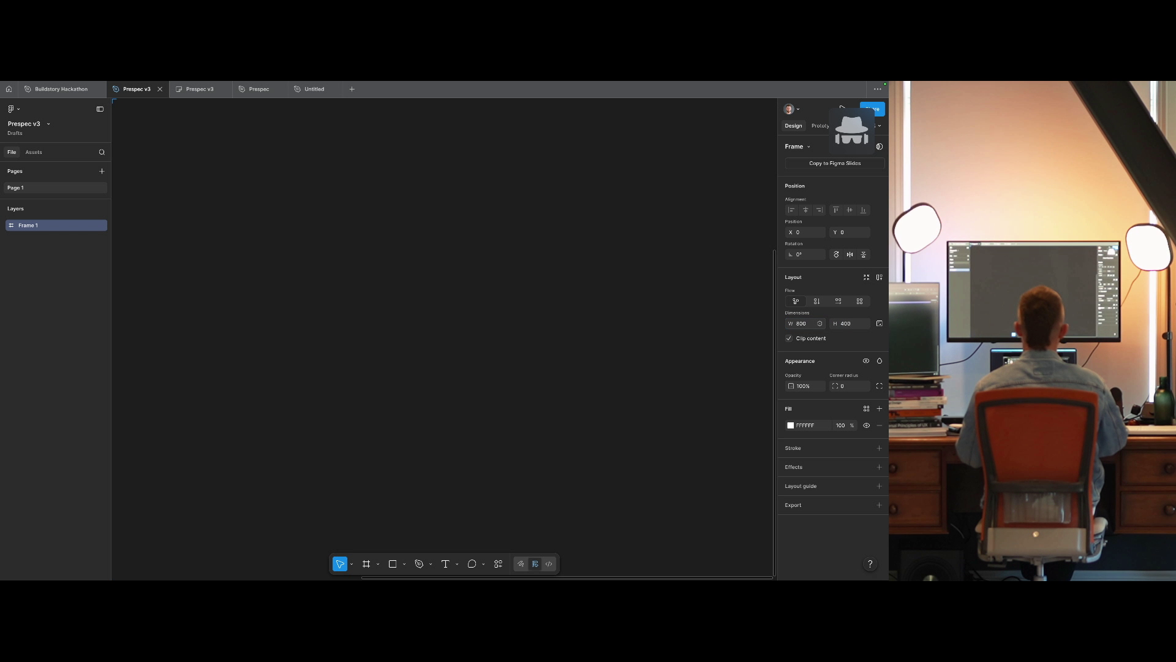
key("shift+0")
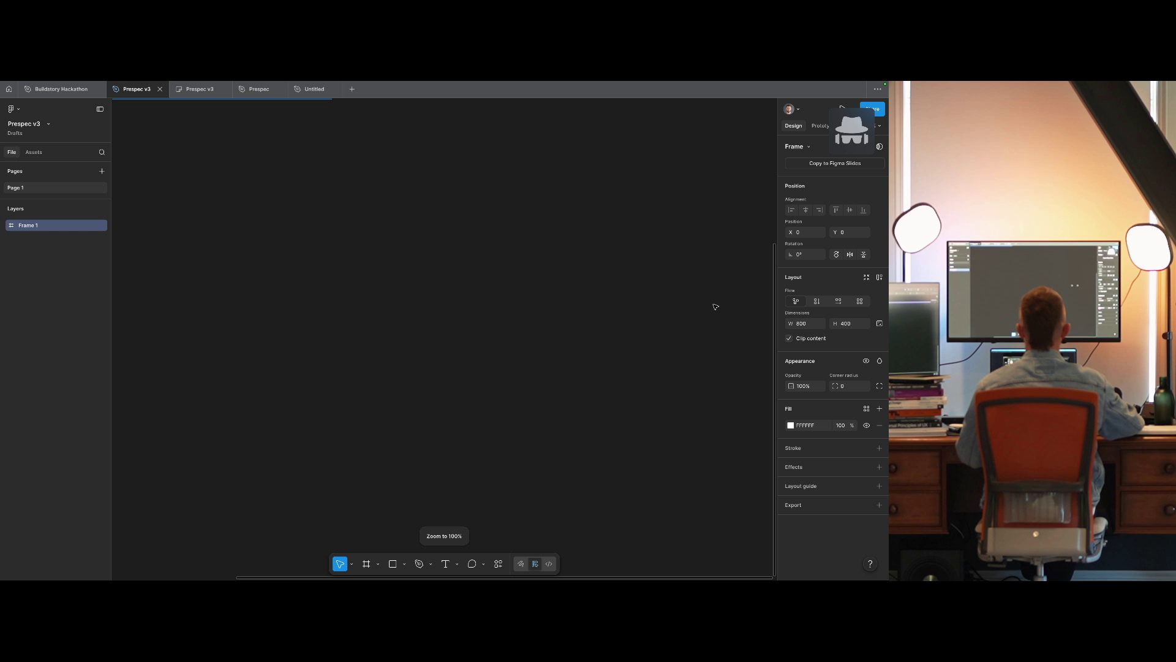
Change the frame's width to 1200 and height to 800, then zoom to fit.
scroll(716, 306, "up", 5)
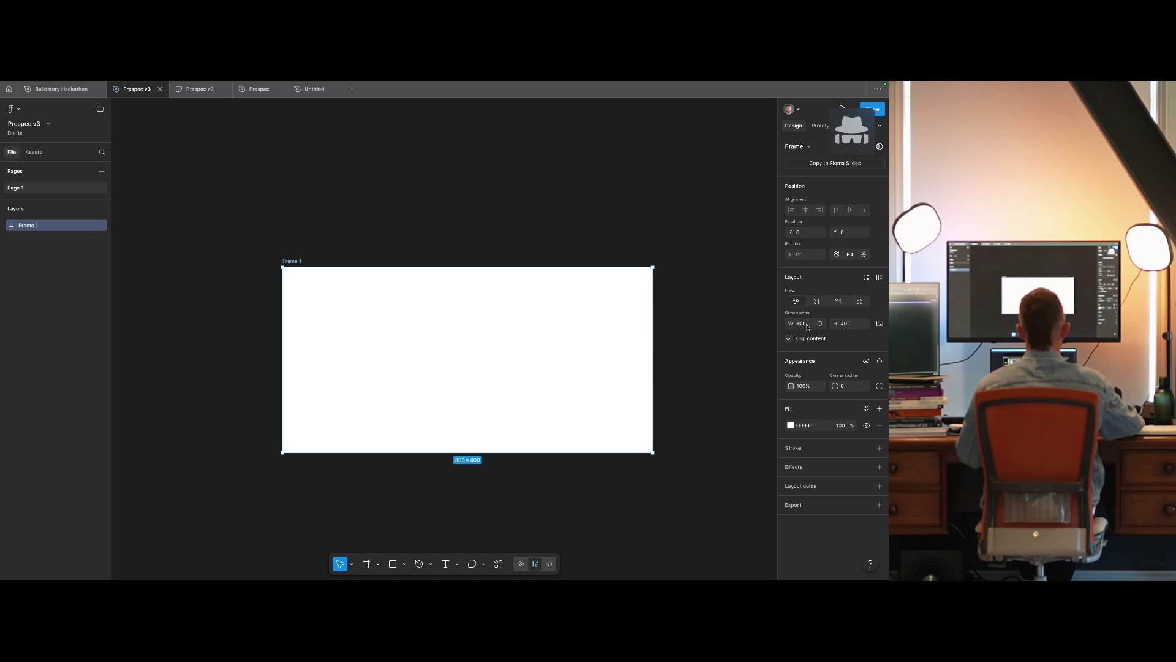
left_click(807, 328)
type("1200")
key("Tab")
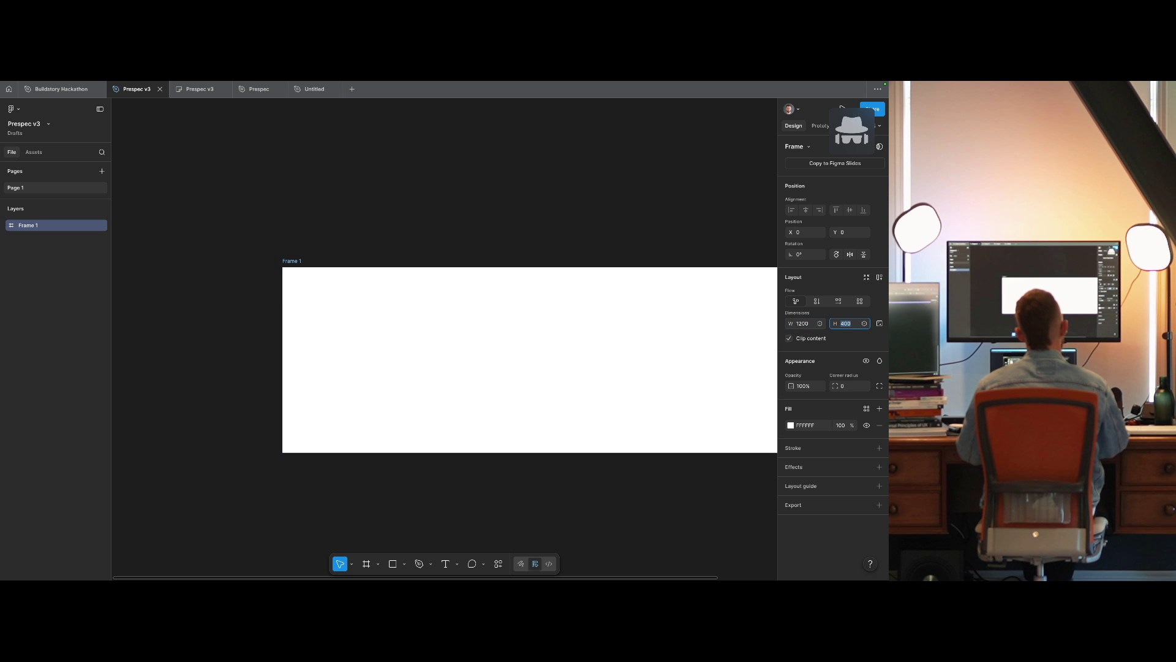
type("800")
key("Return")
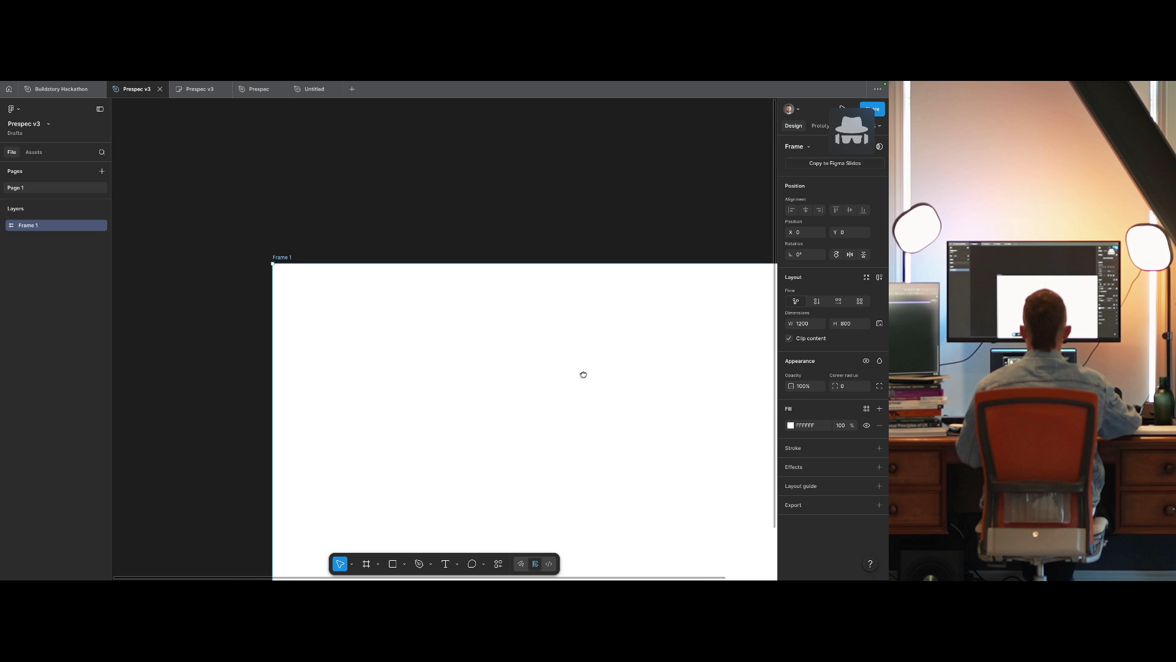
mouse_move(583, 373)
left_mouse_down()
mouse_move(422, 281)
mouse_move(482, 276)
left_mouse_up()
key("shift+0")
Fill the frame with the tailwind colors/neutral/900 colour variable.
left_click(812, 427)
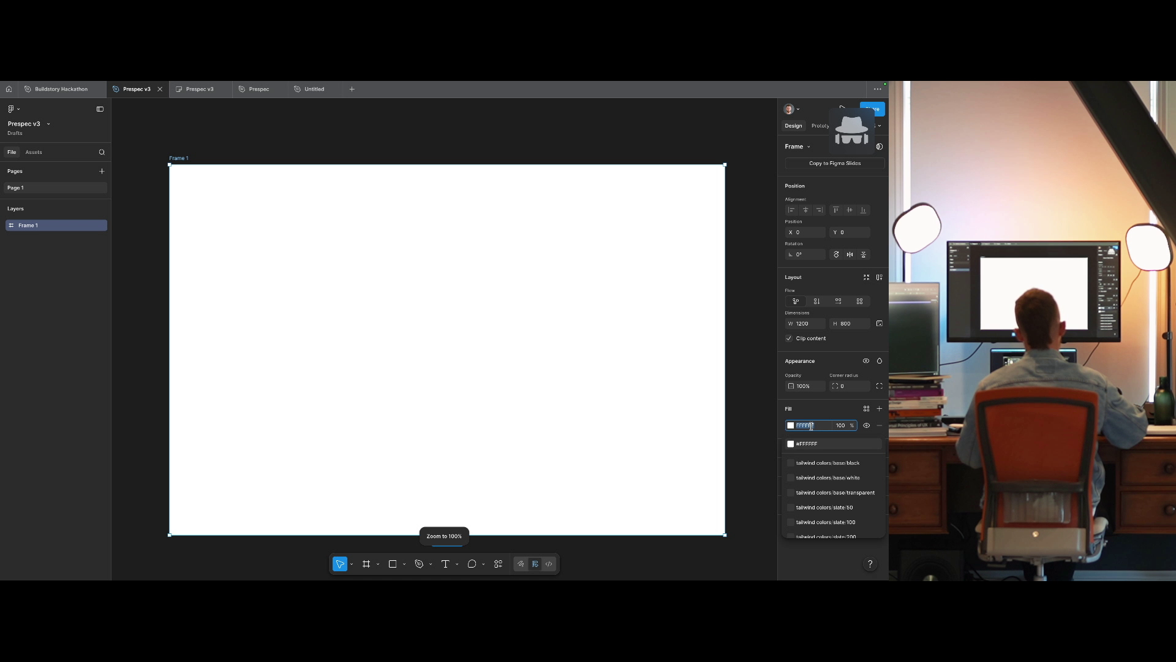
type("neut 500")
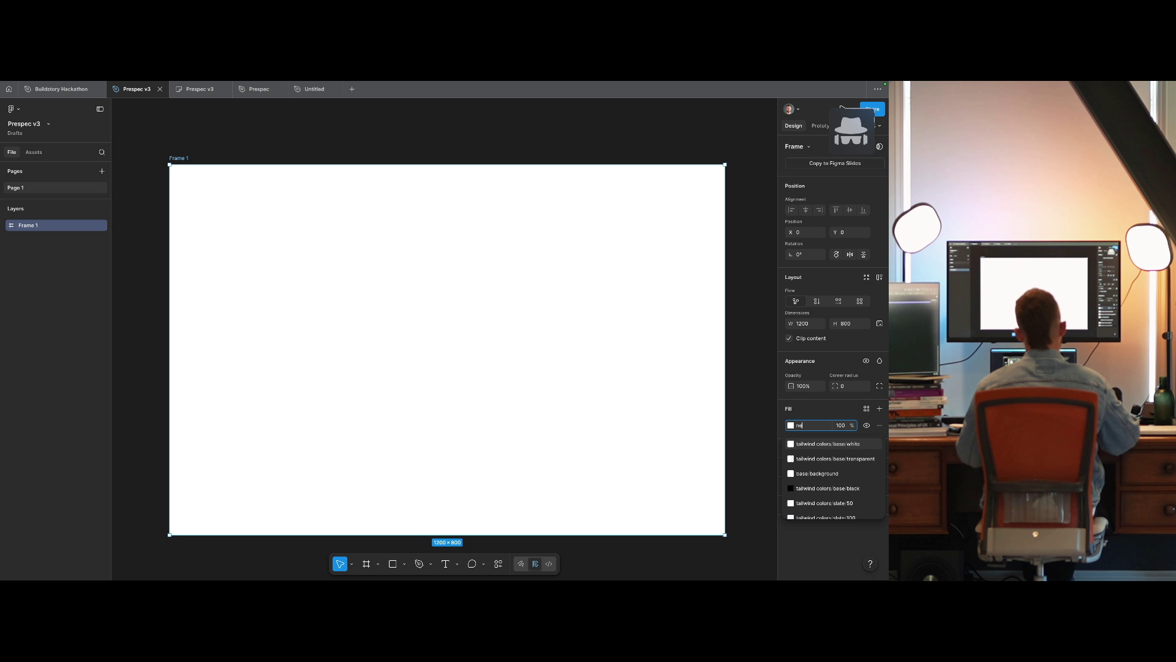
key("BackSpace")
type("9")
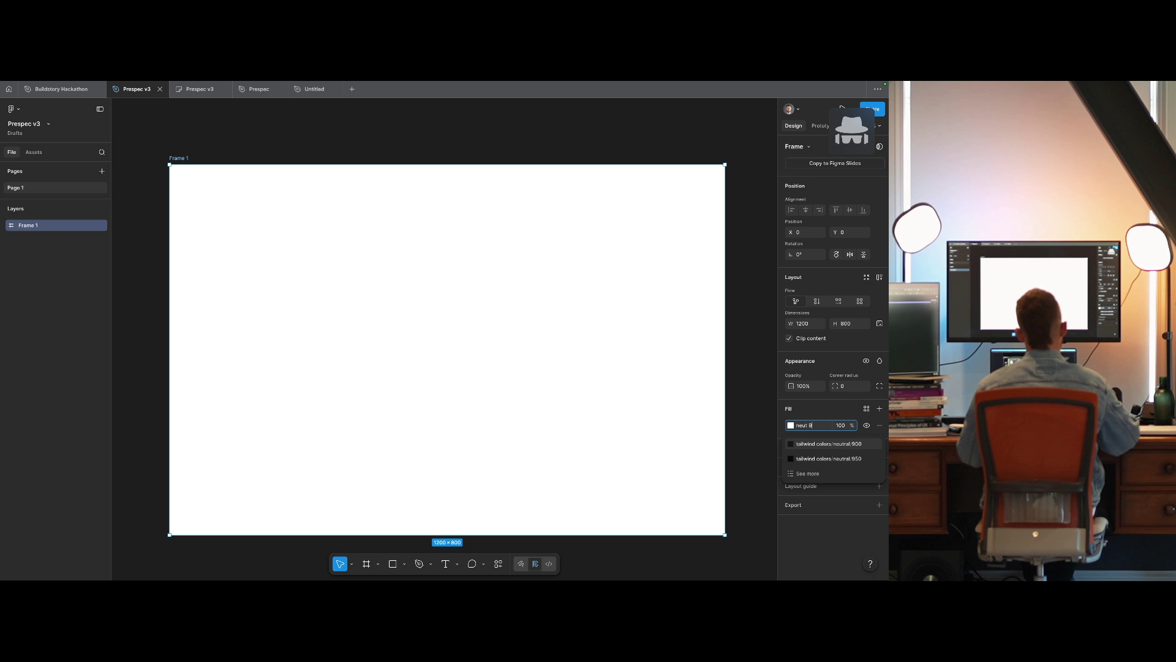
key("Return")
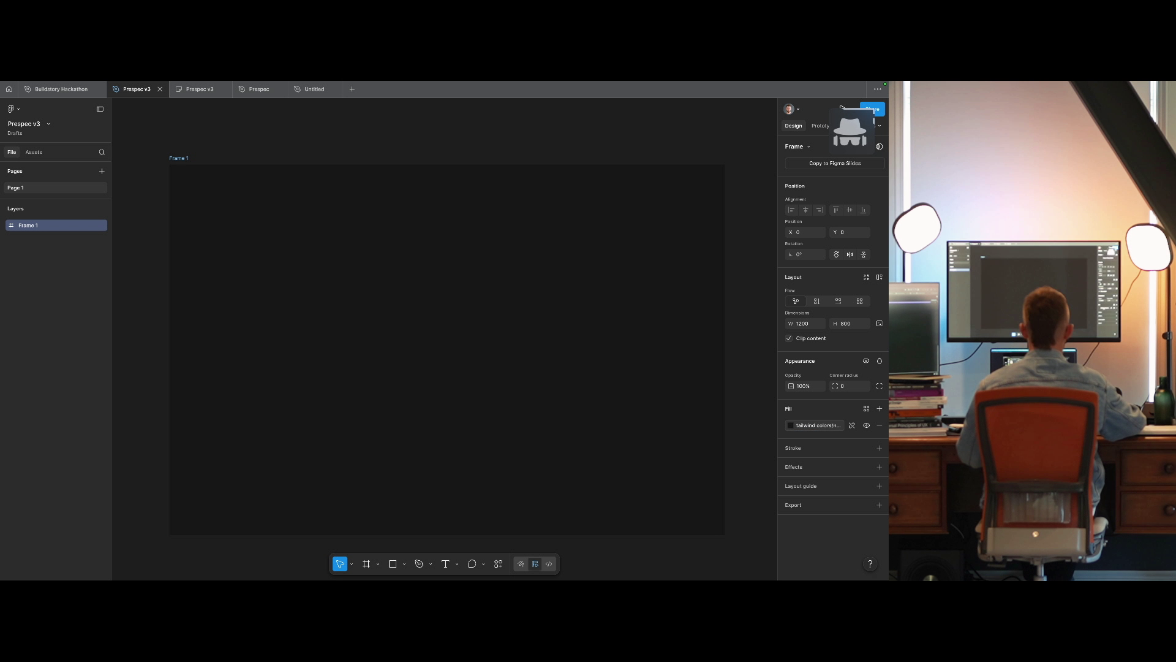
Rename the frame to socratic-ui-exploration.
key("ctrl+r")
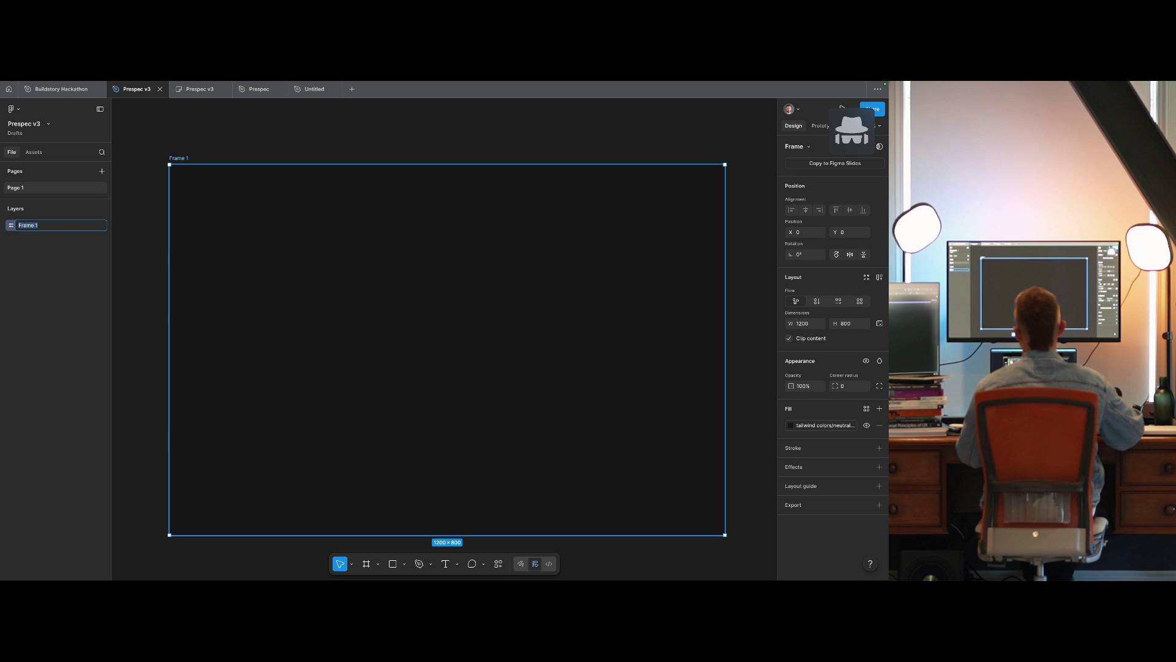
type("socratic-u")
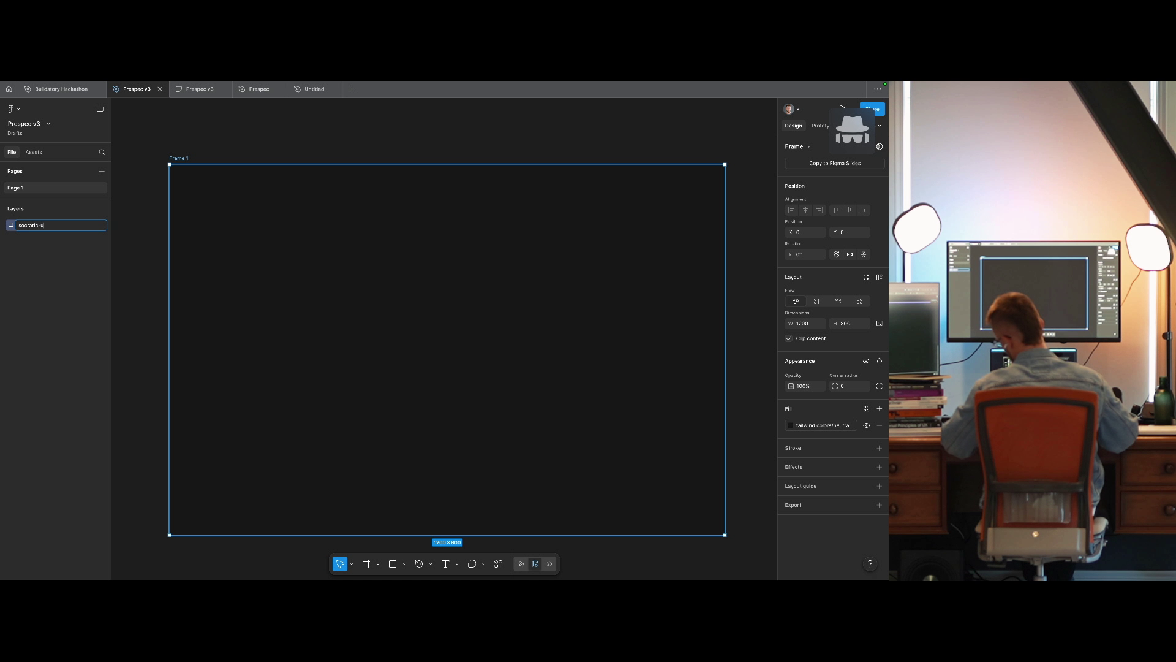
type("i-exploration")
key("Return")
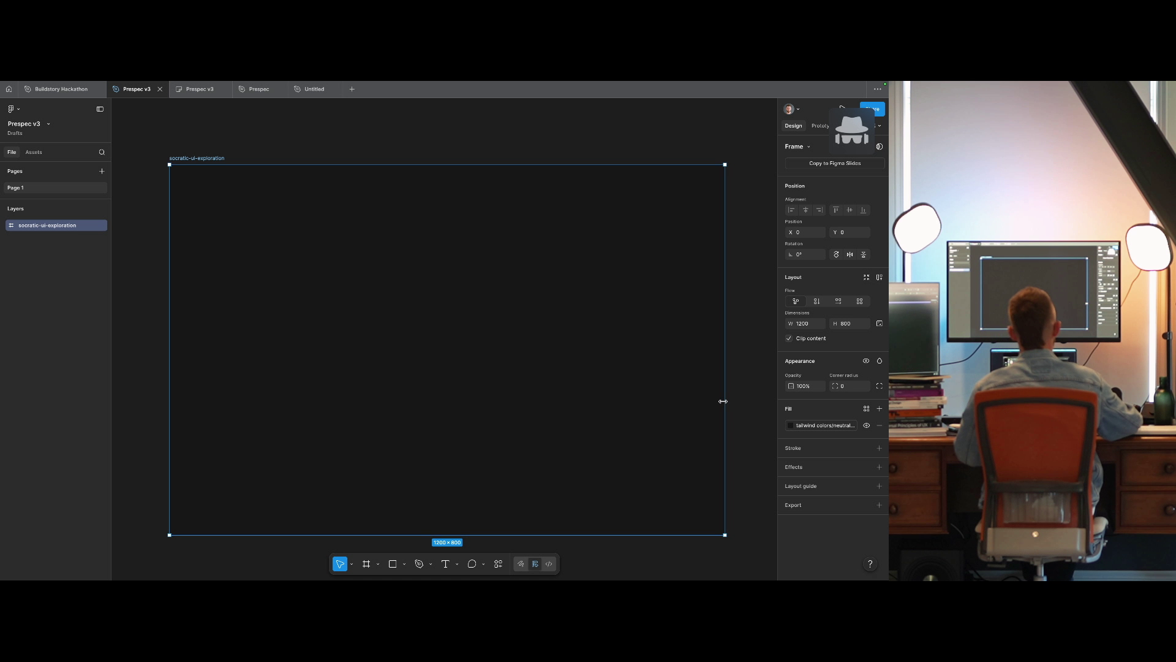
Add auto layout to the socratic-ui-exploration frame with 0 gap, 0 padding and centred alignment.
key("shift+a")
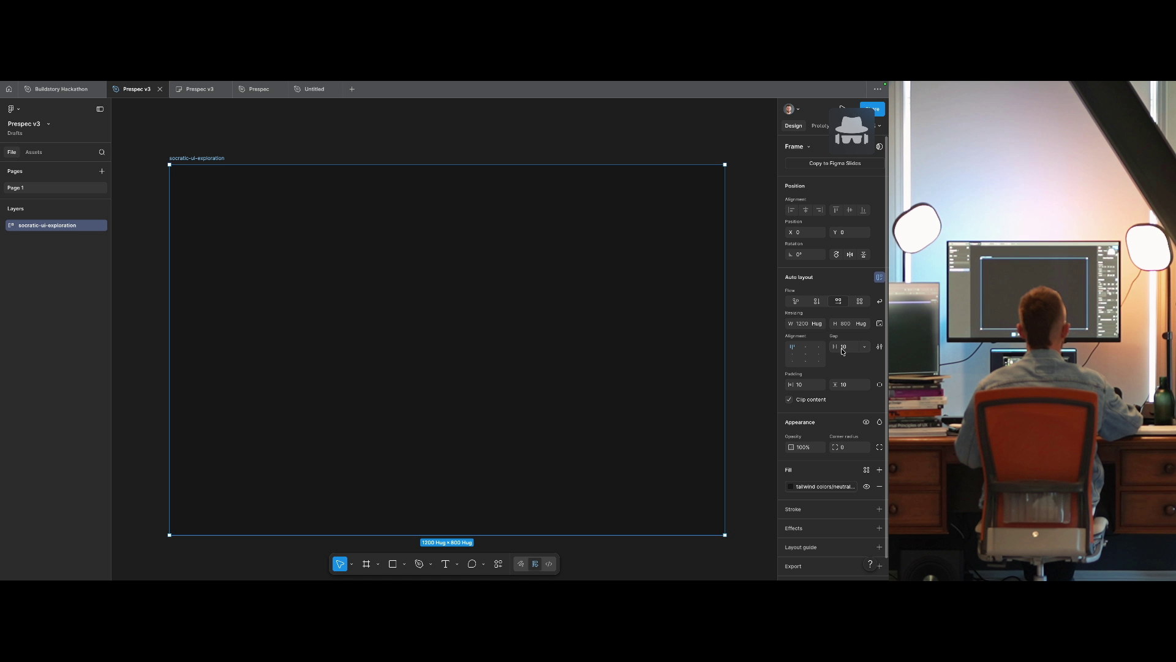
left_click(843, 351)
type("0")
key("Tab")
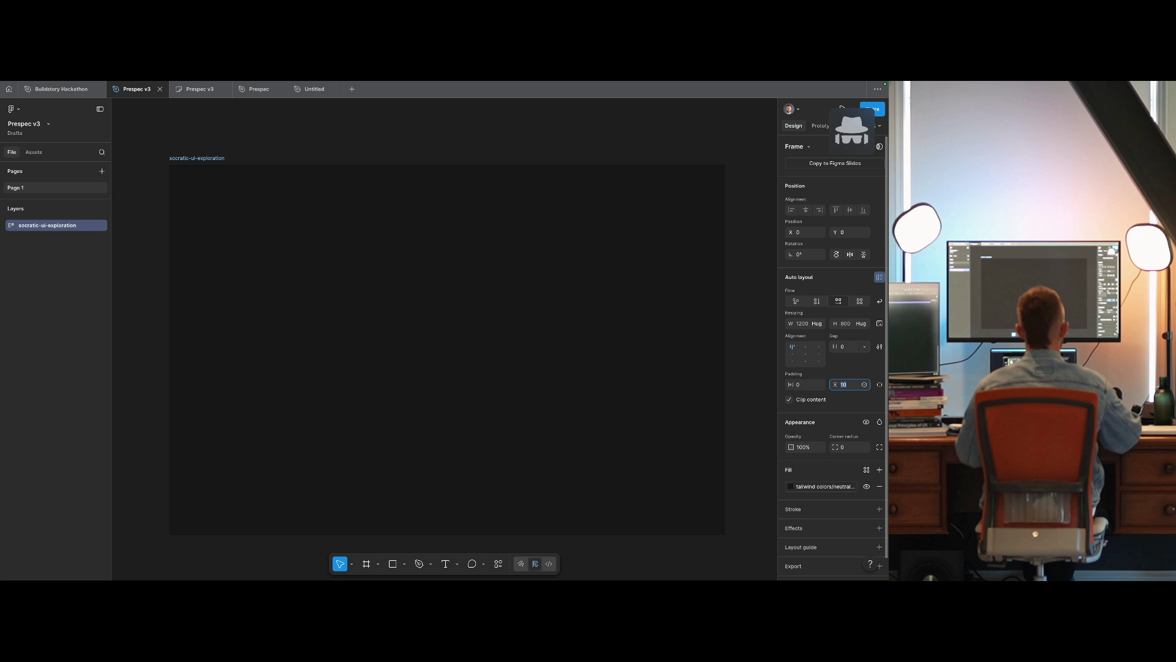
type("0")
key("Return")
left_click(806, 354)
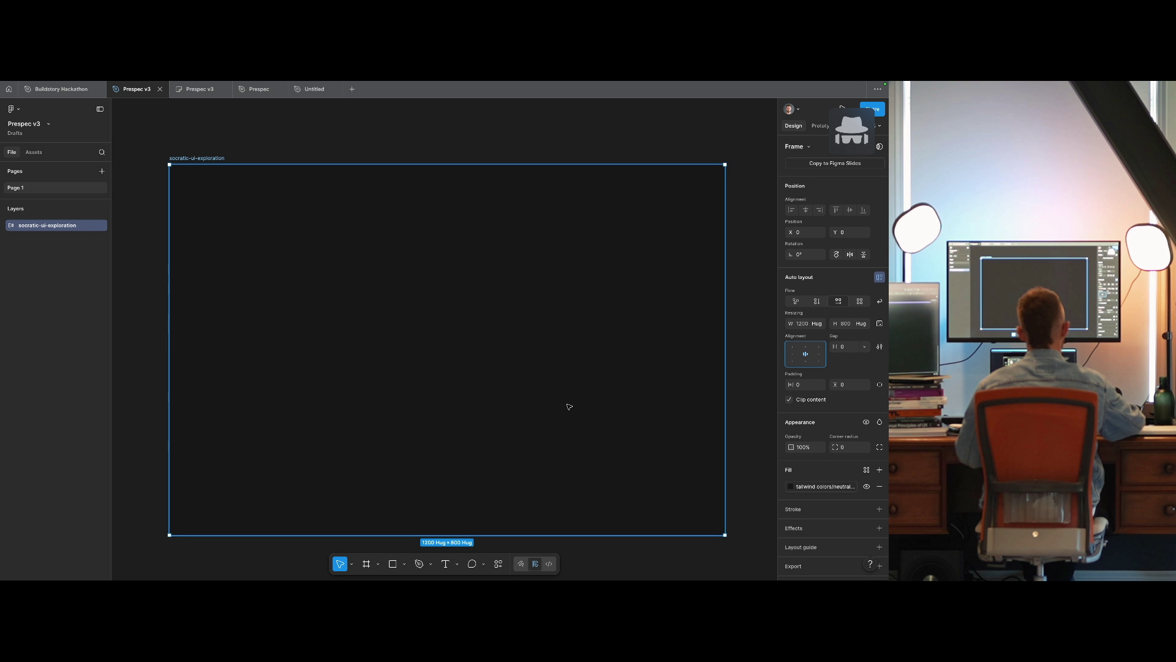
Draw a test rectangle inside the frame, then undo it.
key("Escape")
key("r")
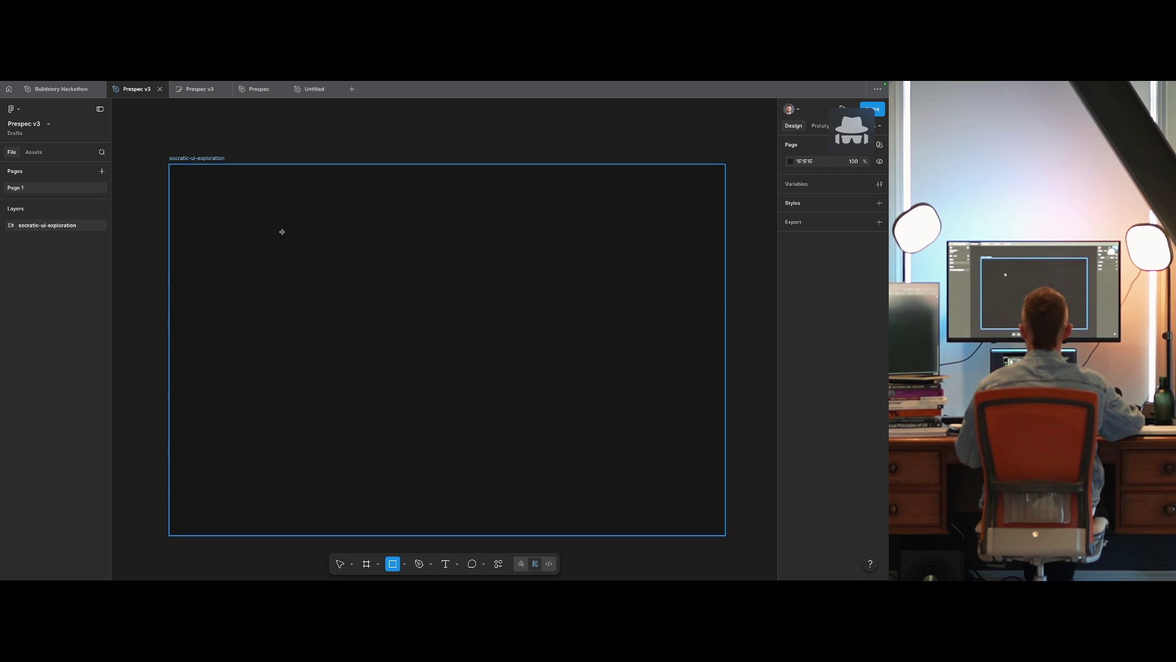
left_click_drag(281, 231, 541, 380)
key("ctrl+z")
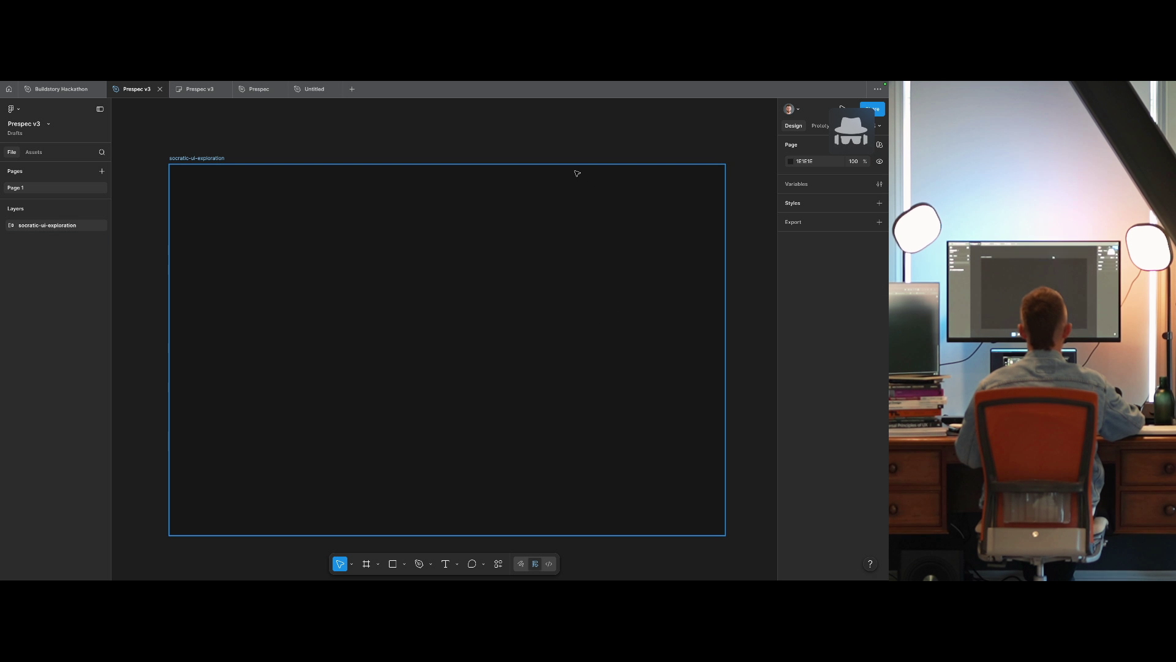
key("Escape")
Try drawing a small rectangle on the frame, then undo it.
key("r")
left_click_drag(452, 115, 520, 141)
key("ctrl+z")
key("ctrl+shift+z")
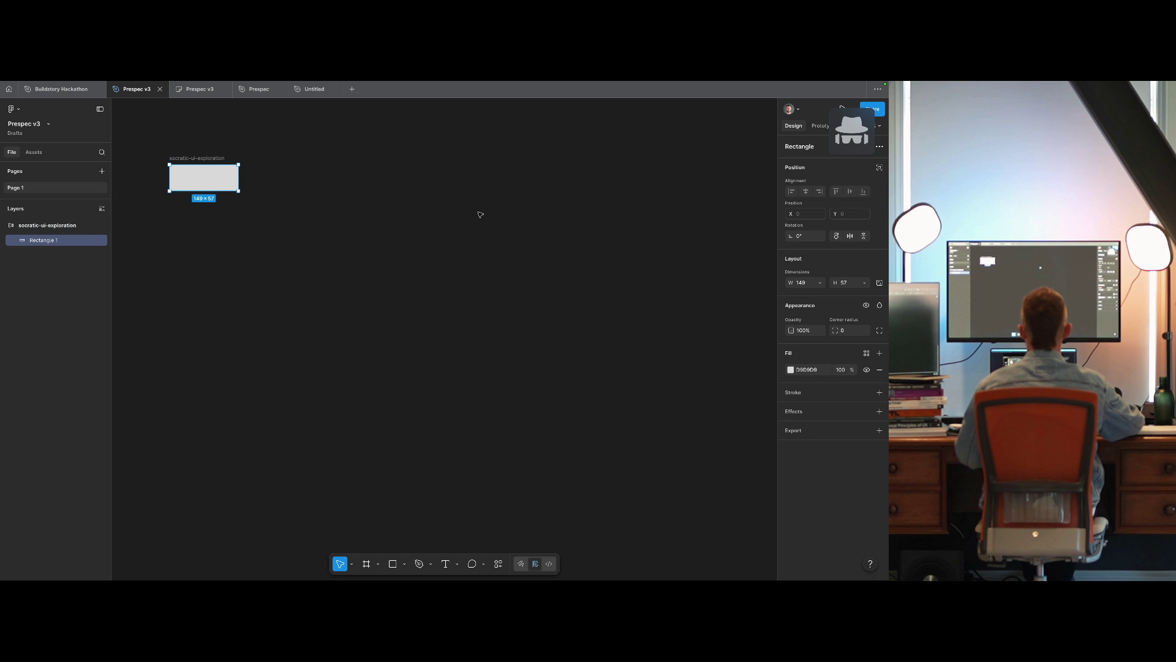
key("ctrl+z")
Keep the frame's width unchanged and fix its height at 800.
left_click(816, 325)
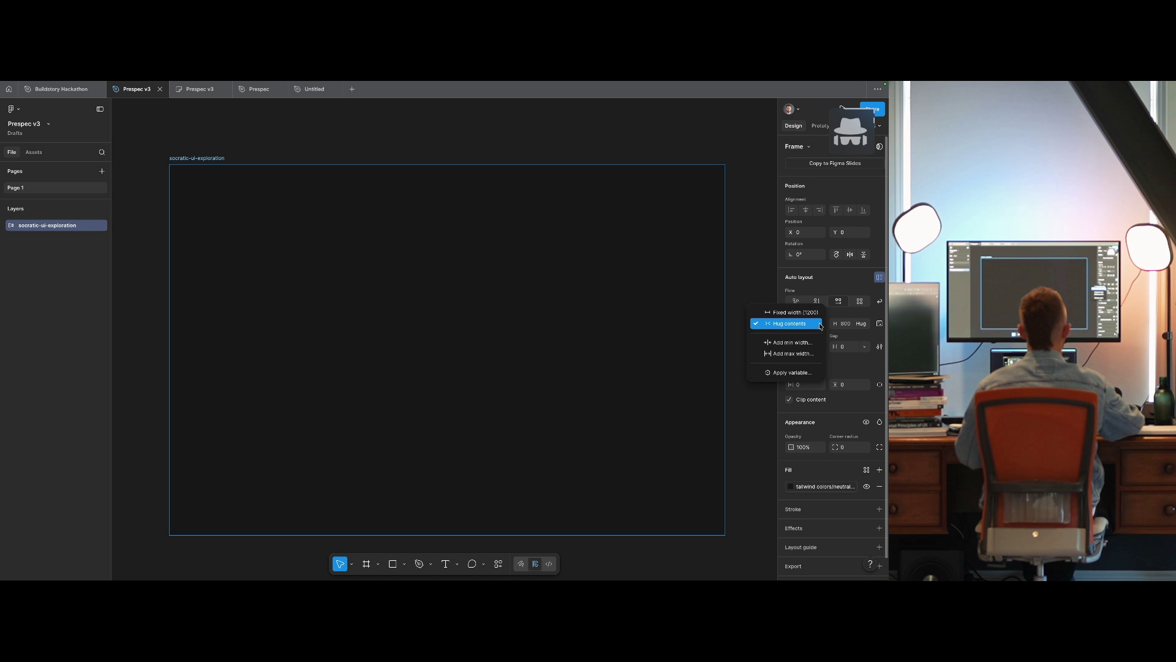
left_click(803, 321)
left_click(861, 323)
left_click(863, 318)
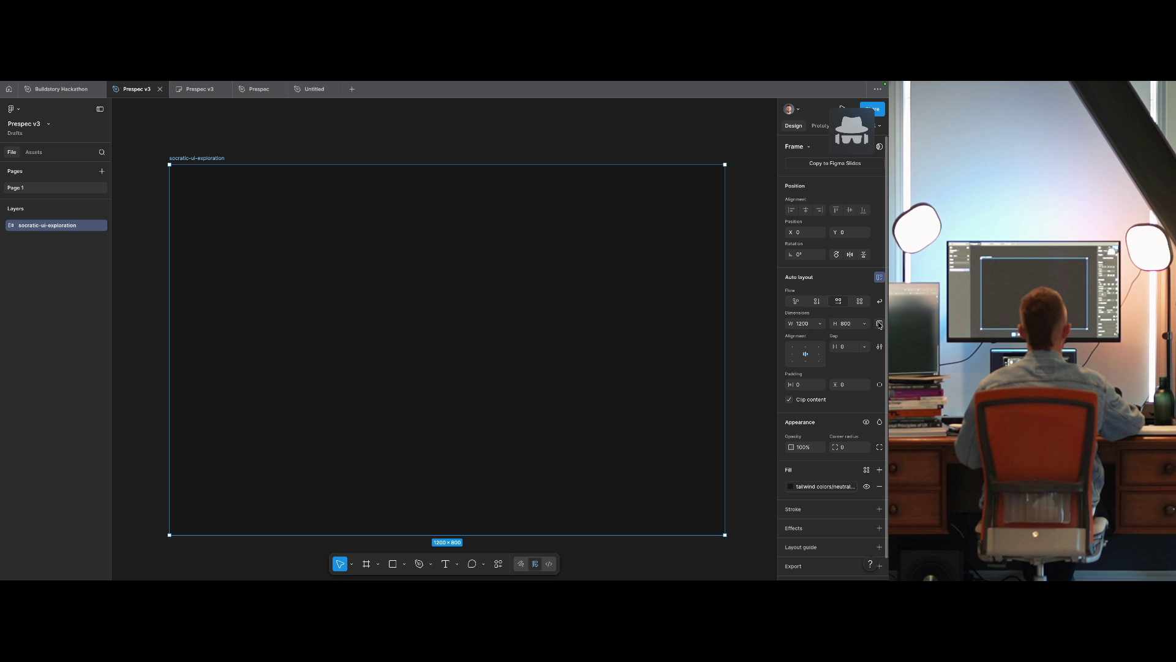
key("ctrl+z")
key("ctrl+z")
key("ctrl+shift+z")
key("ctrl+shift+z")
key("ctrl+shift+z")
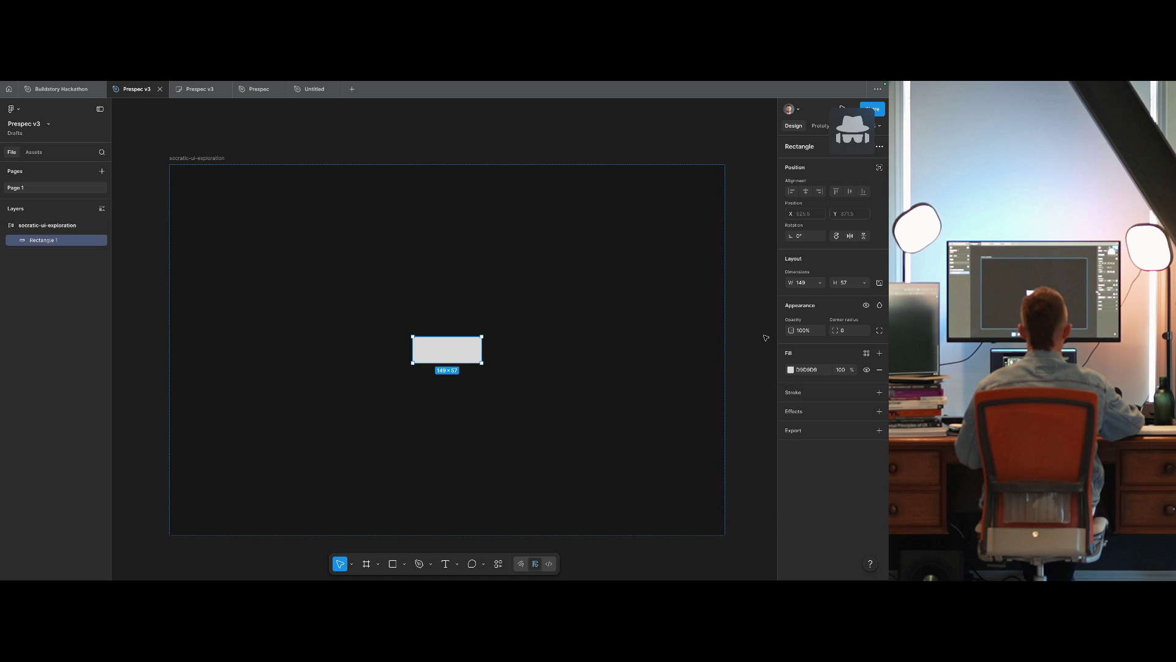
Rename the rectangle layer to 'card'.
scroll(490, 270, "right", 1)
left_click_drag(414, 283, 428, 286)
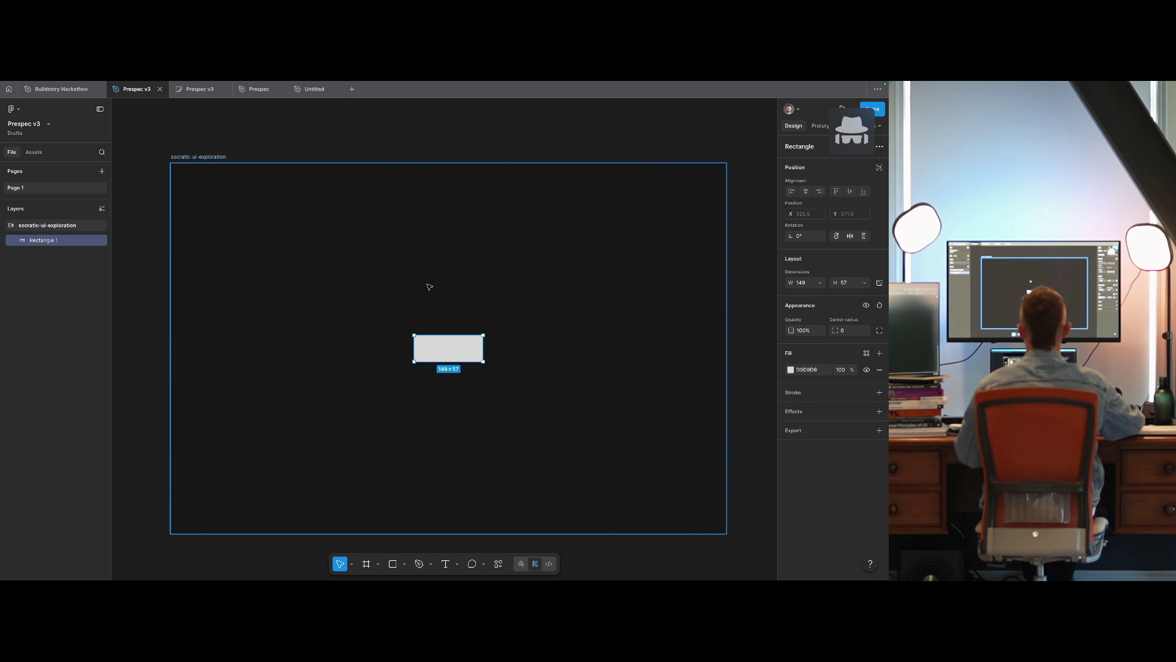
key("ctrl+r")
type("card")
key("Return")
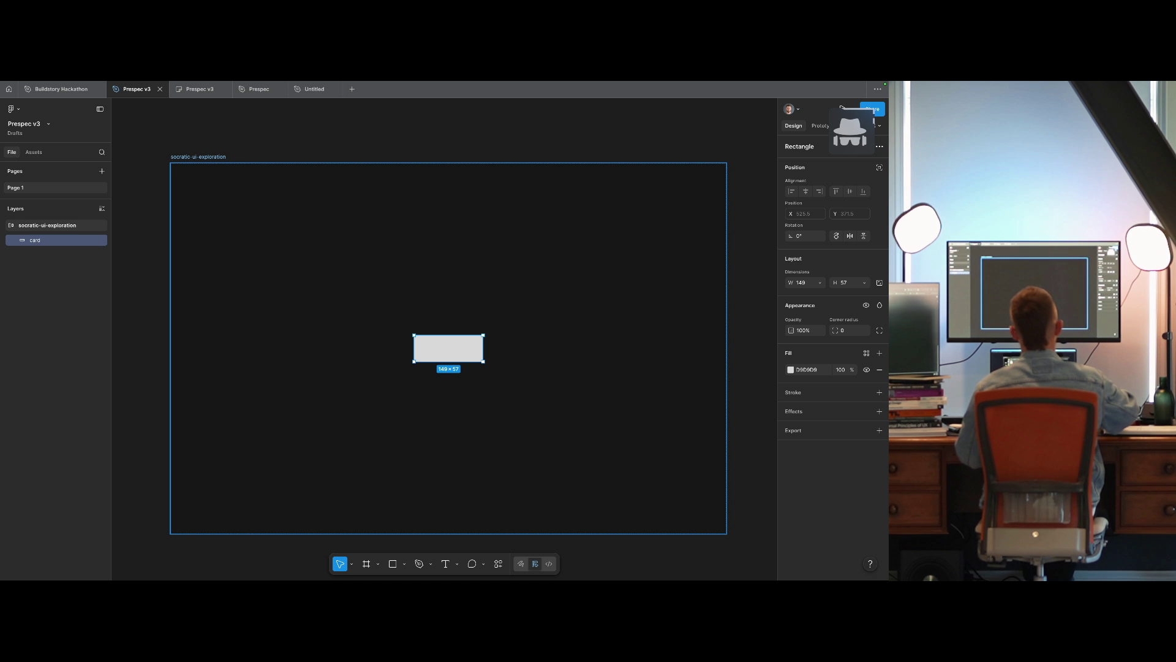
Wrap the card in auto-layout Frame 1 with its width set to hug contents.
key("shift+a")
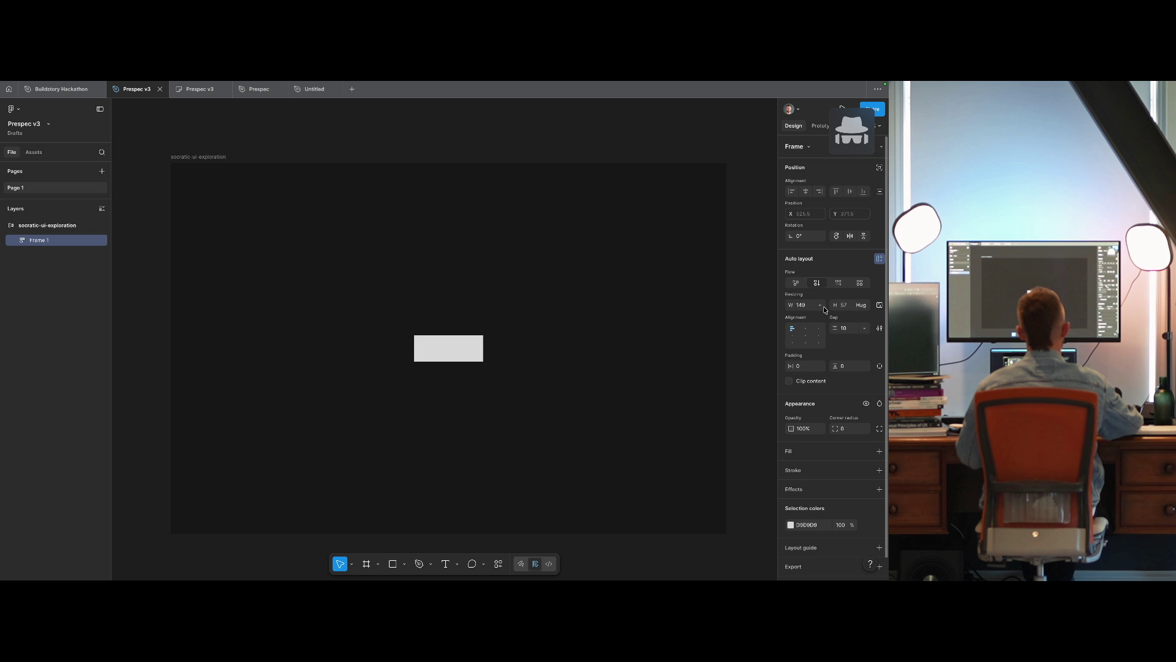
left_click(820, 304)
left_click(790, 315)
left_click(820, 304)
left_click(816, 316)
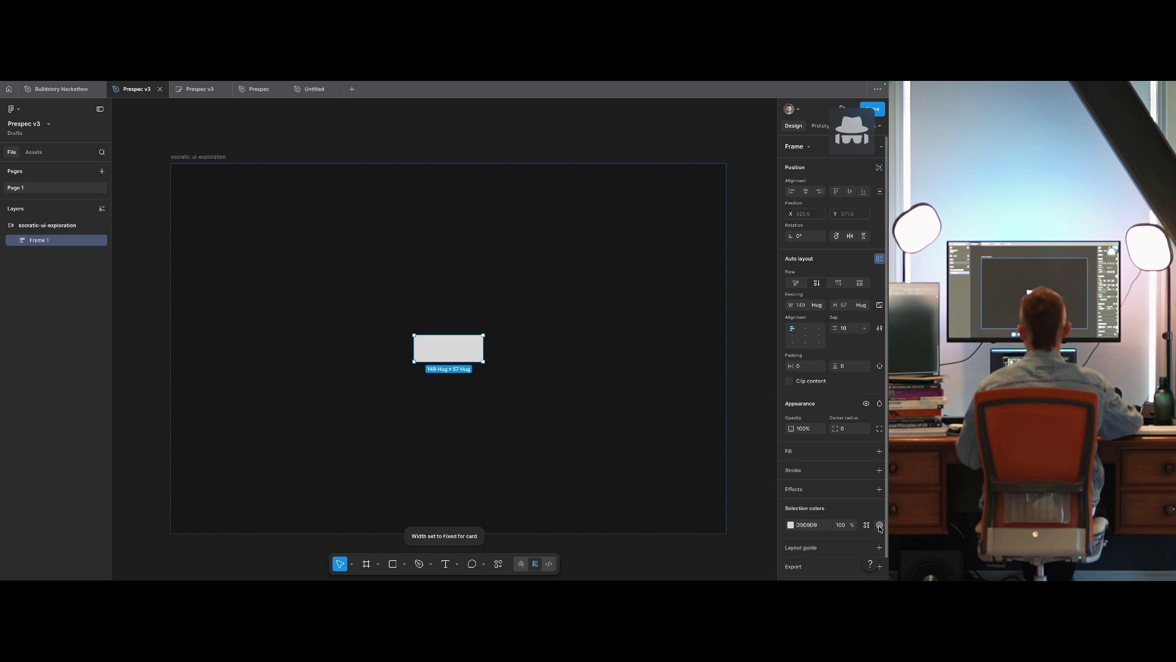
left_click(879, 525)
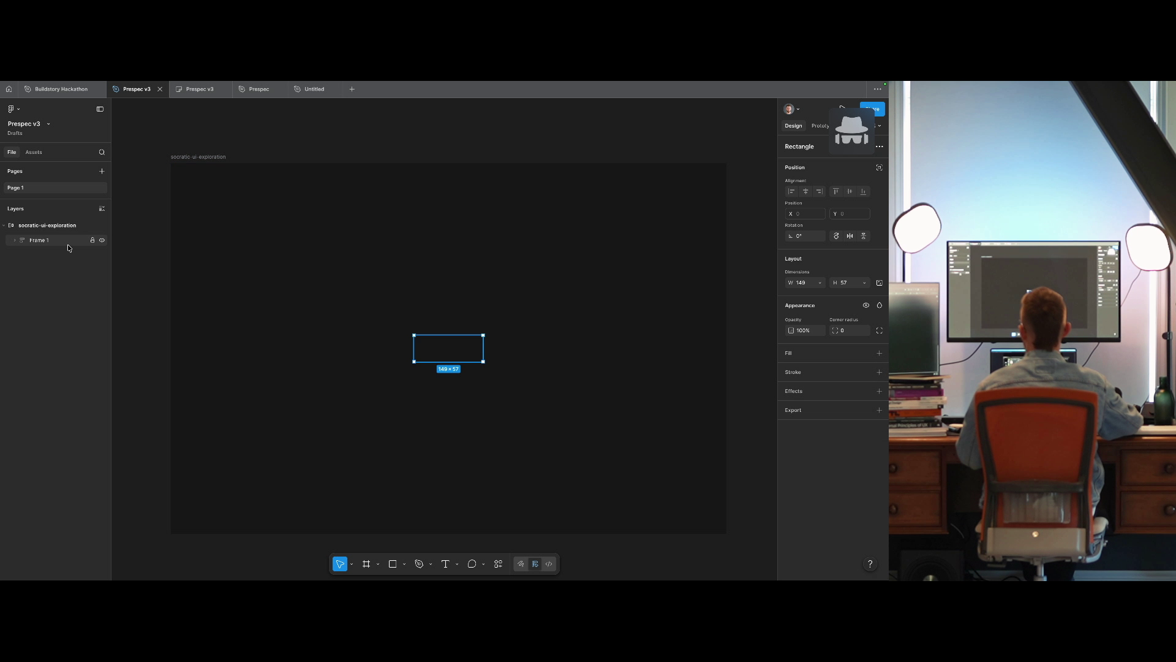
left_click(11, 244)
left_click(27, 248)
Delete the card frame and add a 'Heading' text layer in the main frame.
key("Delete")
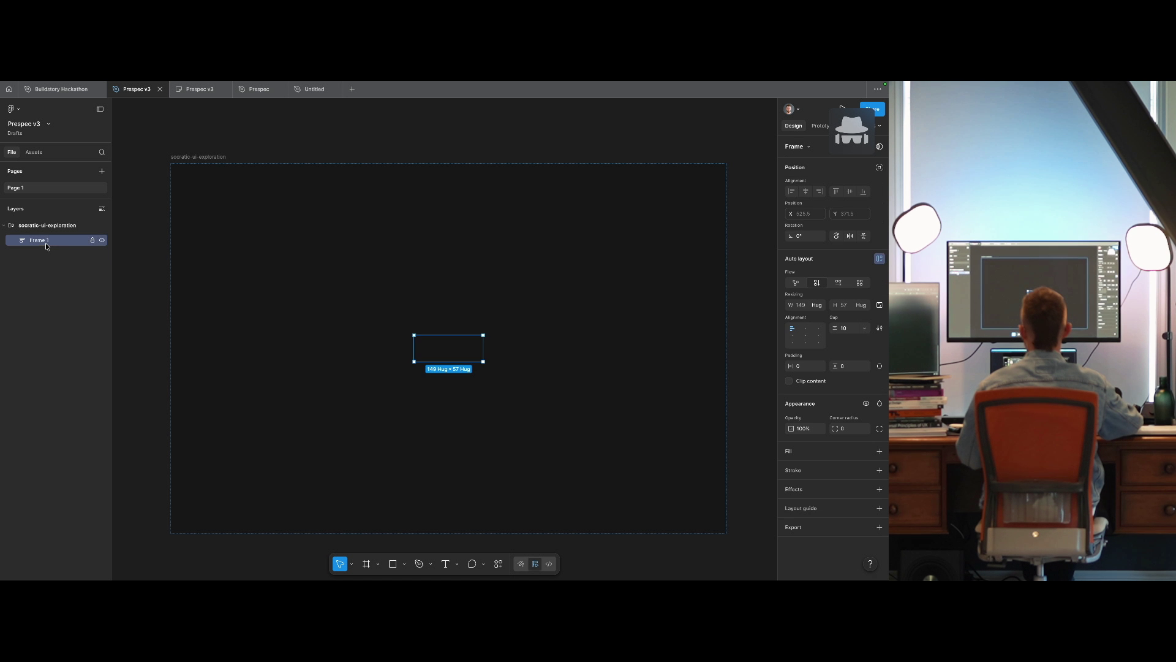
key("Escape")
key("t")
left_click(407, 243)
type("Head")
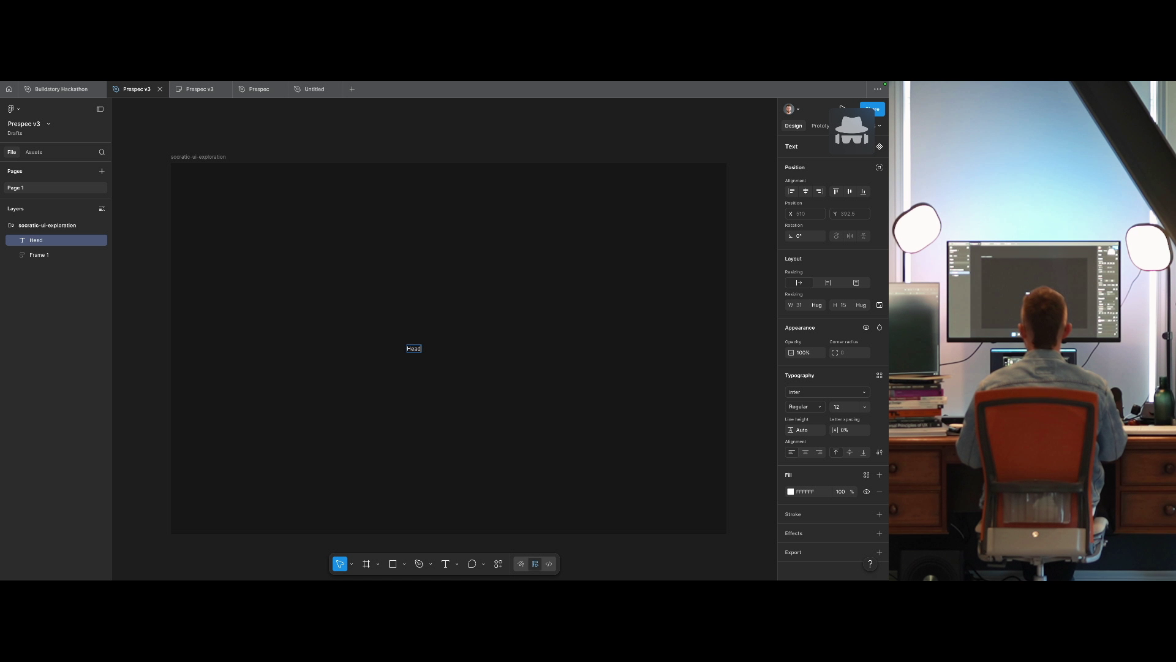
type("ing")
key("Escape")
Set the Heading text to P22 Mackinac Pro at size 24.
left_click(801, 392)
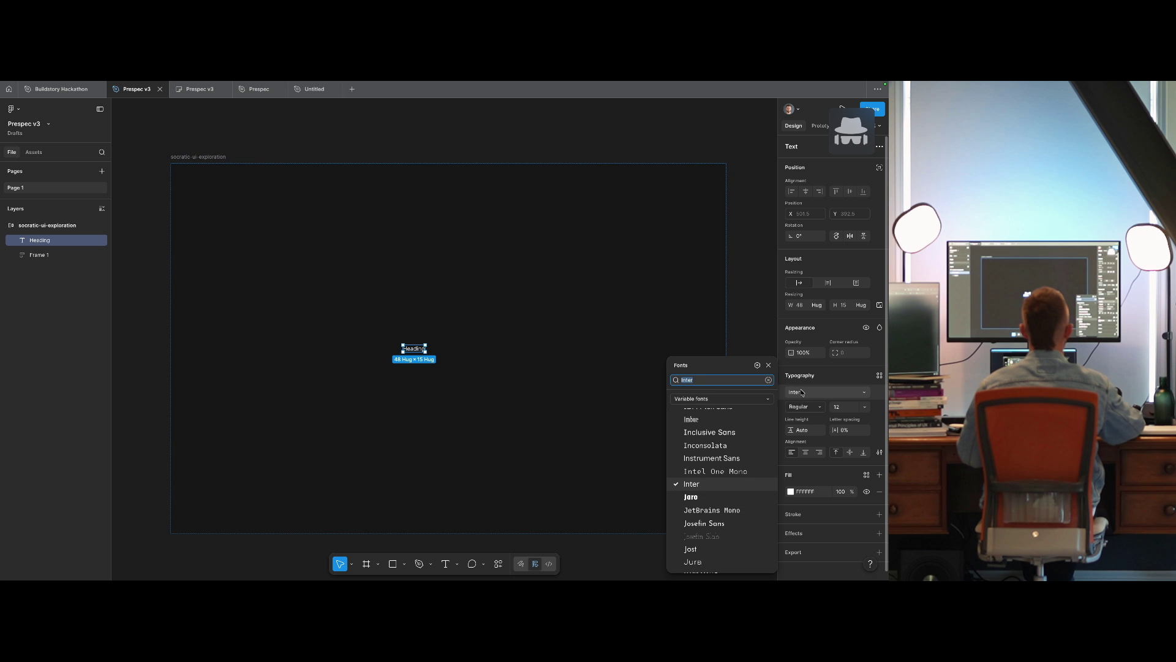
type("mackinac")
key("Return")
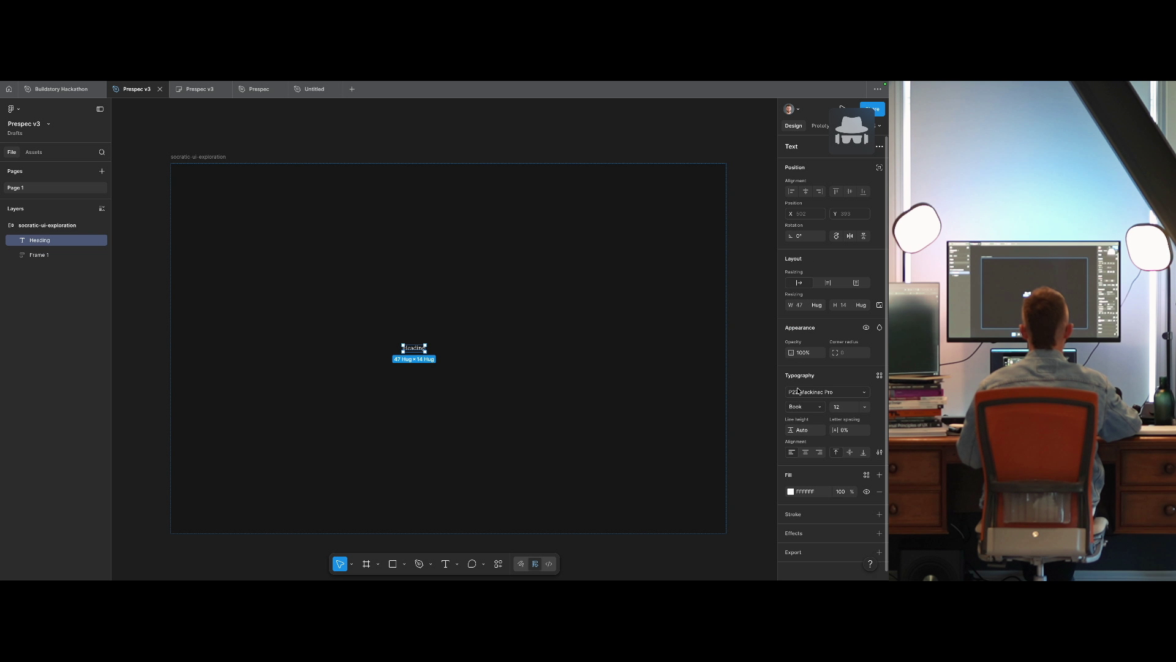
type("32")
key("Return")
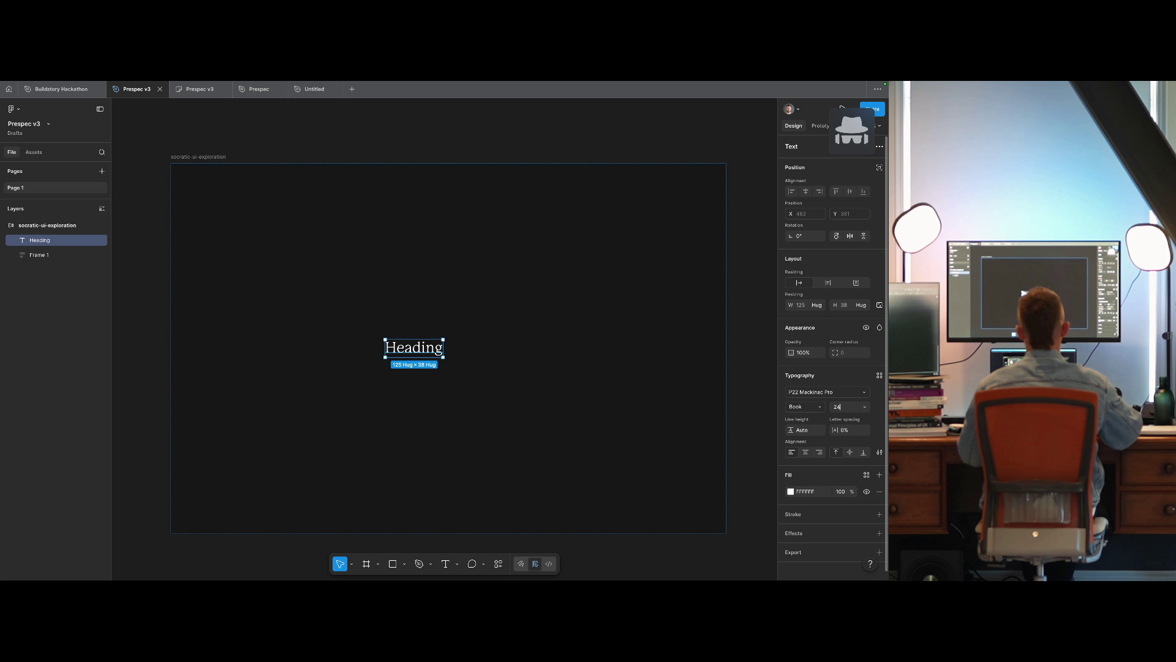
key("Return")
key("ctrl+x")
Wrap the heading in an auto-layout frame with 24 padding.
left_click(466, 353)
key("ctrl+v")
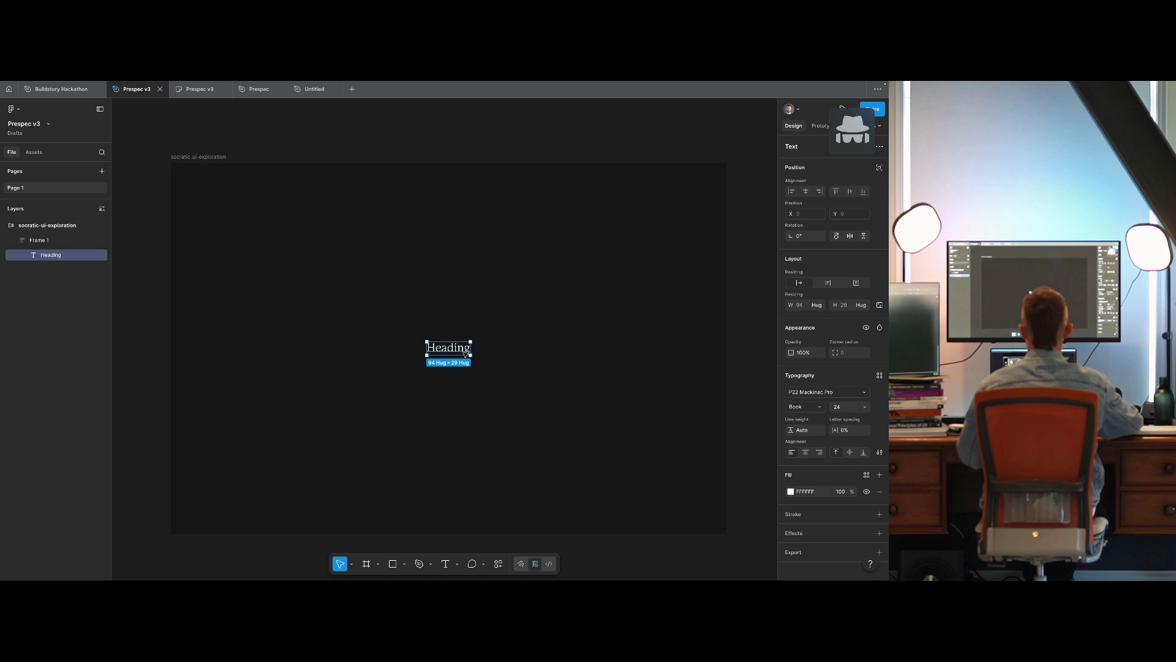
left_click(412, 338)
left_click(448, 348)
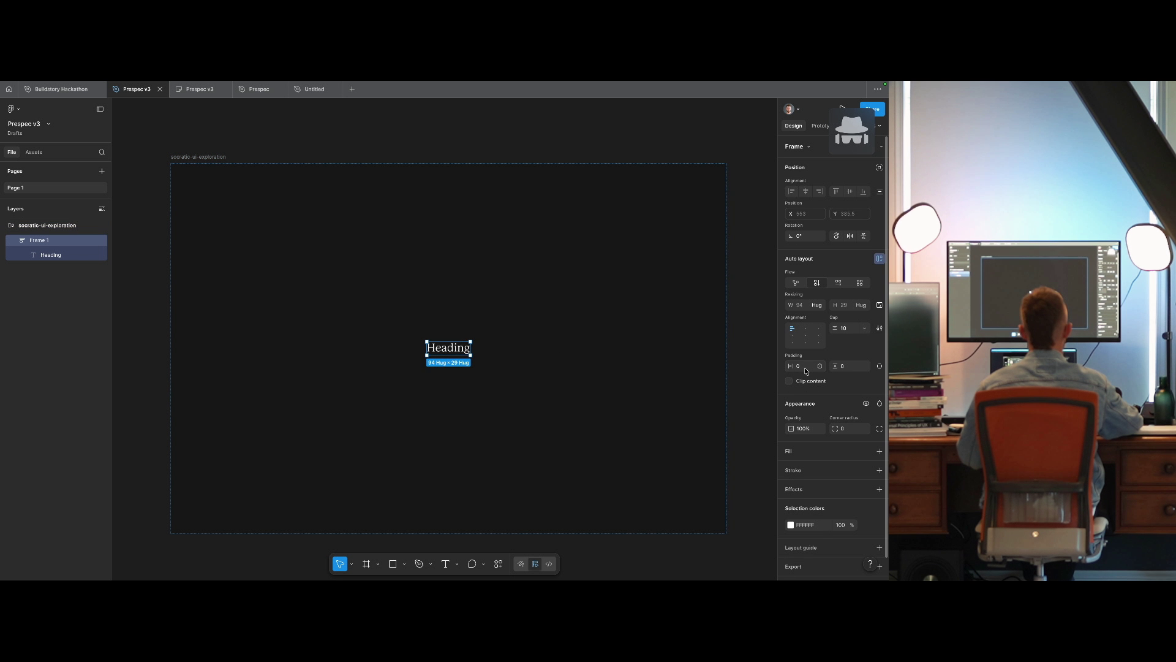
type("4")
type("24")
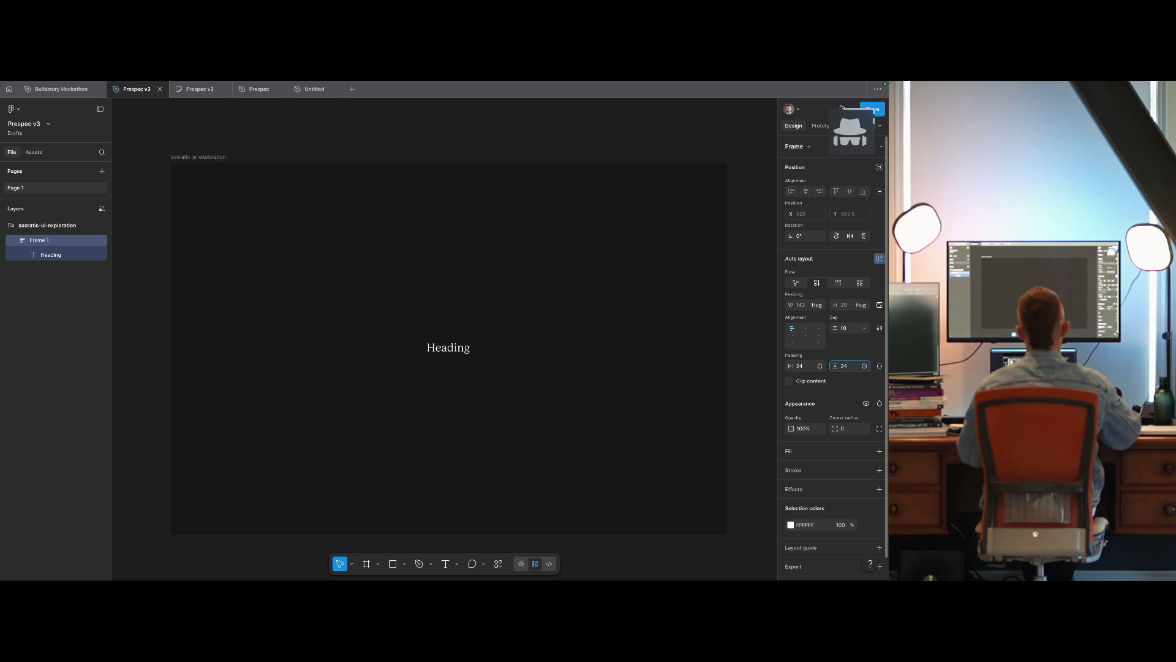
key("Return")
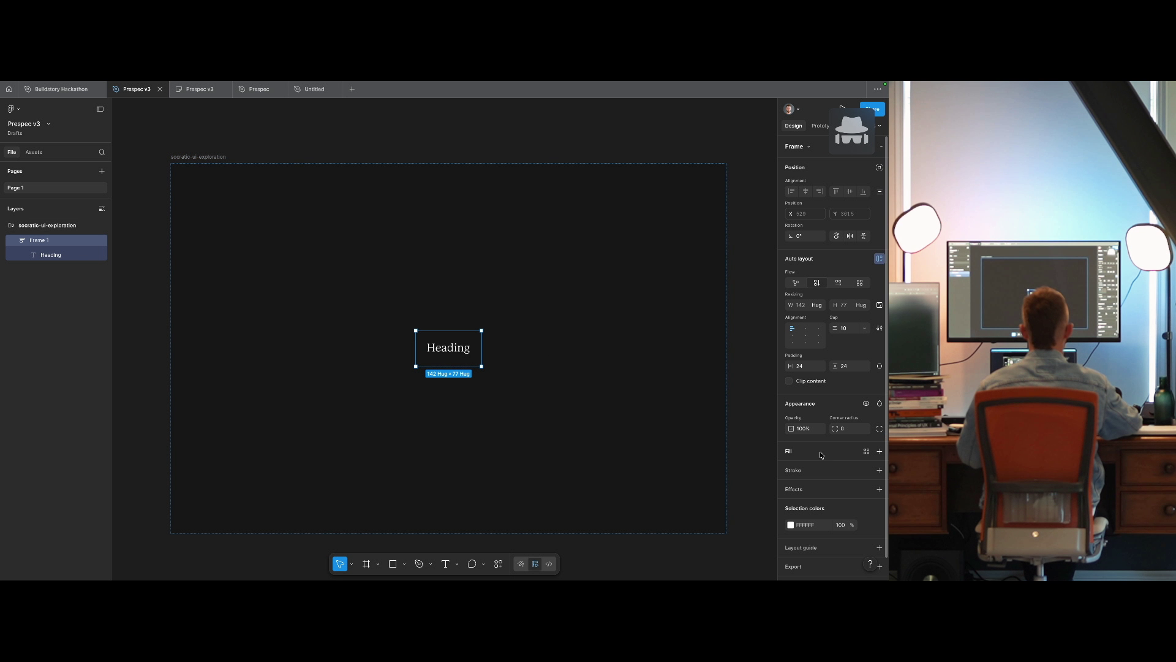
Give the heading's frame a Tailwind neutral fill style.
left_click(612, 398)
left_click(472, 362)
left_click(867, 451)
type("neutral")
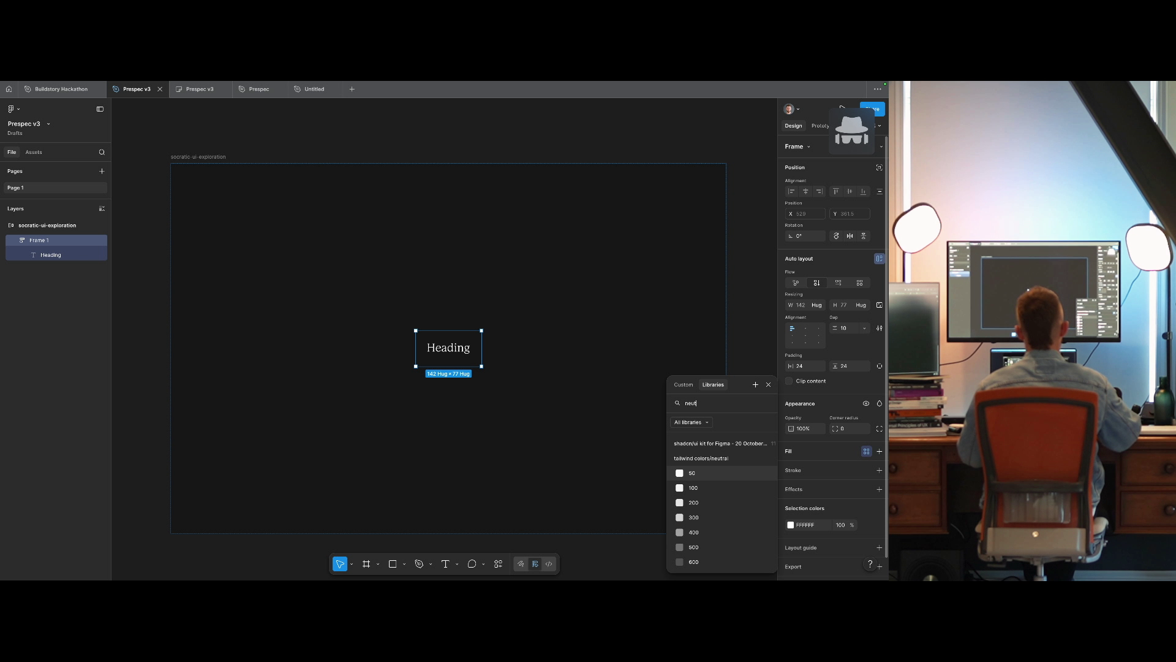
left_click(693, 523)
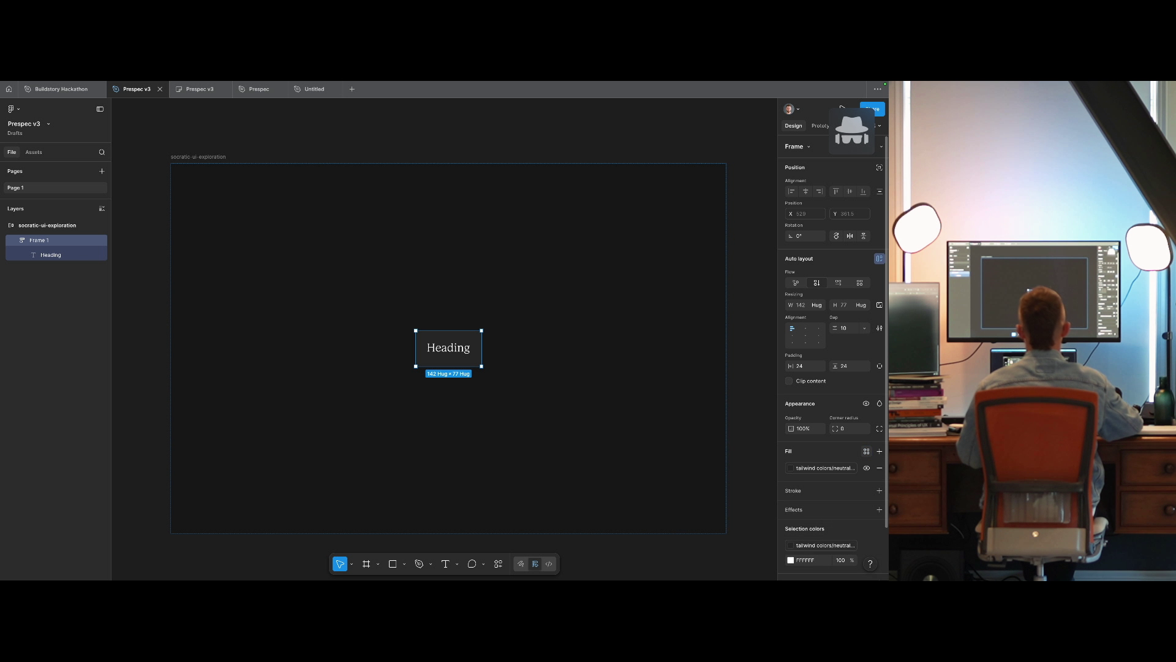
Copy the question line from the browser prototype and start editing the Heading text.
left_click(466, 355)
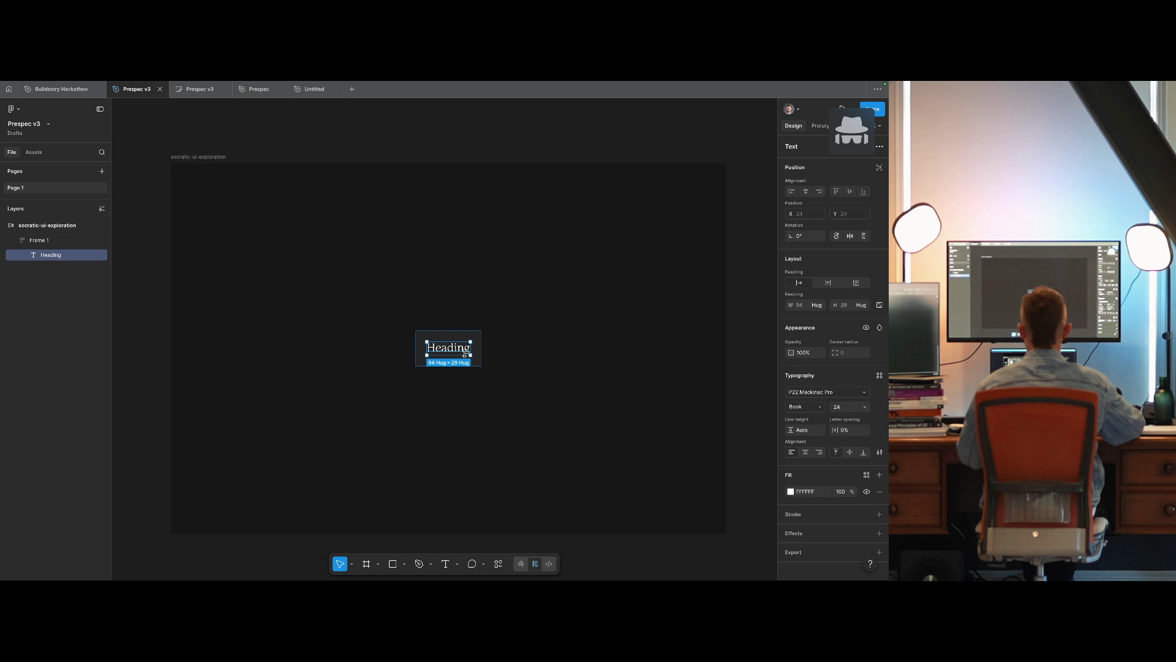
key("ctrl+Right")
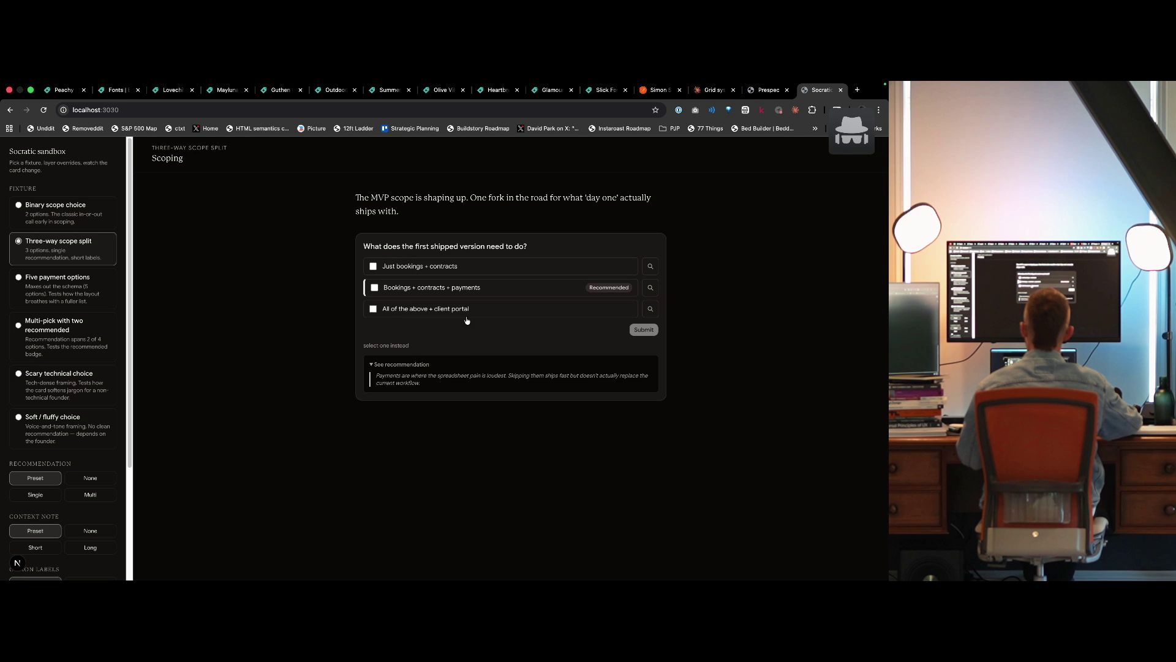
triple_click(440, 244)
key("ctrl+Left")
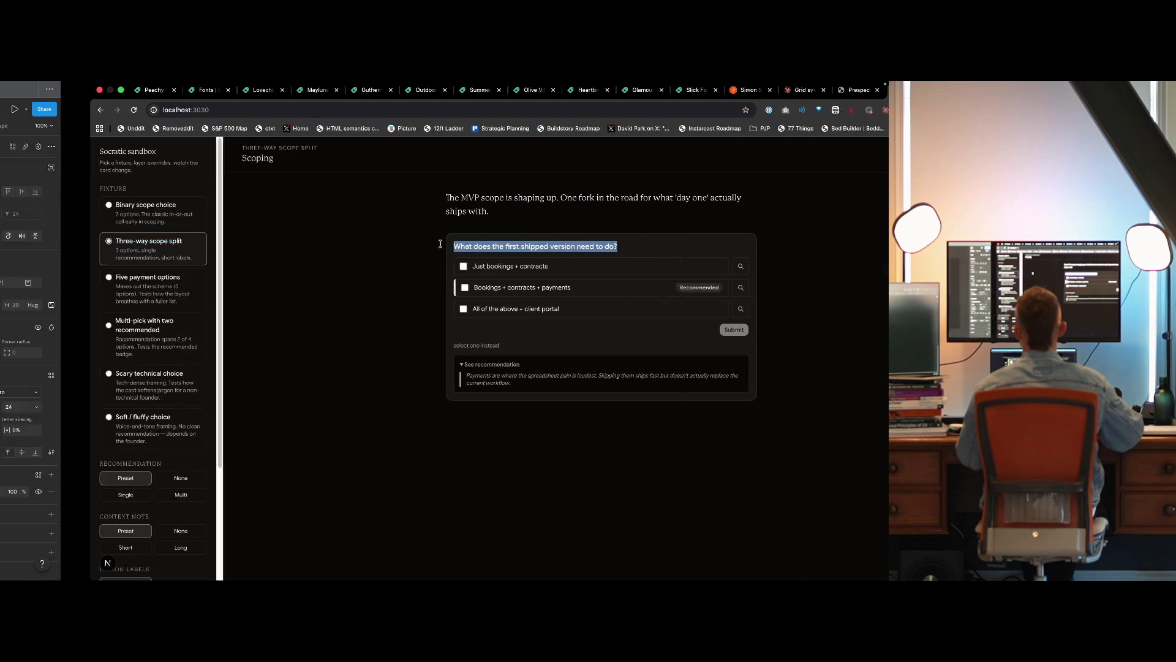
key("Return")
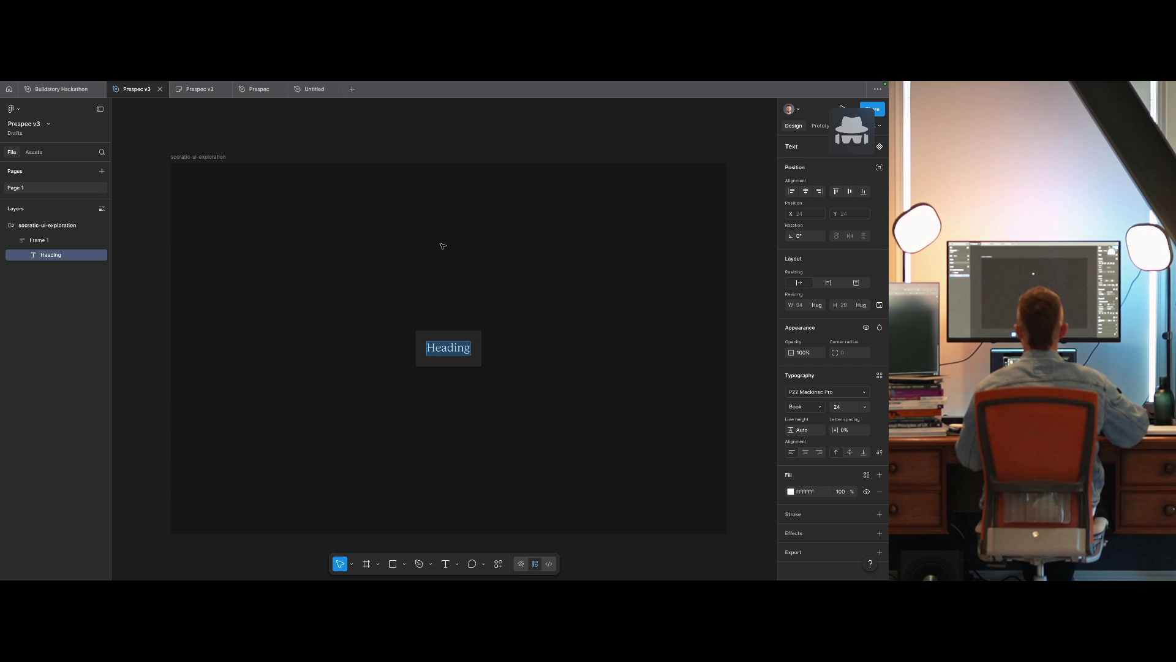
Replace the heading with 'What does the first shipped version need to do?' at size 20.
key("ctrl+v")
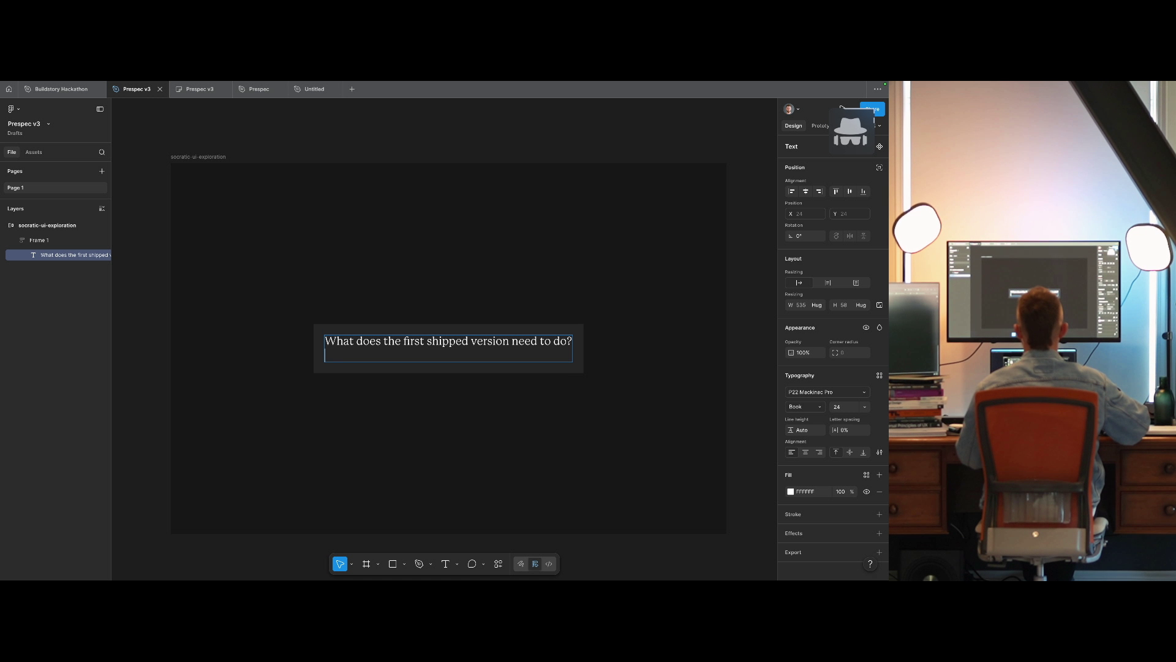
key("BackSpace")
key("Escape")
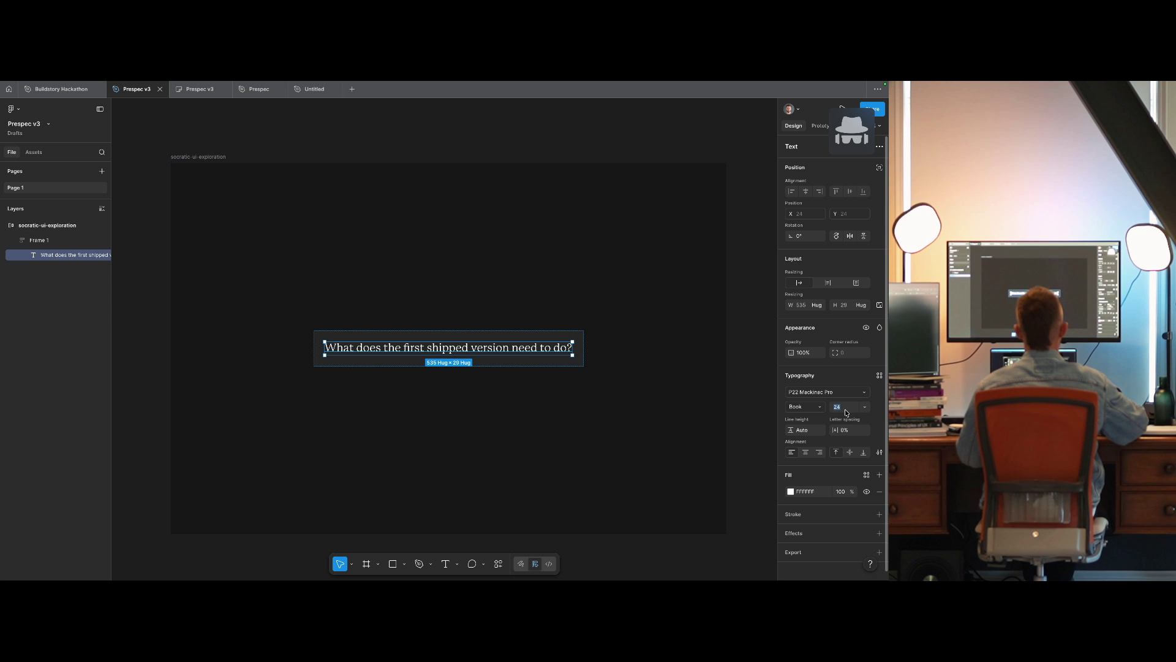
type("20")
key("Return")
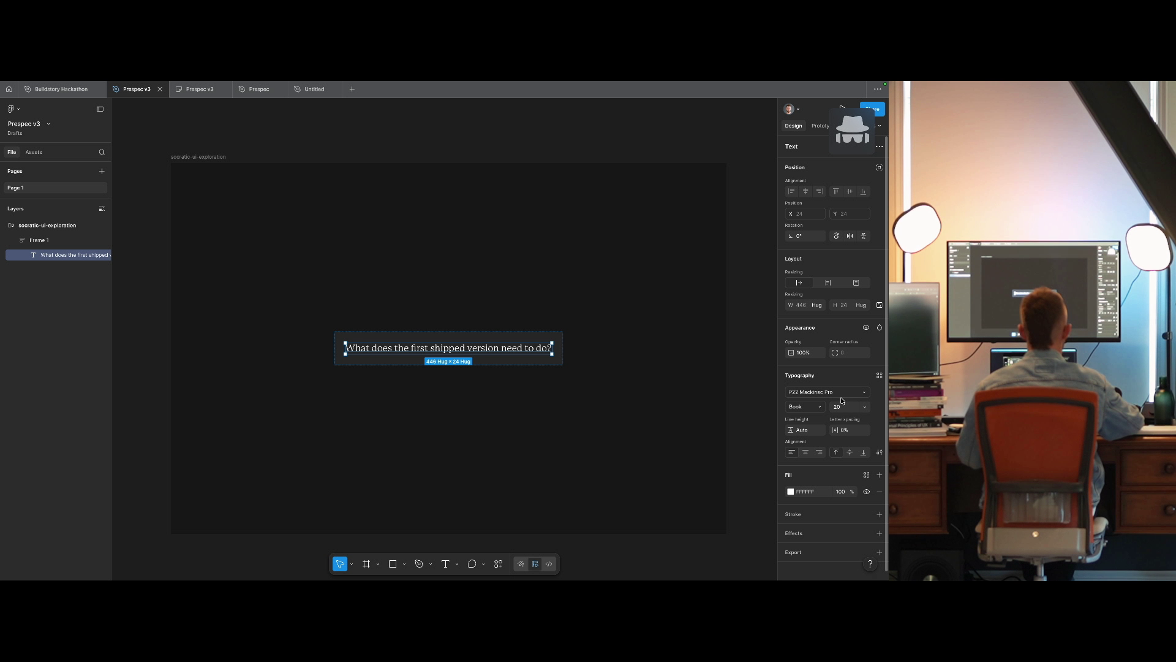
Fix Frame 1's width at 640 and duplicate the question text.
left_click(550, 367)
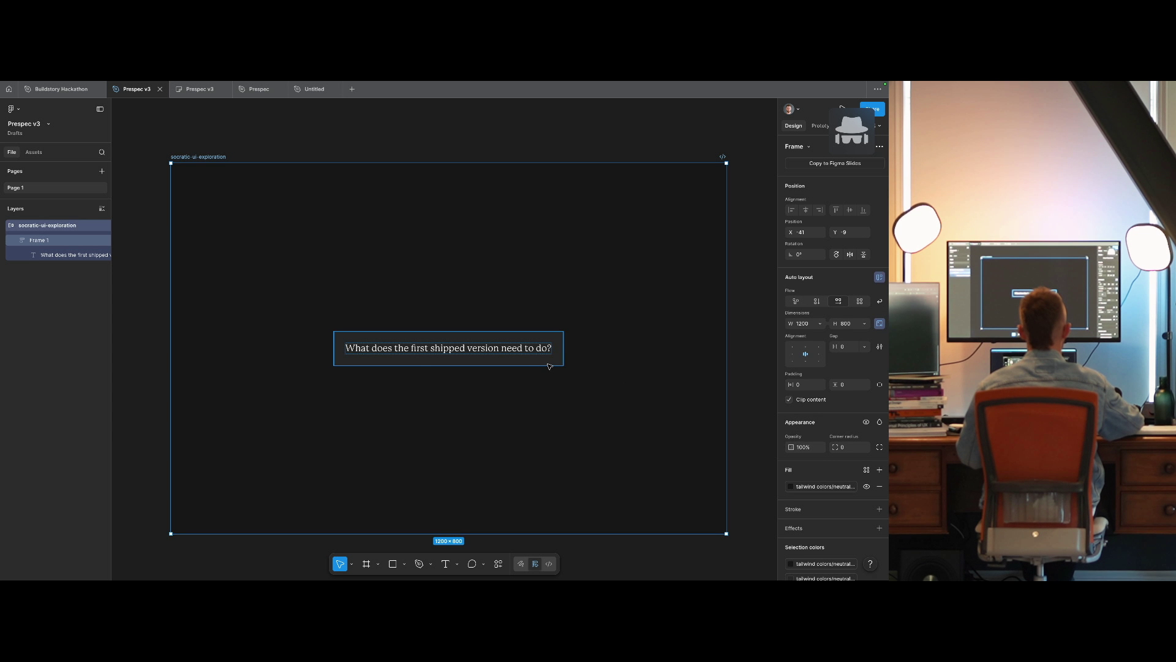
key("Return")
left_click(801, 305)
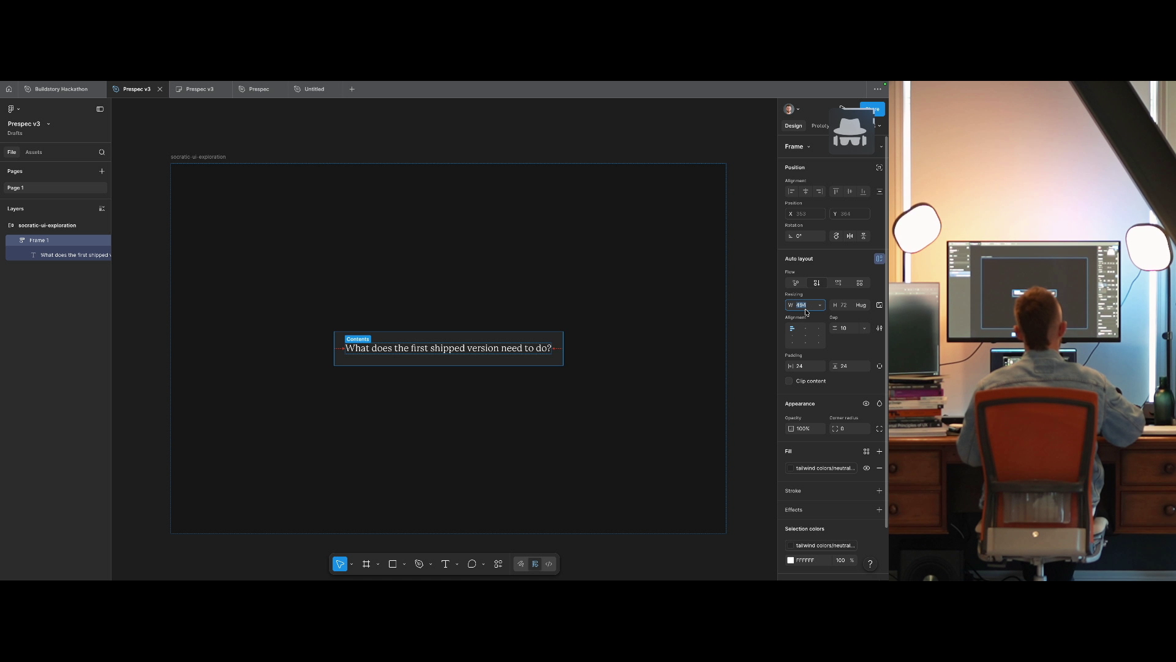
type("640")
key("Return")
type("16")
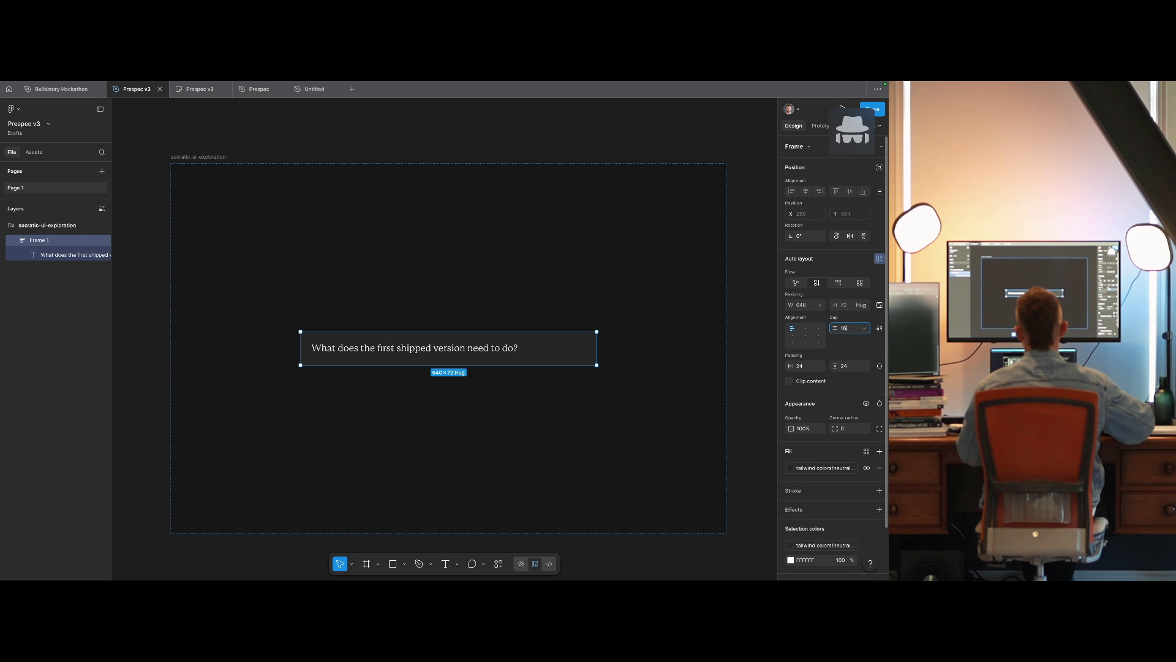
left_click(510, 345)
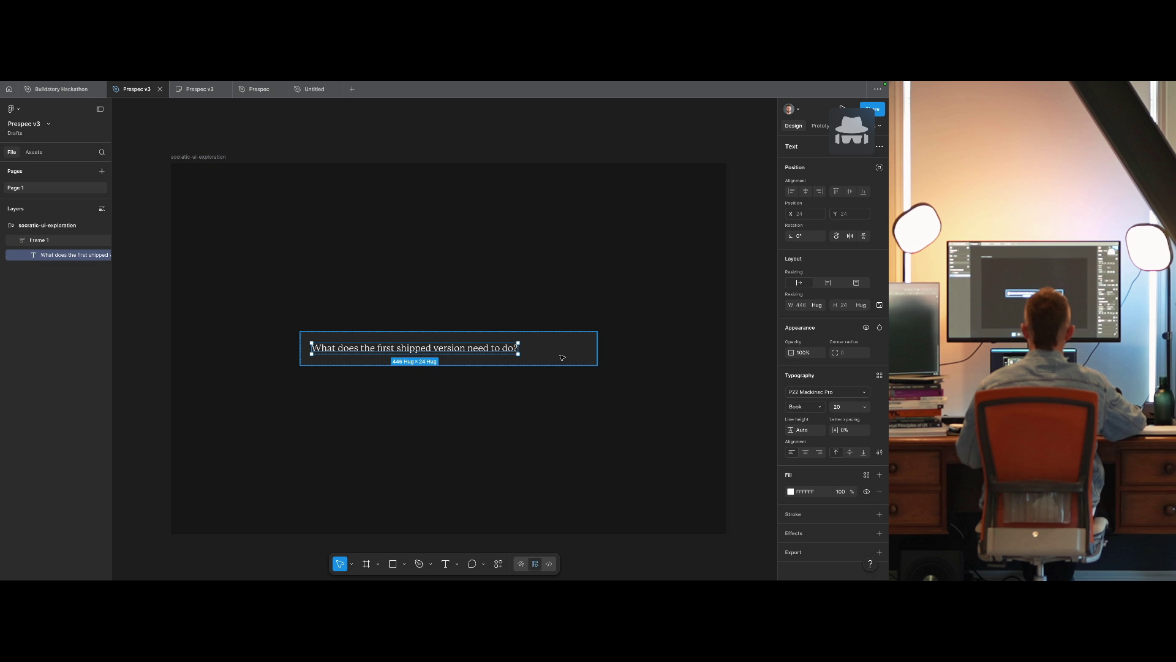
key("ctrl+d")
Wrap both text lines in an auto-layout frame named 'Intro' with a 12 gap.
key("ctrl+a")
key("shift+a")
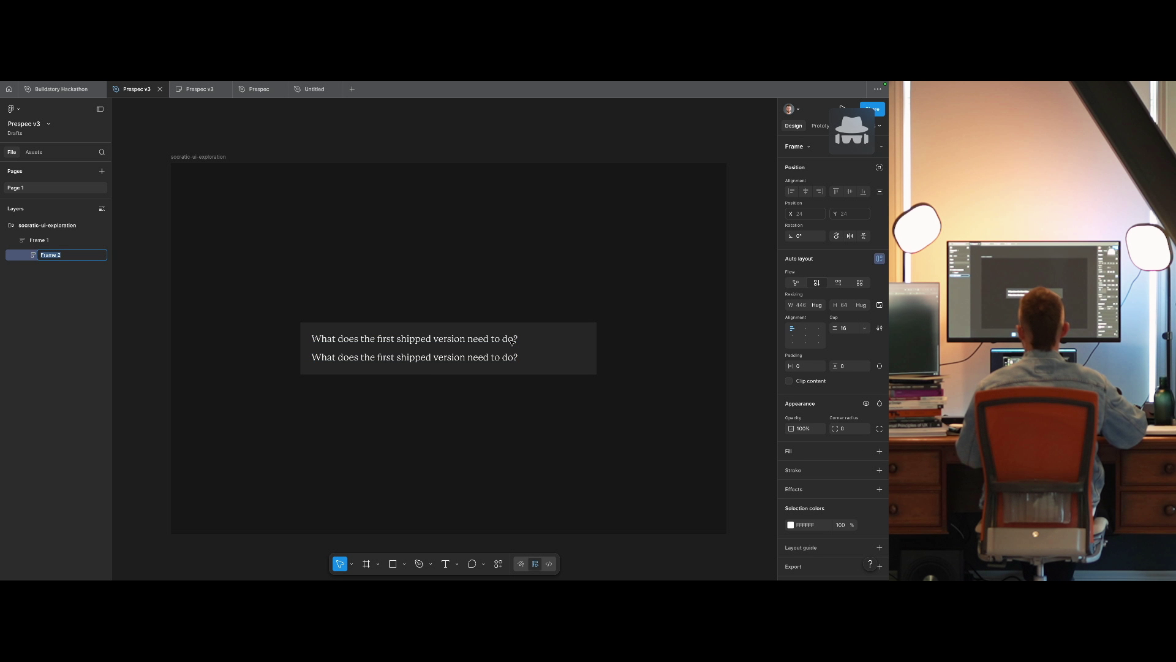
type("Intro")
key("Return")
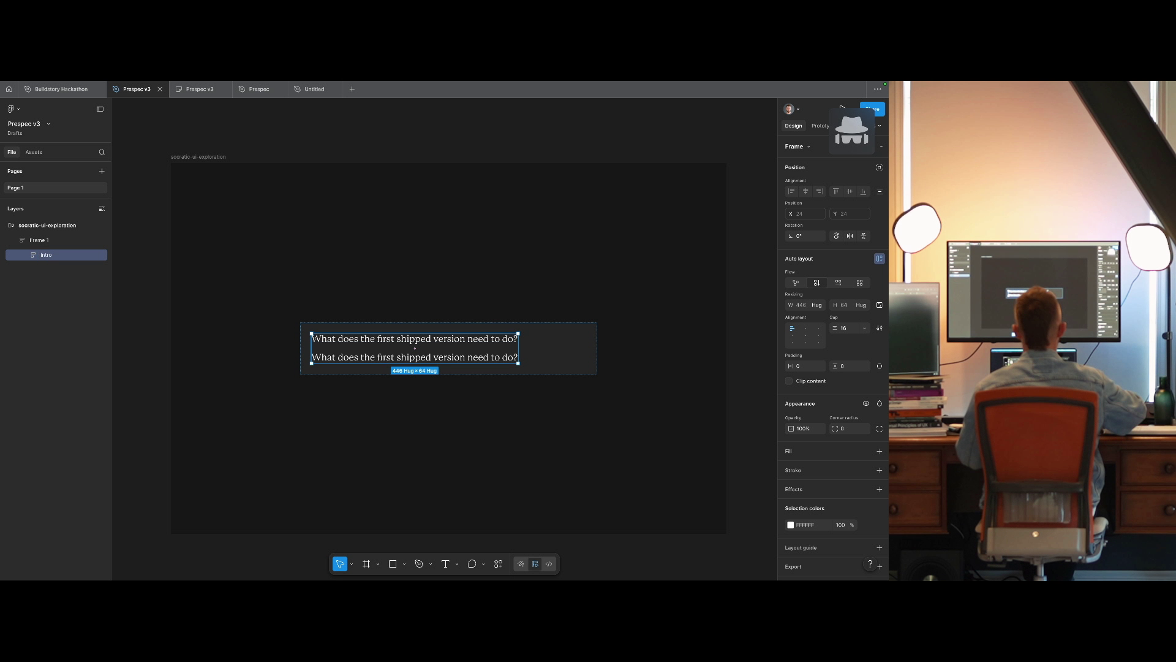
left_click(848, 330)
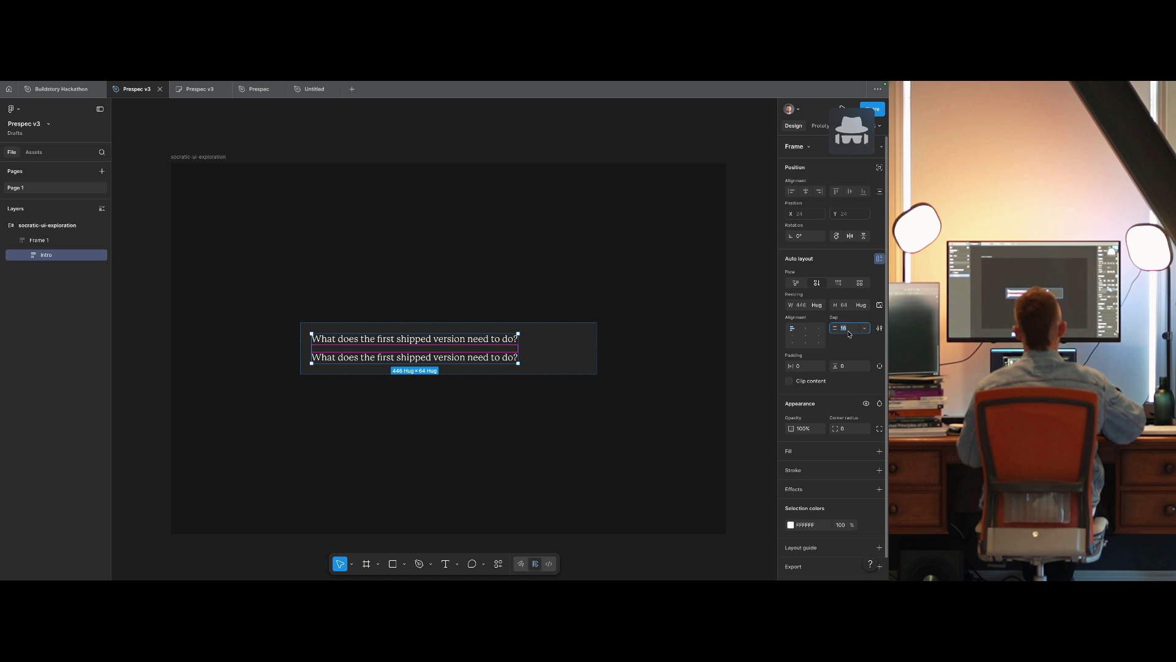
type("12")
key("Return")
Make the second line 16 pt and replace it with Lorem ipsum placeholder text.
key("Tab")
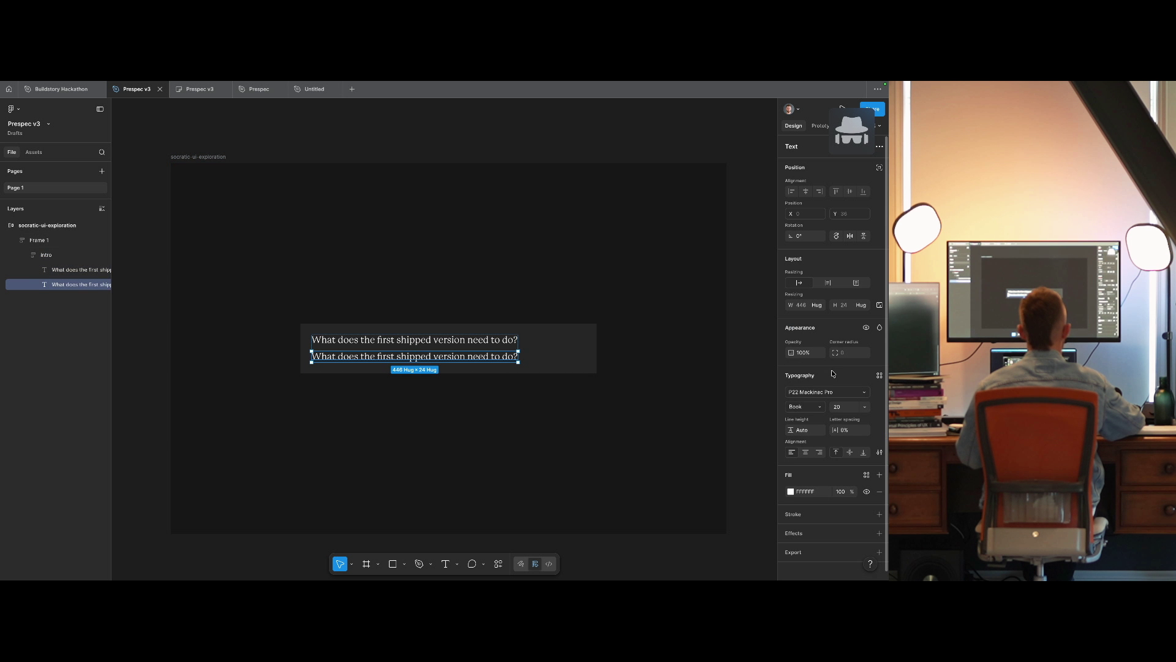
left_click(848, 404)
key("Return")
key("Return")
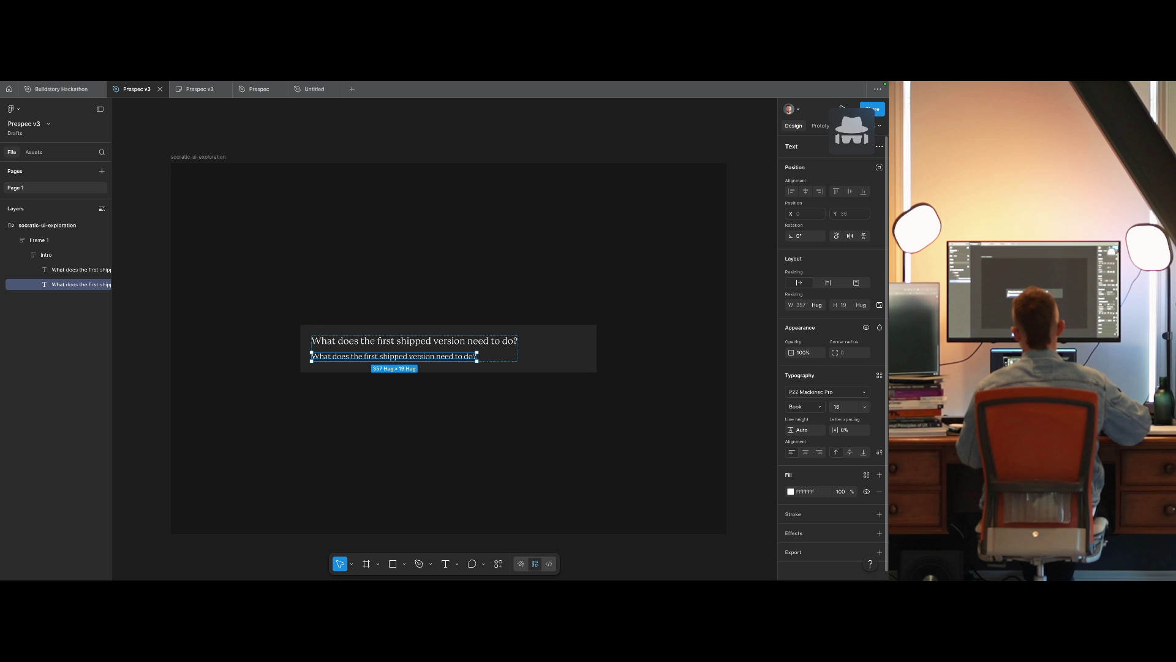
type("zlip")
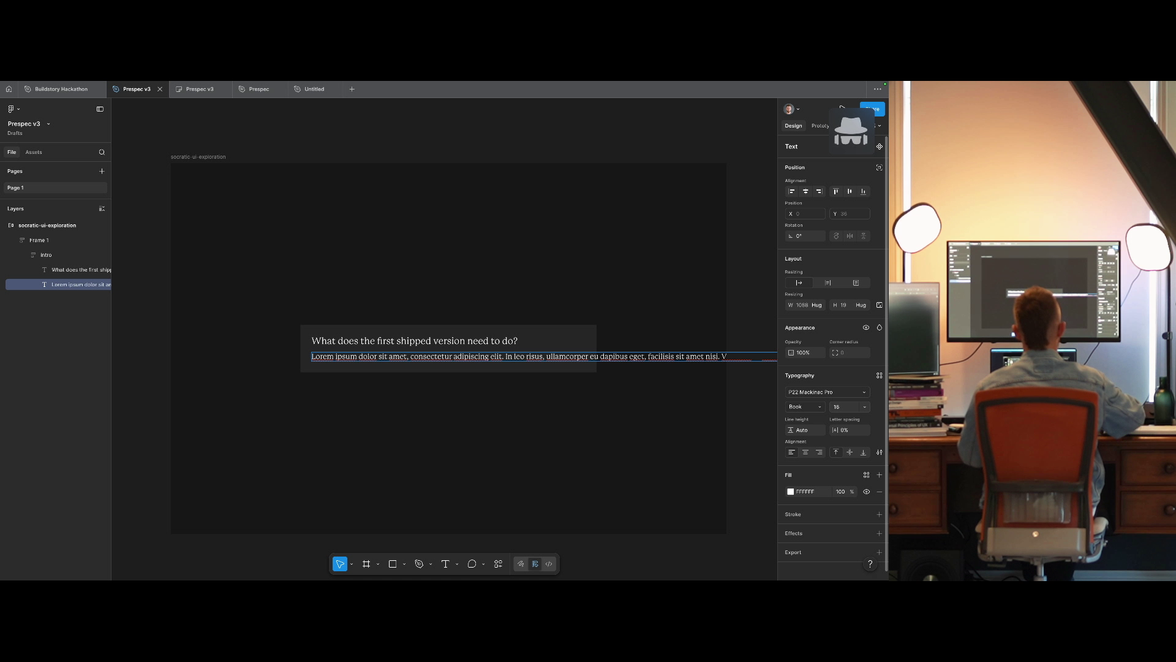
key("Escape")
Delete the stray text after 'nisl.' in the Lorem paragraph.
key("Return")
key("Left")
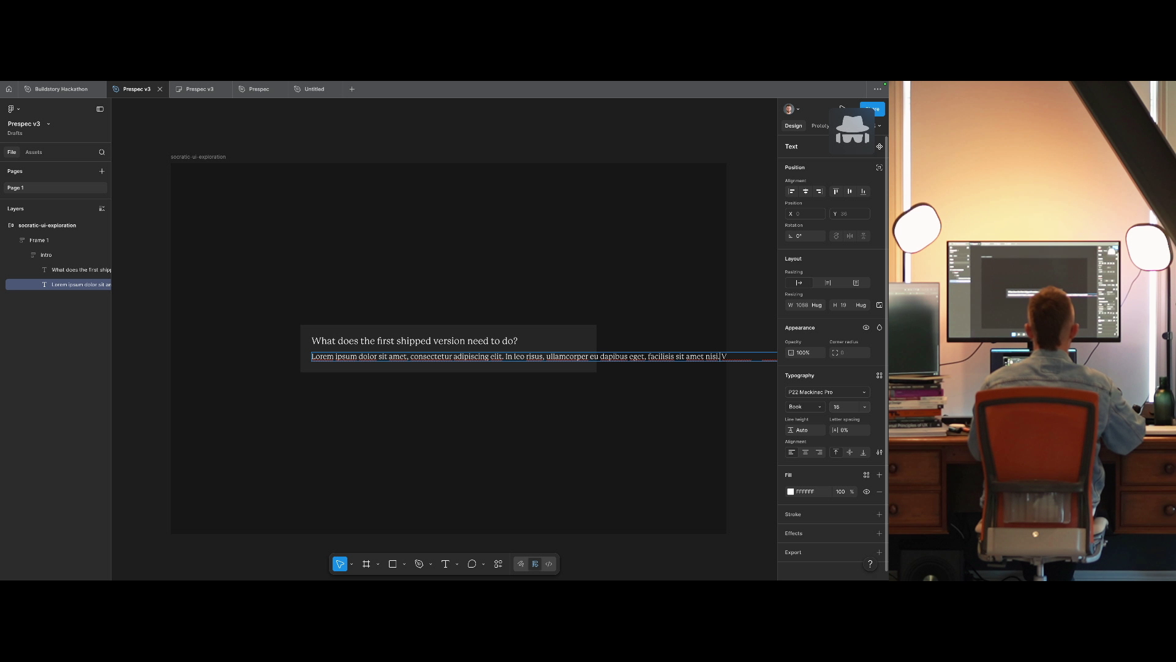
left_click_drag(720, 356, 752, 356)
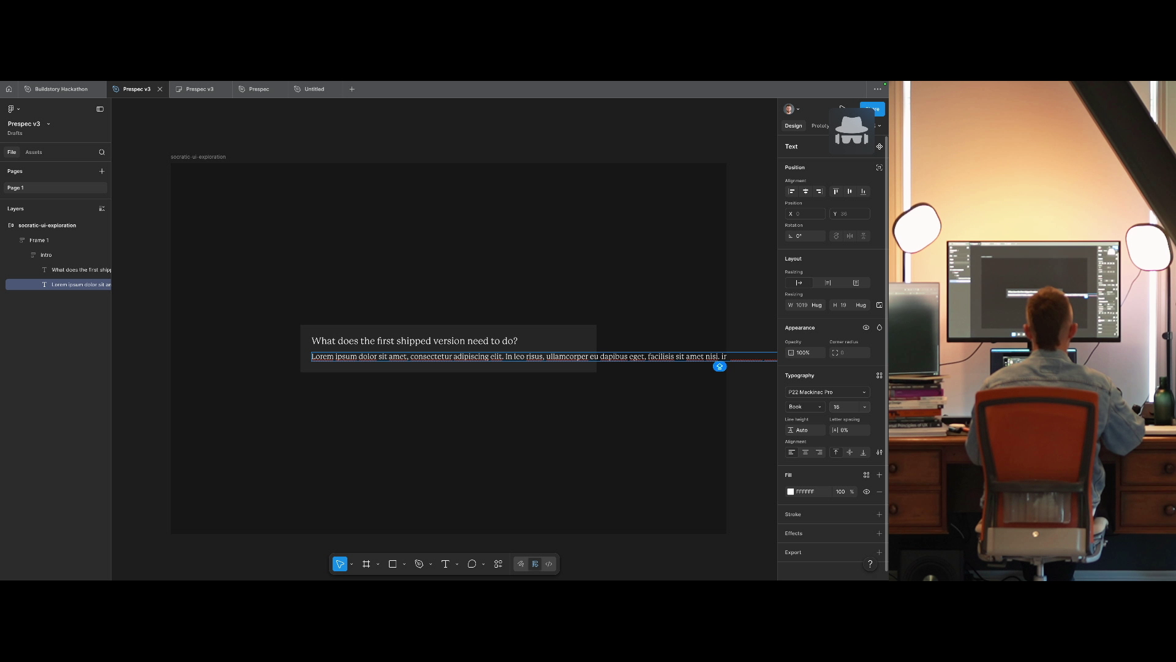
key("BackSpace")
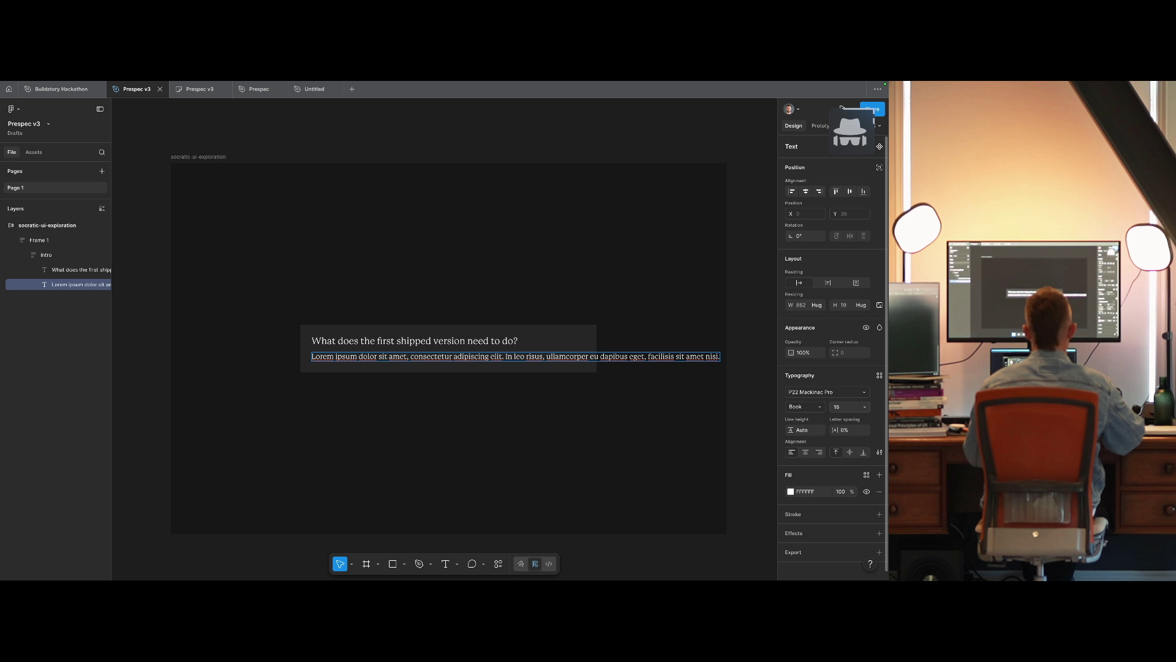
key("Escape")
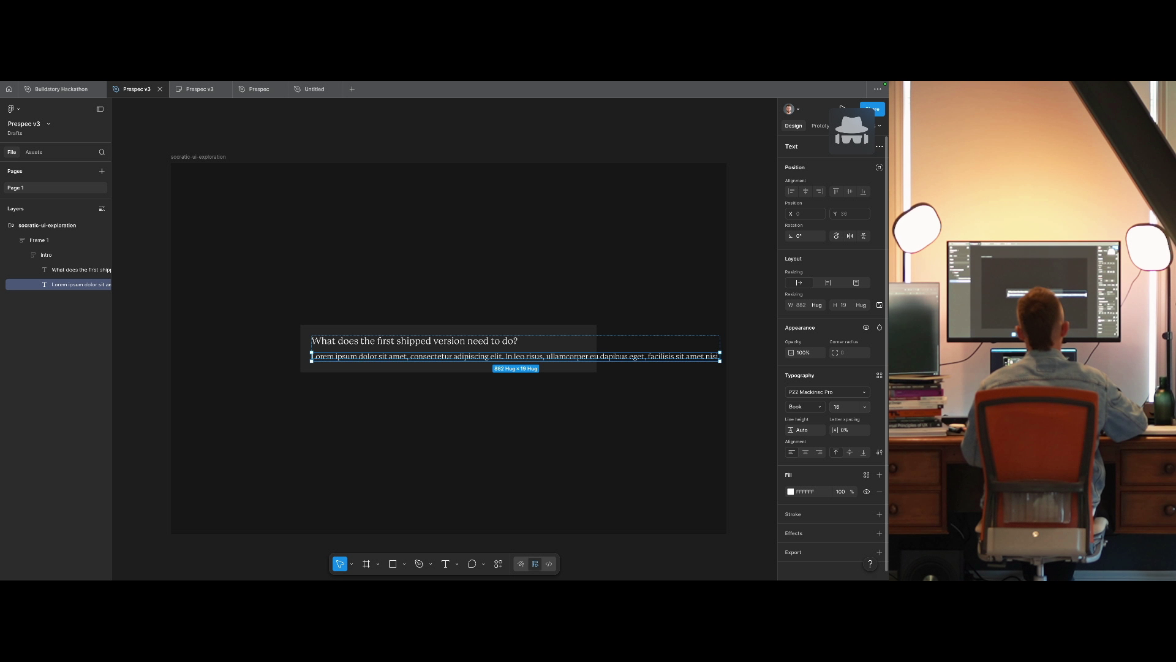
Set both the Lorem paragraph and the Intro frame to Fill container width.
left_click(816, 305)
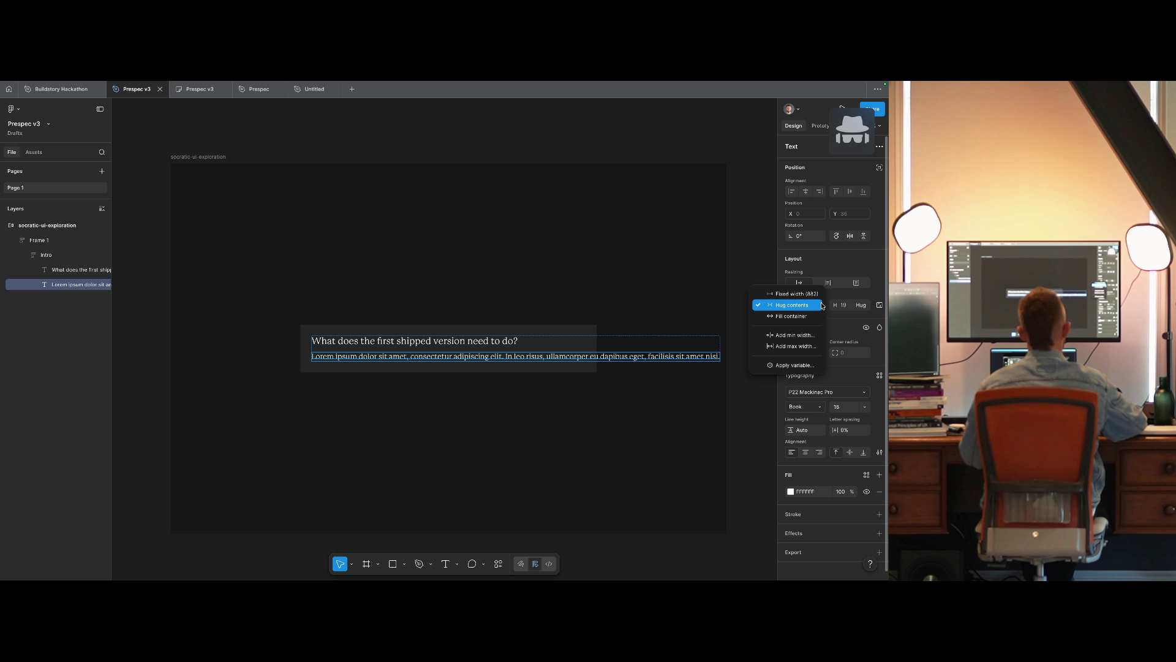
left_click(791, 314)
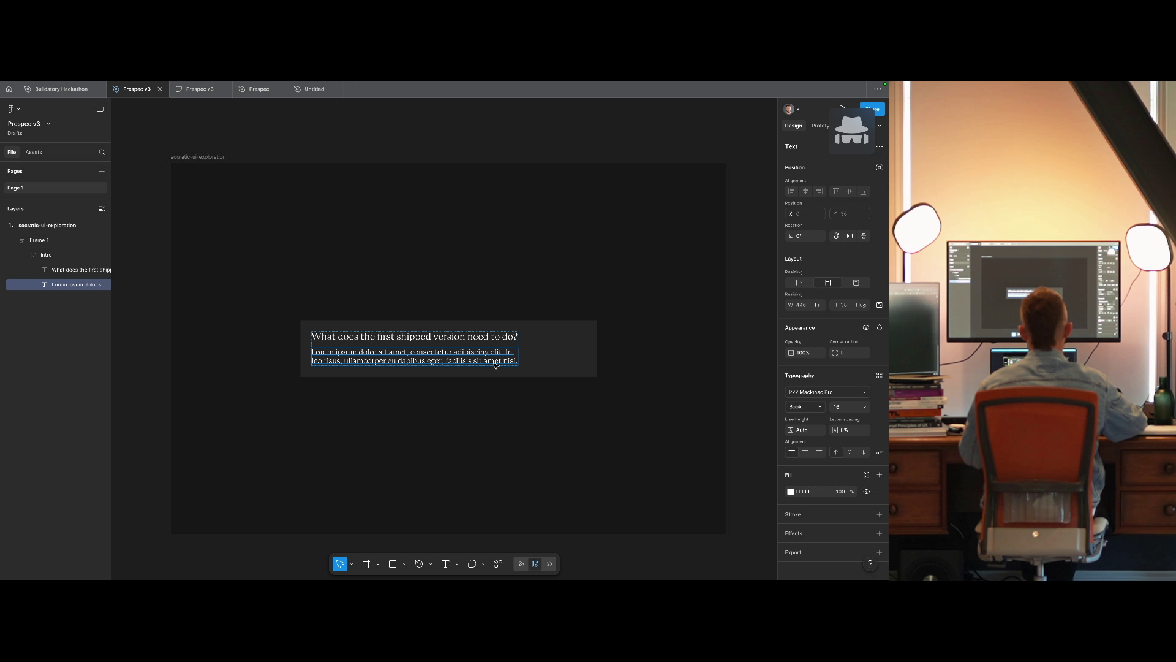
key("Escape")
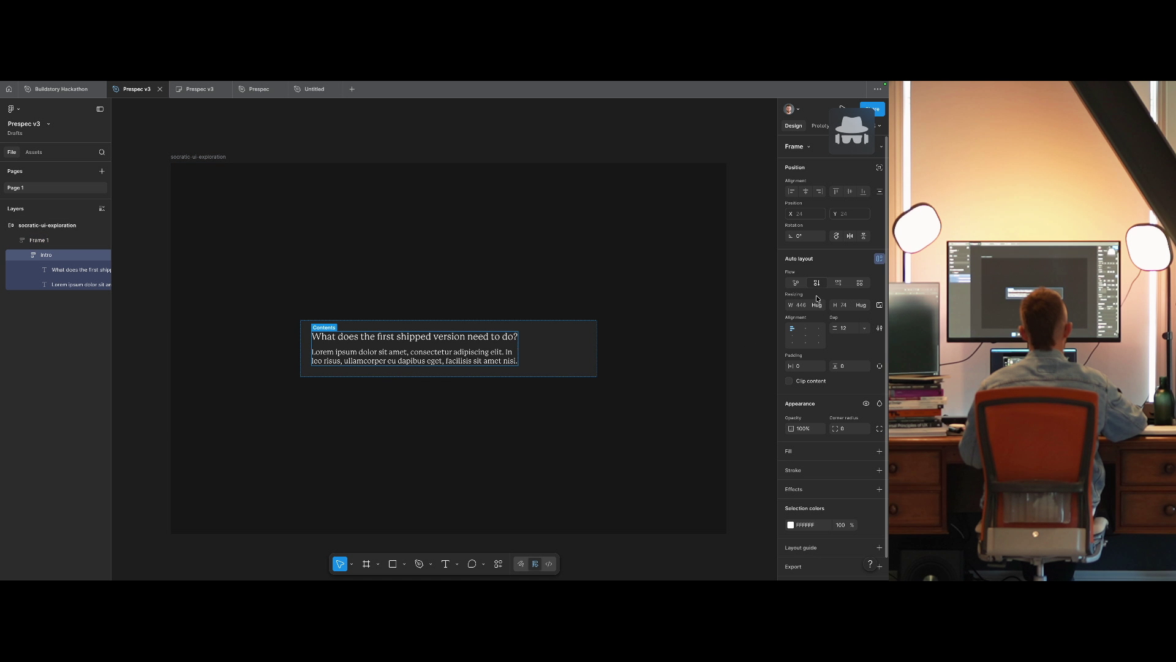
left_click(817, 304)
left_click(812, 320)
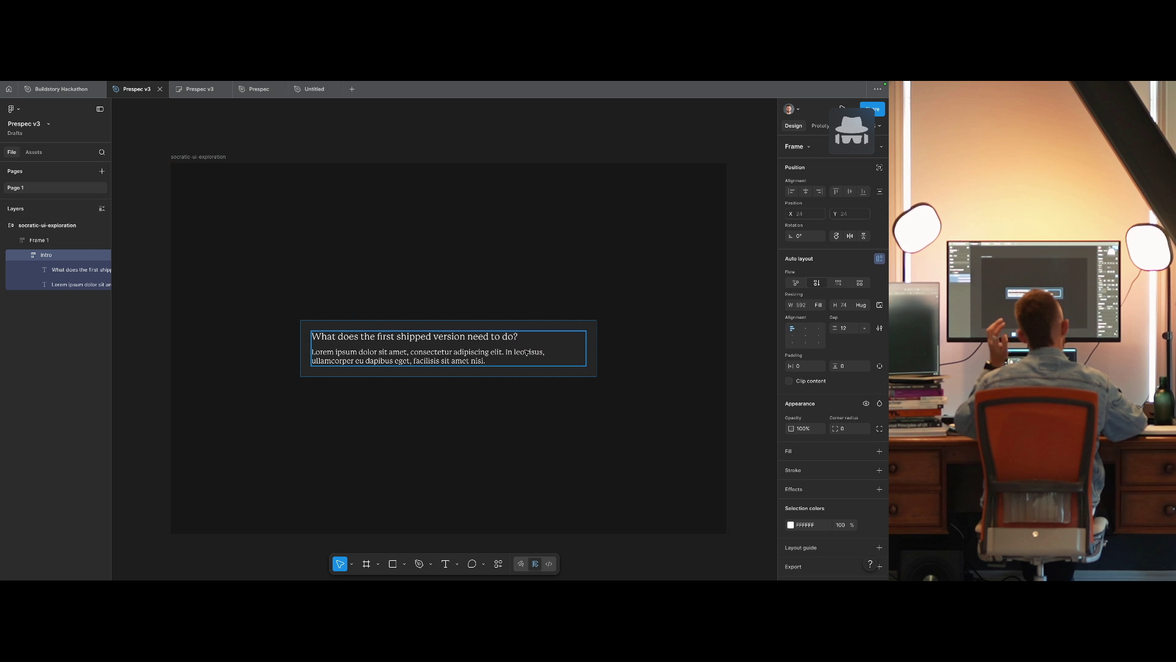
key("Return")
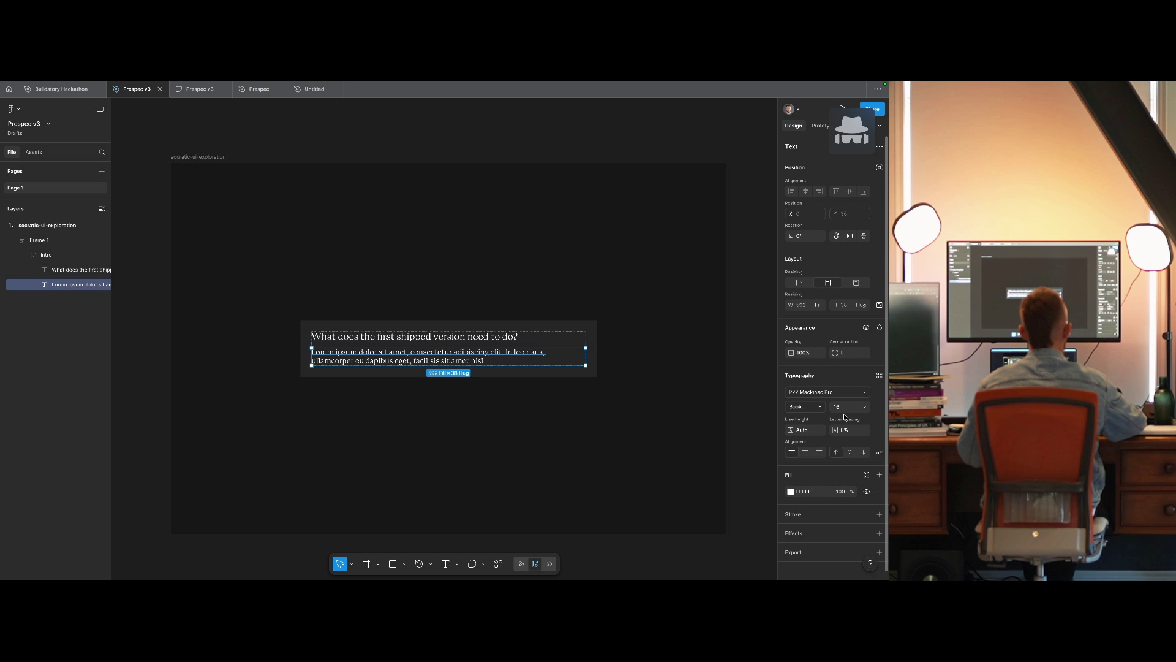
left_click(811, 432)
type("20")
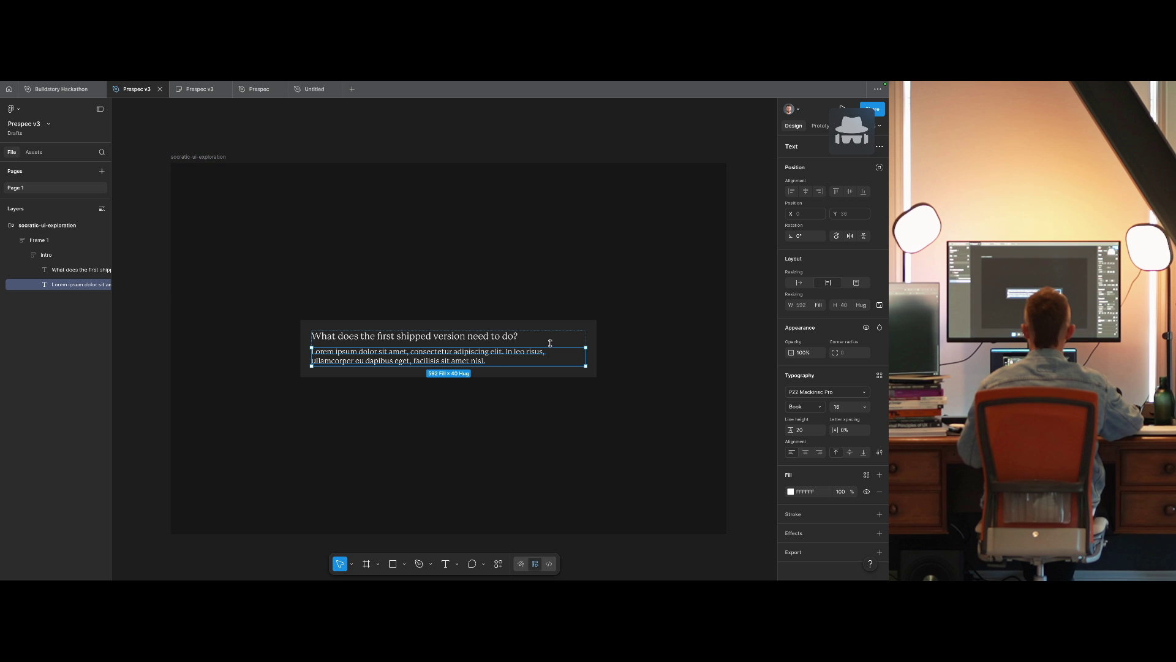
After previewing Figtree, switch the Lorem paragraph to Google Sans Flex with 24 line height.
left_click(492, 337)
left_click(451, 358)
left_click(827, 392)
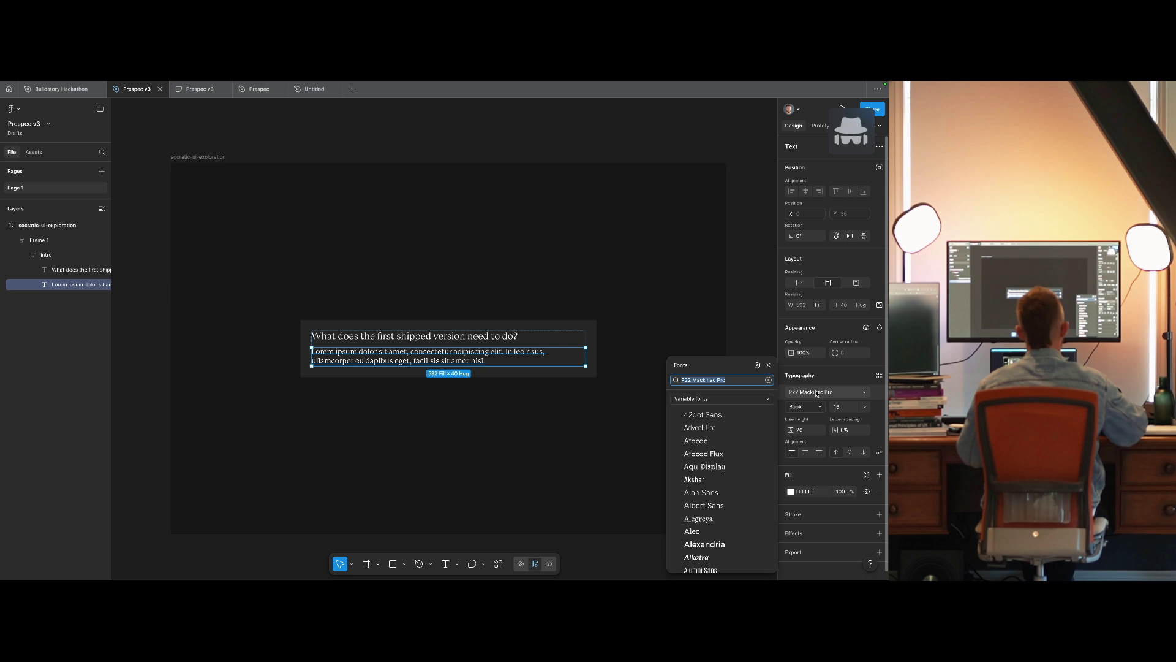
type("google")
key("ctrl+a")
type("fig")
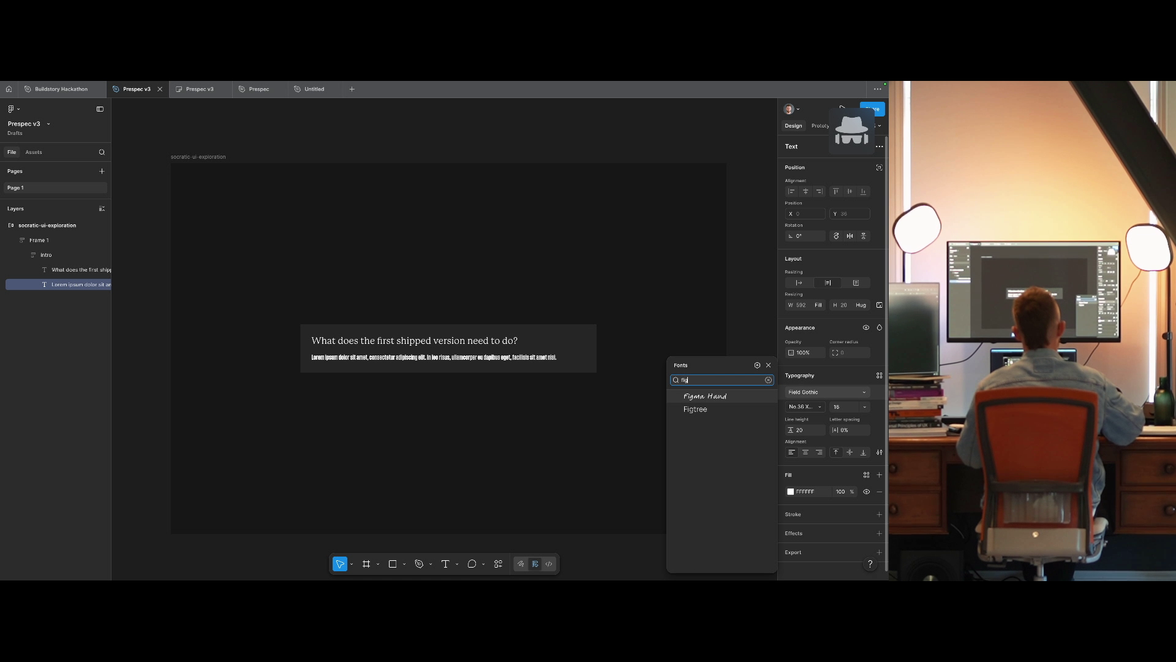
key("Down")
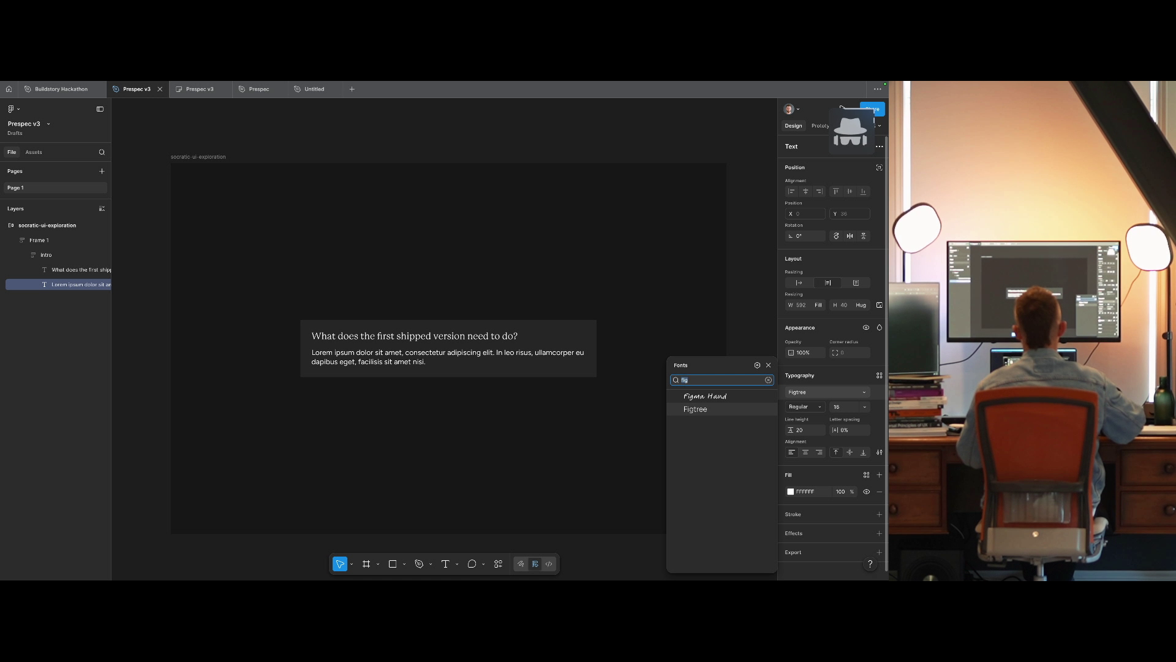
key("ctrl+a")
type("goog")
key("Down")
key("Return")
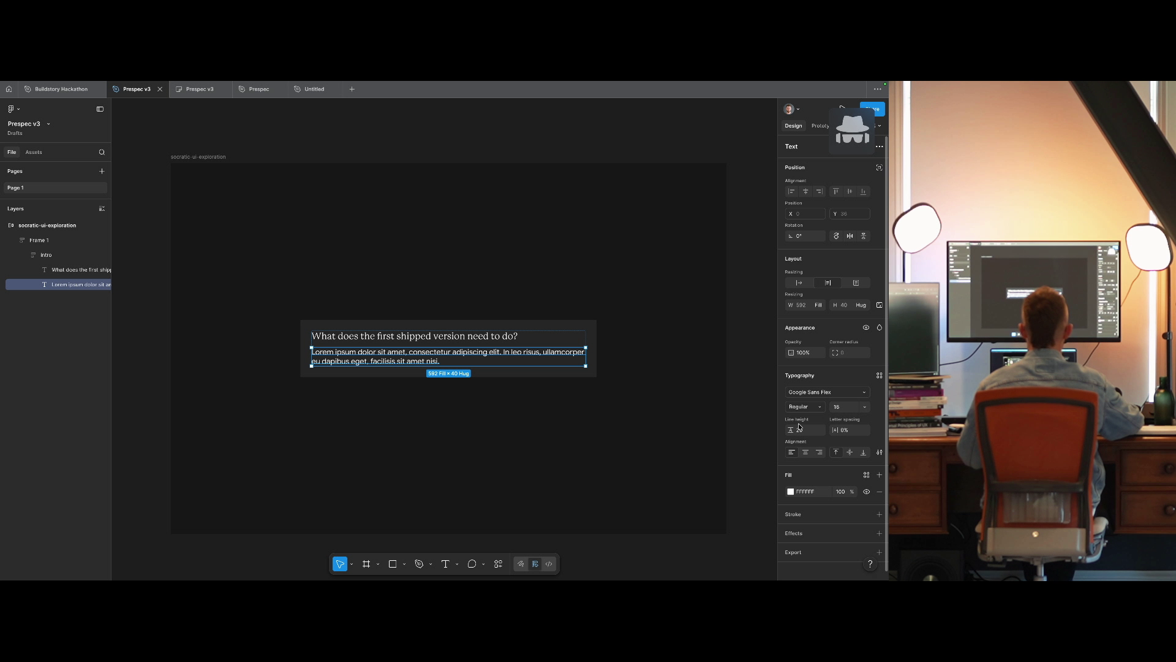
type("24")
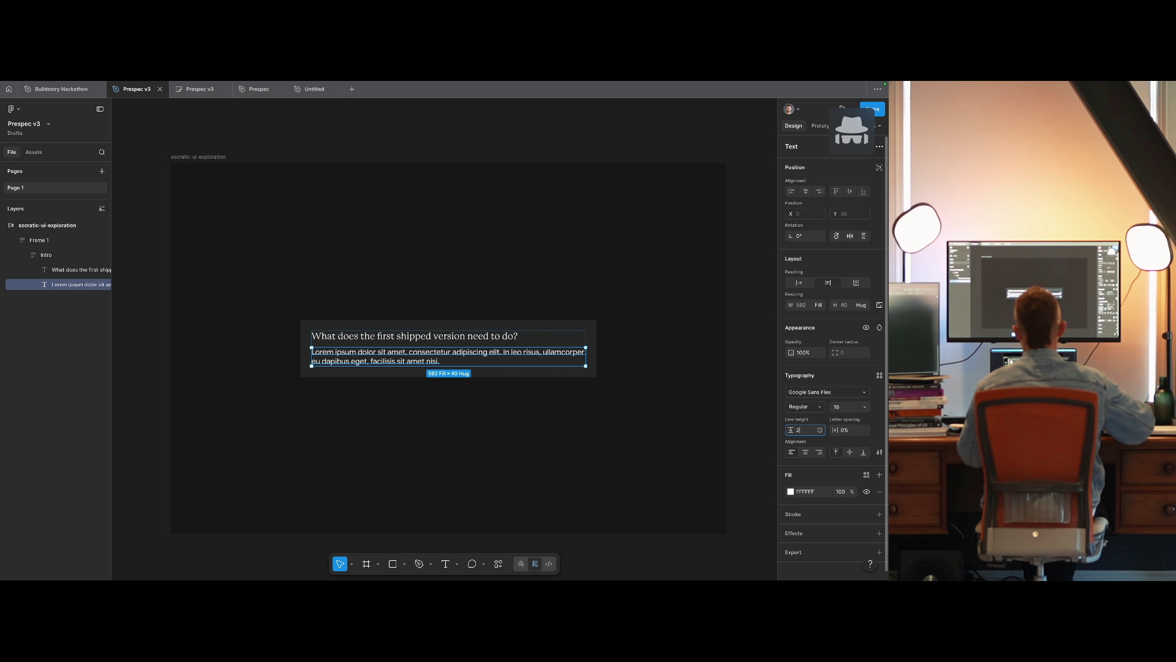
key("Return")
Apply a Tailwind neutral colour style to the question heading.
left_click(652, 423)
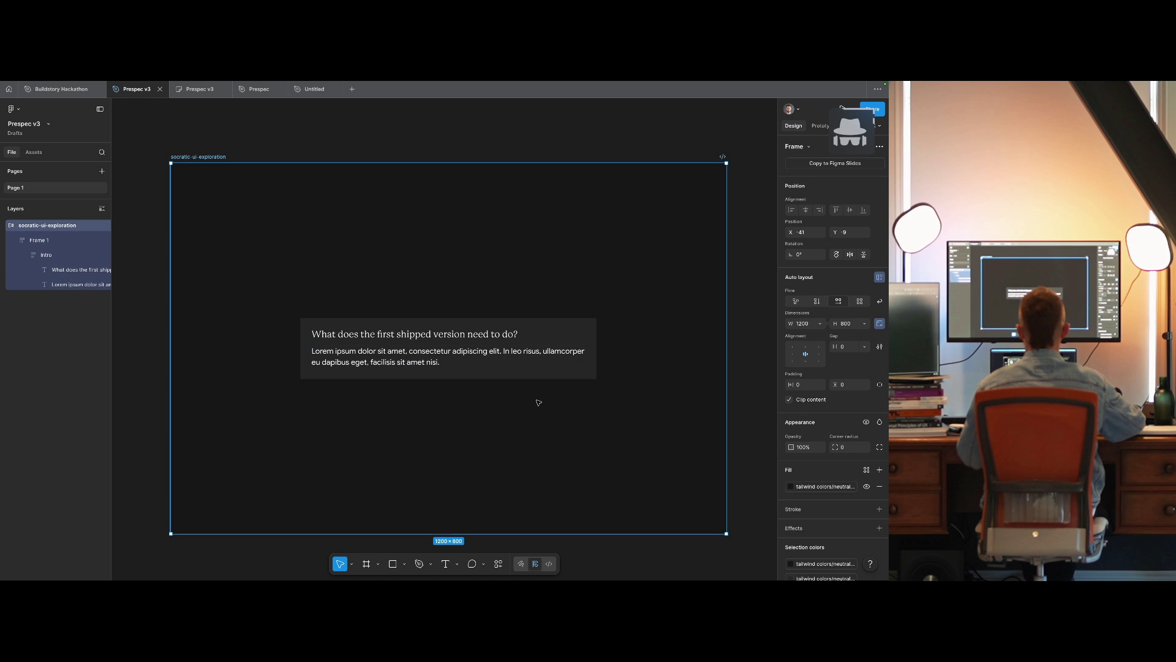
left_click(428, 334, "ctrl")
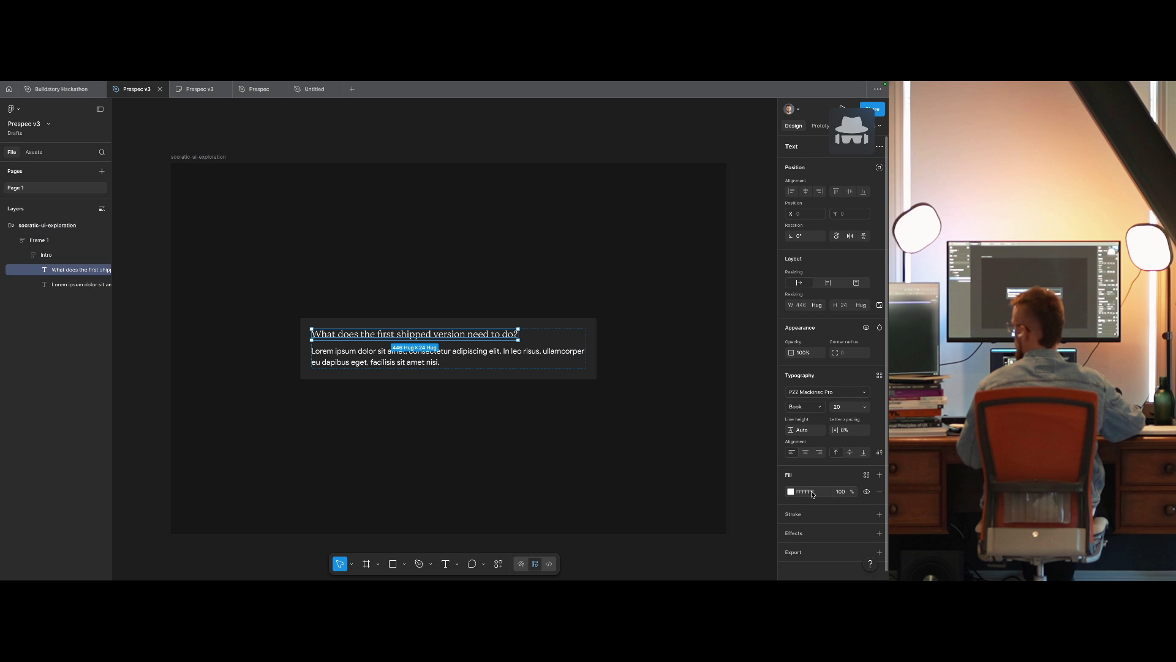
left_click(865, 476)
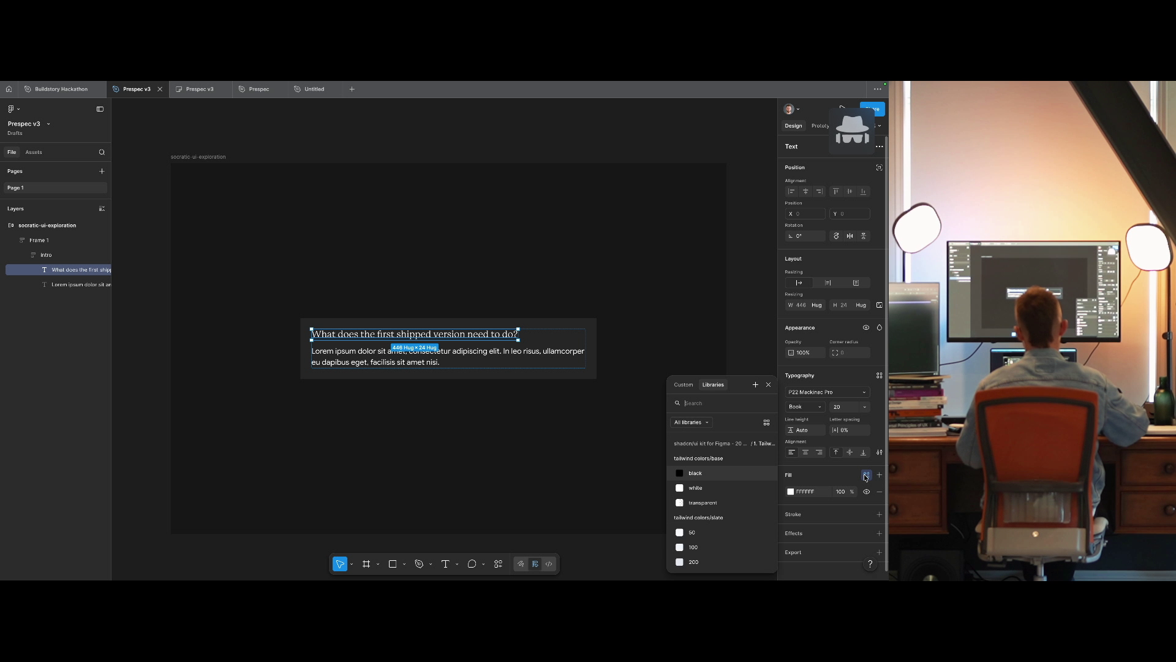
type("neut")
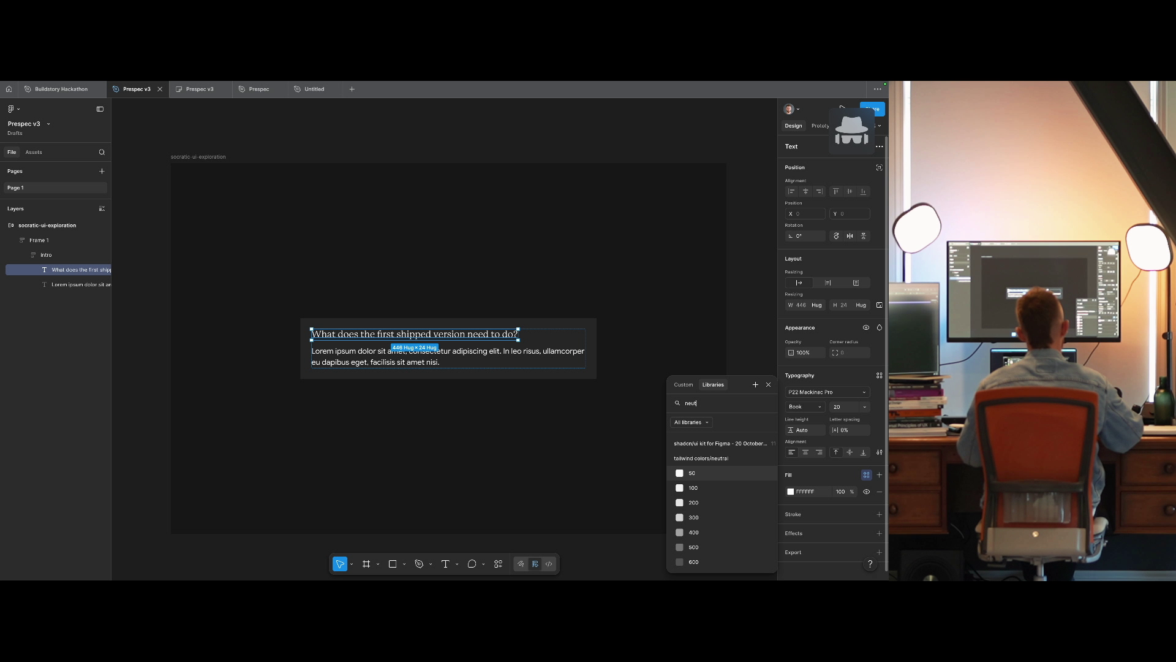
left_click(702, 458)
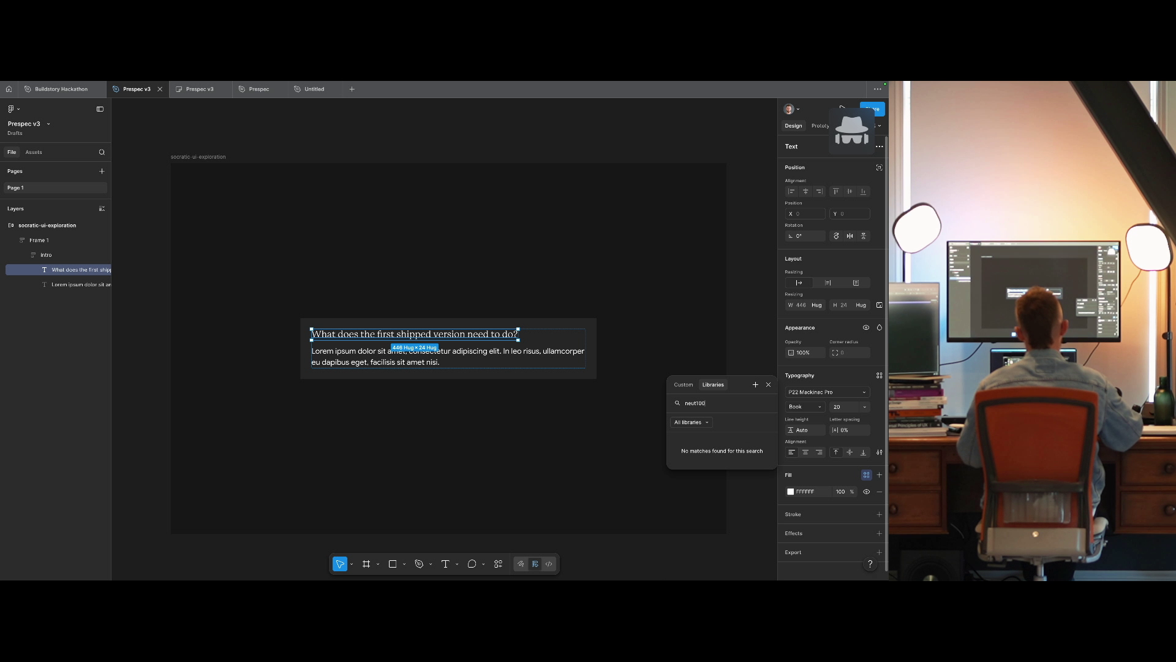
left_click(865, 476)
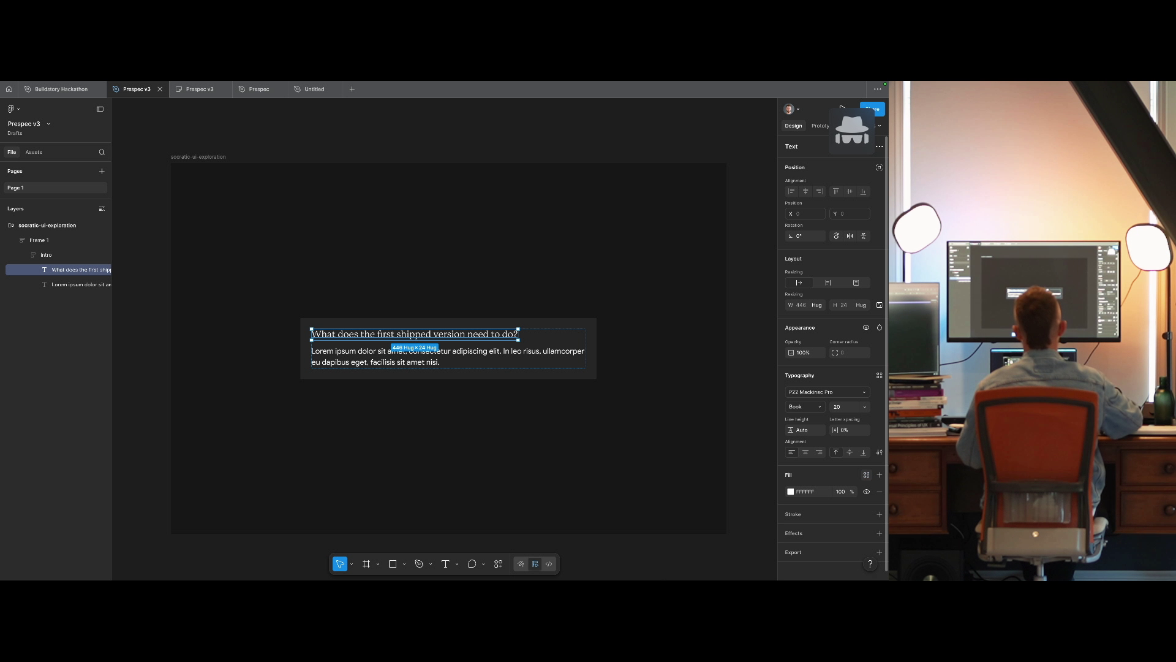
left_click(865, 476)
type("100")
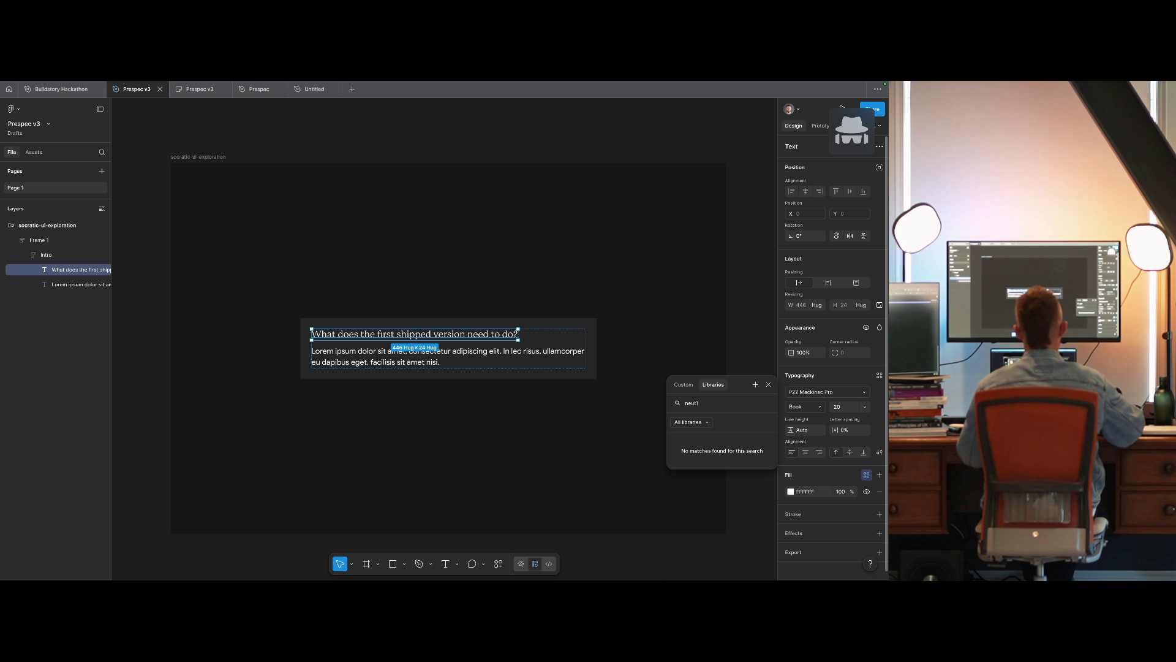
key("BackSpace")
left_click(680, 472)
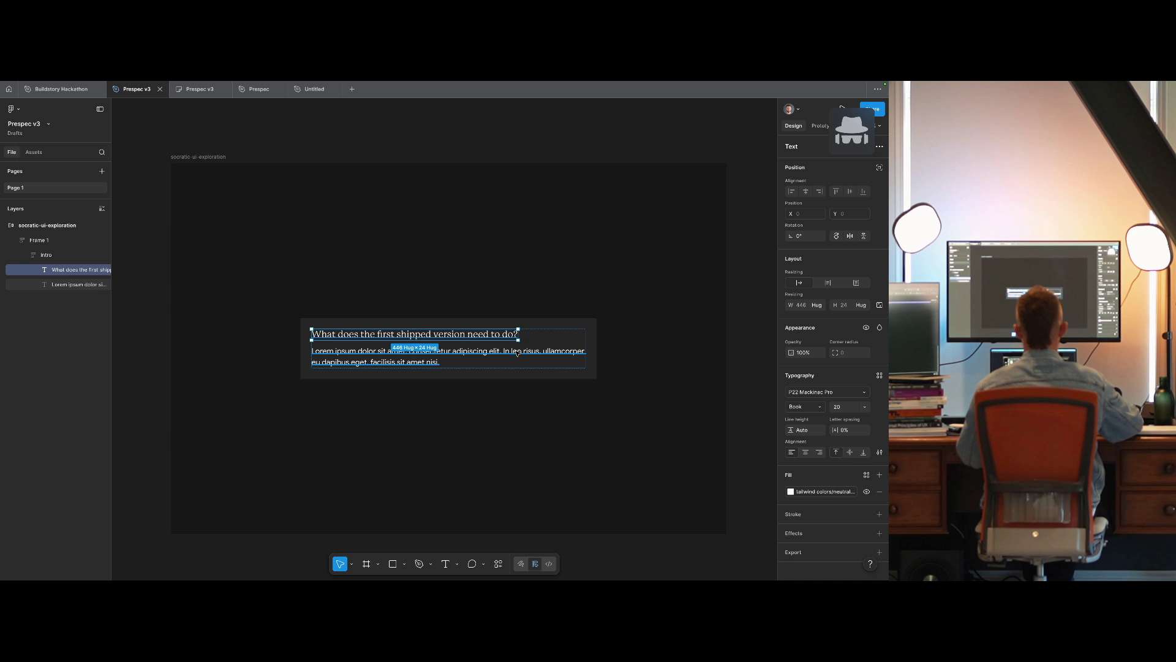
Give the Lorem paragraph a lighter Tailwind neutral grey colour style.
left_click(518, 354)
left_click(866, 475)
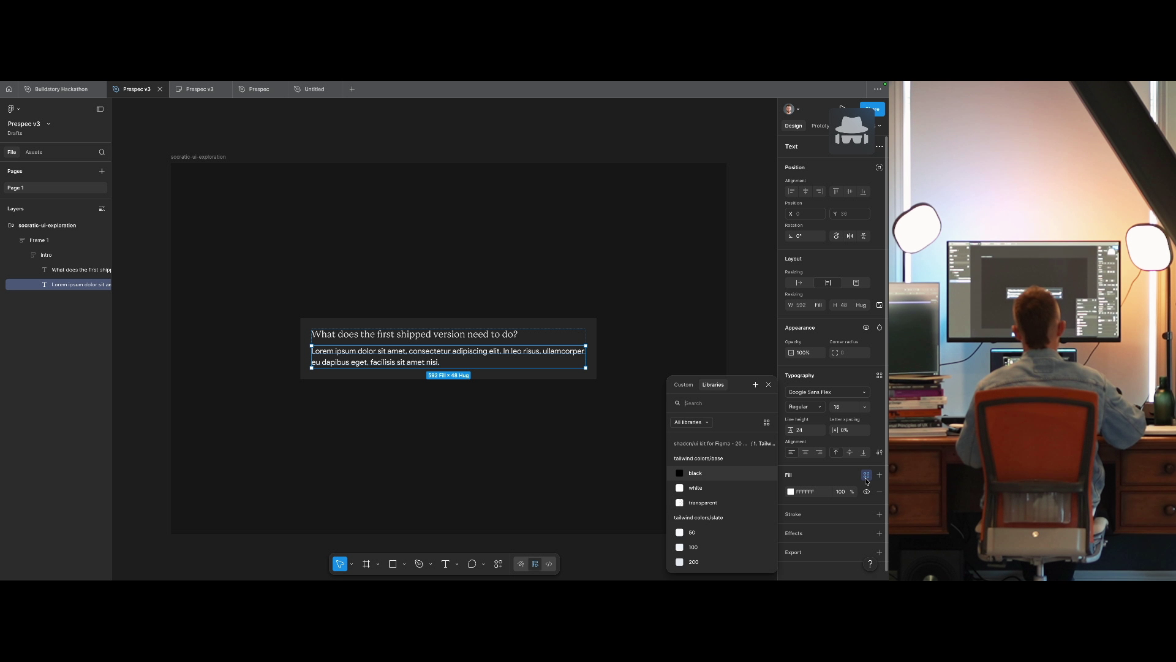
type("neut 100")
left_click(680, 476)
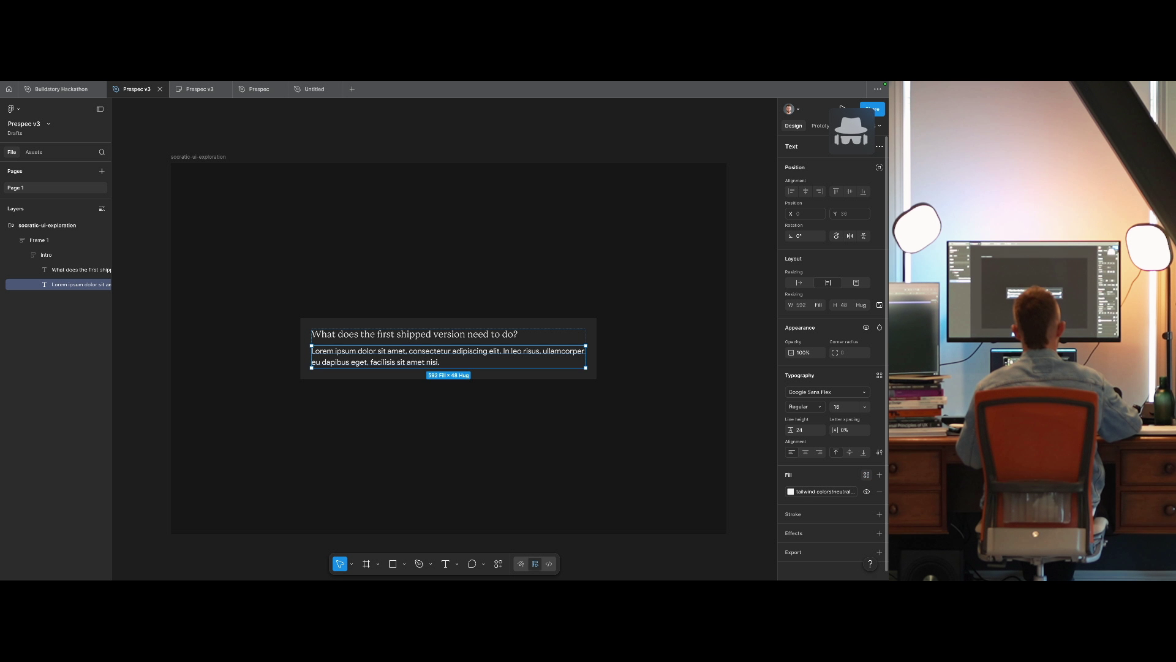
left_click(866, 475)
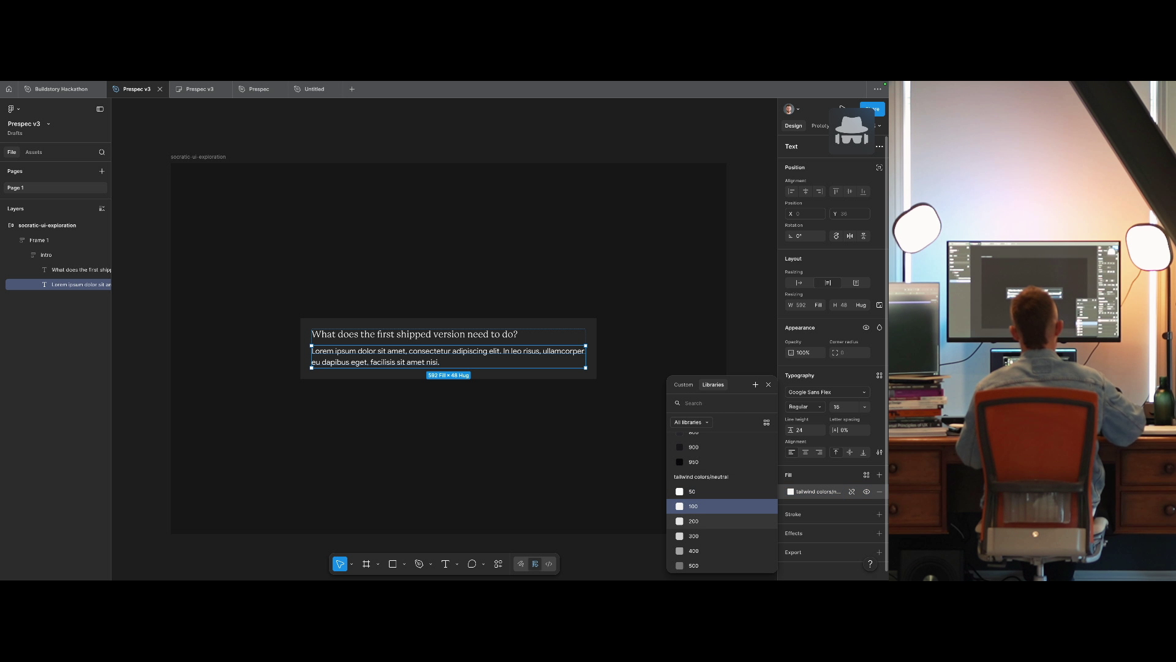
key("Escape")
key("Return")
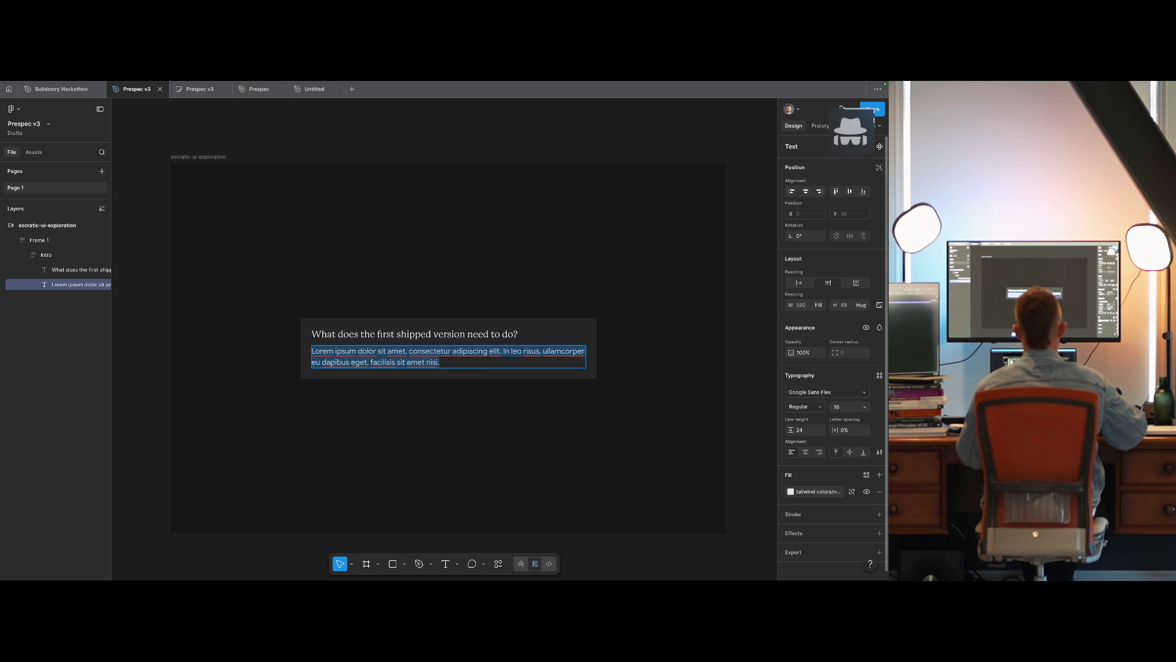
key("BackSpace")
key("ctrl+z")
left_click(818, 491)
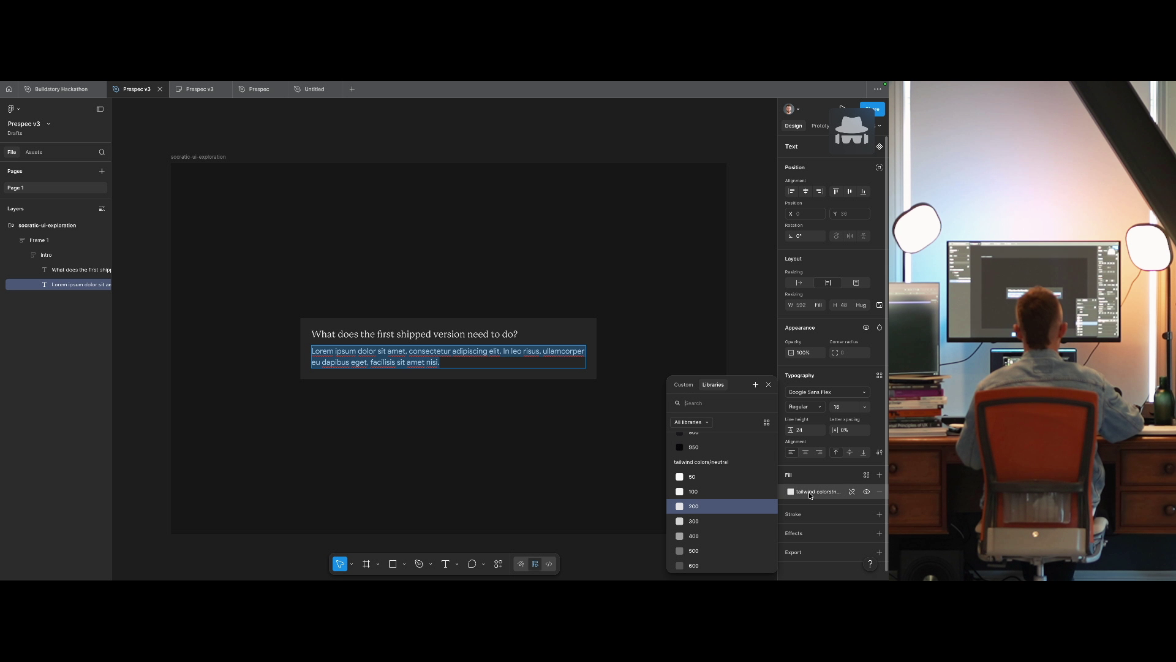
key("Escape")
key("Escape")
key("Escape")
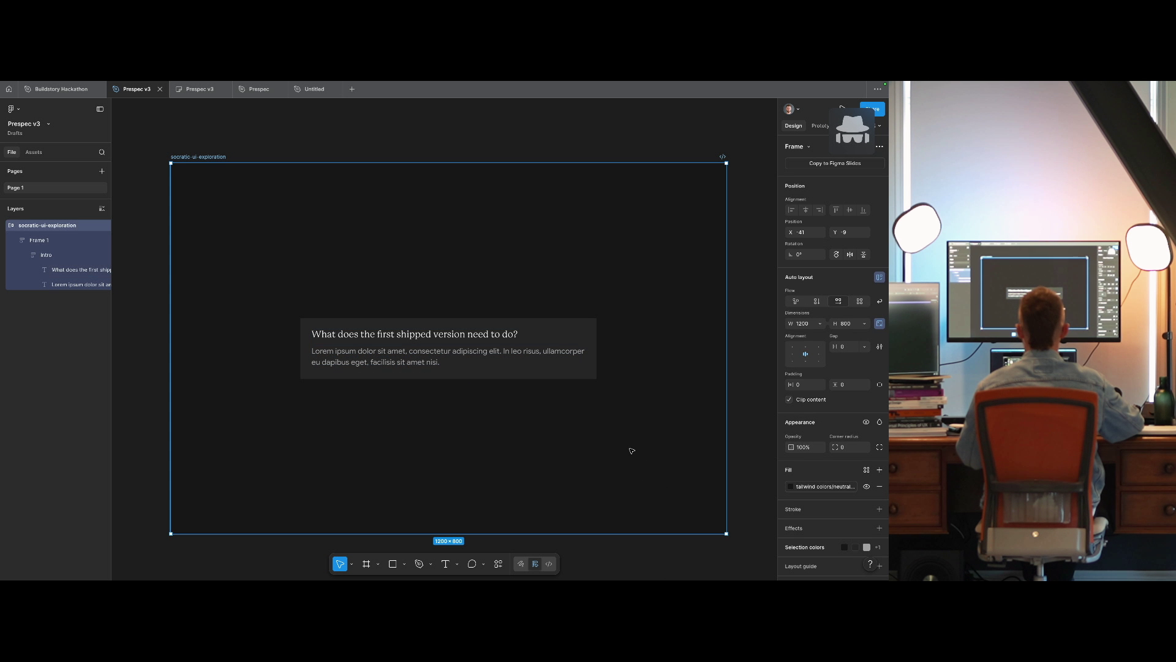
Drill into the question card's Intro group to tighten the heading-to-body gap to 8.
left_click(558, 379)
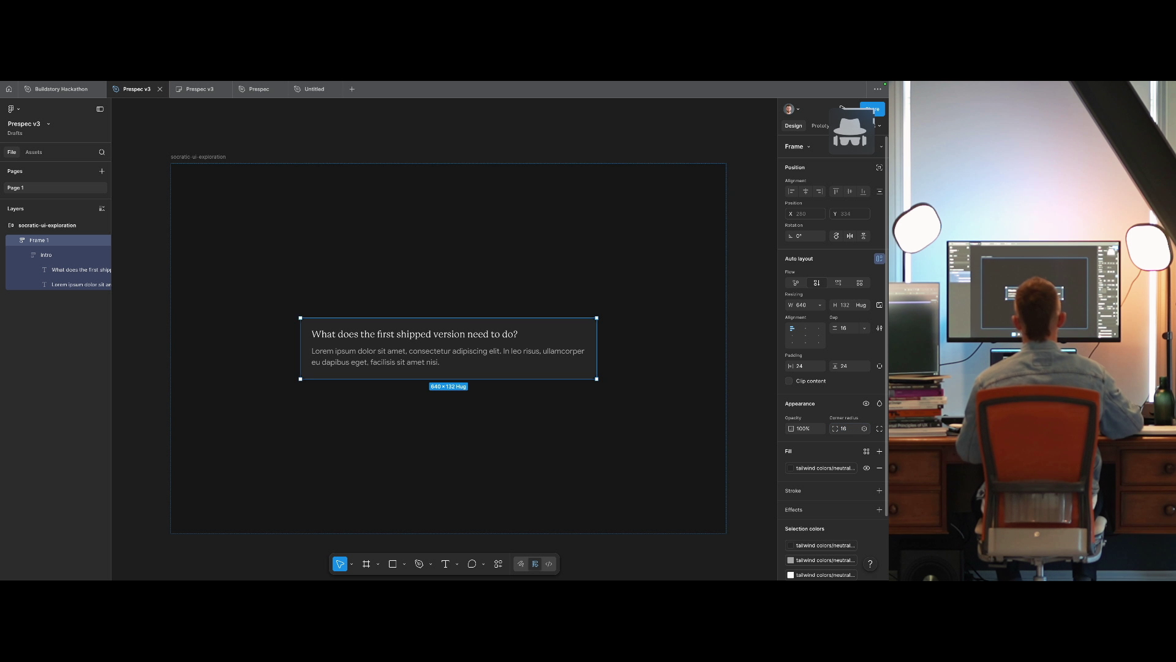
left_click(734, 384)
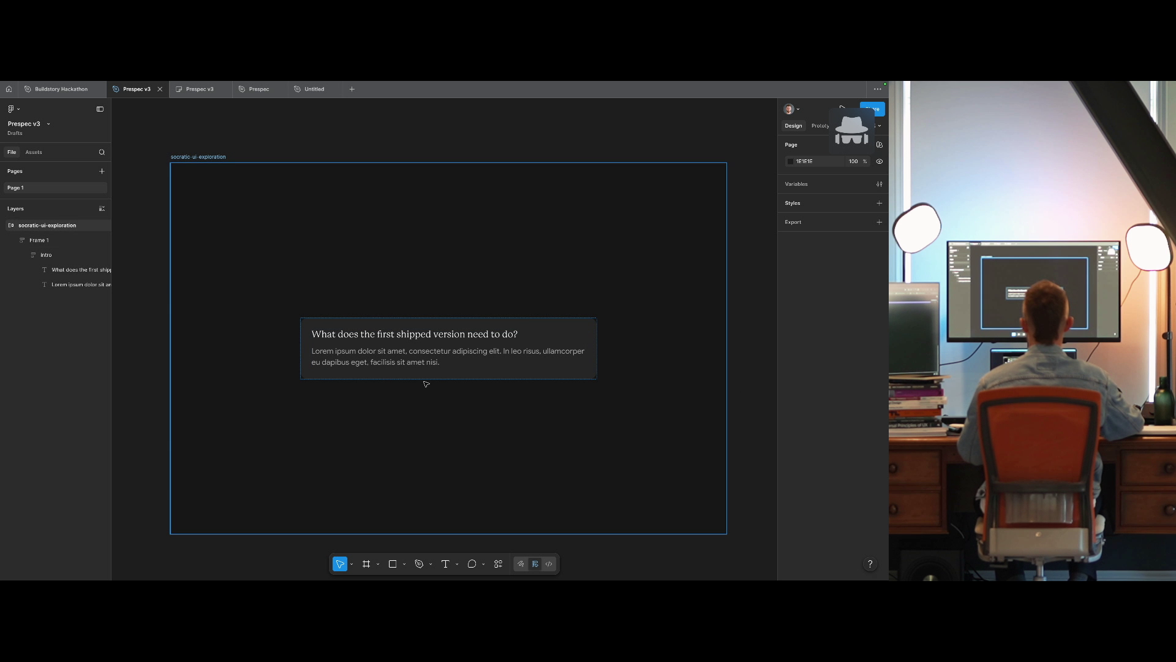
left_click(709, 373)
left_click(448, 370)
left_click(449, 369)
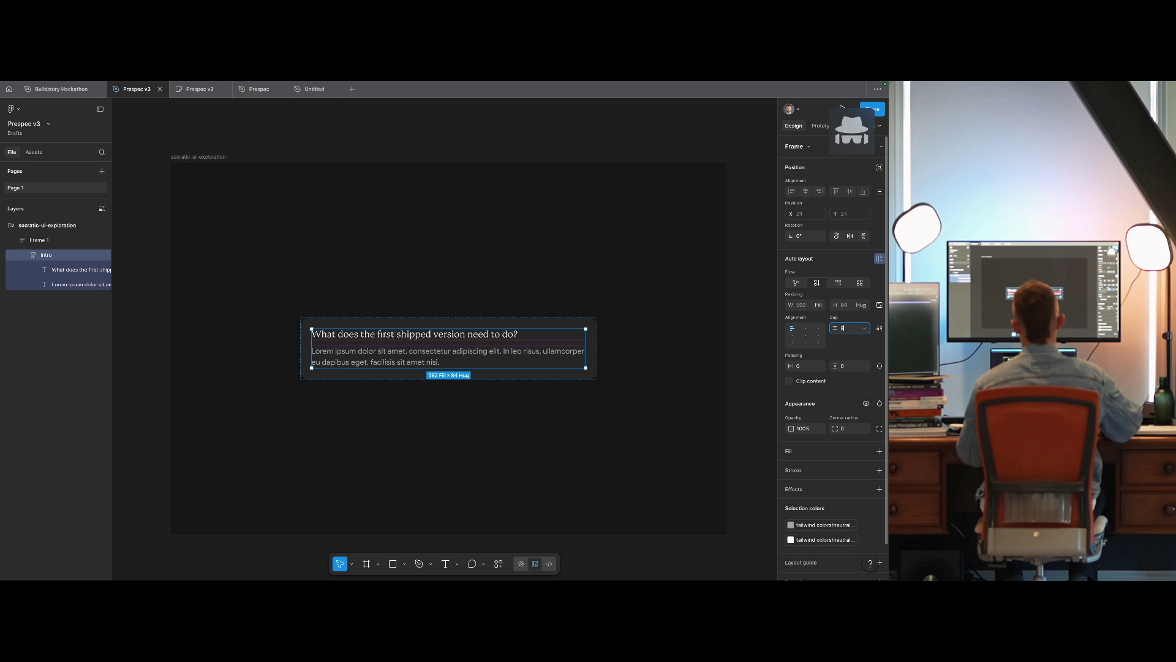
left_click(758, 326)
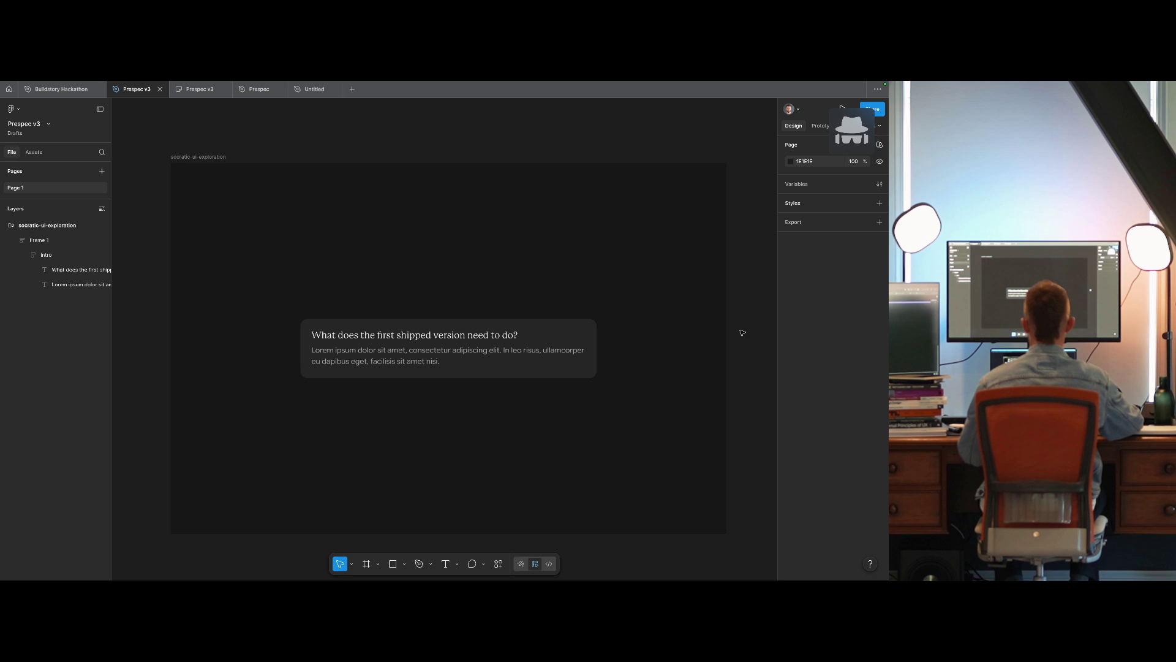
Fill the socratic-ui-exploration frame with the near-black neutral 950 colour.
left_click(721, 333)
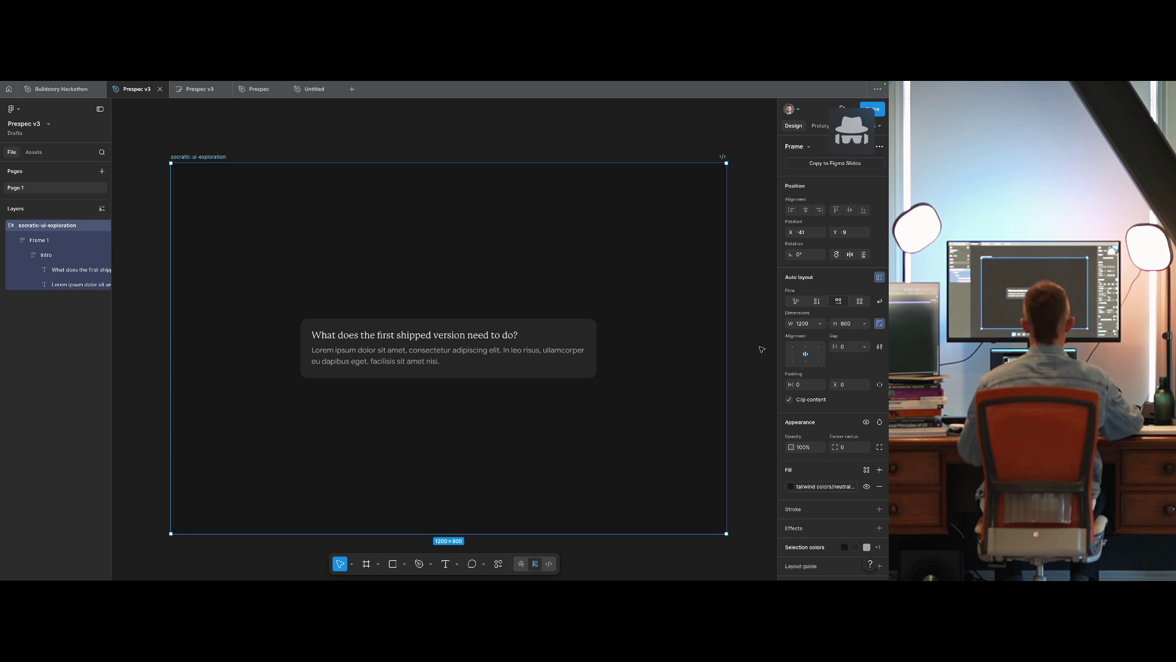
left_click(804, 487)
left_click(693, 521)
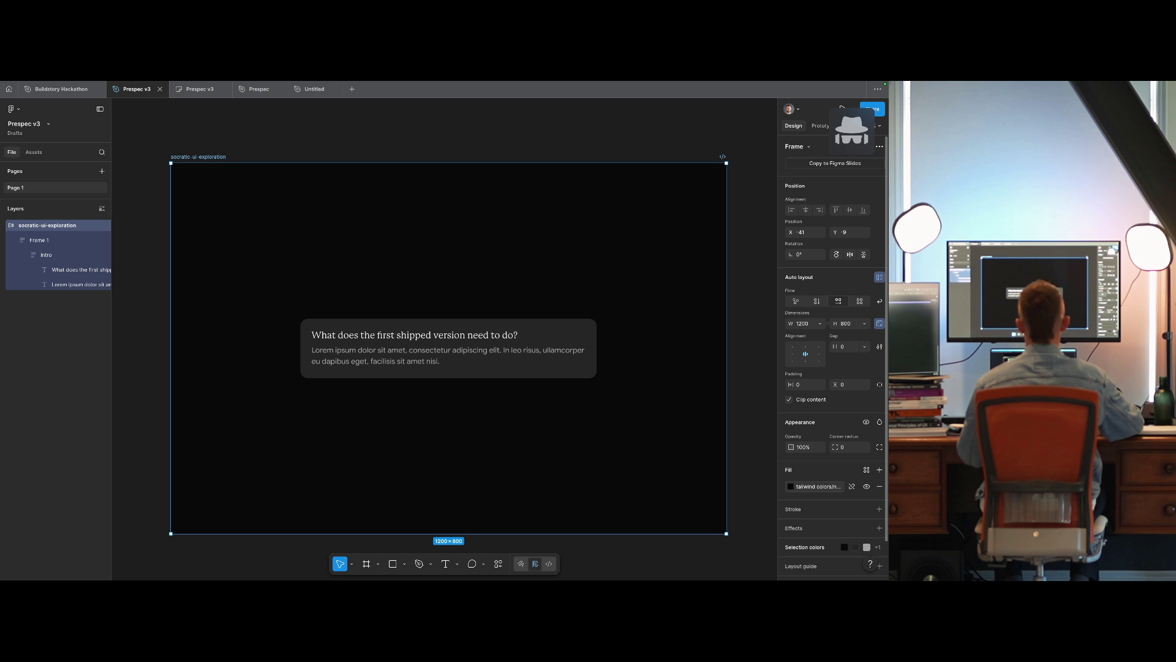
Give the question card (Frame 1) the dark grey 800 fill.
left_click(545, 374)
left_click(821, 472)
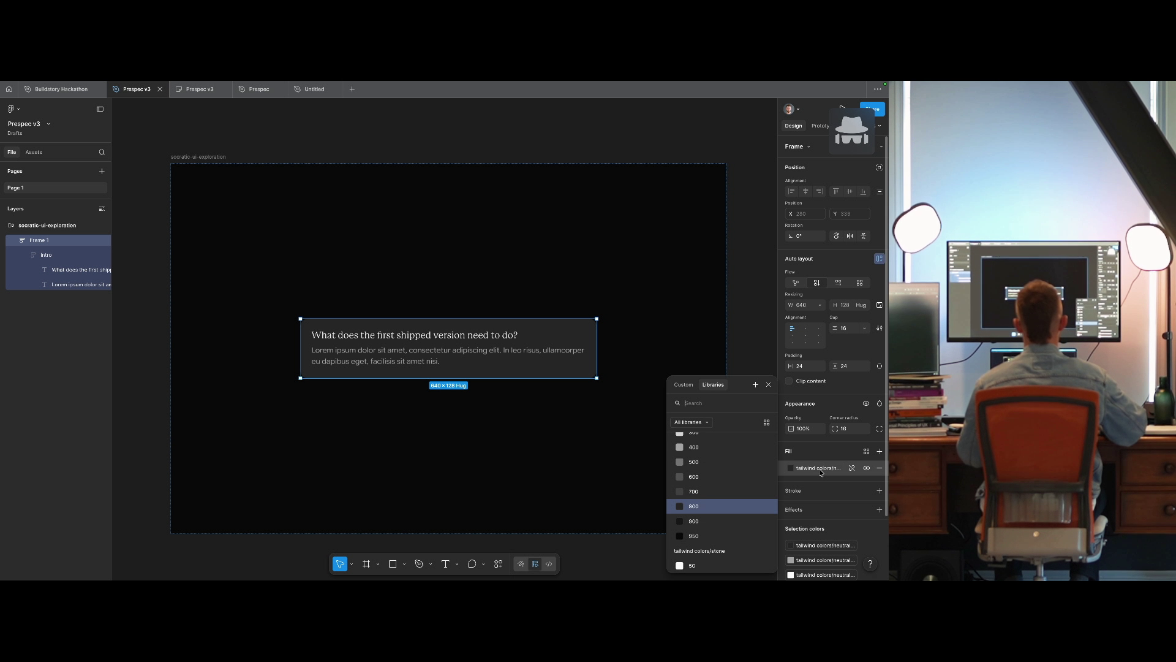
left_click(704, 521)
left_click(456, 442)
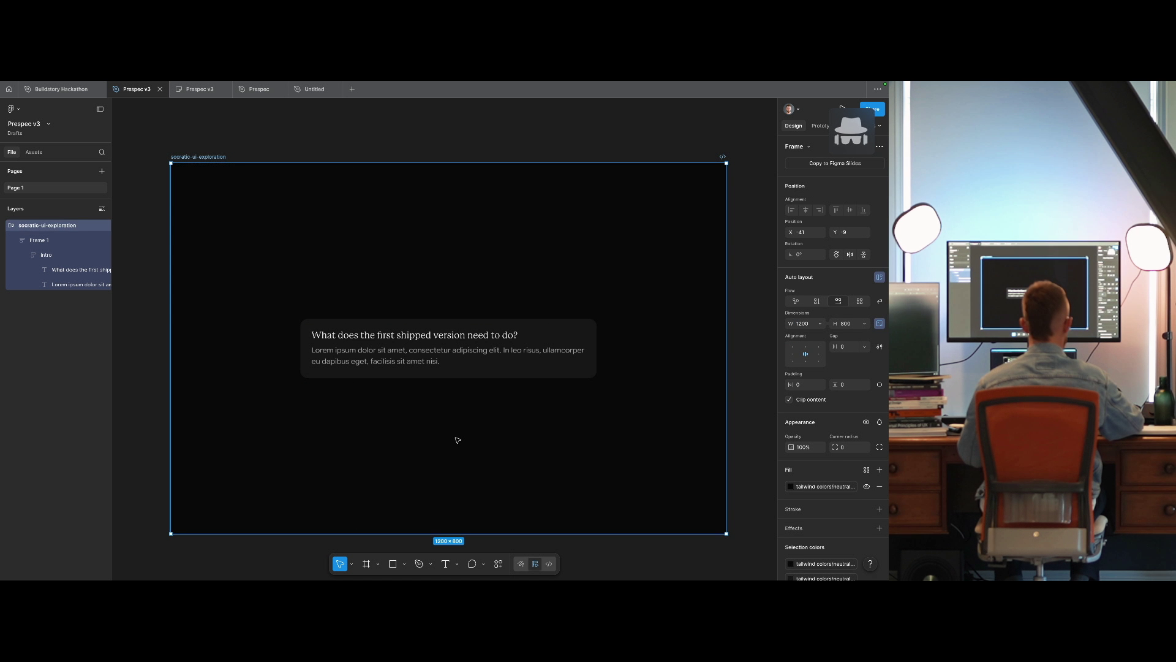
double_click(497, 334)
left_click(486, 438)
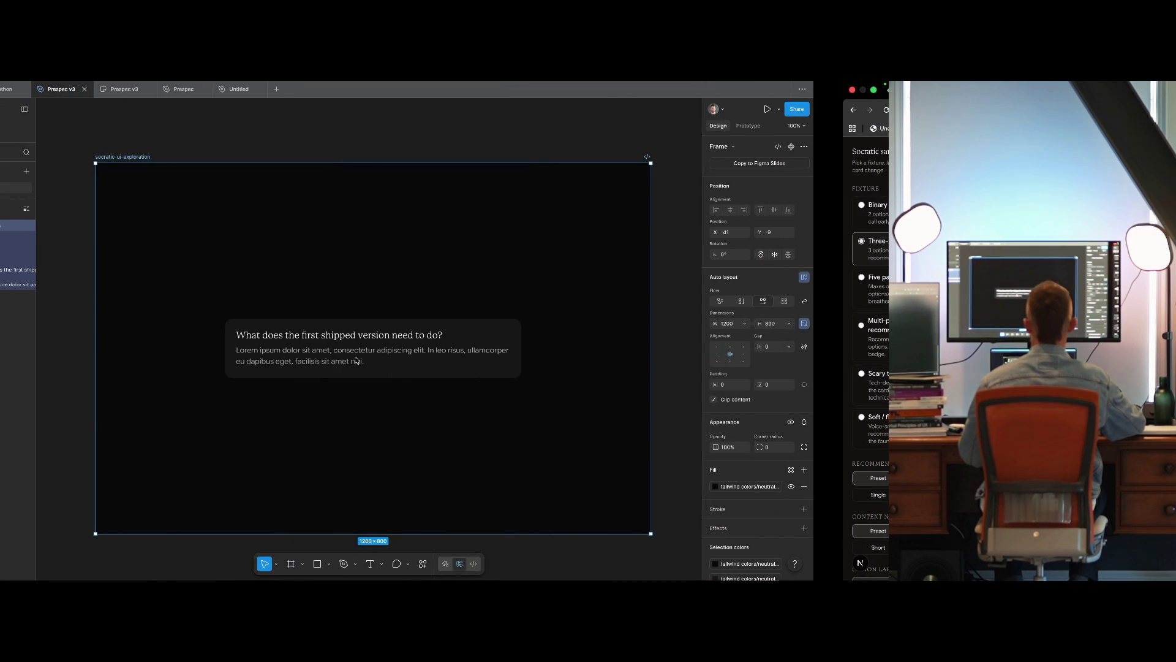
Set the Lorem body text's line height to 20.
left_click(371, 357)
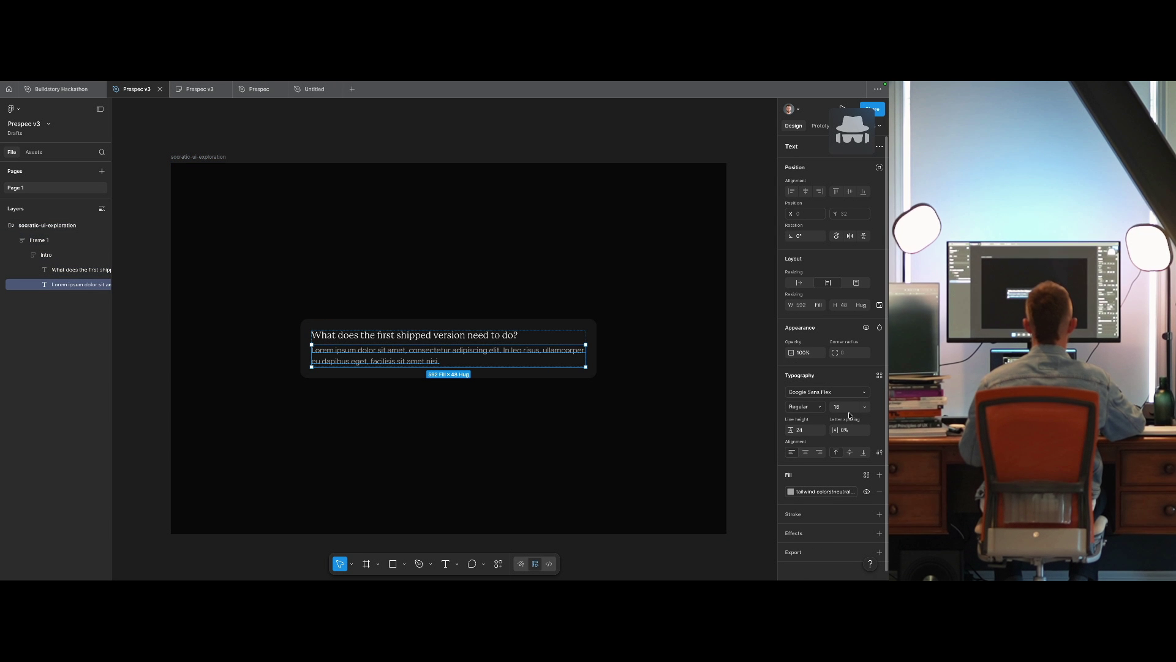
left_click(696, 419)
left_click(743, 413)
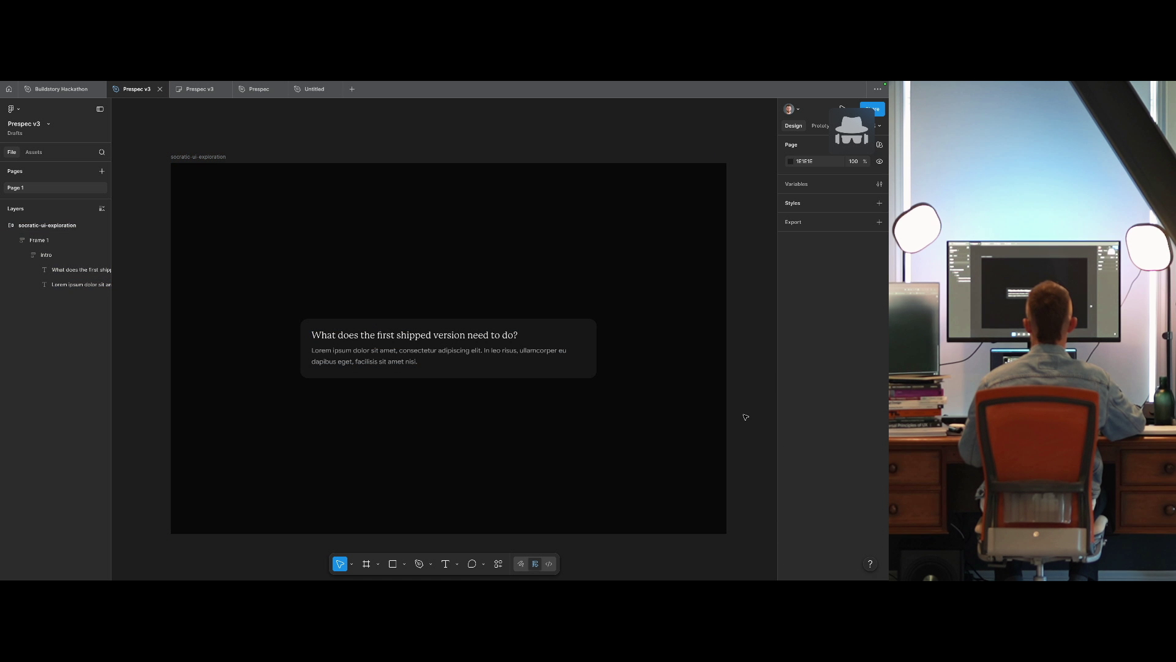
left_click(530, 355)
double_click(531, 354)
left_click(807, 433)
type("2")
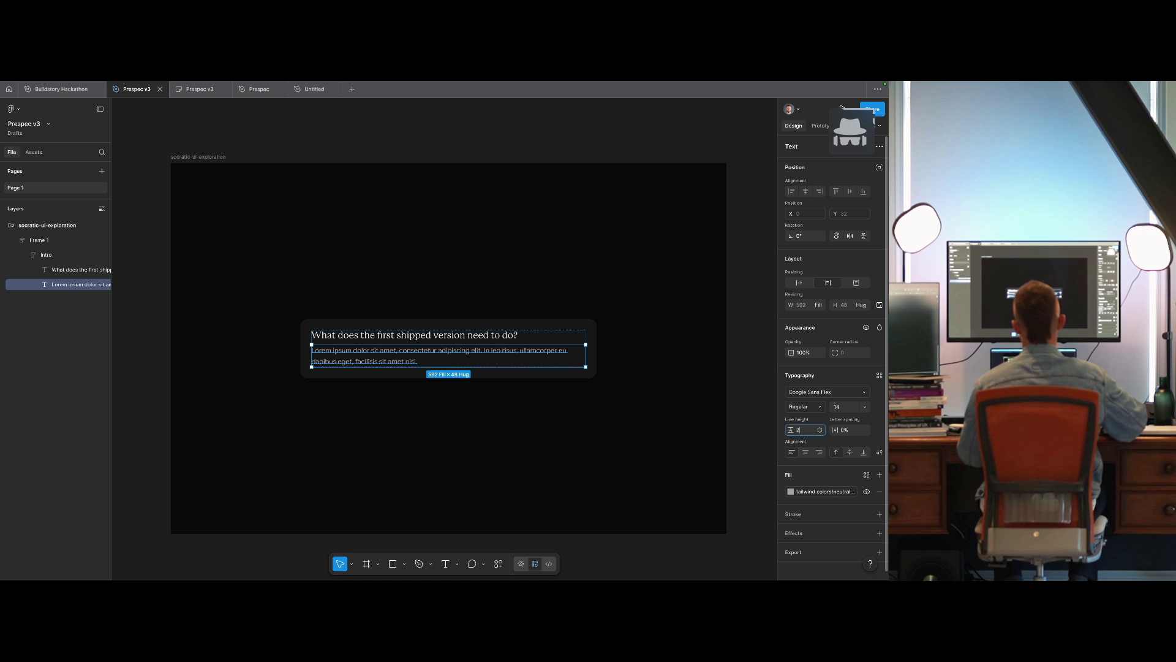
type("0")
key("Return")
left_click(752, 422)
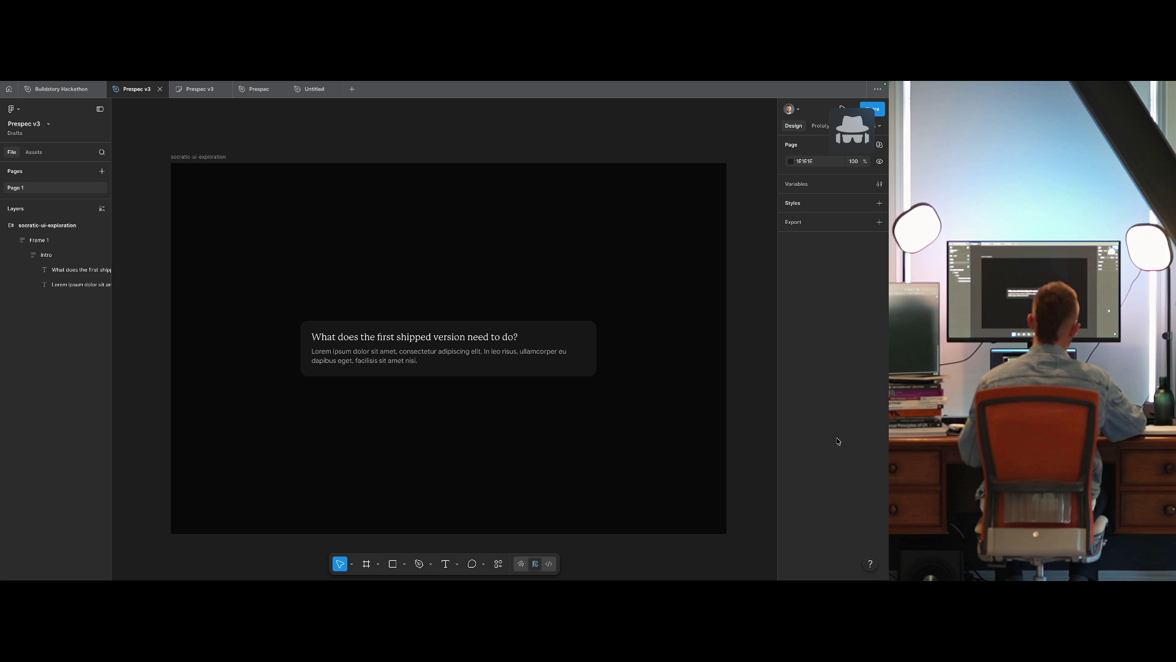
key("ctrl+z")
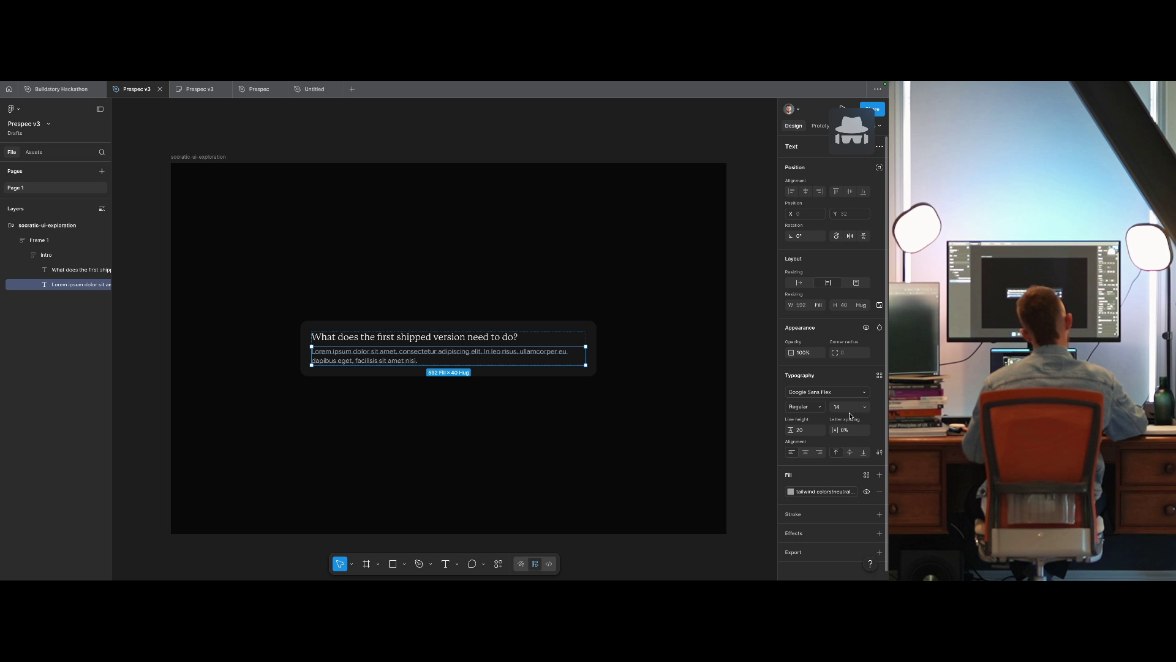
Set the body text font size to 14 and the question heading to 20.
left_click(849, 407)
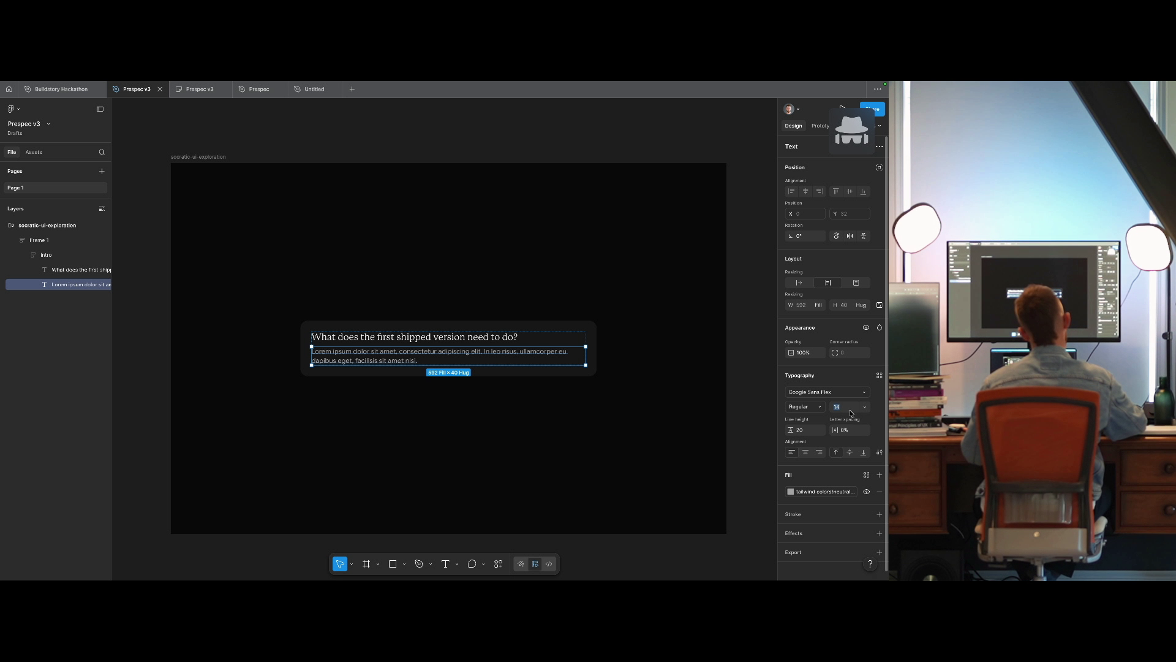
left_click(755, 408)
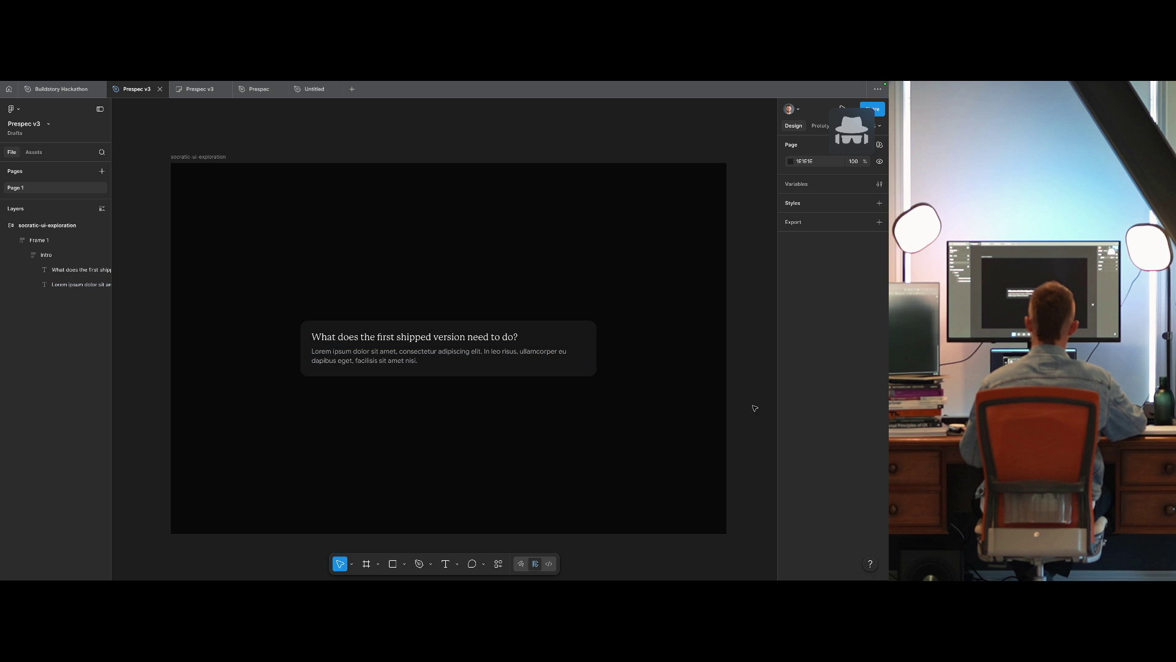
key("ctrl+z")
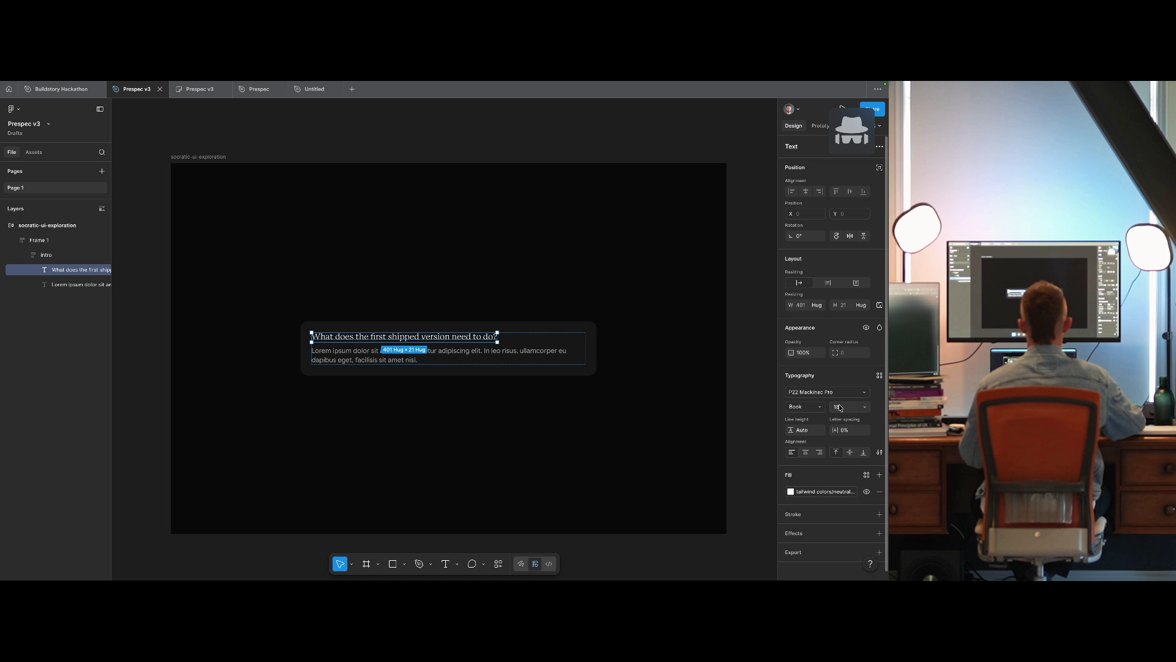
key("Return")
key("ctrl+z")
key("ctrl+z")
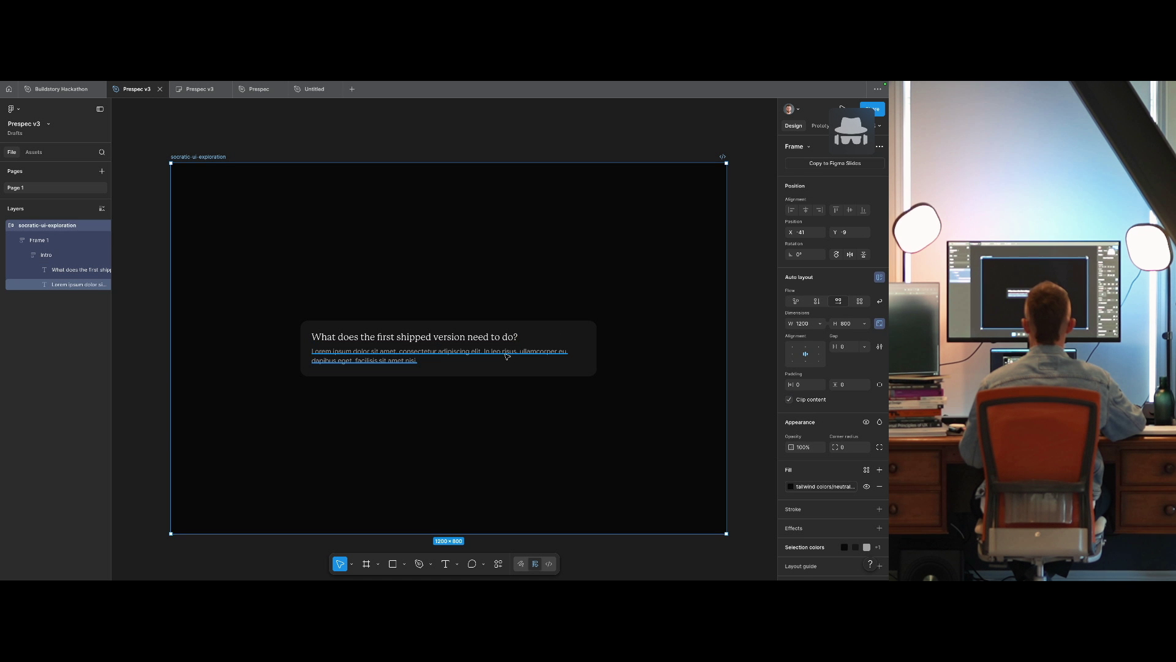
Draw a full-width auto-layout frame named 'answer' below the intro text in the card.
key("ctrl+z")
key("ctrl+z")
key("ctrl+z")
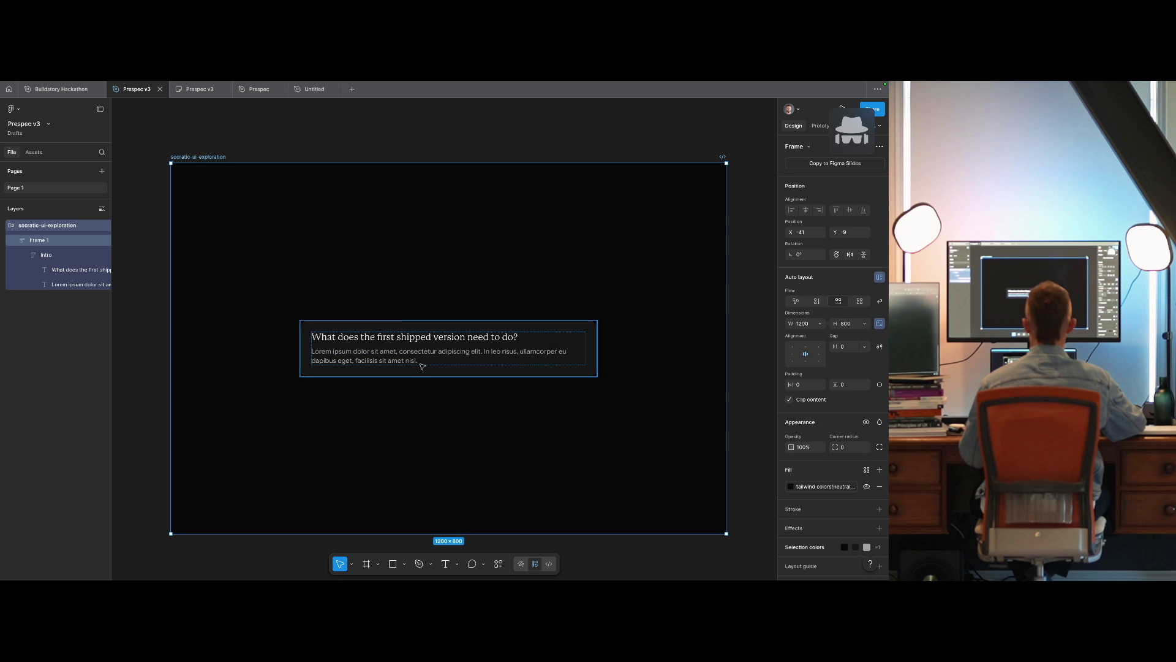
key("f")
left_click_drag(370, 370, 491, 418)
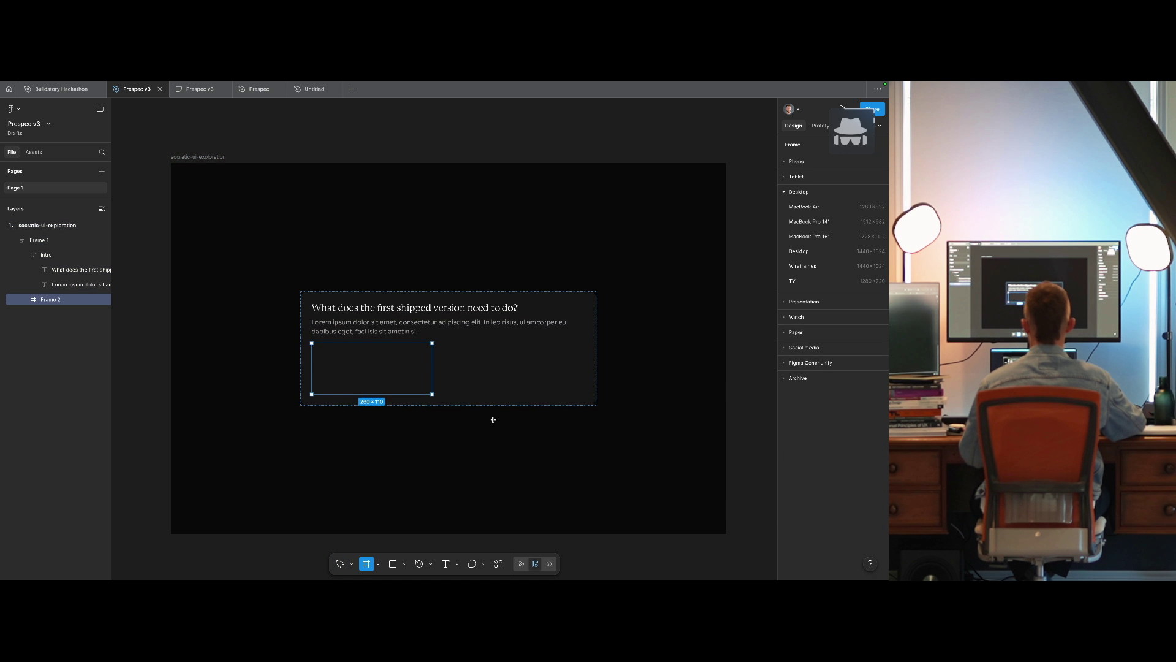
left_click(820, 368)
left_click(820, 305)
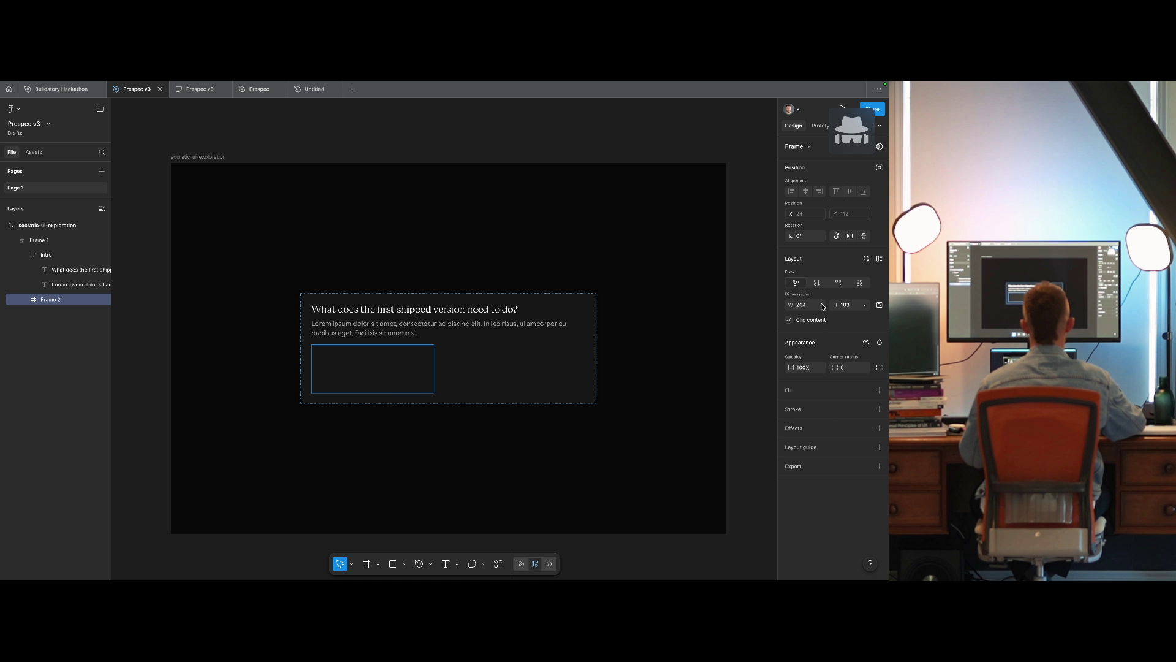
left_click(820, 305)
left_click(824, 319)
key("shift+a")
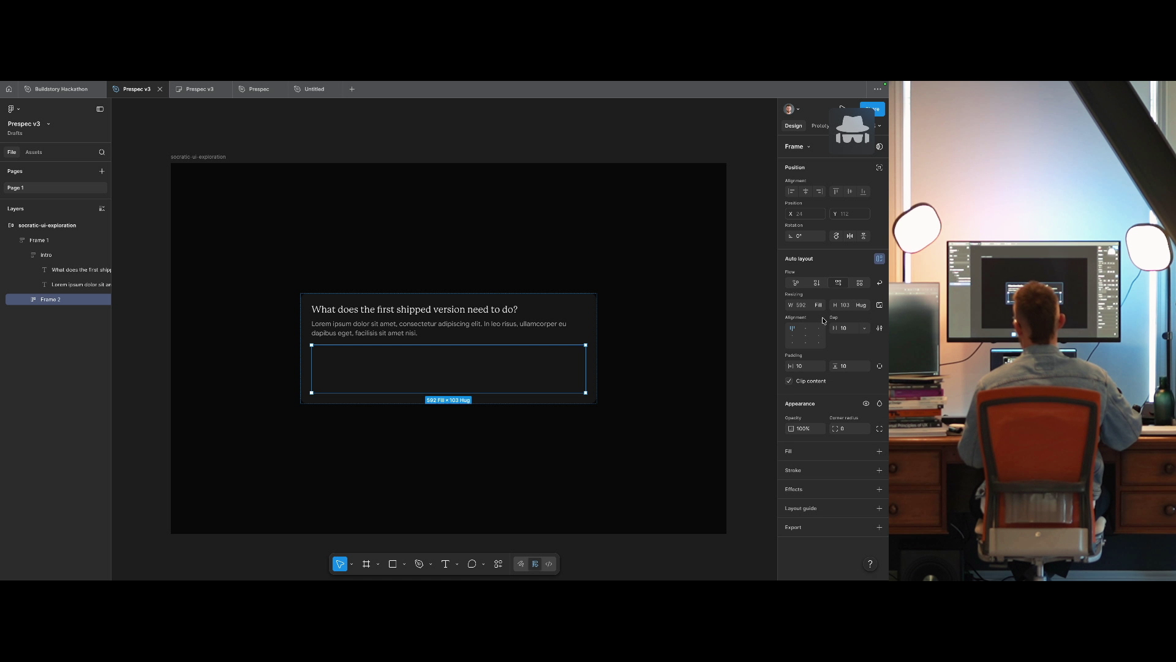
key("ctrl+r")
type("answ")
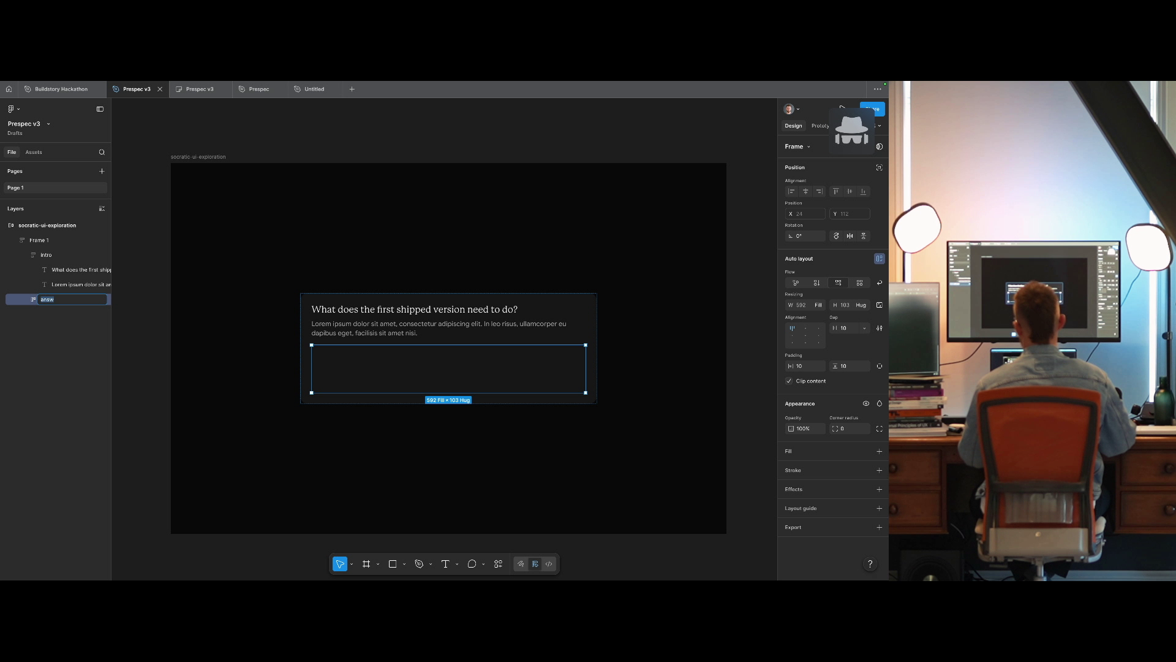
type("er")
key("Return")
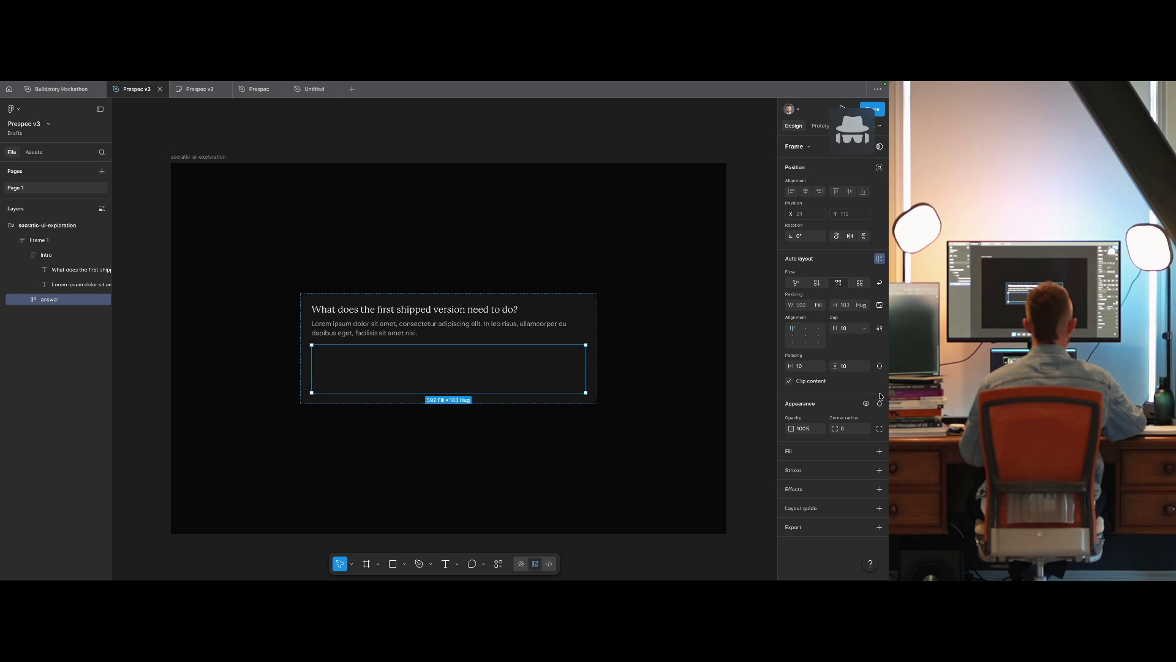
Give the answer frame 16 horizontal and 16 vertical padding.
left_click(801, 365)
type("16")
left_click(849, 367)
type("16")
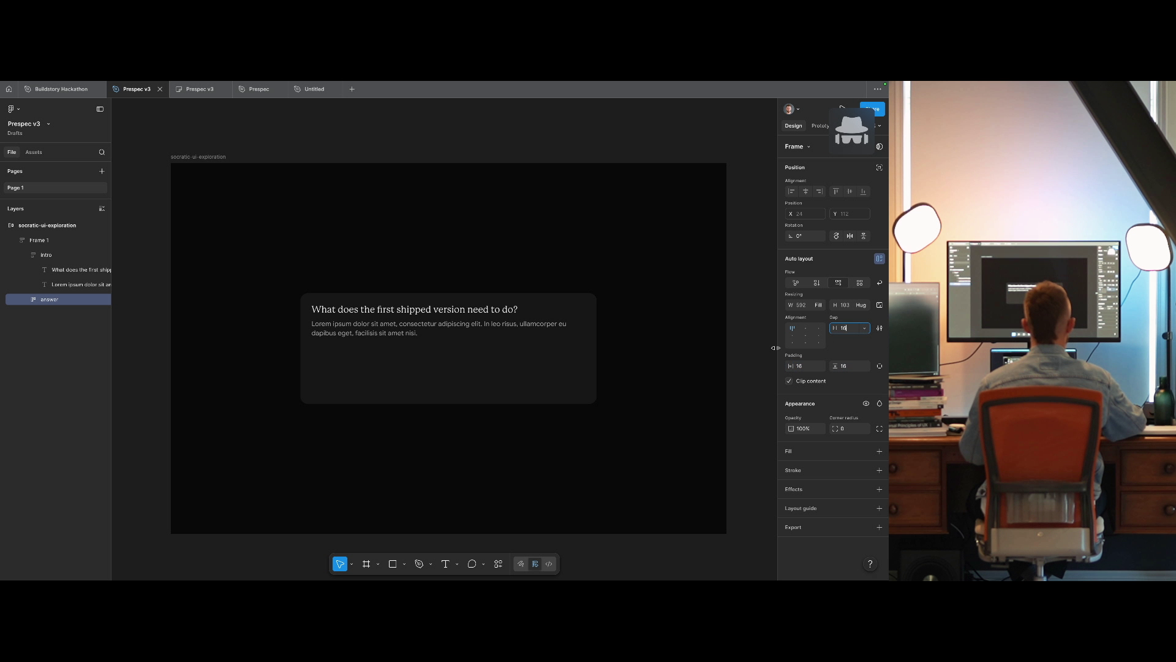
Paste a copy of the question heading into the answer frame at font size 16.
double_click(392, 310)
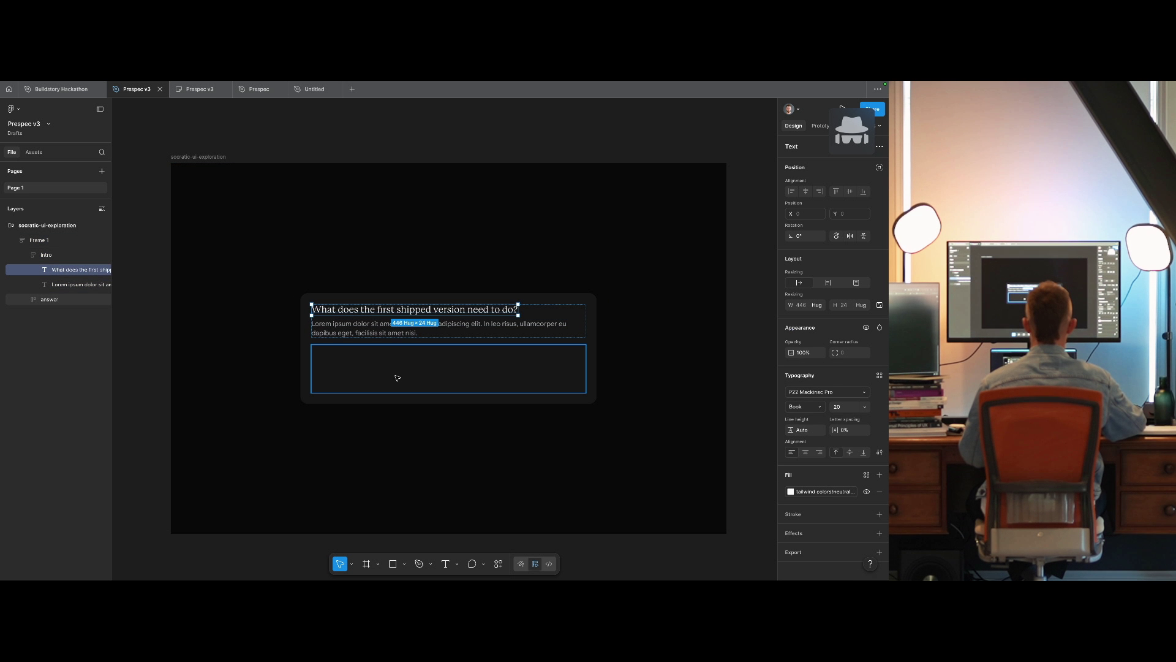
left_click(398, 378)
key("ctrl+v")
left_click(848, 407)
type("16")
key("Return")
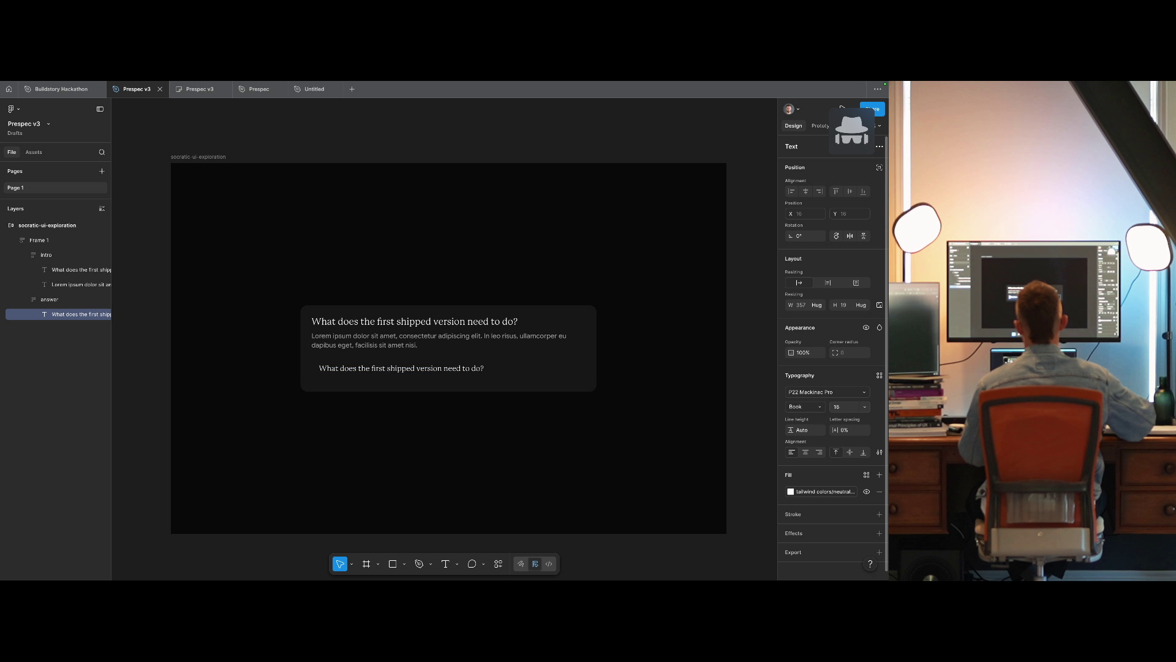
Replace the pasted heading text with 'Just booking & contracts'.
key("ctrl+alt+Left")
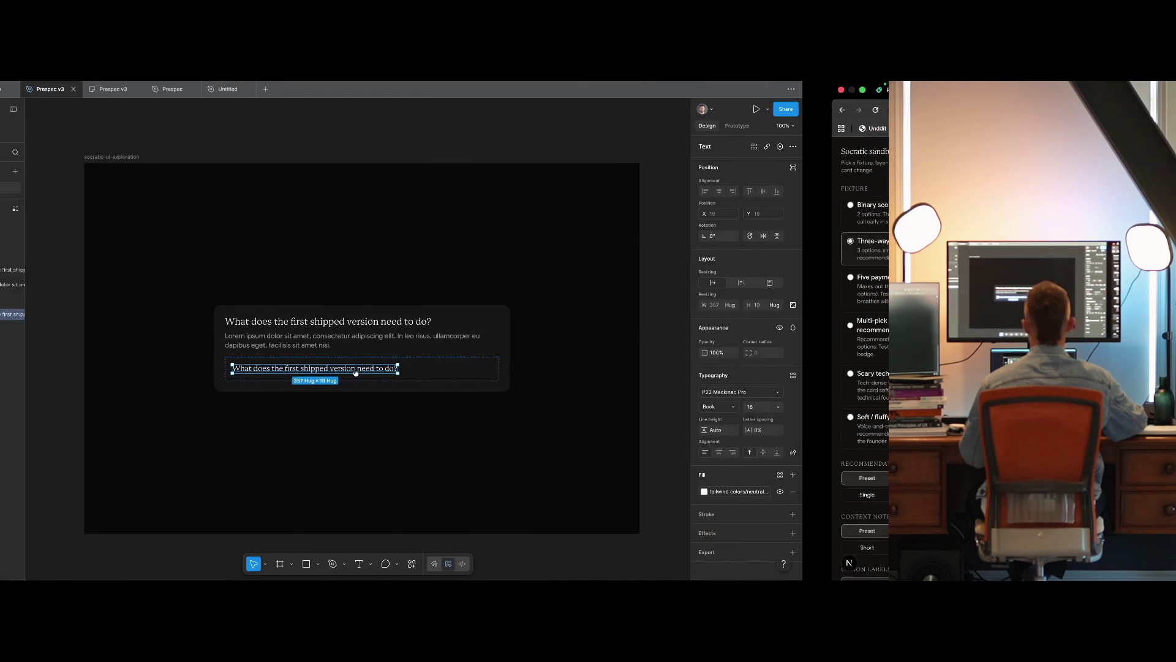
key("Return")
type("Just booking & contracts")
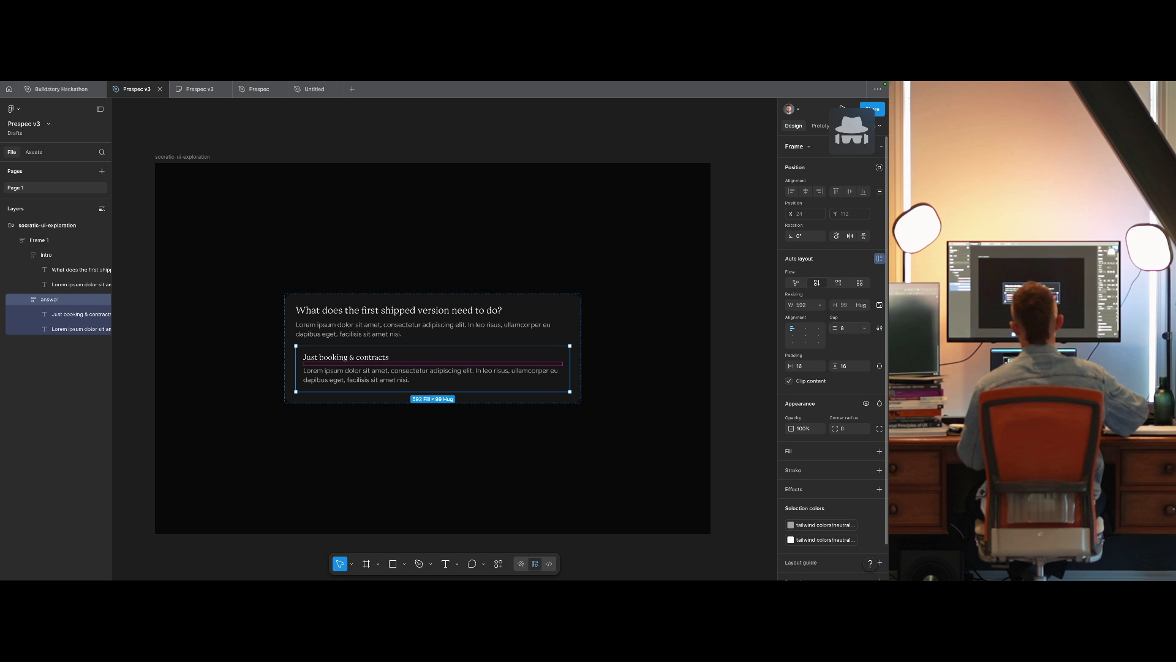
left_click(693, 372)
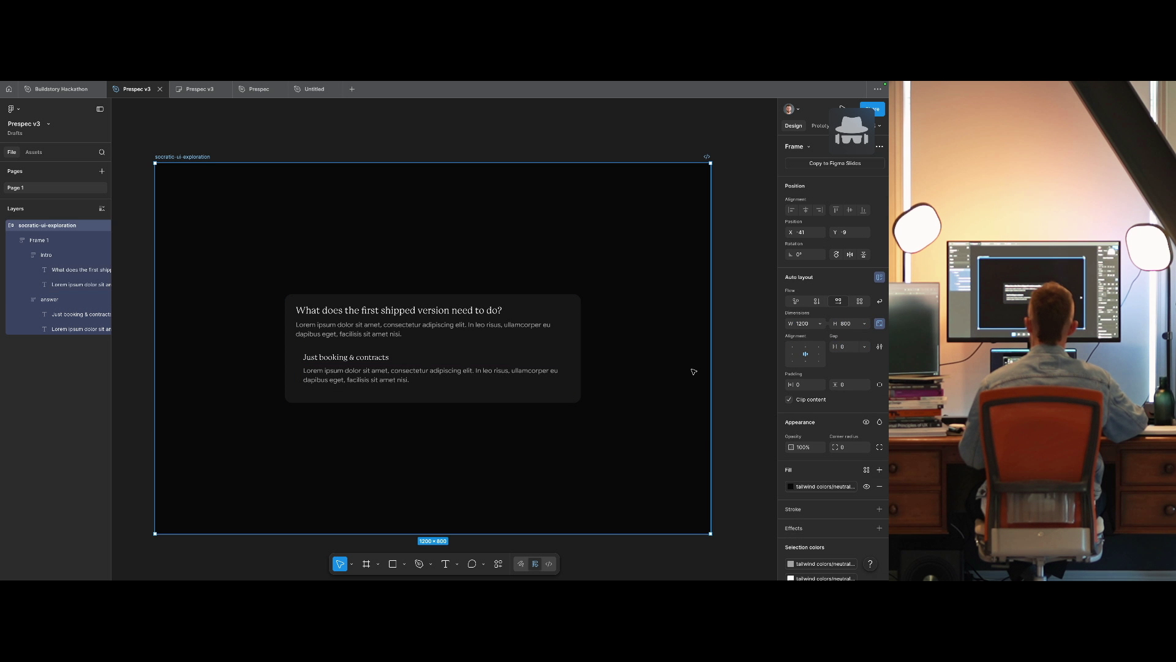
Outline the answer block with the neutral colour style and round its corners to 16.
left_click(434, 361)
left_click(868, 470)
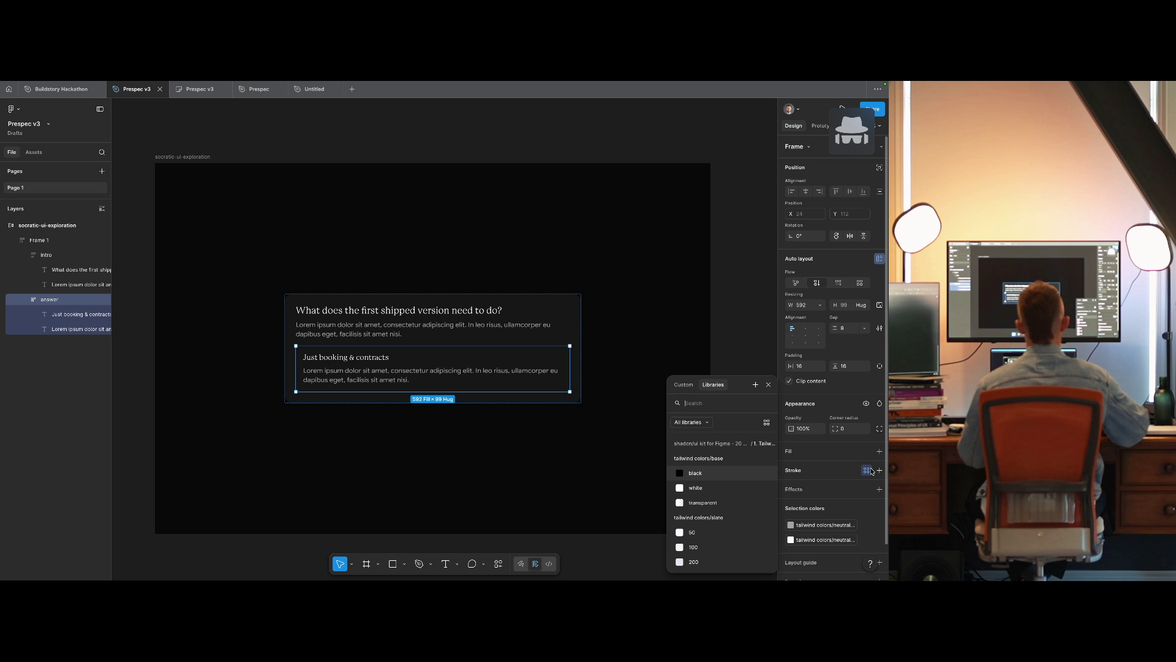
type("neut")
type("ral")
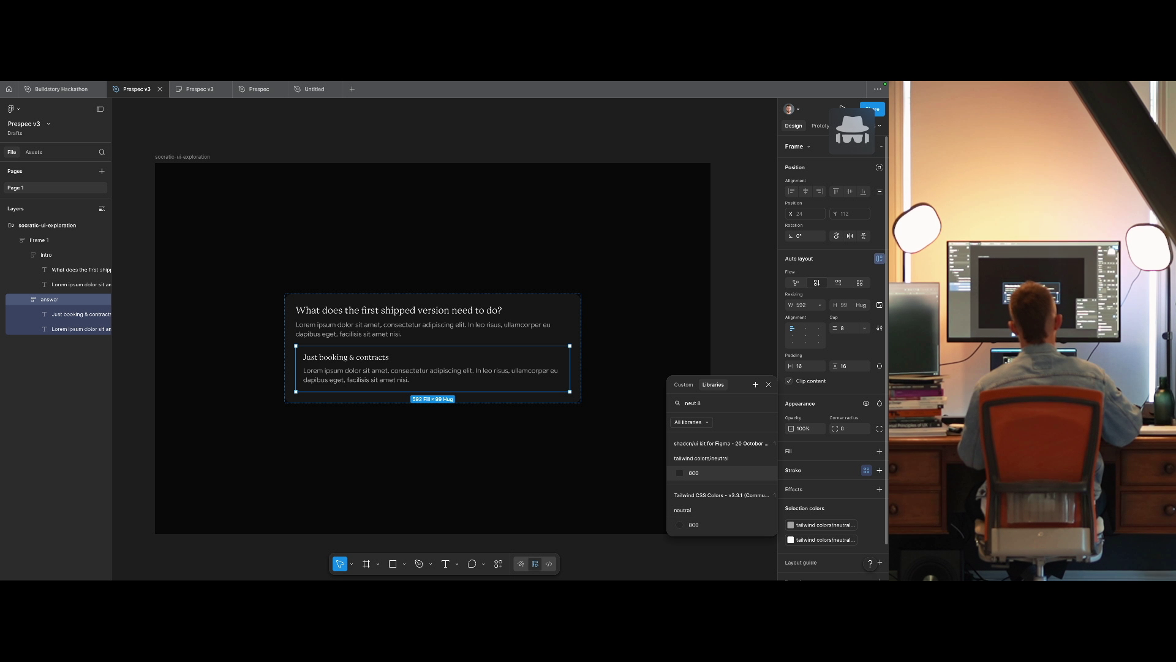
key("Return")
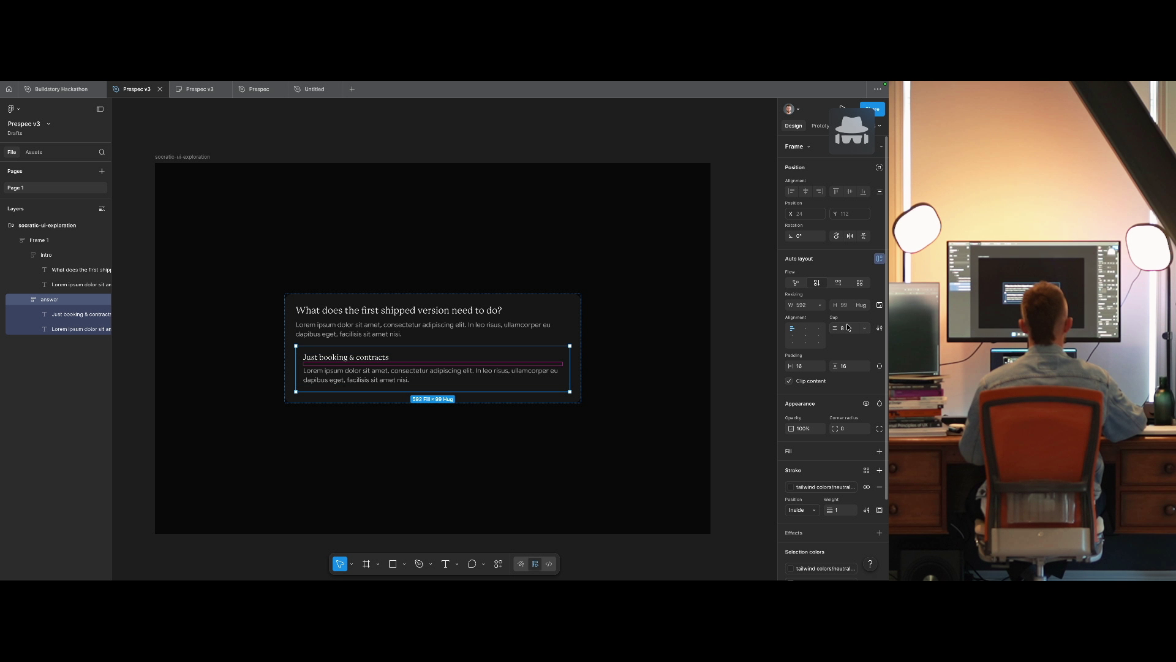
left_click(849, 429)
type("16")
key("Return")
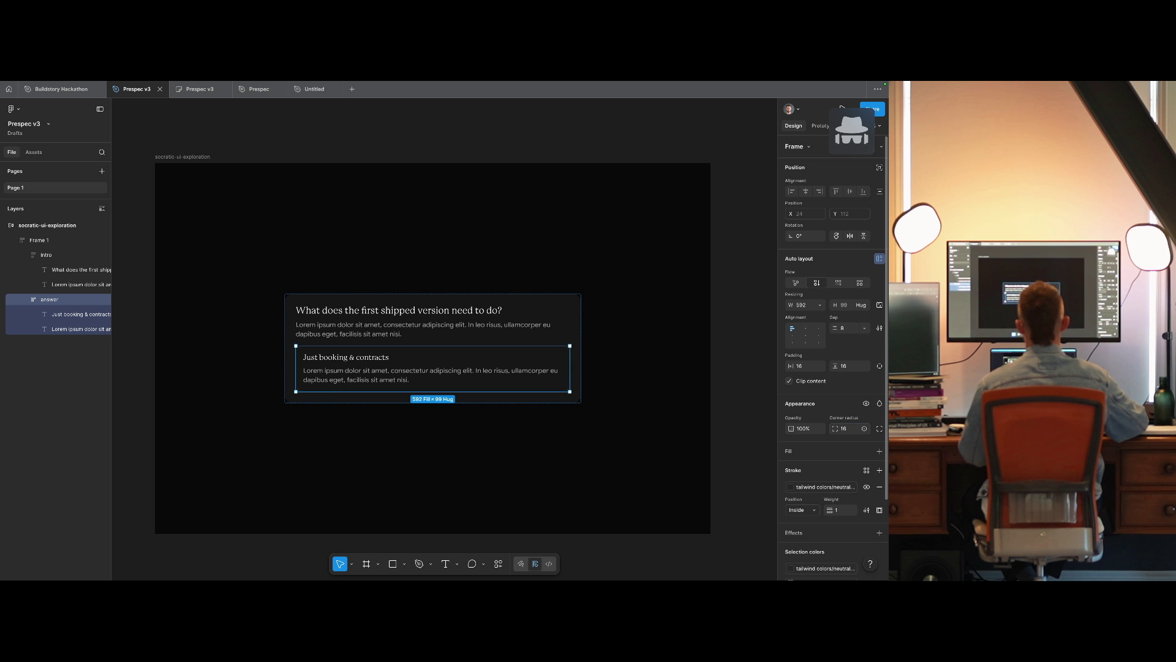
left_click(738, 441)
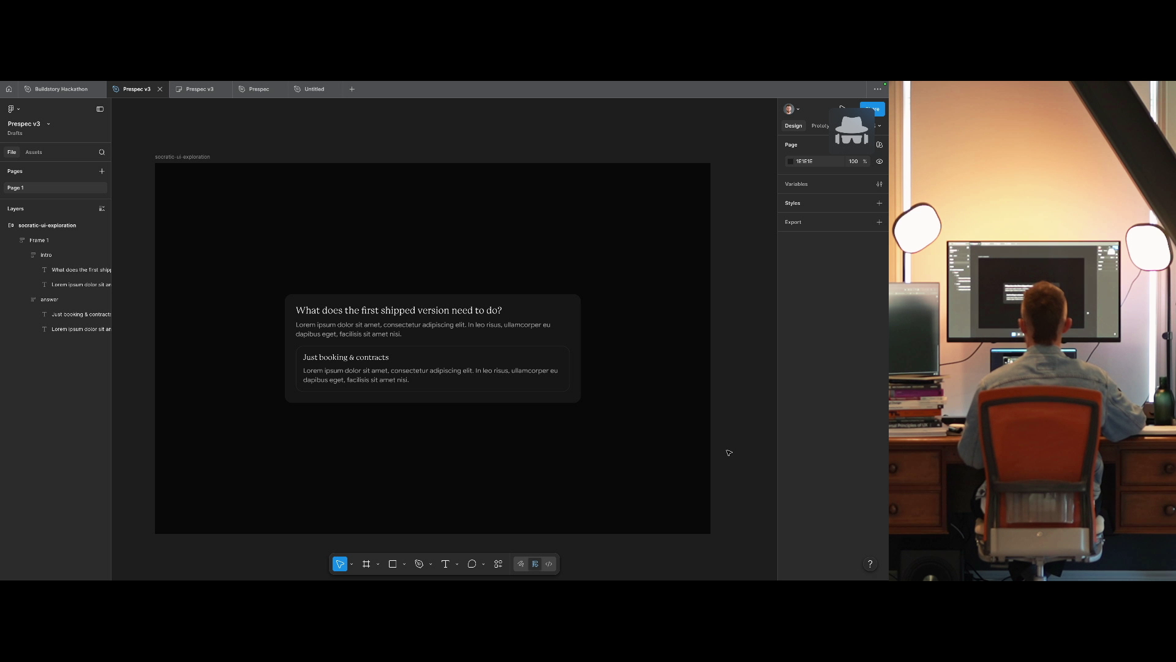
double_click(480, 386)
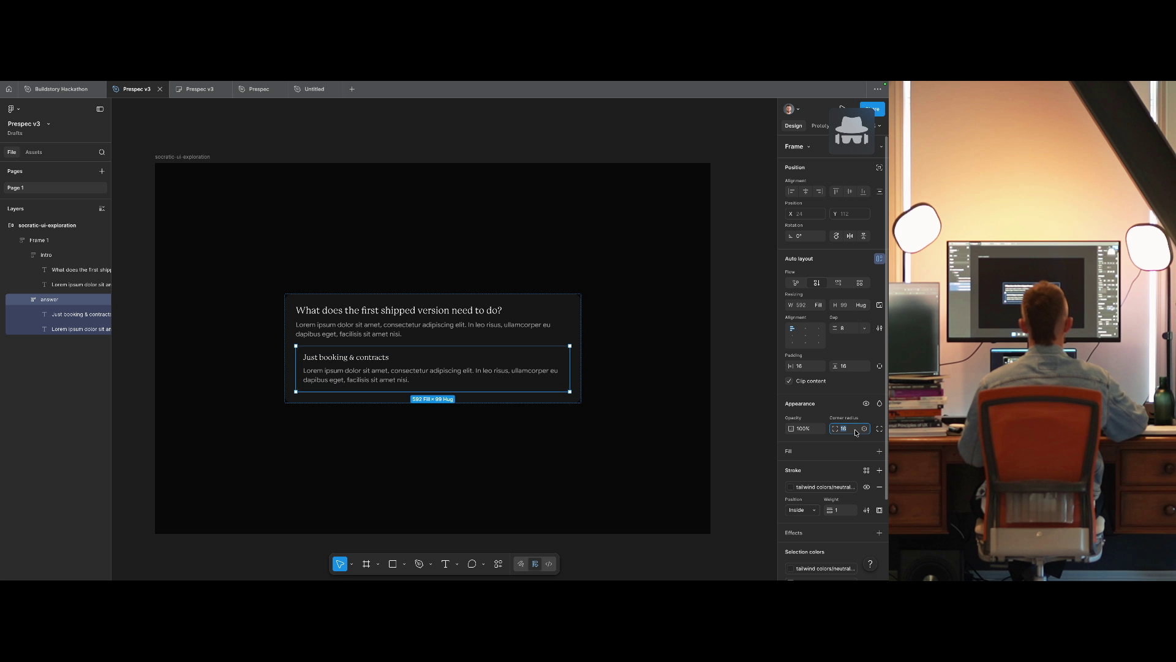
left_click(729, 433)
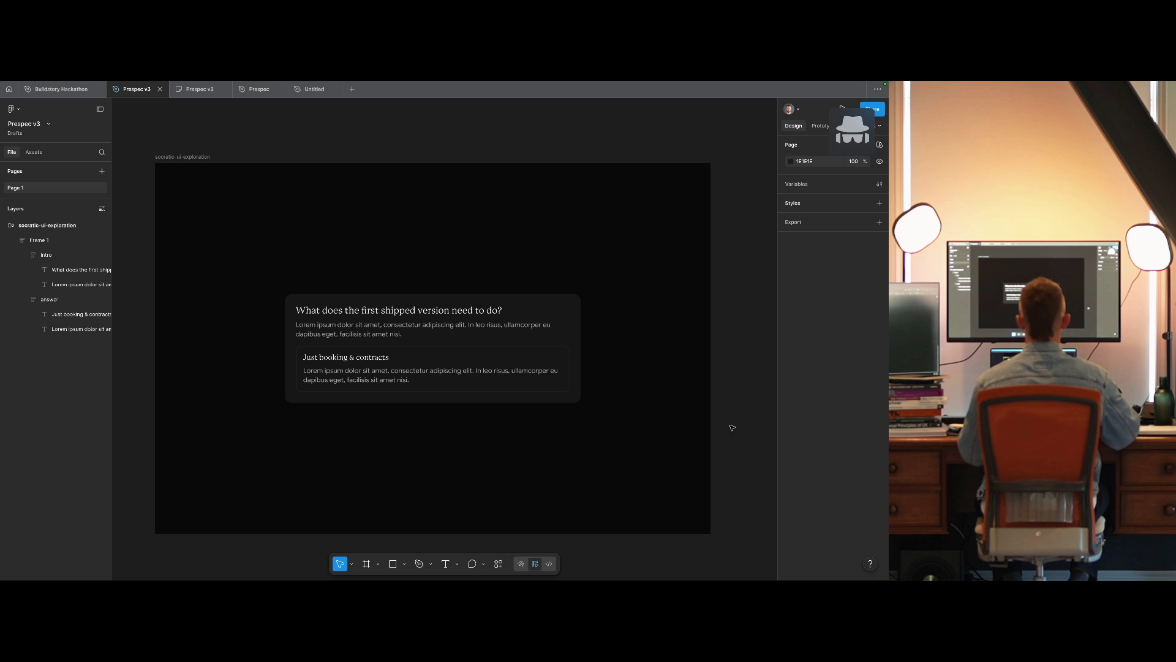
Search the component library for a checkbox.
key("alt+space")
type("chec")
key("Escape")
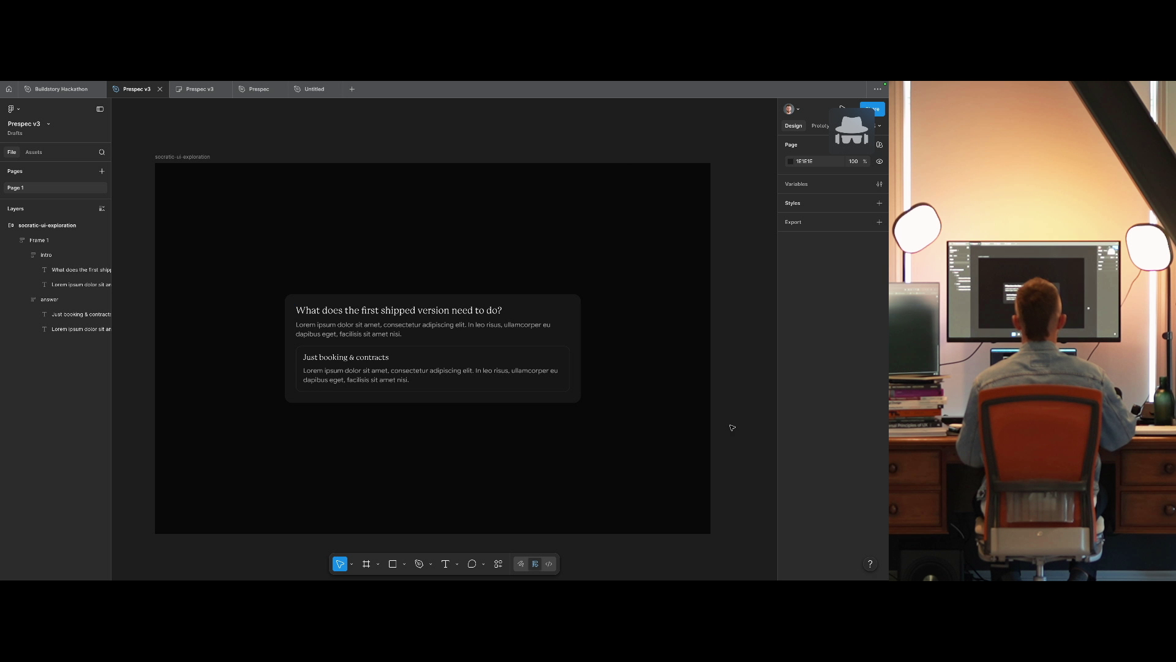
key("shift+i")
Insert the shadcn Checkbox into the card in Dark mode with its label hidden.
type("checkb")
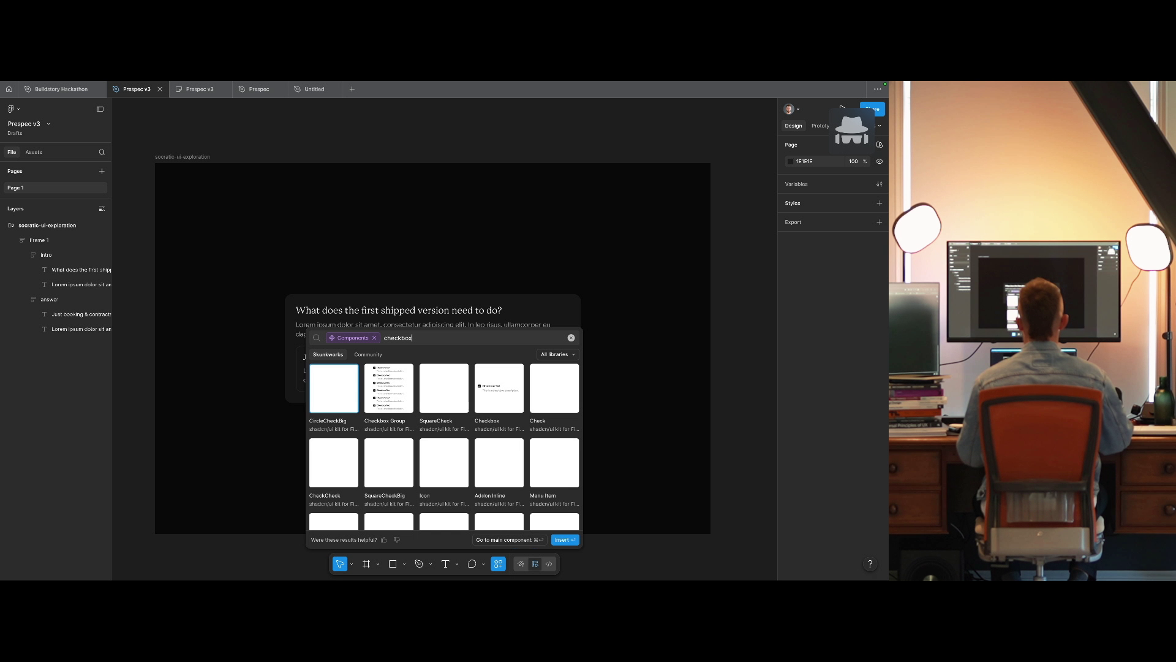
type("ox")
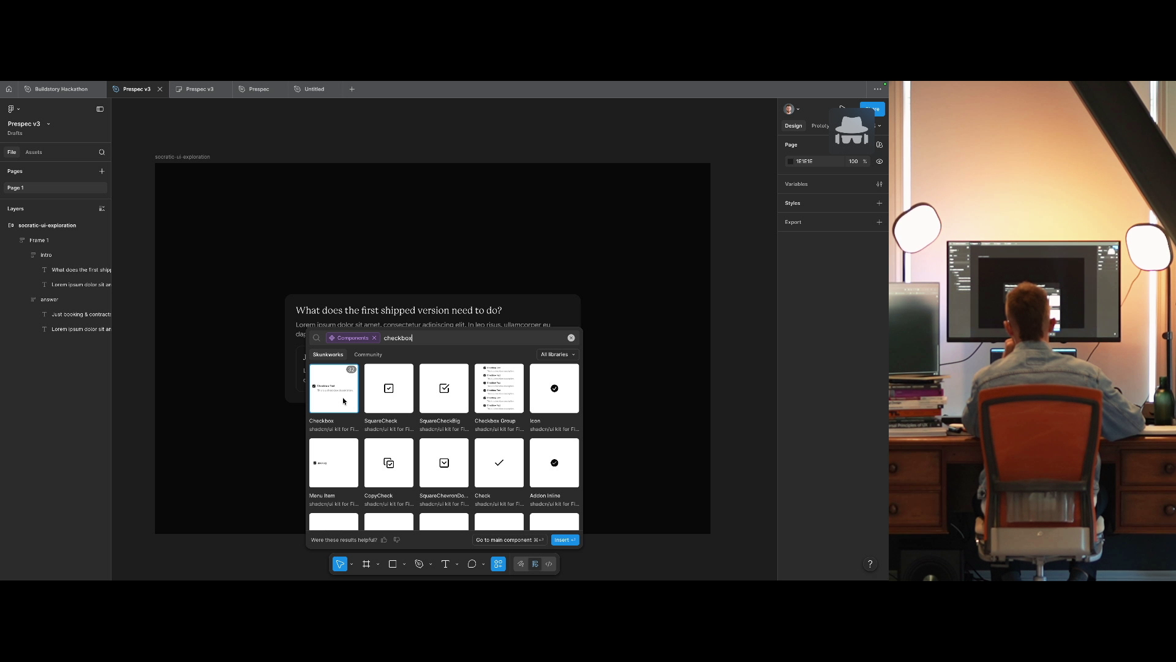
mouse_move(343, 401)
left_mouse_down()
mouse_move(530, 435)
mouse_move(404, 397)
left_mouse_up()
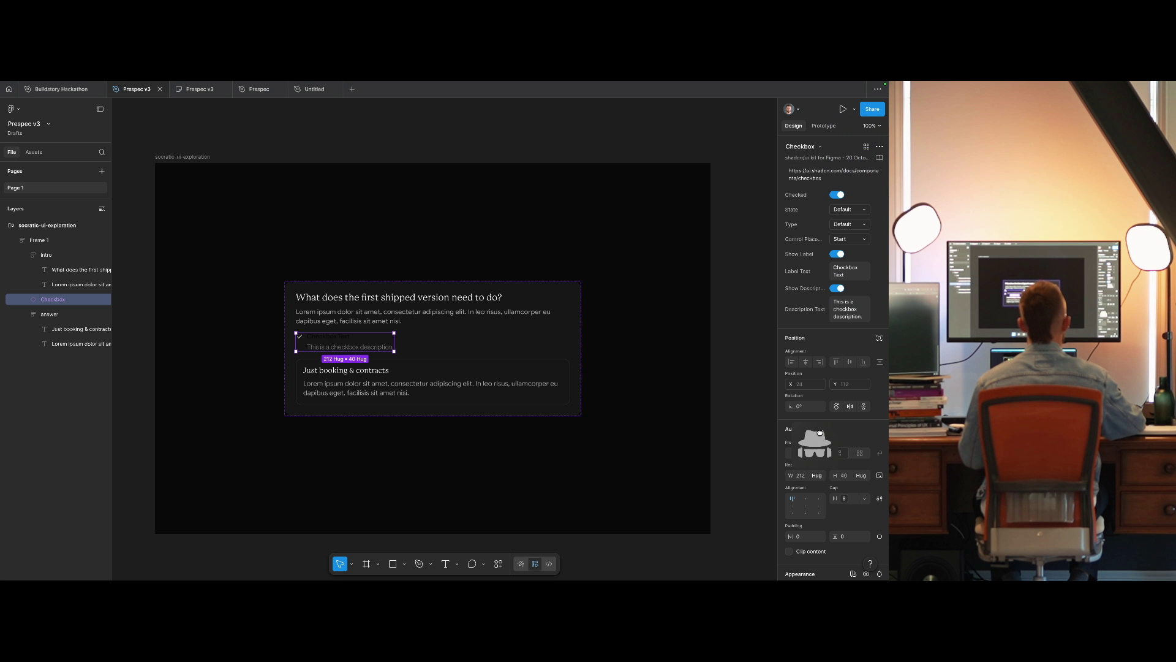
left_click(830, 522)
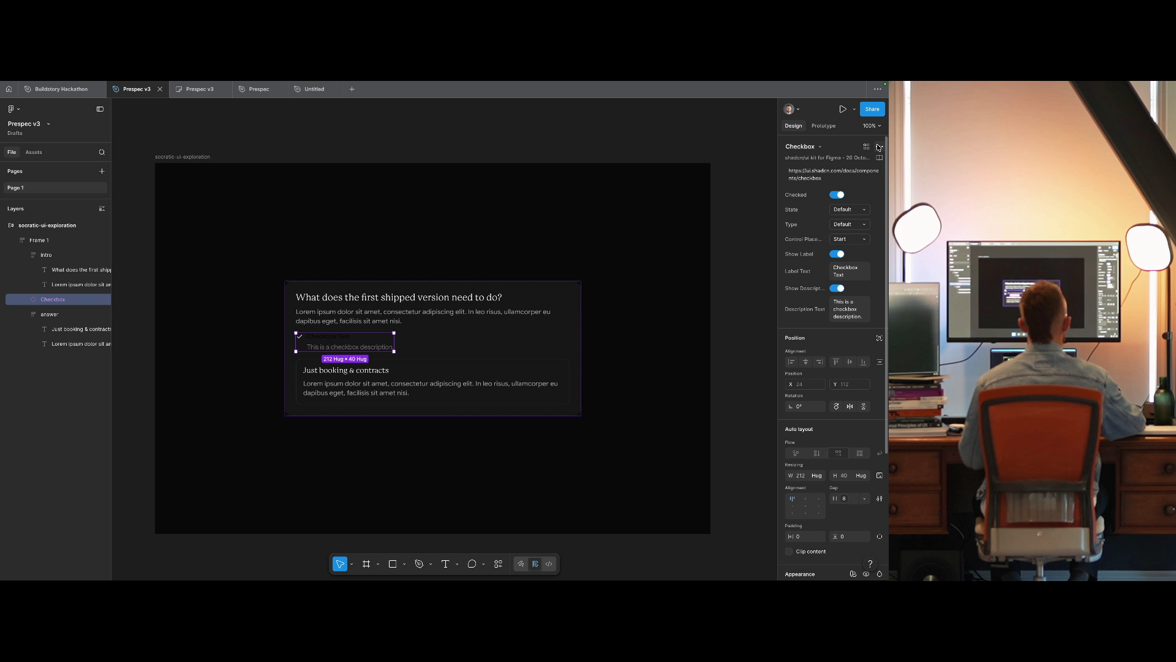
scroll(849, 386, "down", 3)
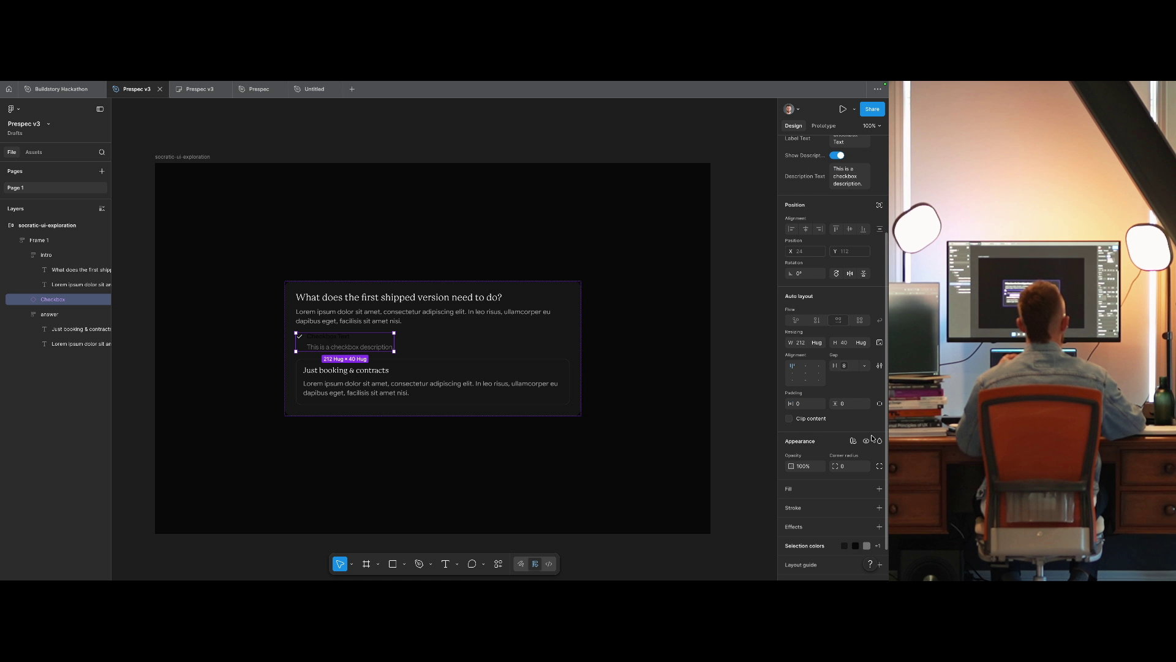
left_click(853, 440)
mouse_move(842, 468)
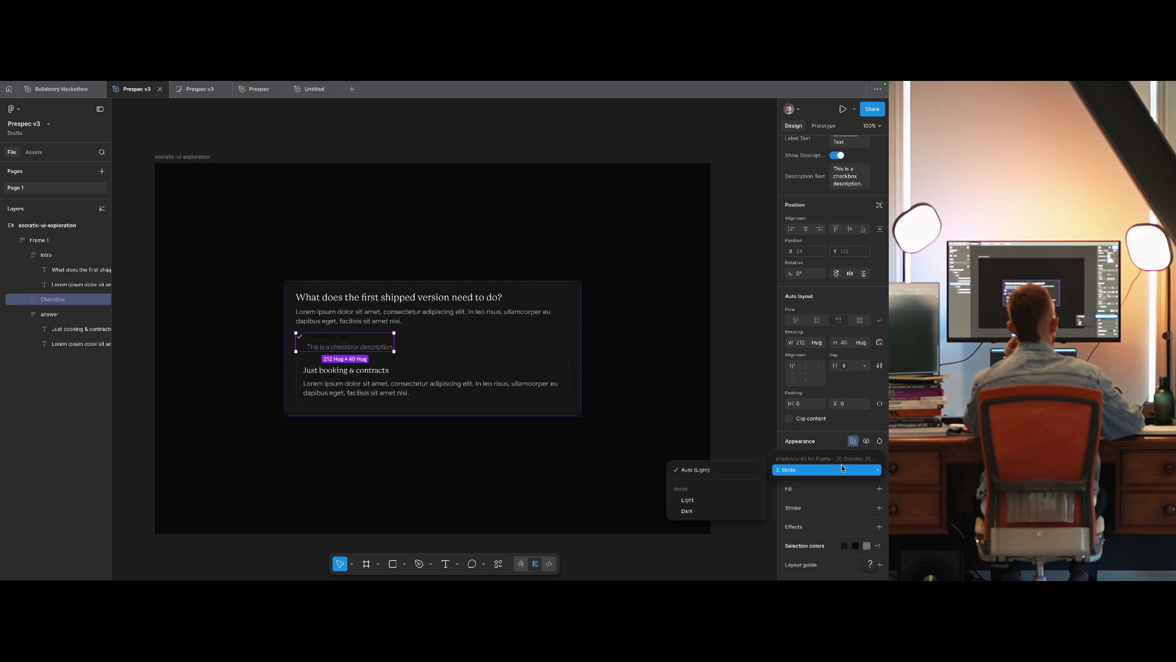
left_click(722, 510)
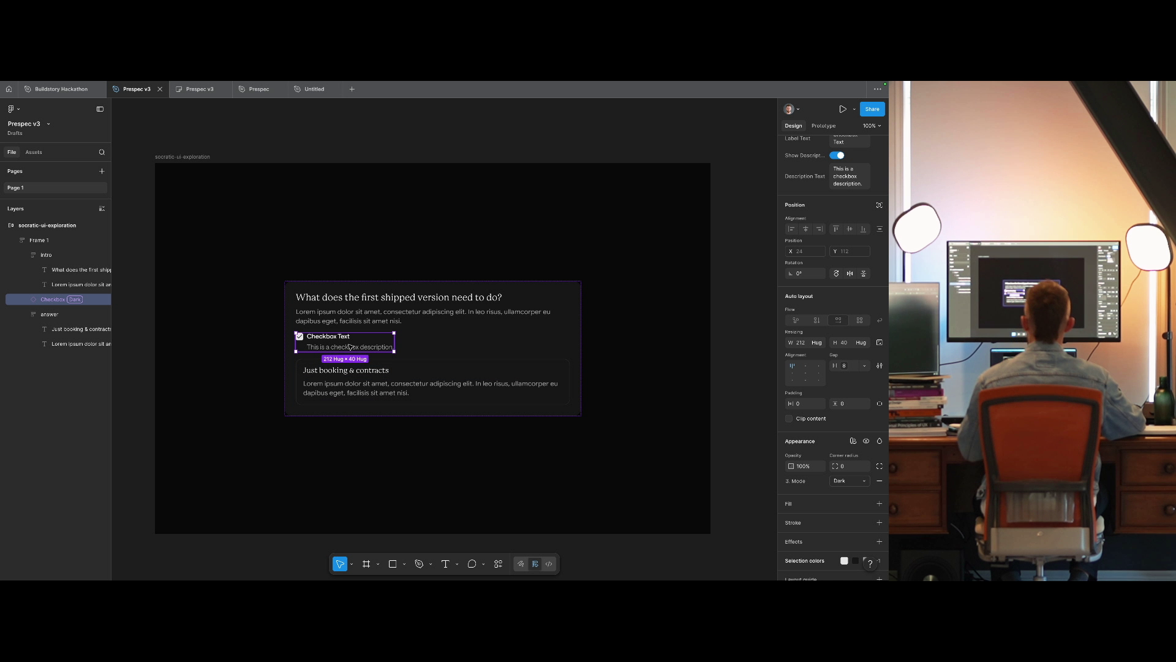
scroll(841, 252, "up", 3)
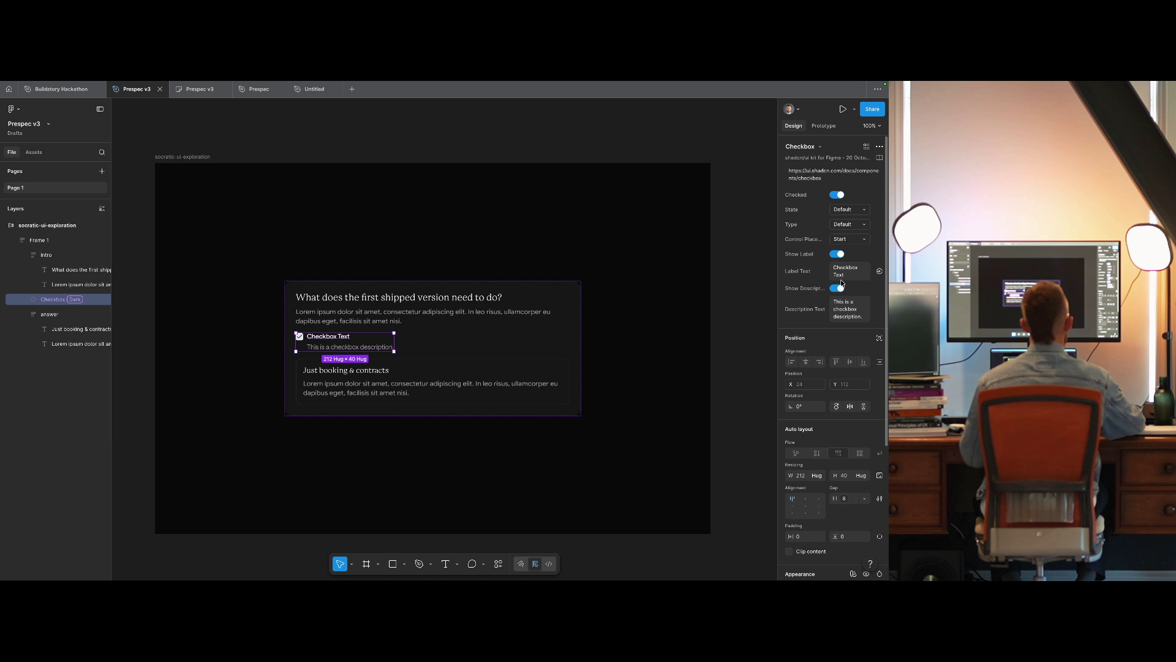
left_click(837, 254)
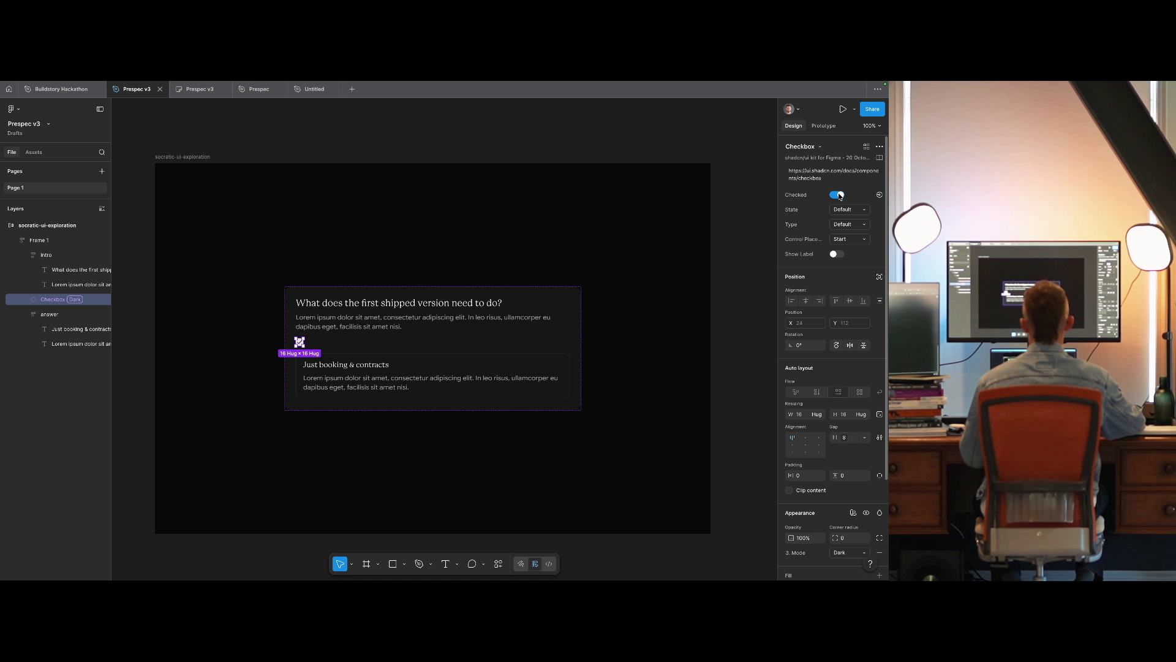
Place the checkbox beside the answer heading in a horizontal, fill-width auto-layout row.
left_click_drag(300, 342, 307, 362)
left_click(392, 351, "shift")
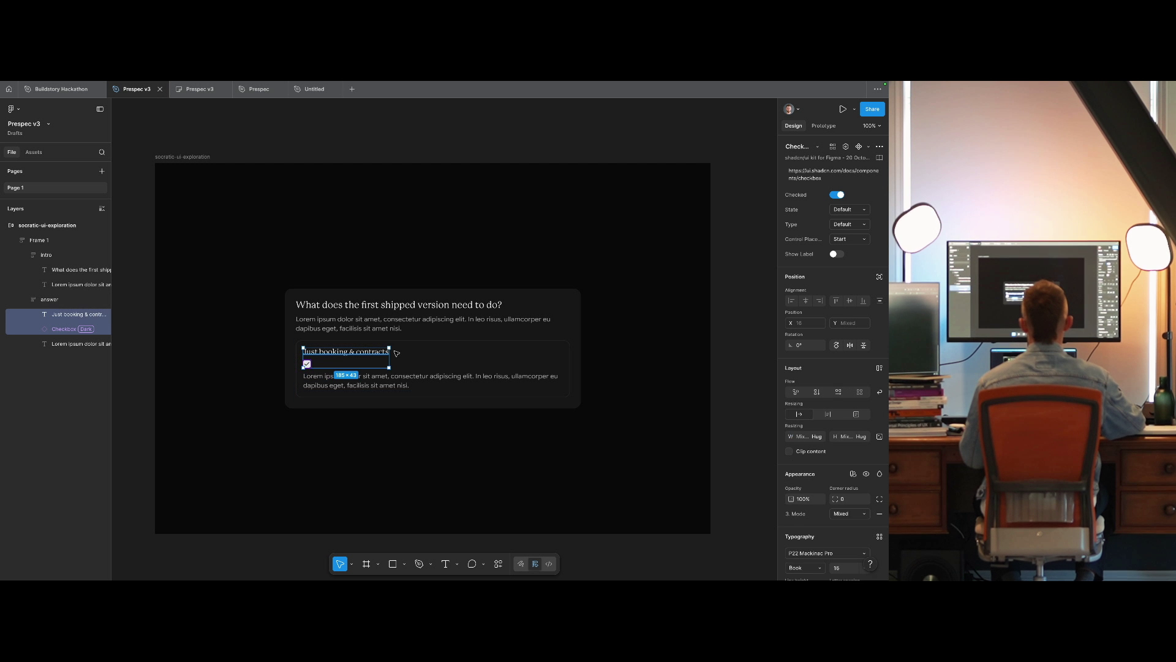
key("shift+a")
left_click(838, 283)
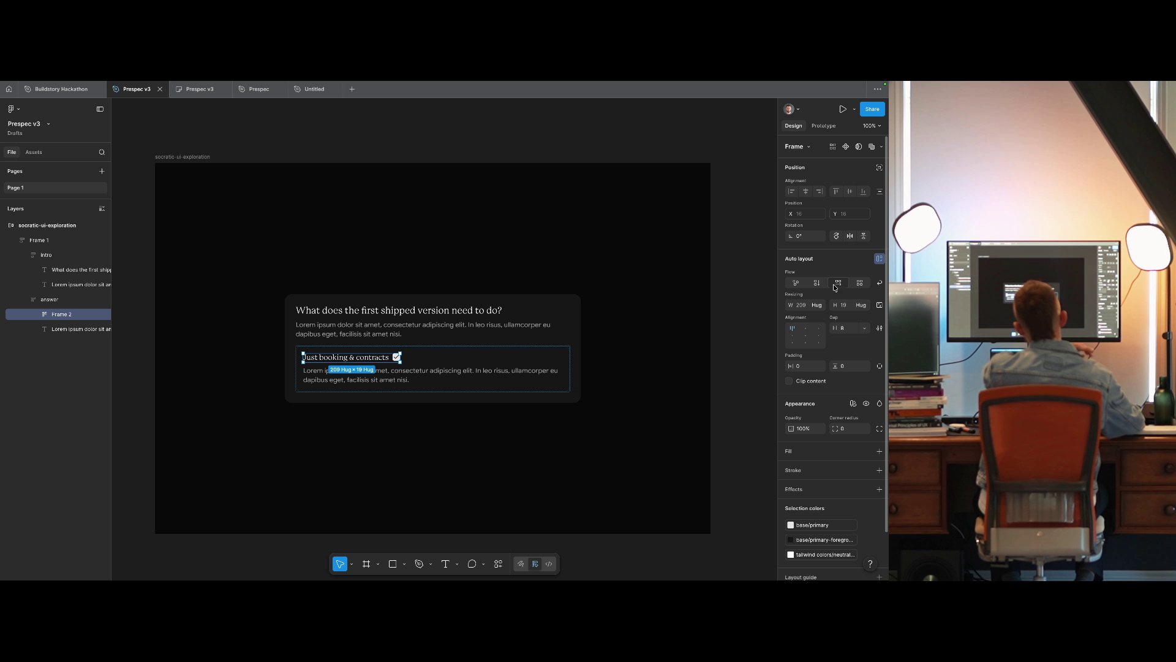
left_click(819, 304)
left_click(805, 318)
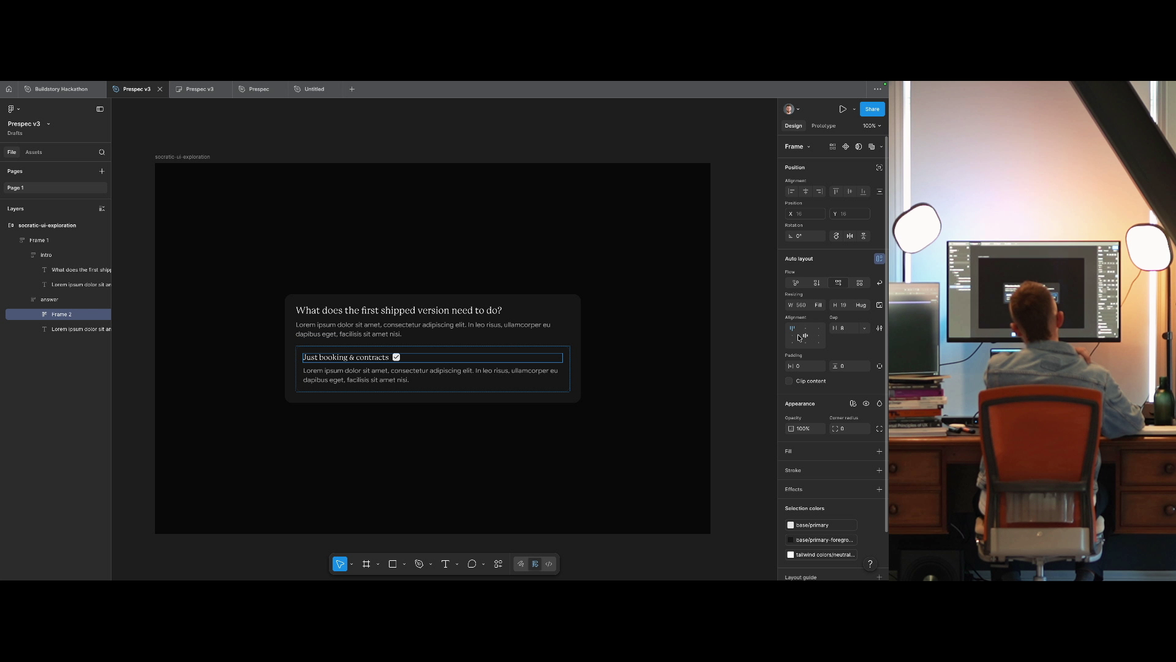
left_click(677, 357)
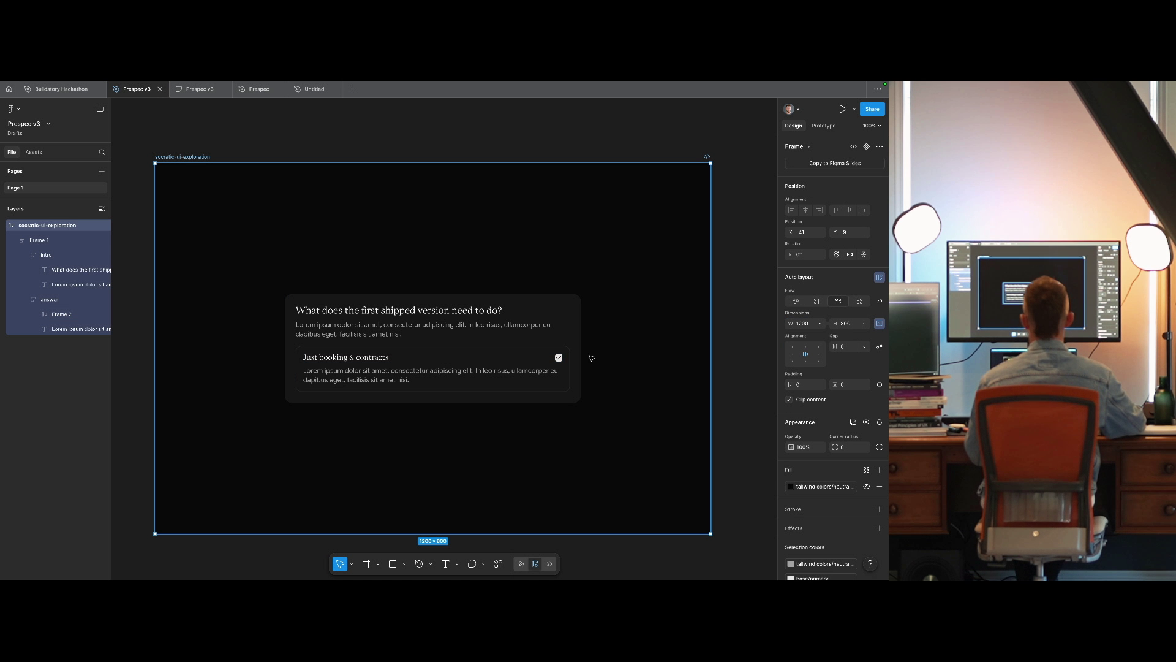
left_click(496, 386)
double_click(377, 356)
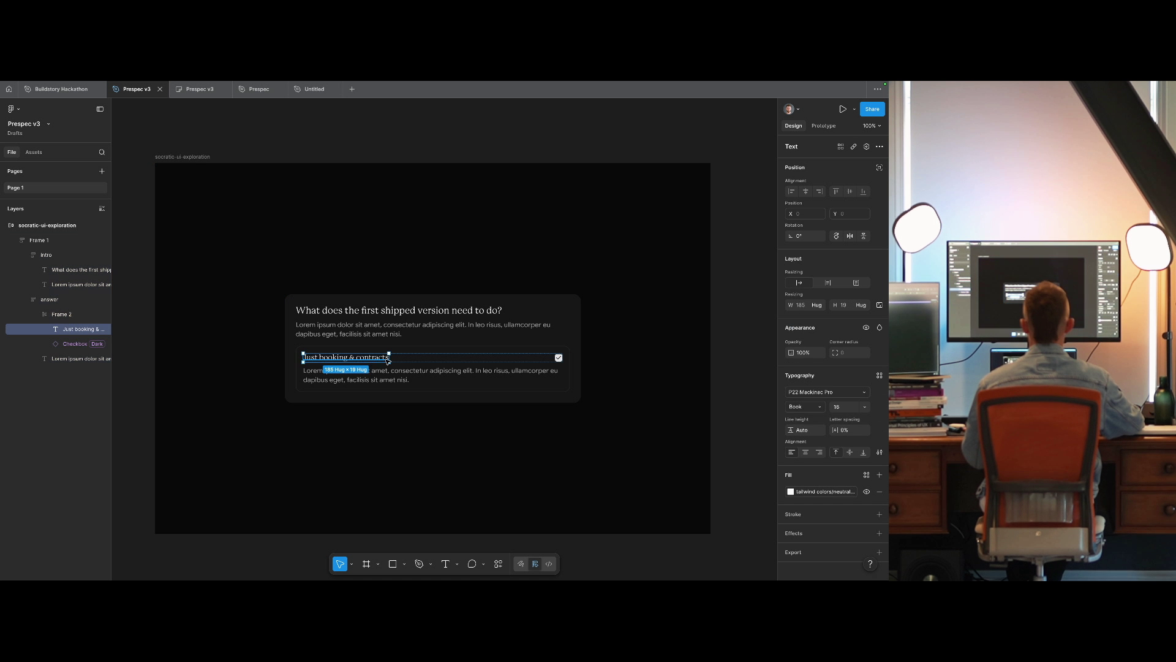
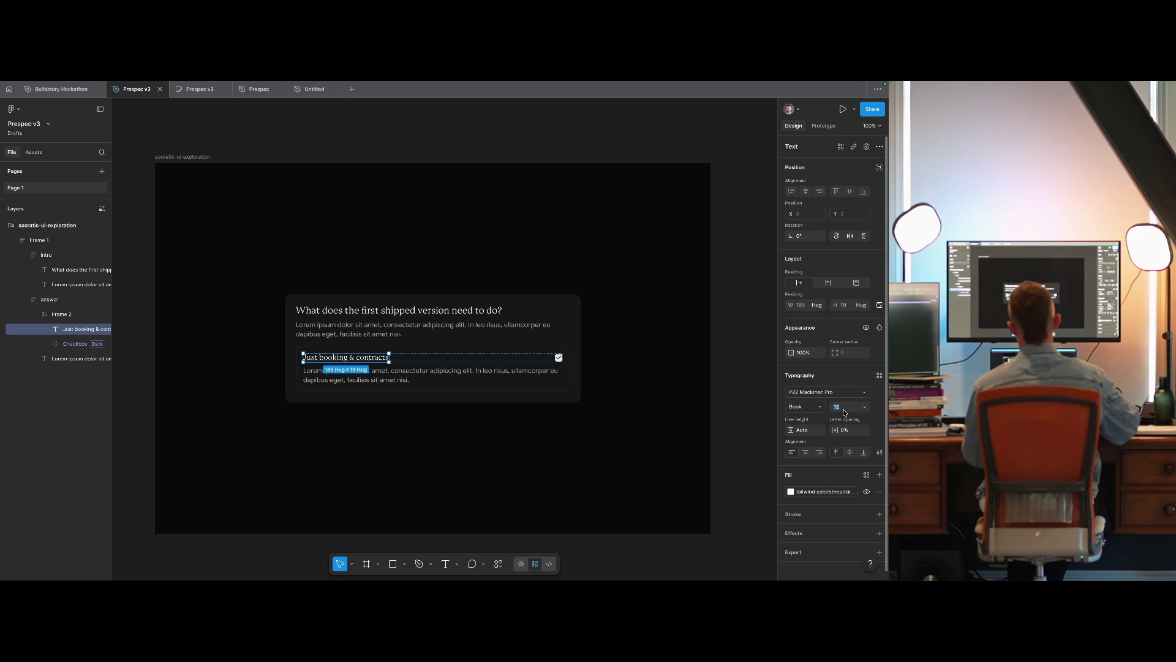
Confirm the heading's new font size and uncheck the answer card's checkbox.
key("Return")
left_click(635, 400)
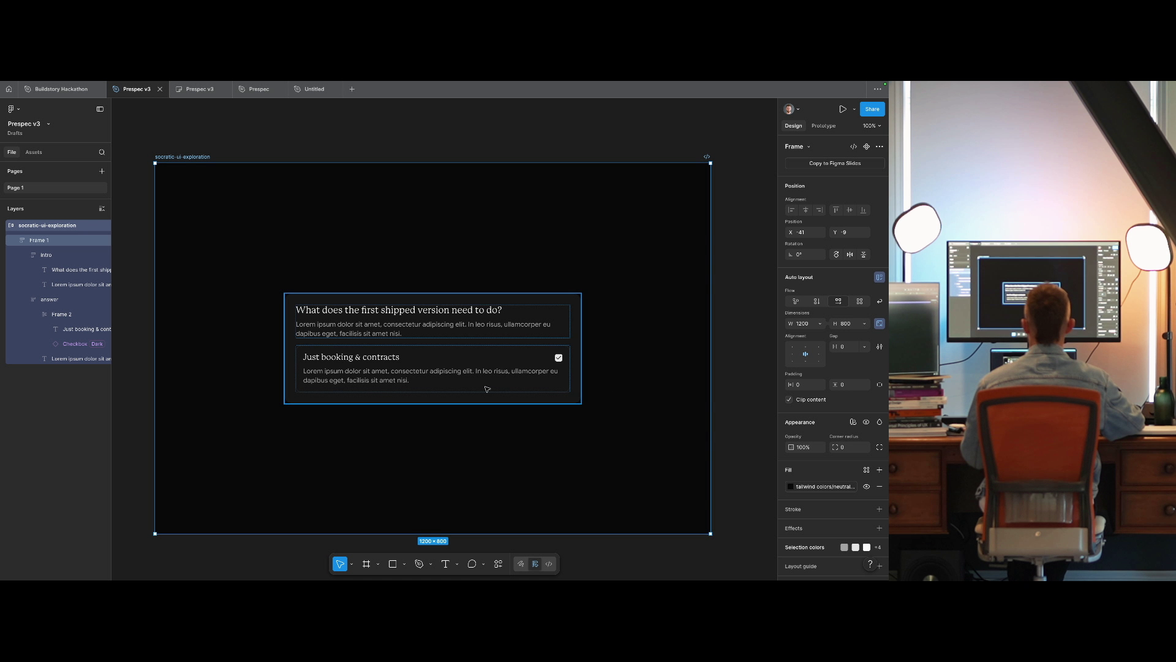
left_click(472, 354, "ctrl")
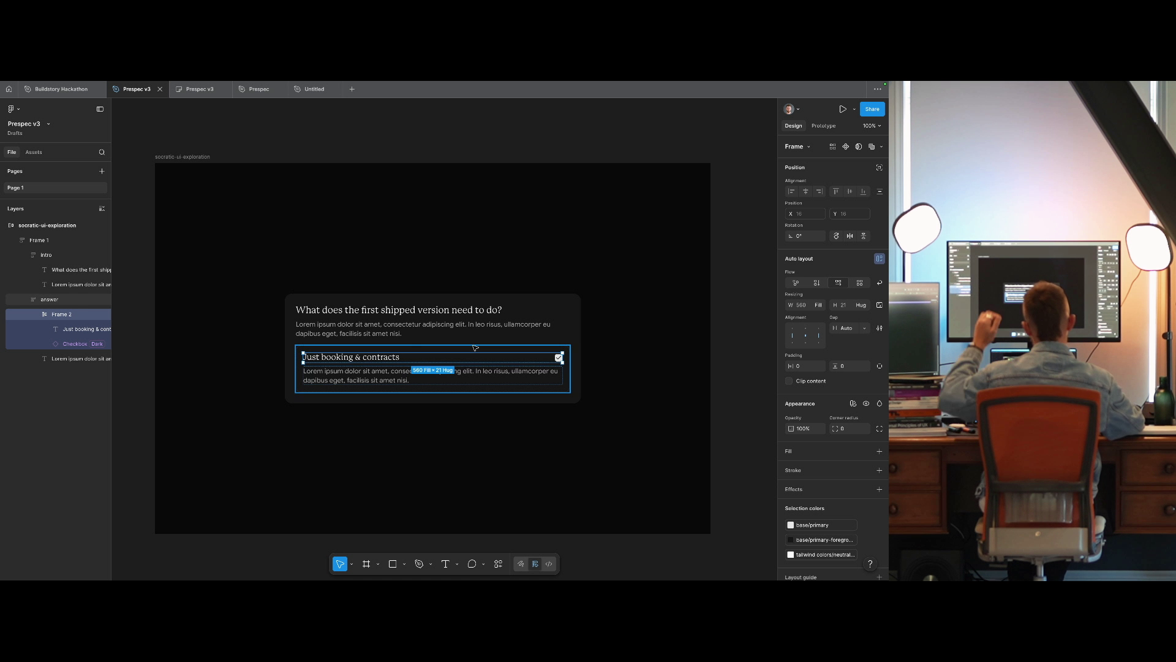
key("shift+Return")
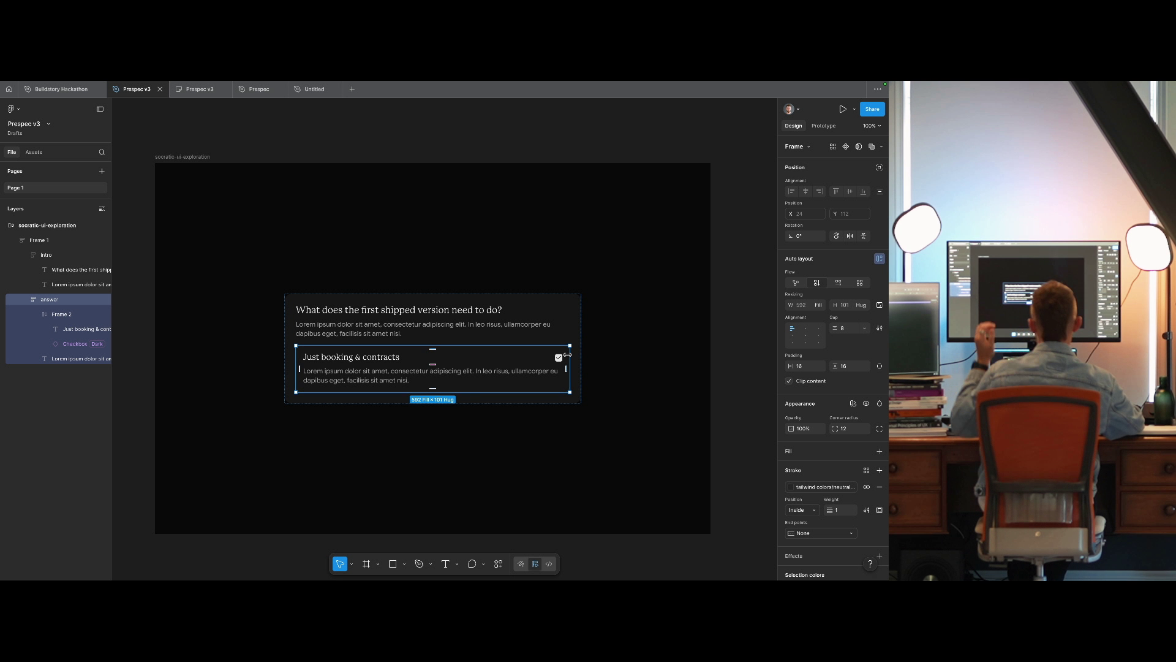
left_click(761, 362)
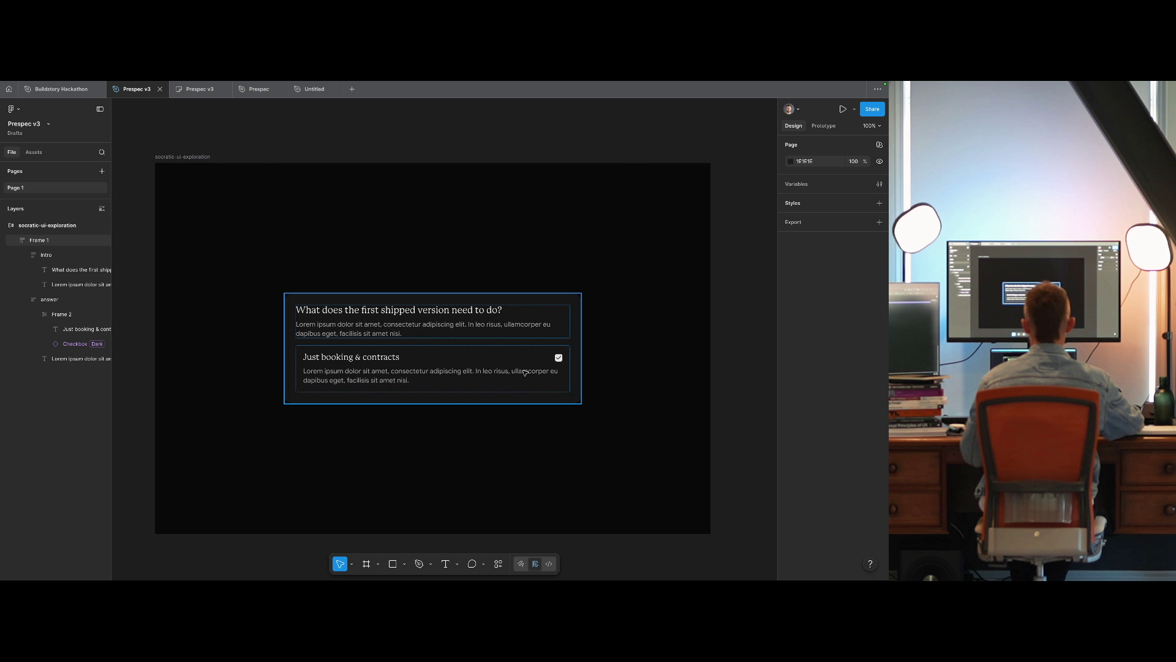
left_click(547, 359)
left_click(556, 359)
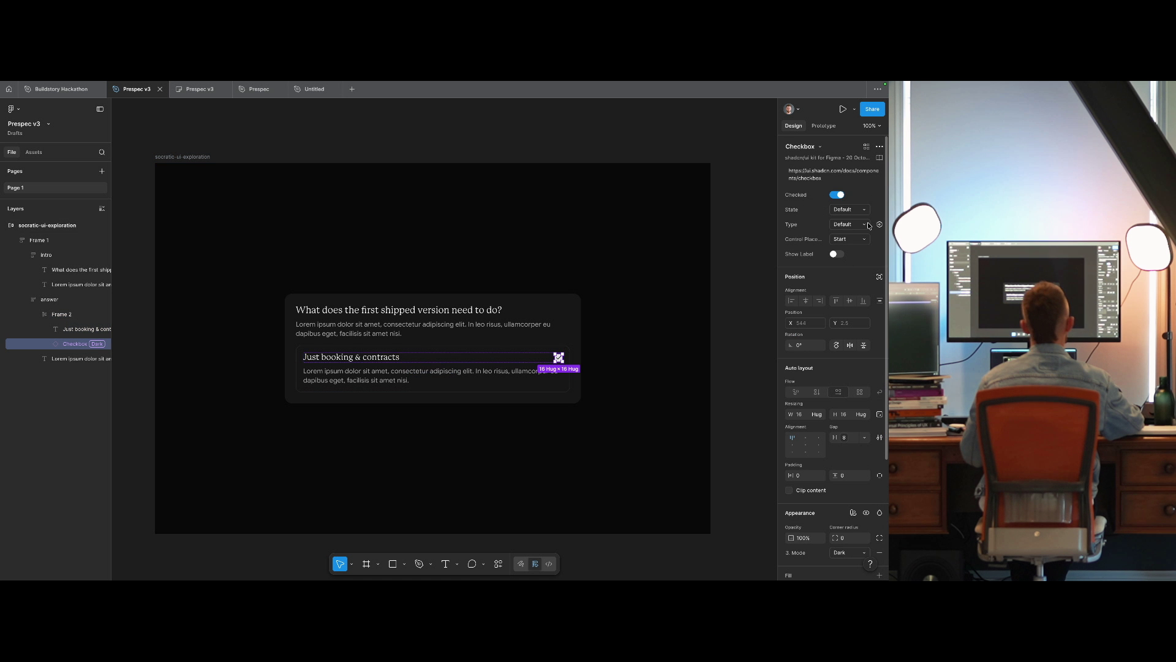
left_click(739, 250)
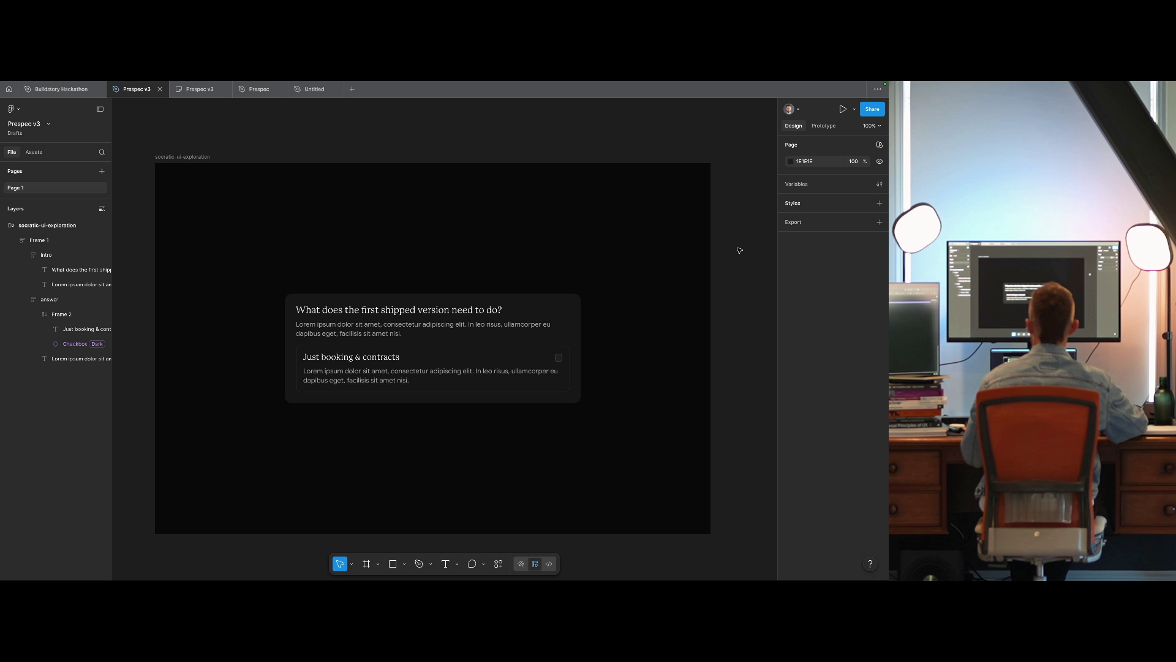
Give the answer card's inner frame 24 horizontal and 24 vertical padding.
left_click(467, 367)
left_click(466, 368)
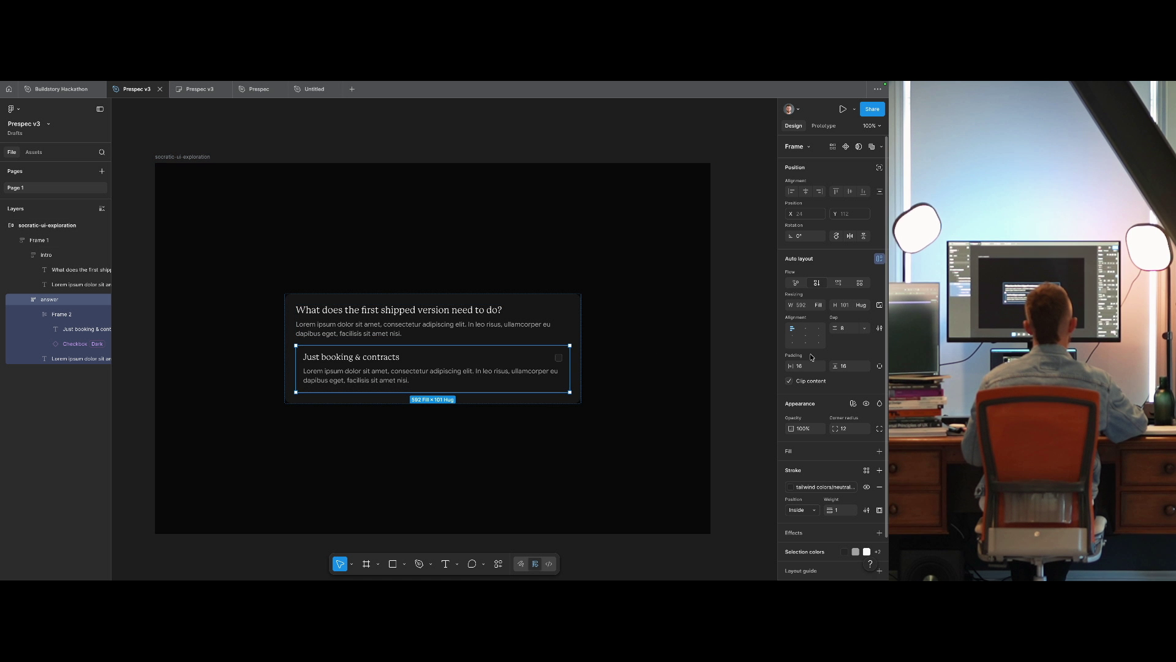
type("24")
key("Tab")
type("24")
key("Return")
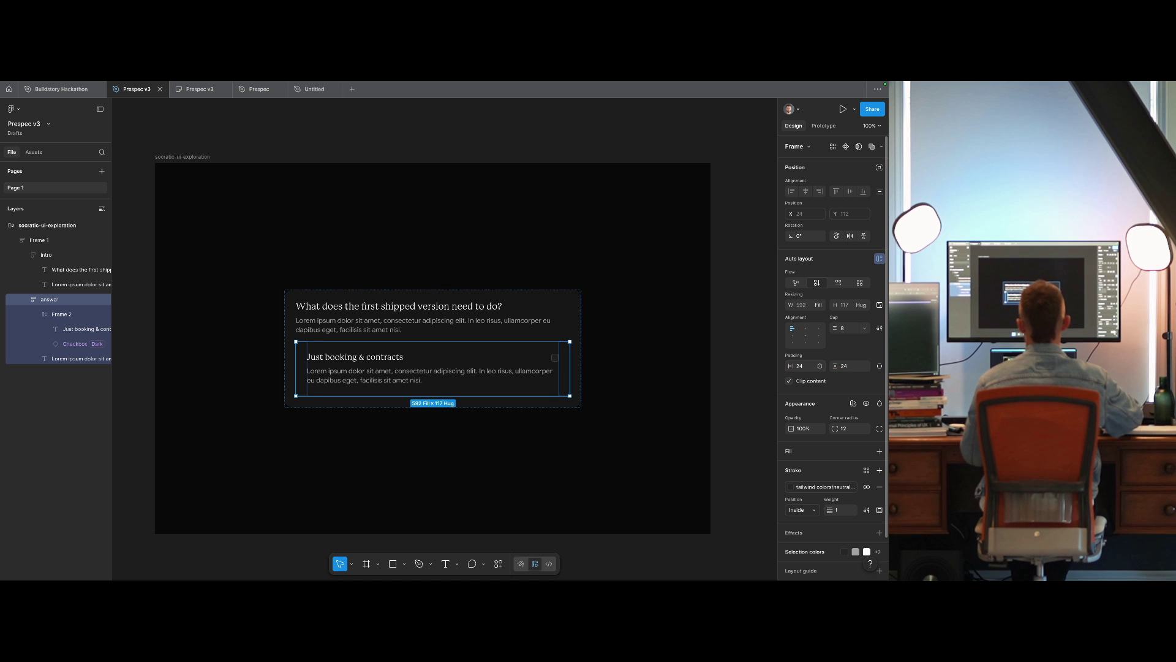
Turn the answer card into a component and duplicate it into a second answer.
left_click(725, 339)
left_click(741, 354)
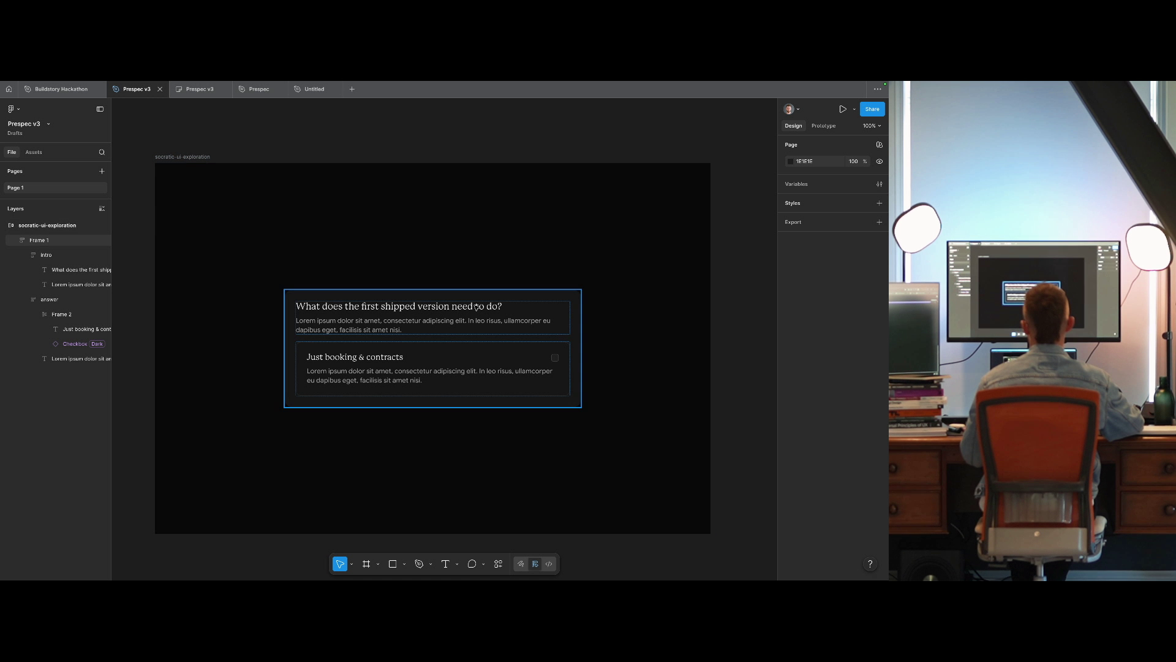
left_click(549, 315)
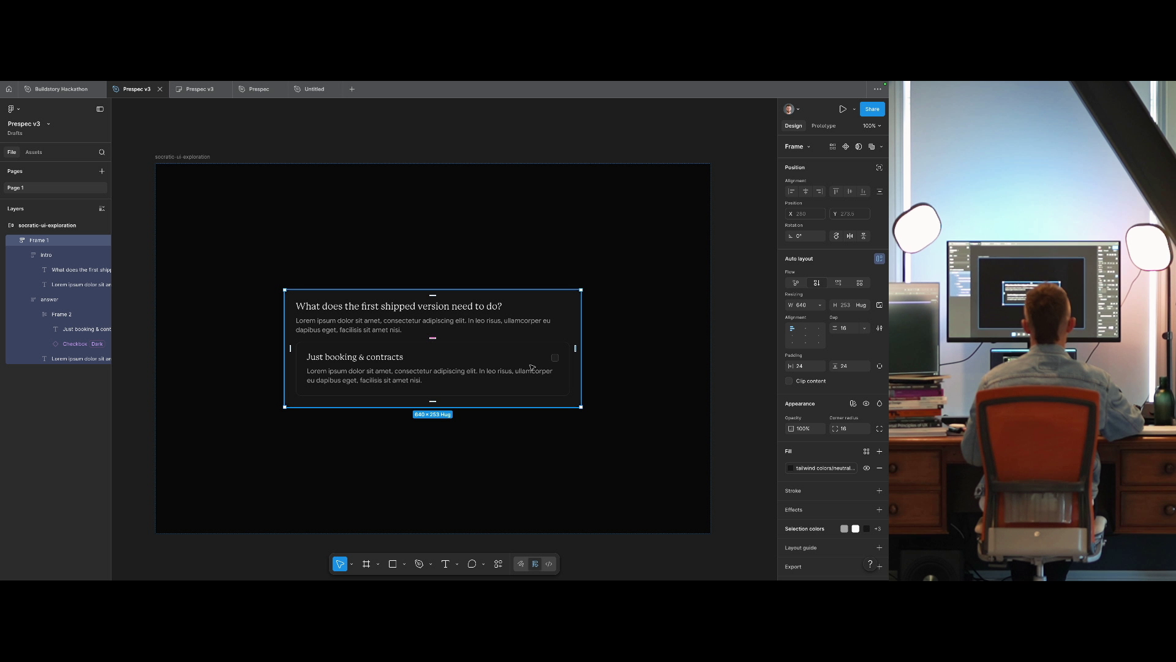
key("Escape")
left_click(735, 372)
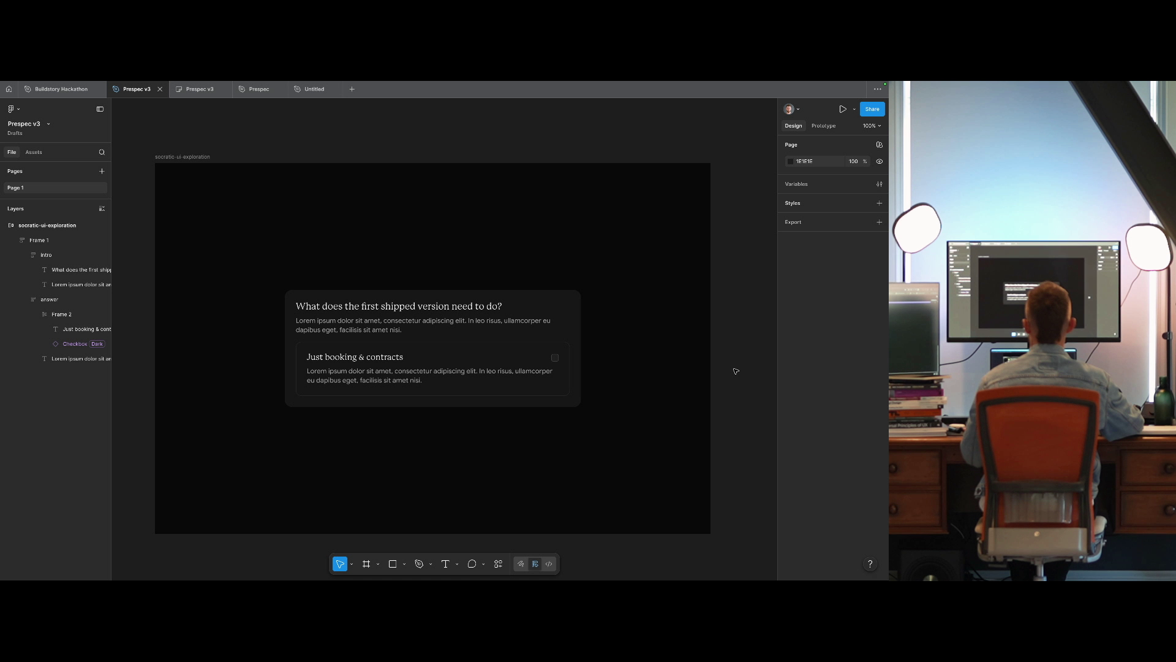
left_click(431, 326)
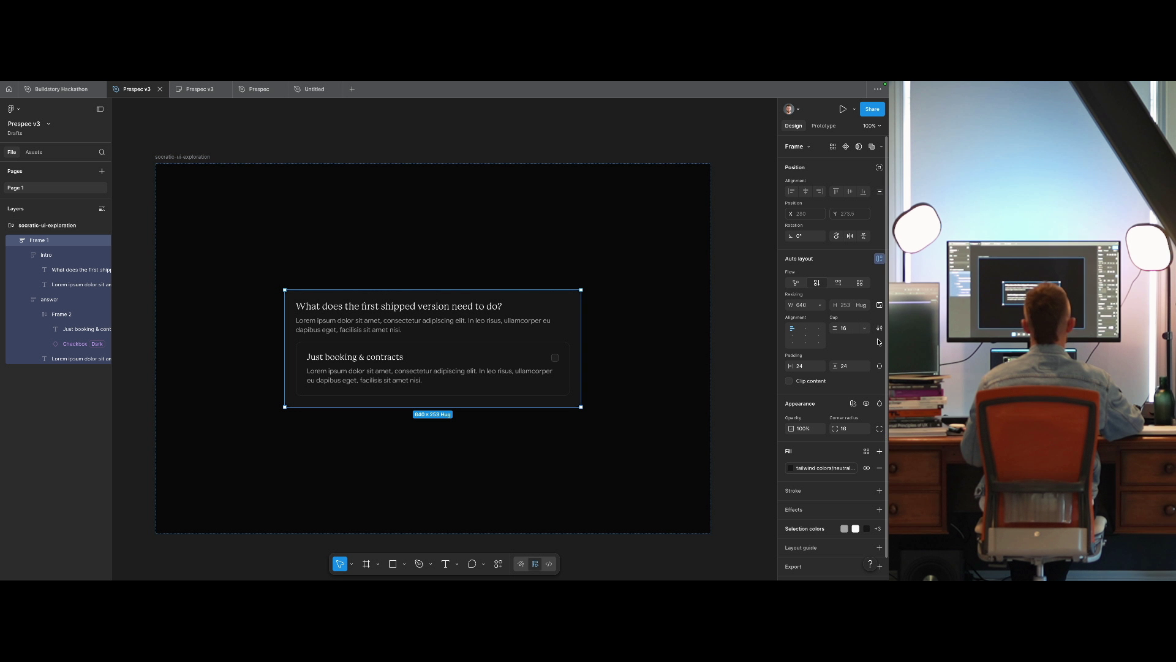
left_click(604, 368)
double_click(525, 370)
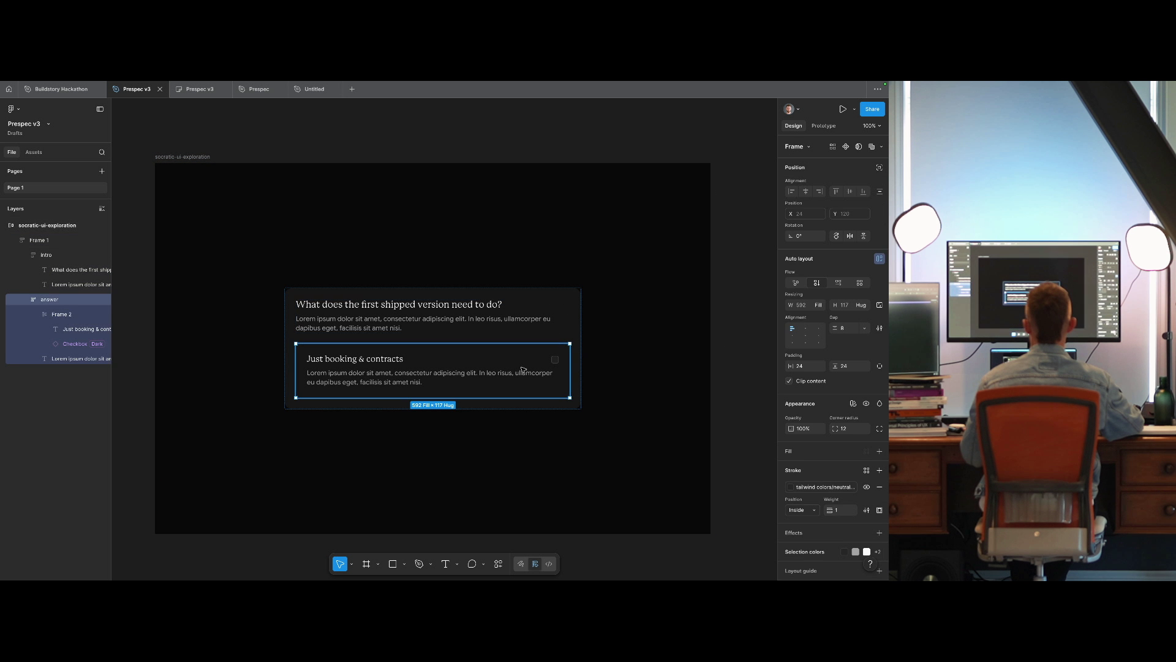
key("ctrl+alt+k")
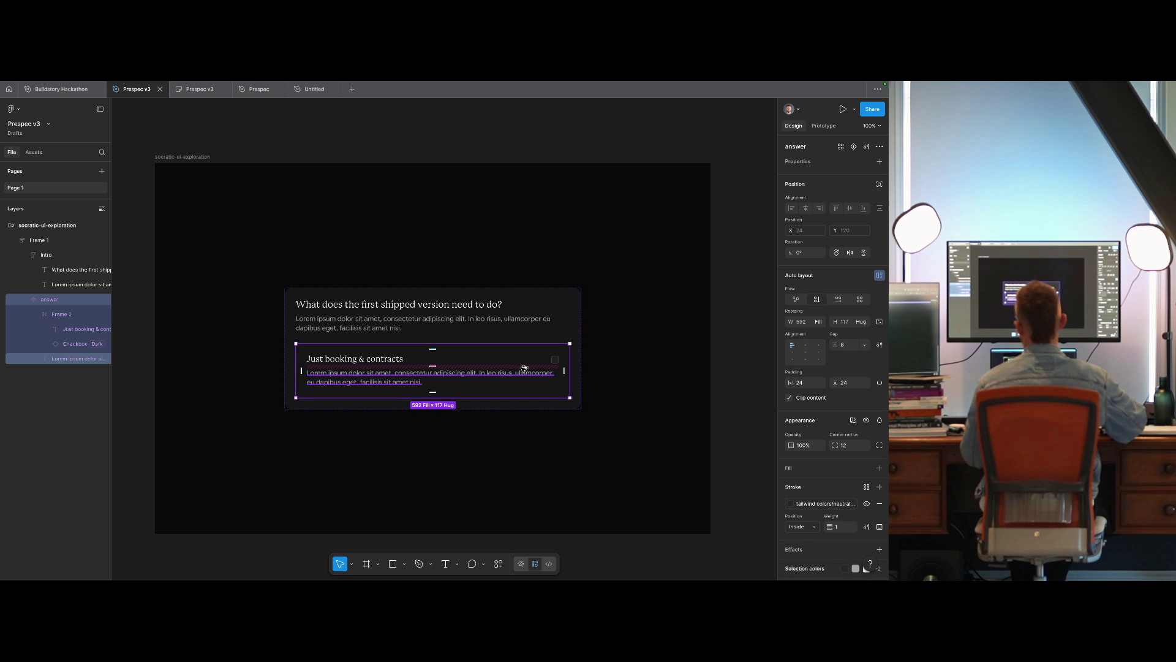
key("ctrl+d")
Wrap both answers in an auto-layout frame named 'answers' with a 16 gap.
left_click(631, 328)
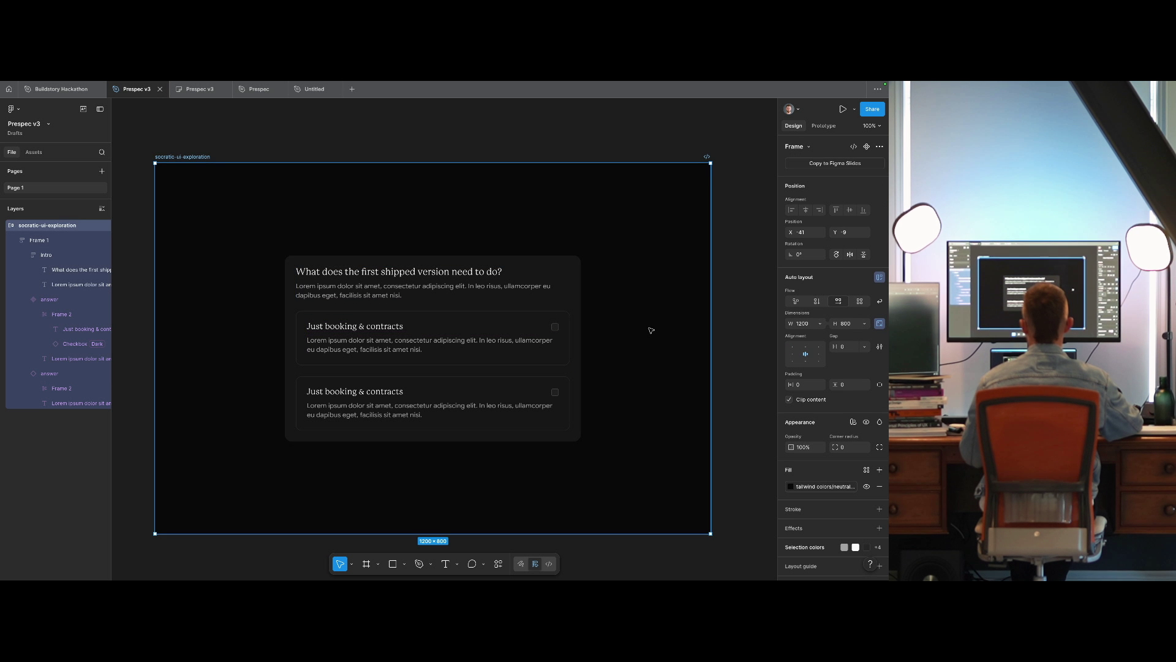
left_click(488, 346)
left_click(447, 393, "shift")
key("shift+a")
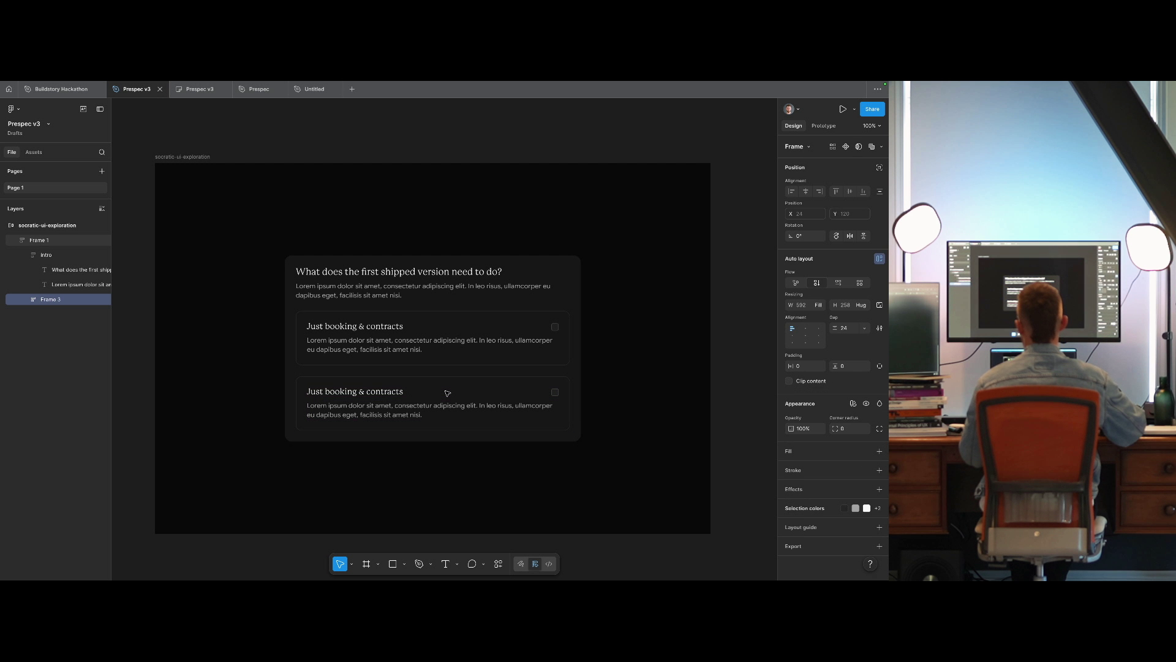
type("answers")
key("Return")
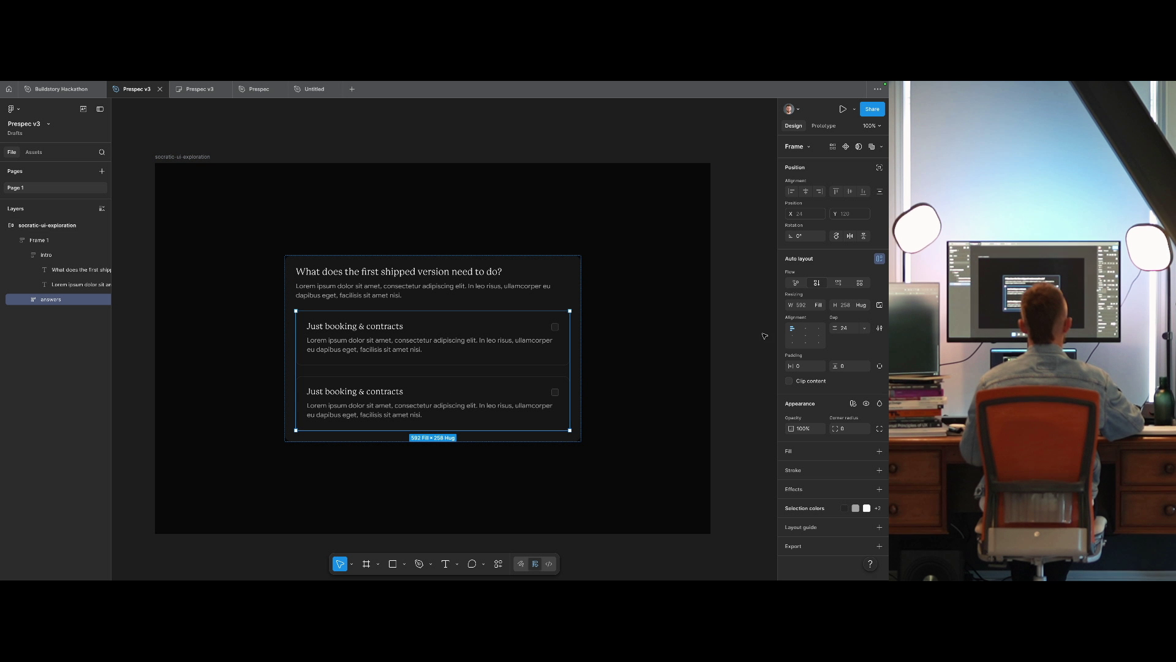
type("16")
key("Return")
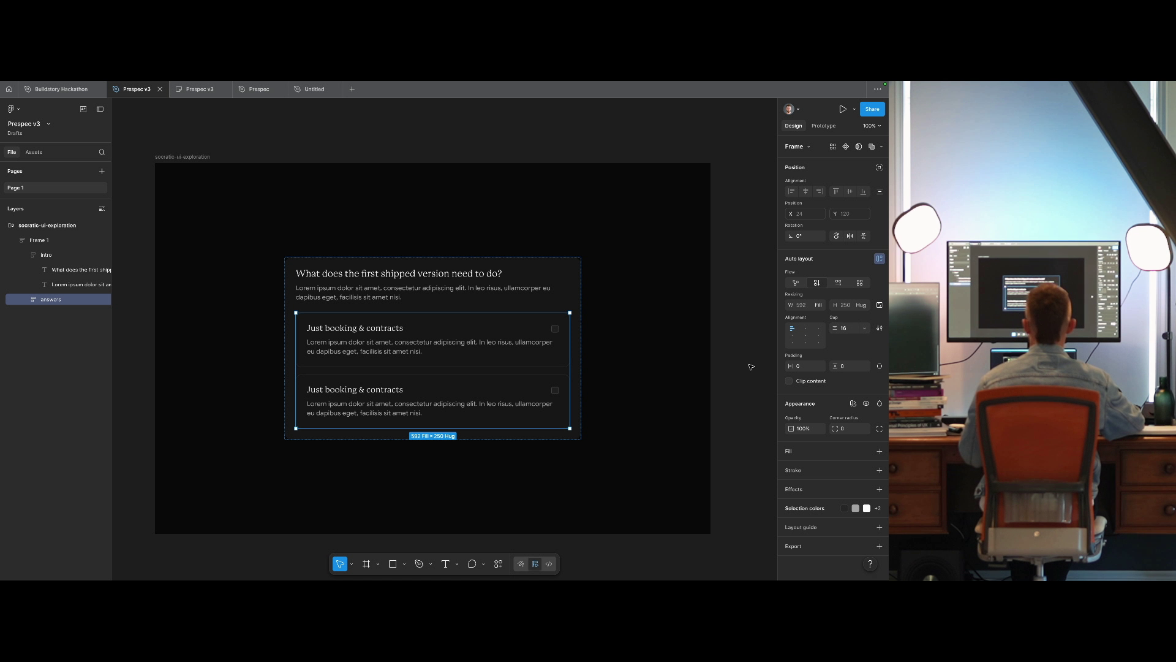
left_click(749, 366)
Change the second answer's heading to 'Bookings + contracts + payments', copied from the browser prototype.
key("super+Right")
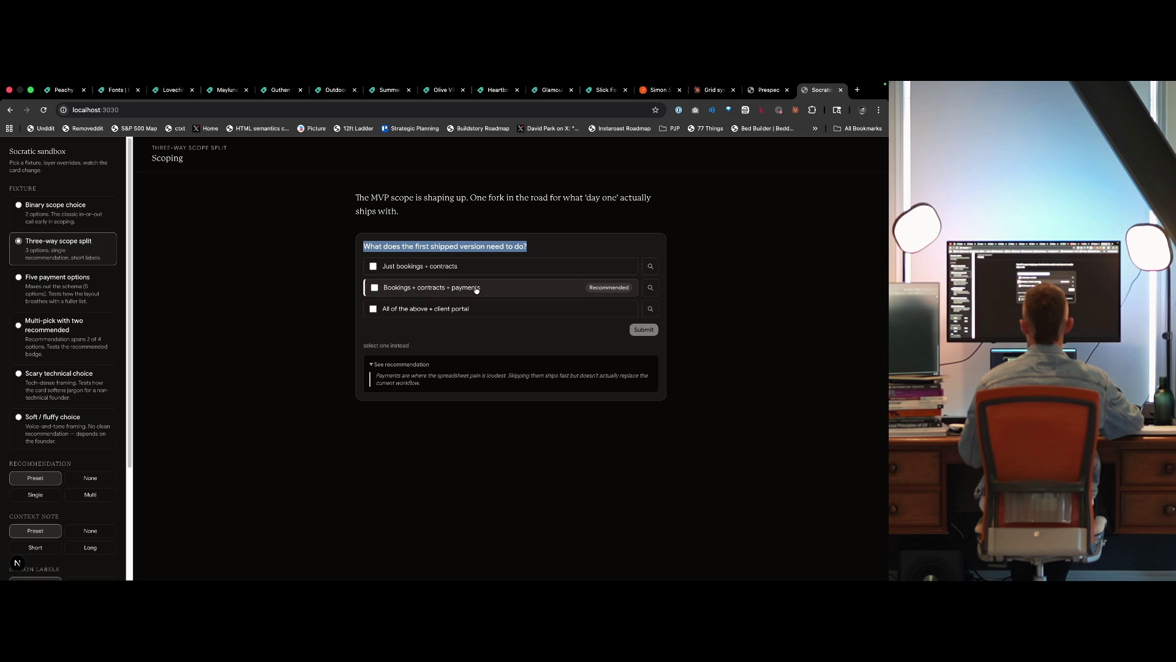
left_click_drag(481, 288, 392, 294)
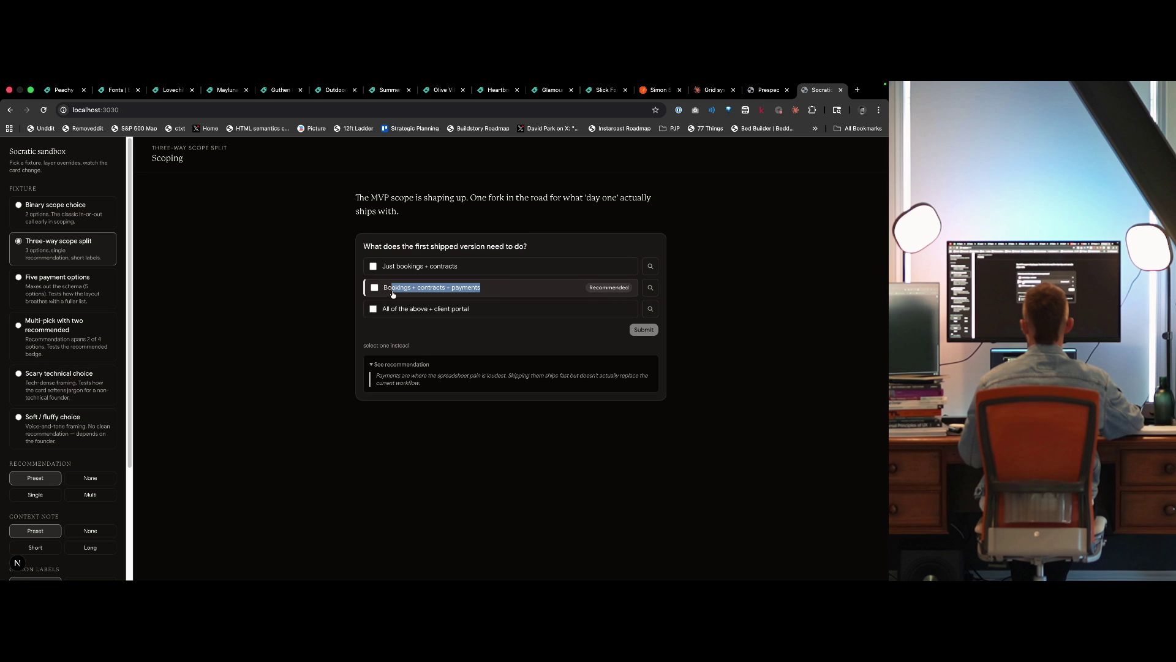
key("super+Left")
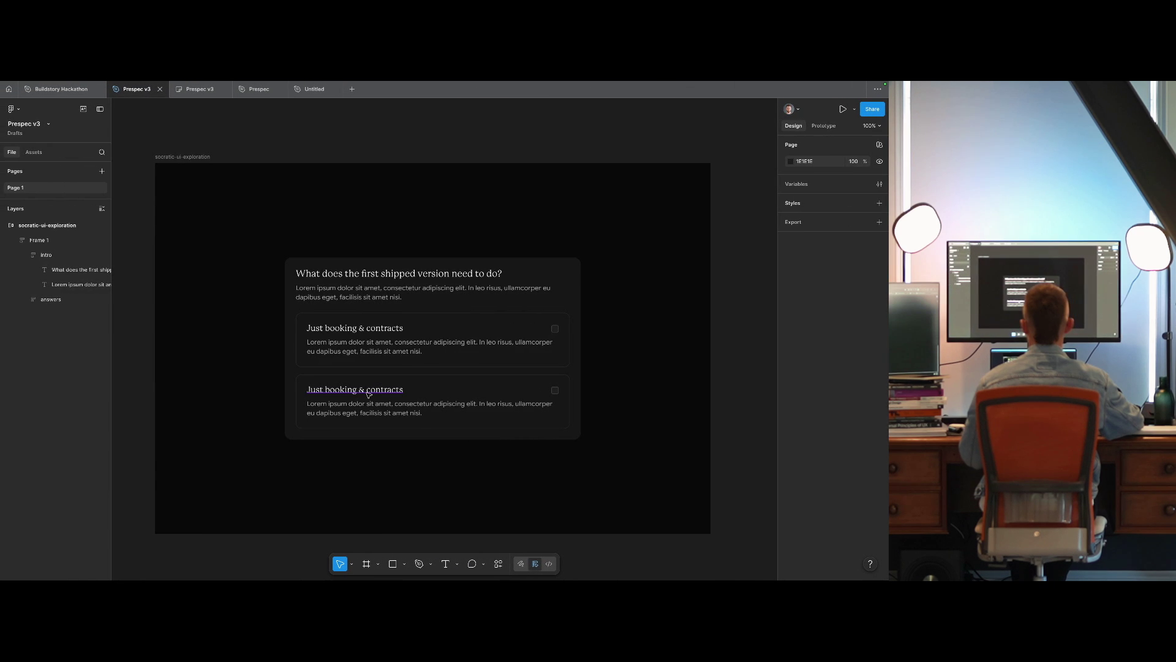
double_click(369, 392)
type("Bookings + contracts + payments")
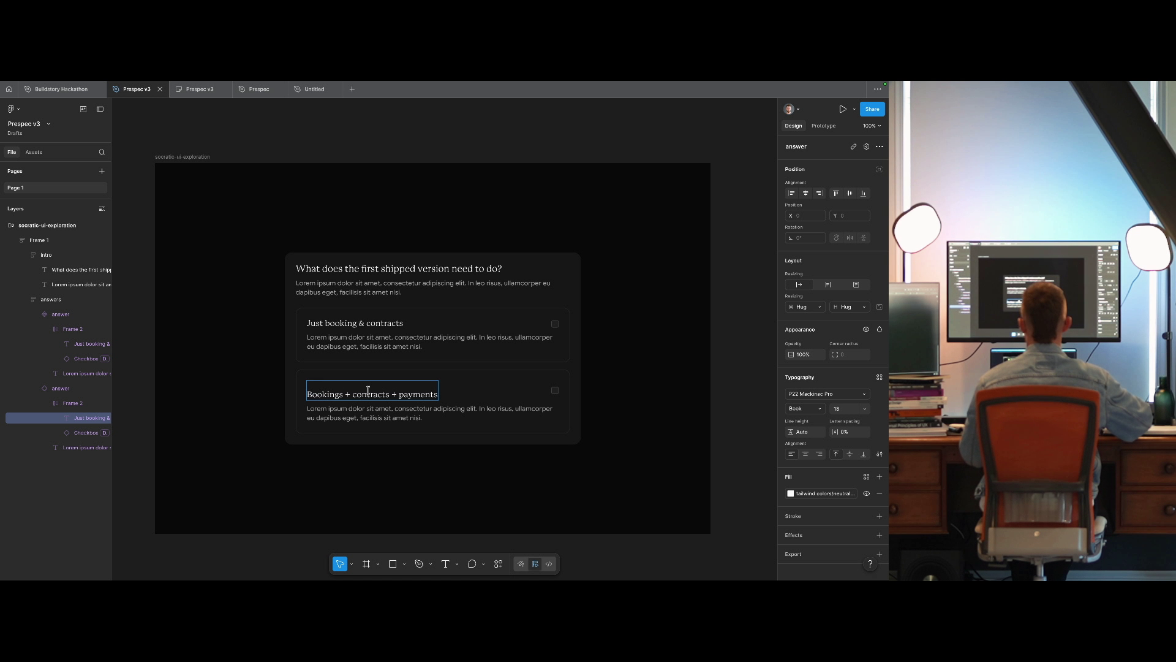
key("Escape")
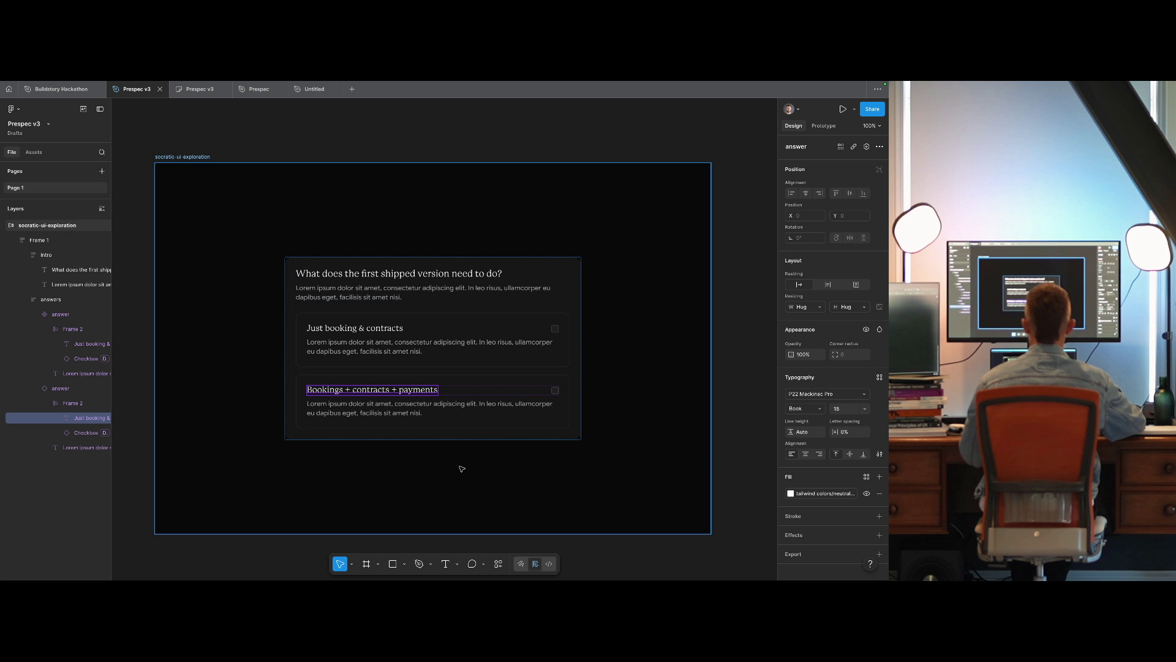
Duplicate the 'Bookings + contracts + payments' answer into a third answer card.
key("super+Tab")
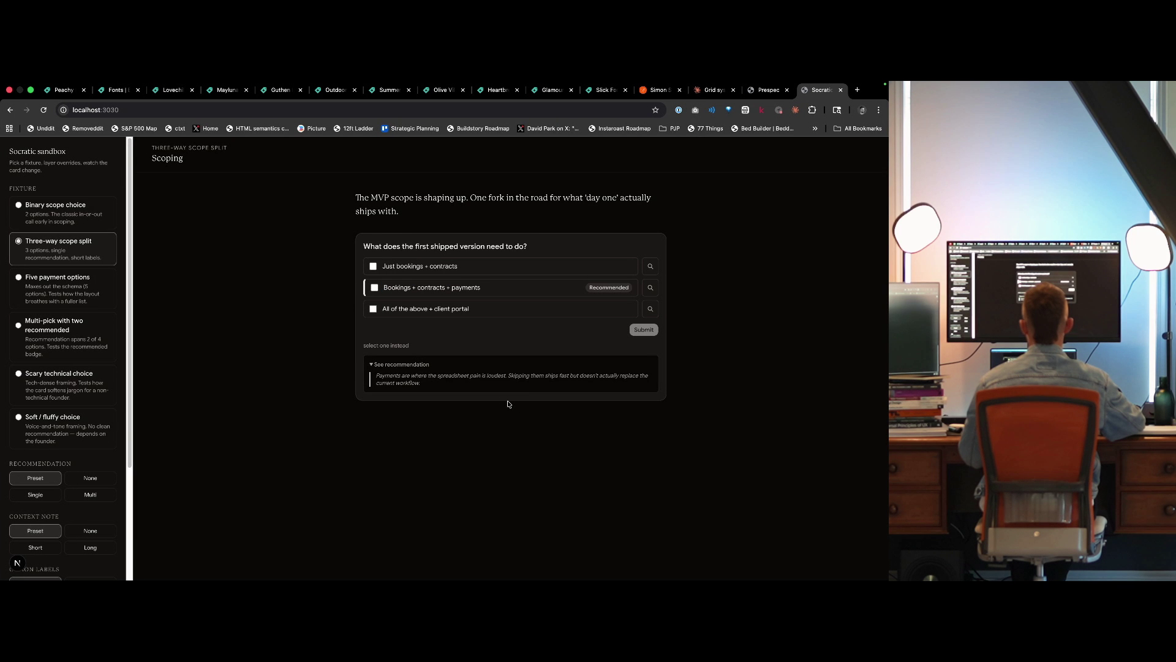
key("super+Tab")
left_click(548, 416)
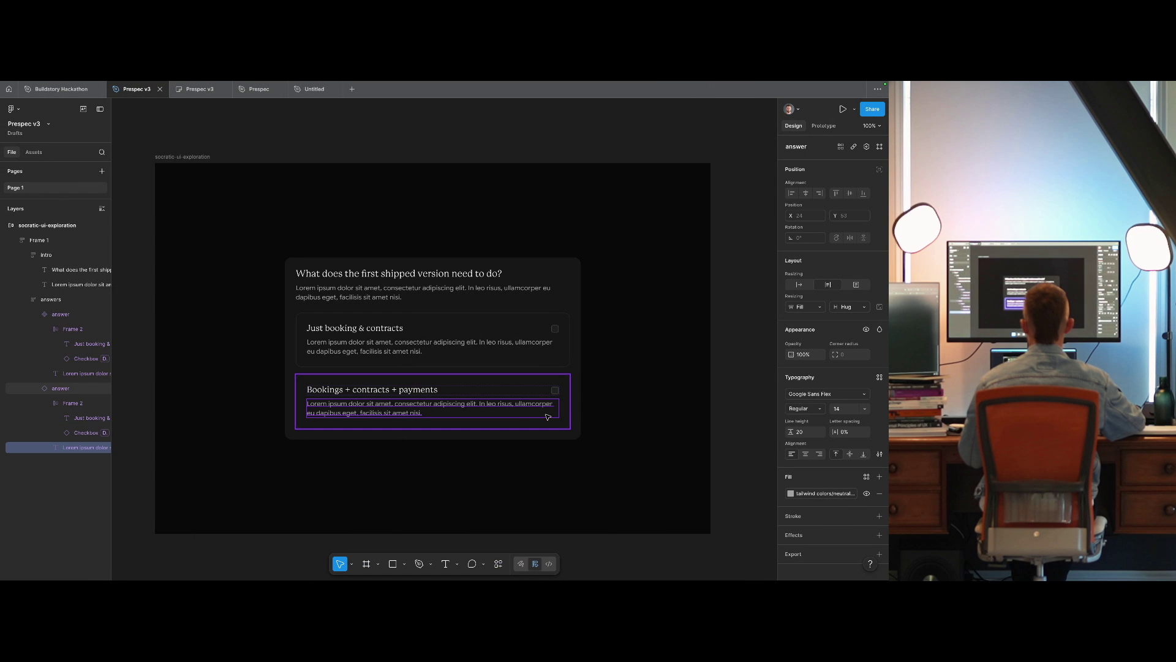
left_click(643, 418)
left_click(730, 407)
left_click(520, 404)
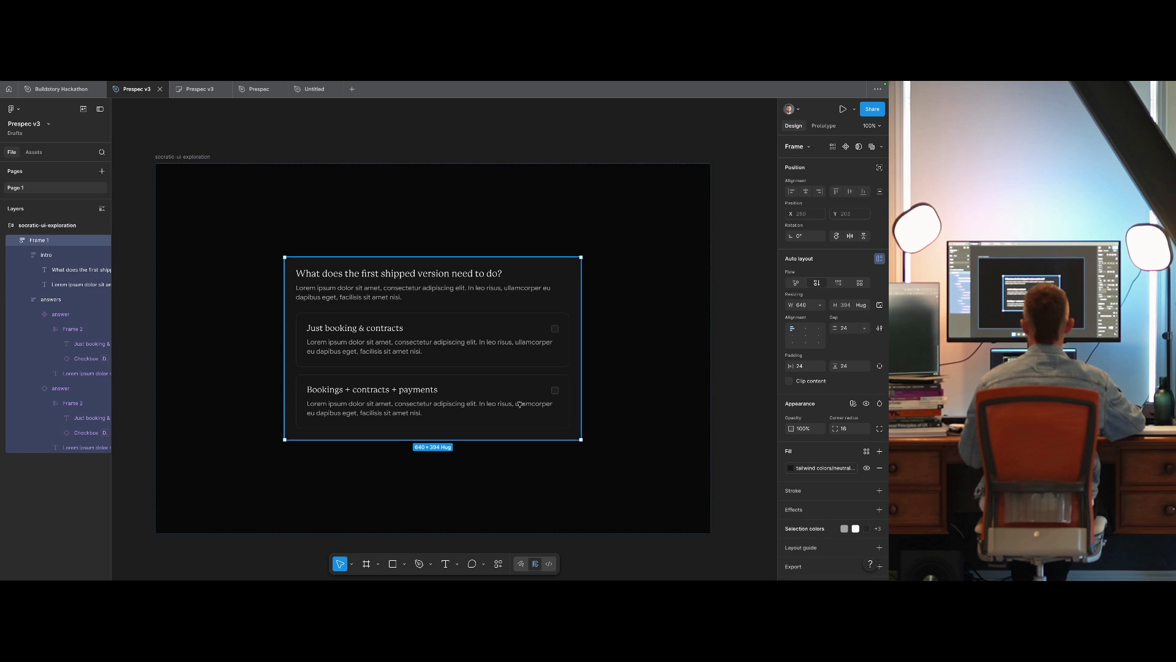
double_click(520, 404)
key("ctrl+d")
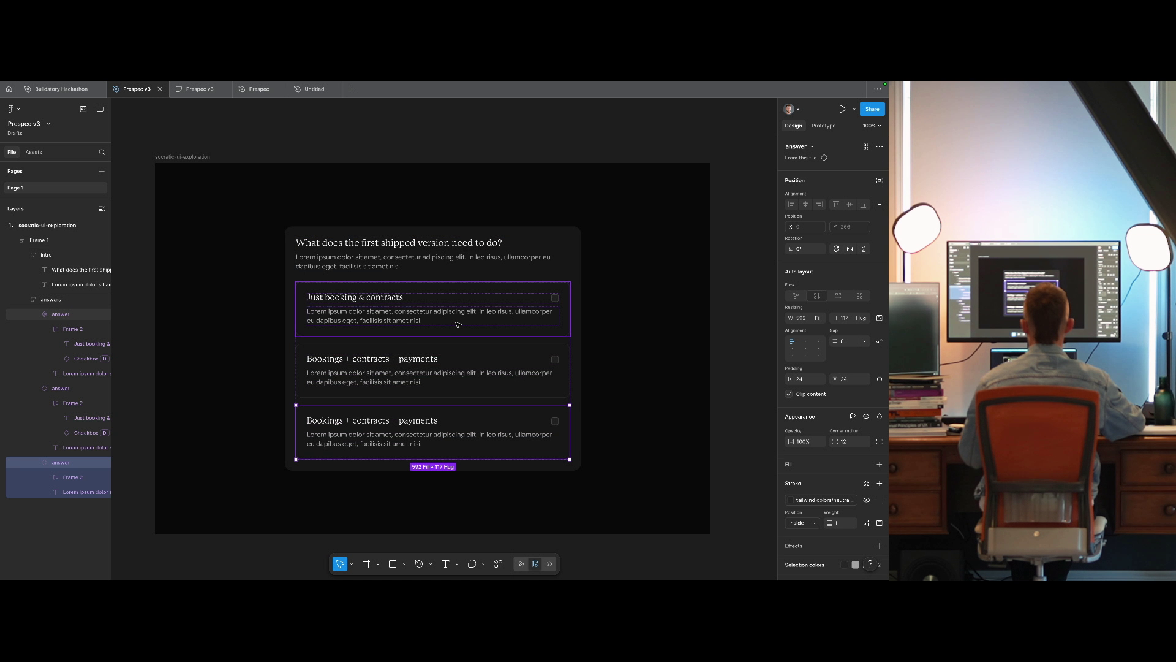
Duplicate that answer again to make a fourth answer card.
left_click(448, 325)
key("Escape")
left_click(459, 367)
key("Escape")
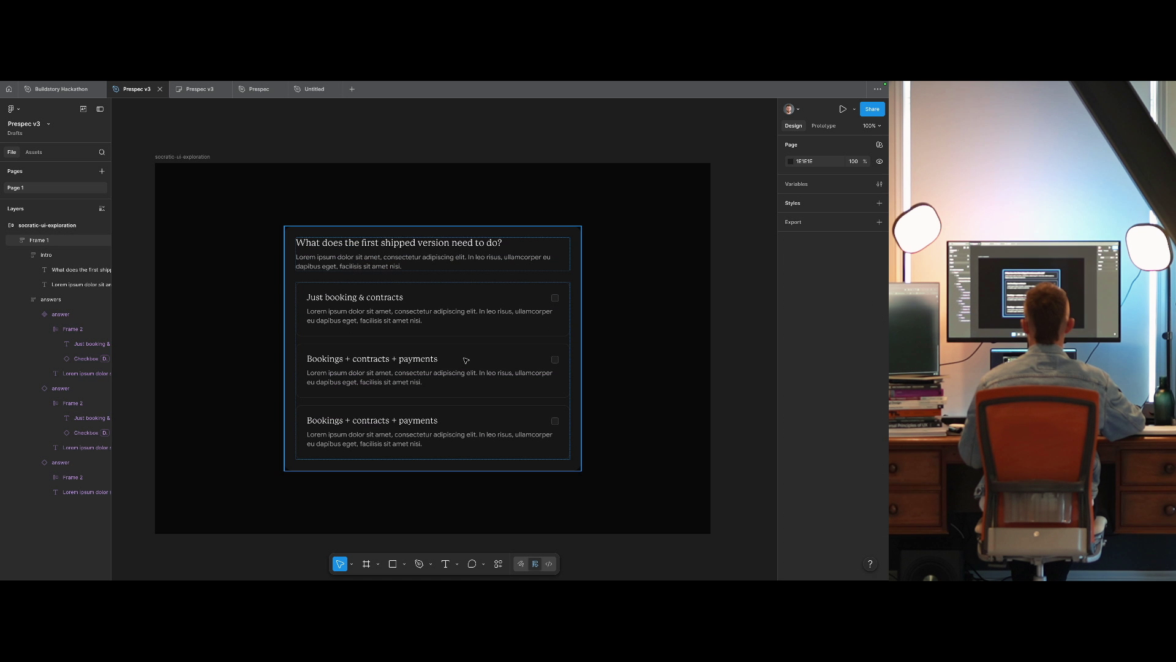
left_click(464, 361)
double_click(465, 359)
left_click(465, 360)
key("ctrl+d")
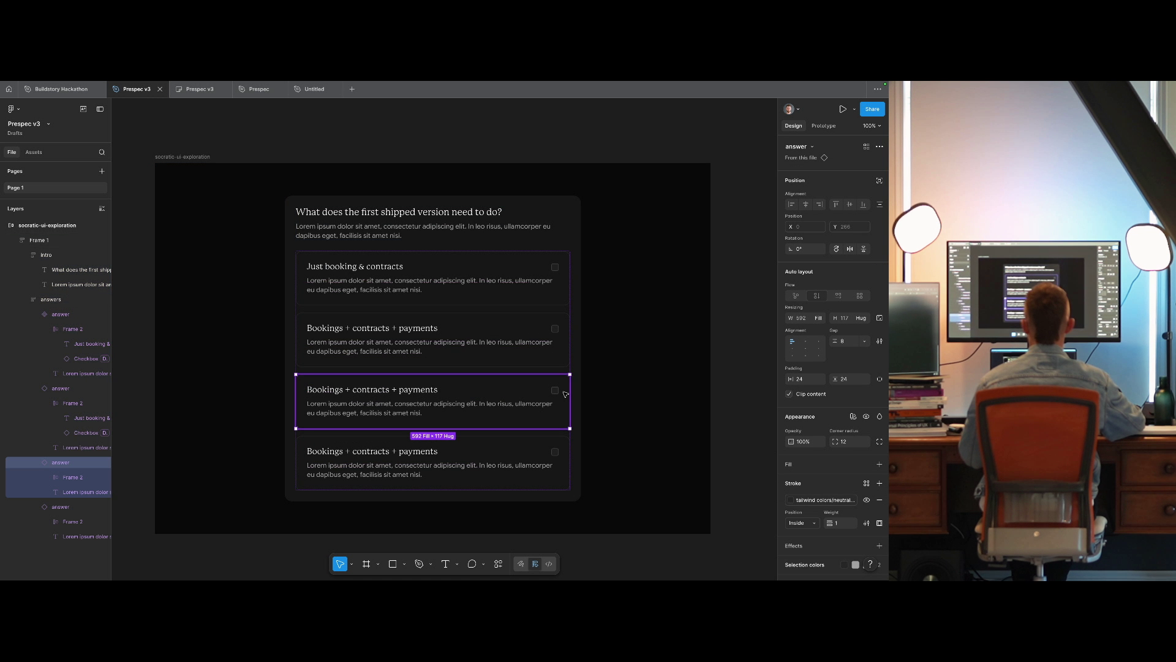
Remove the 'Just booking & contracts' answer from the question card.
left_click(637, 385)
scroll(642, 415, "up", 1)
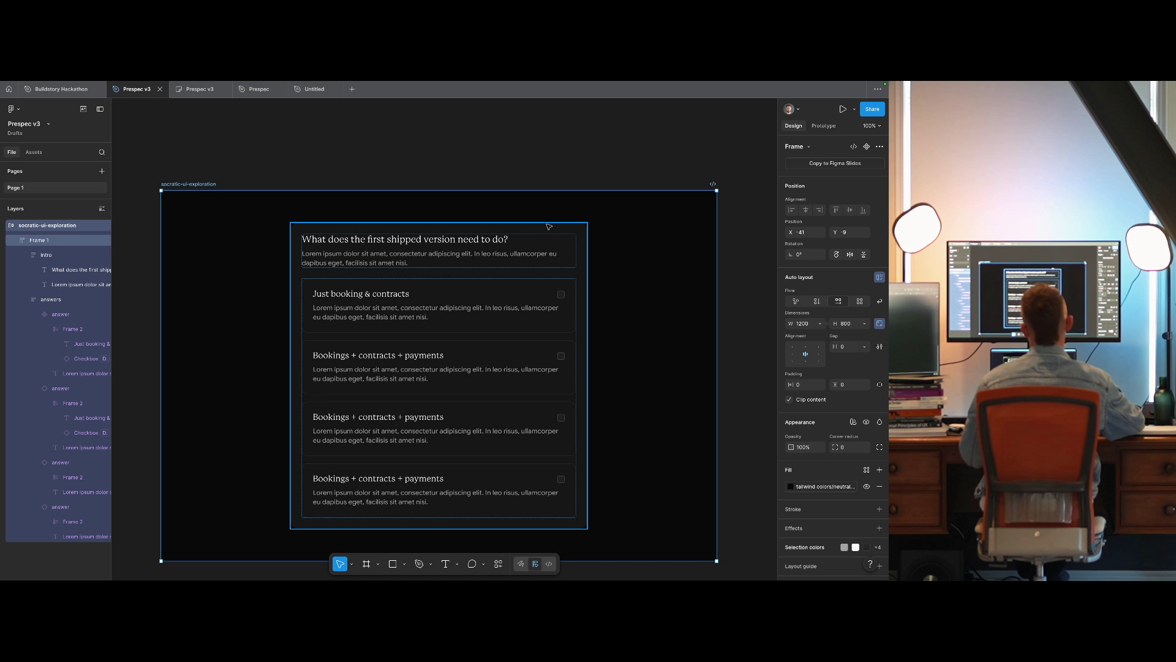
key("Escape")
left_click(429, 305)
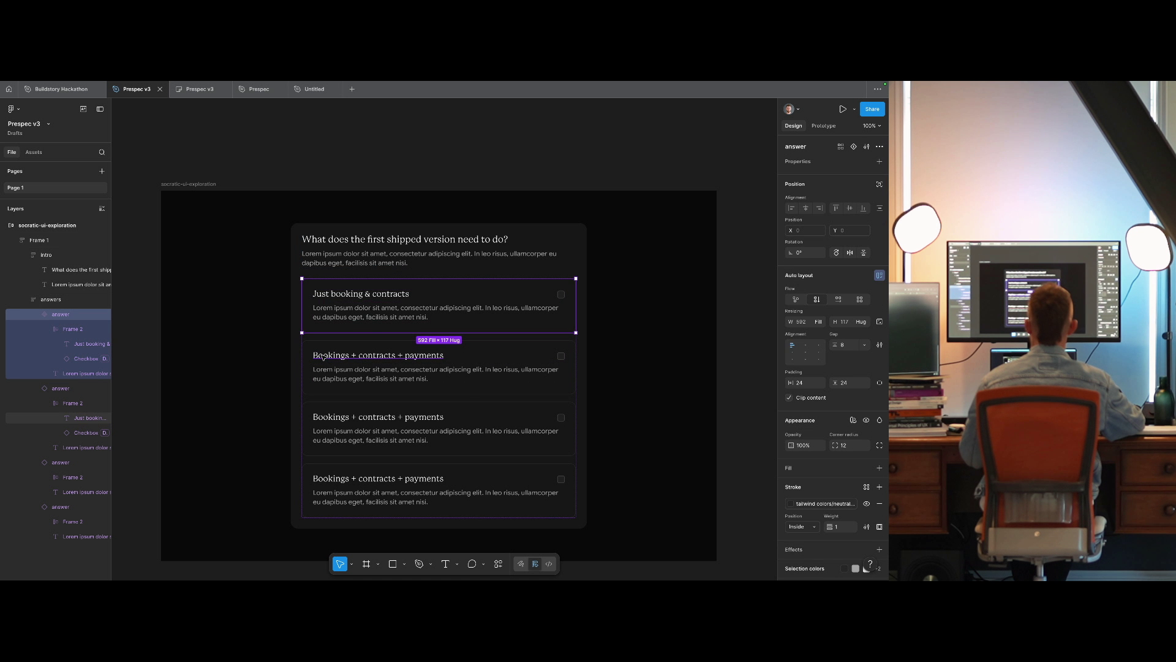
key("Delete")
scroll(321, 356, "down", 5)
Duplicate the exploration frame below, empty it, paste the answer card in, and name it 'components'.
left_click_drag(304, 308, 247, 447, "alt")
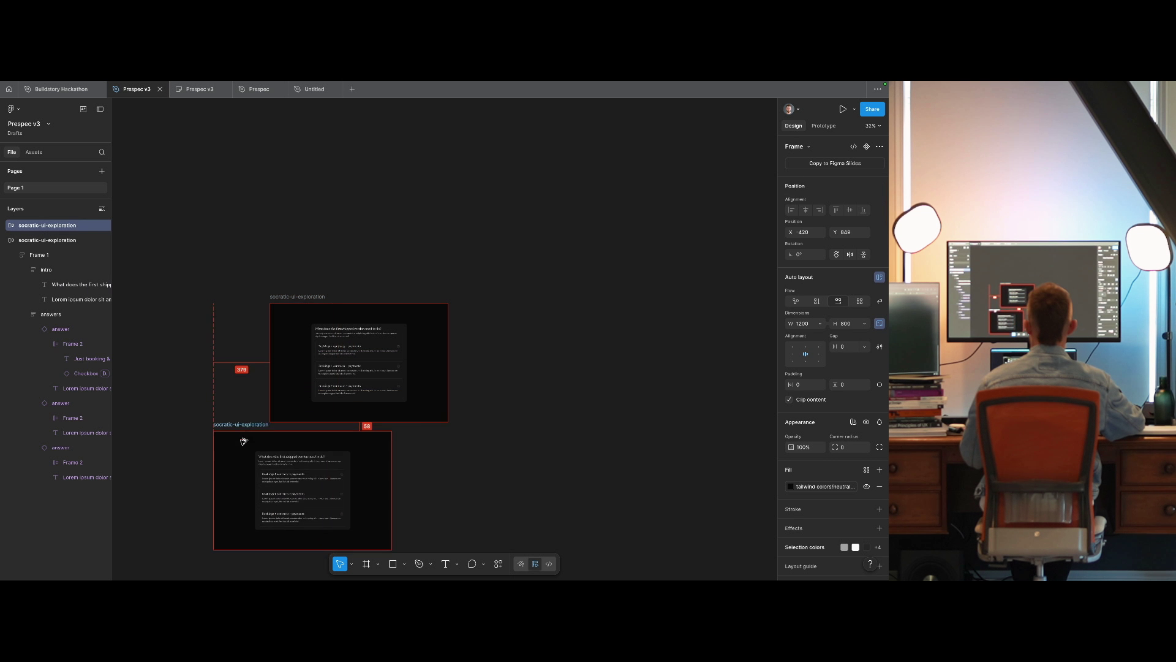
left_click(276, 464)
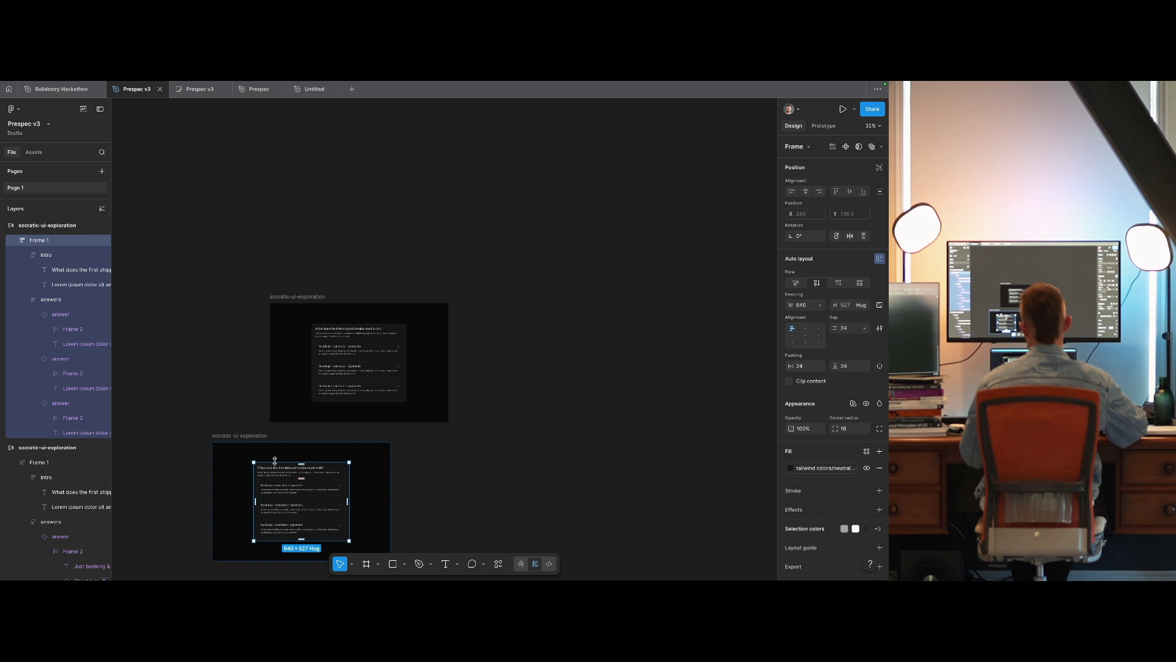
key("Delete")
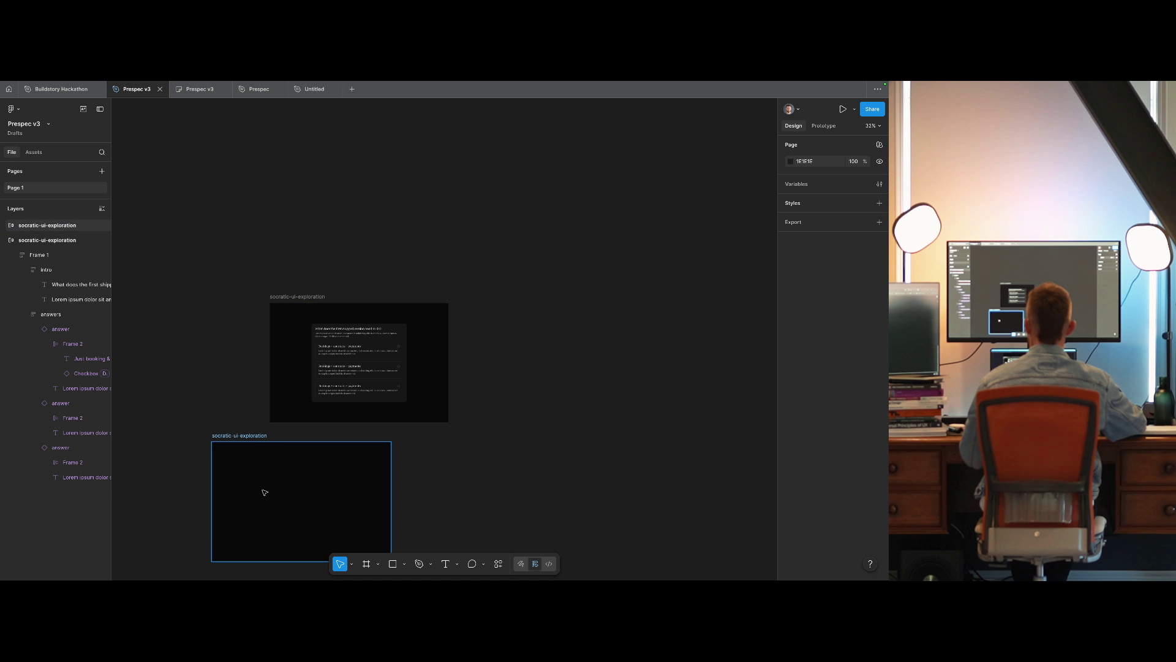
left_click(265, 492)
key("ctrl+v")
left_click(265, 492)
key("ctrl+r")
type("compo")
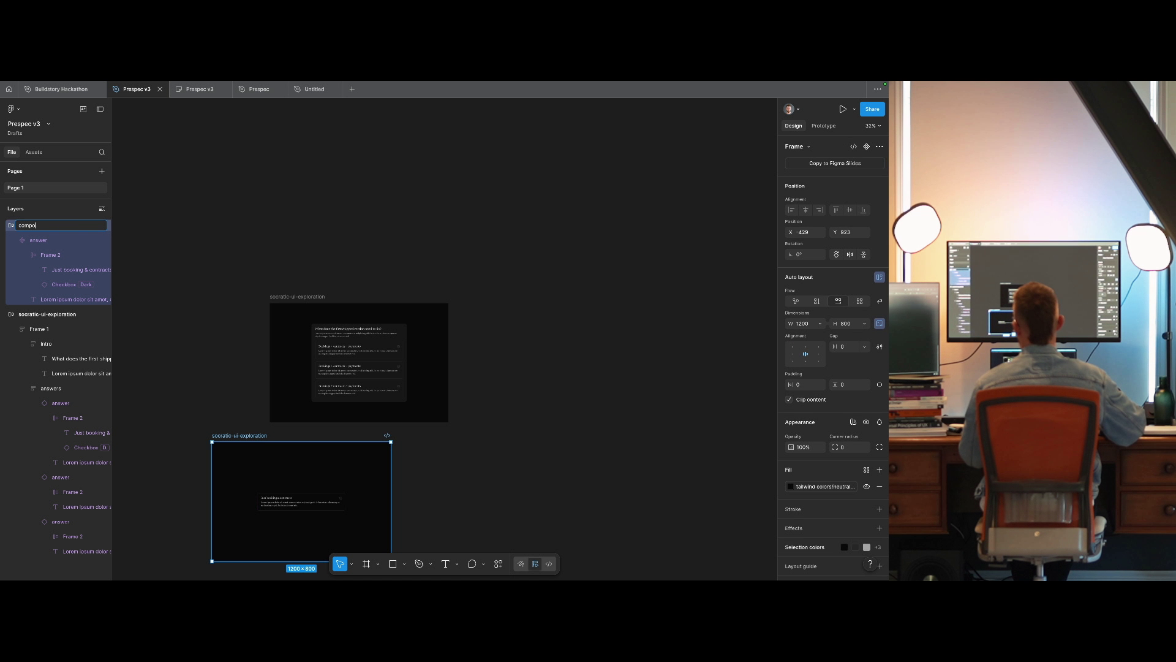
type("nents")
key("Return")
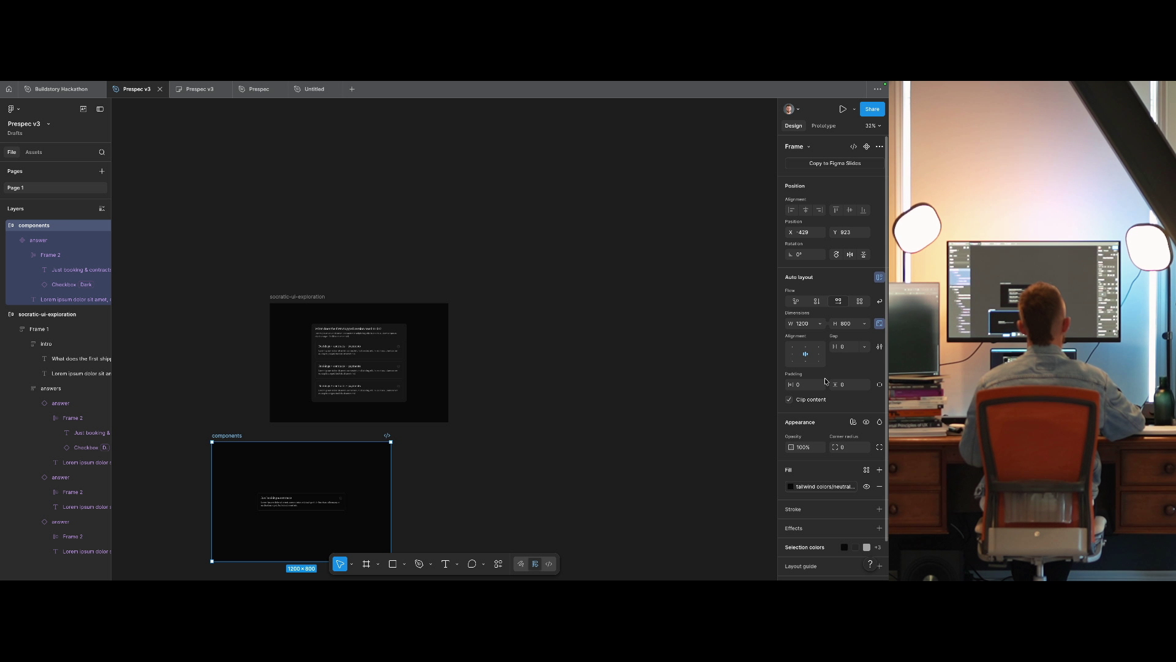
Make the components frame hug width and height with 64 padding, placed beside socratic-ui-exploration.
left_click(821, 323)
left_click(796, 334)
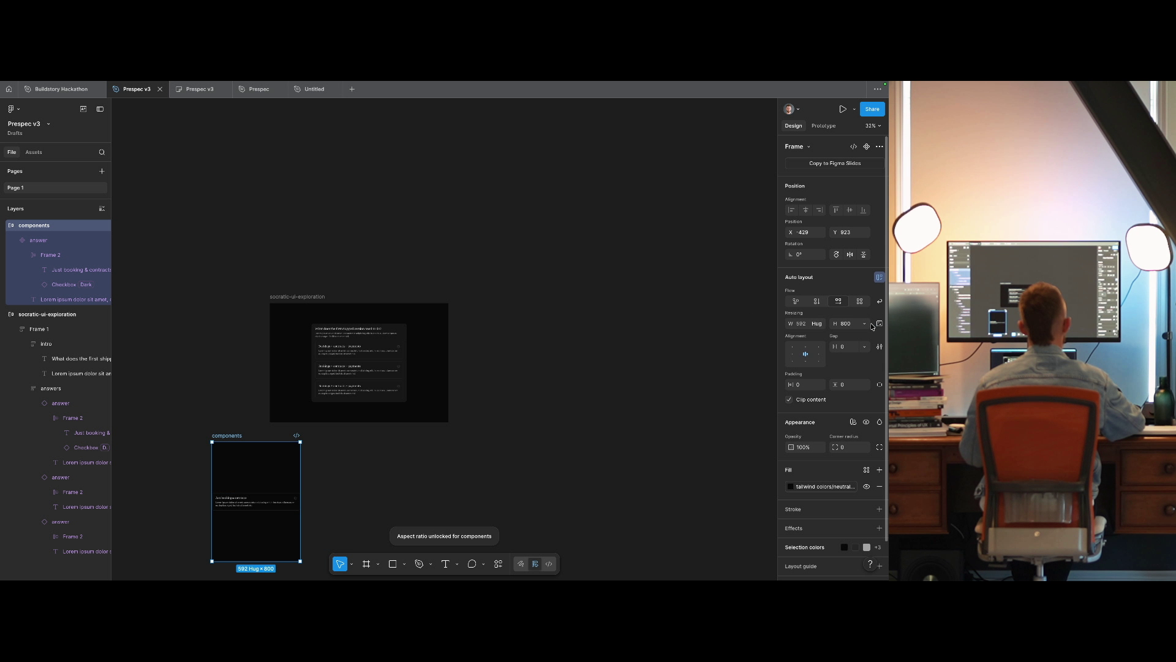
left_click(864, 323)
left_click(845, 334)
left_click(809, 386)
type("64")
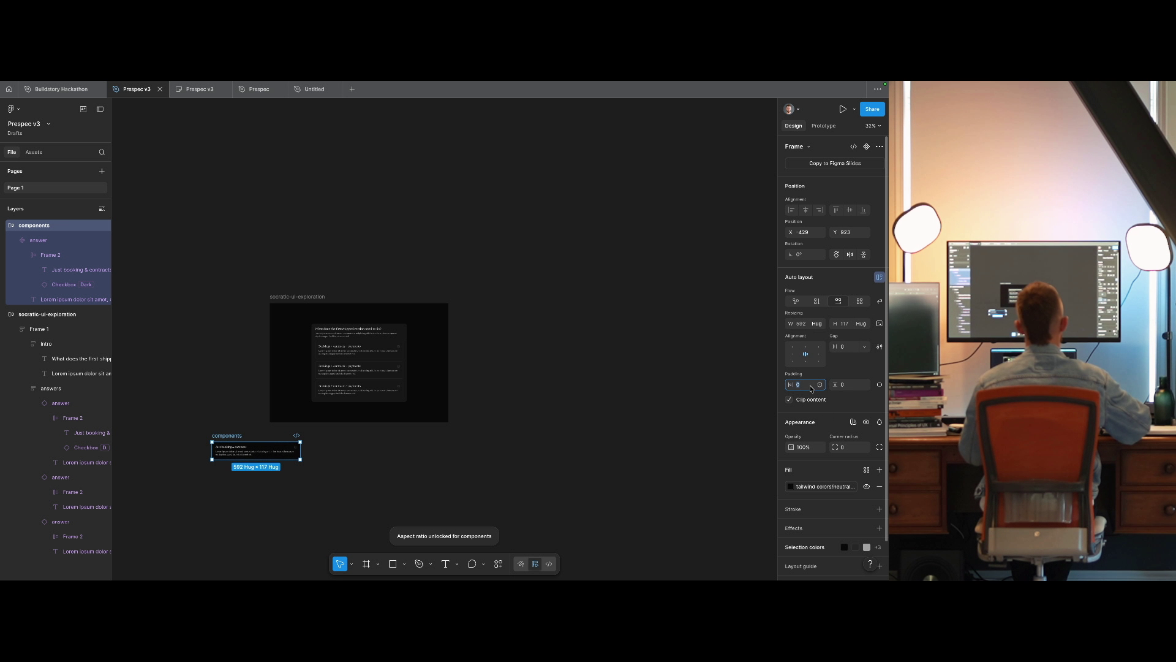
key("Tab")
type("64")
key("Return")
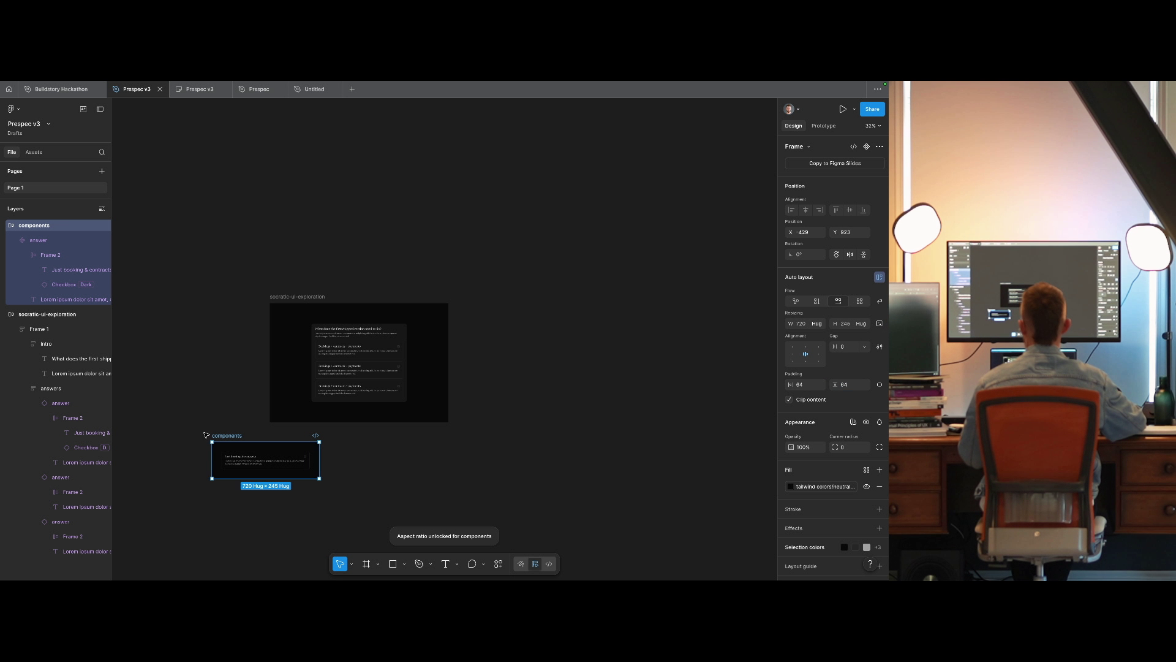
mouse_move(210, 435)
left_mouse_down()
mouse_move(130, 311)
mouse_move(151, 297)
left_mouse_up()
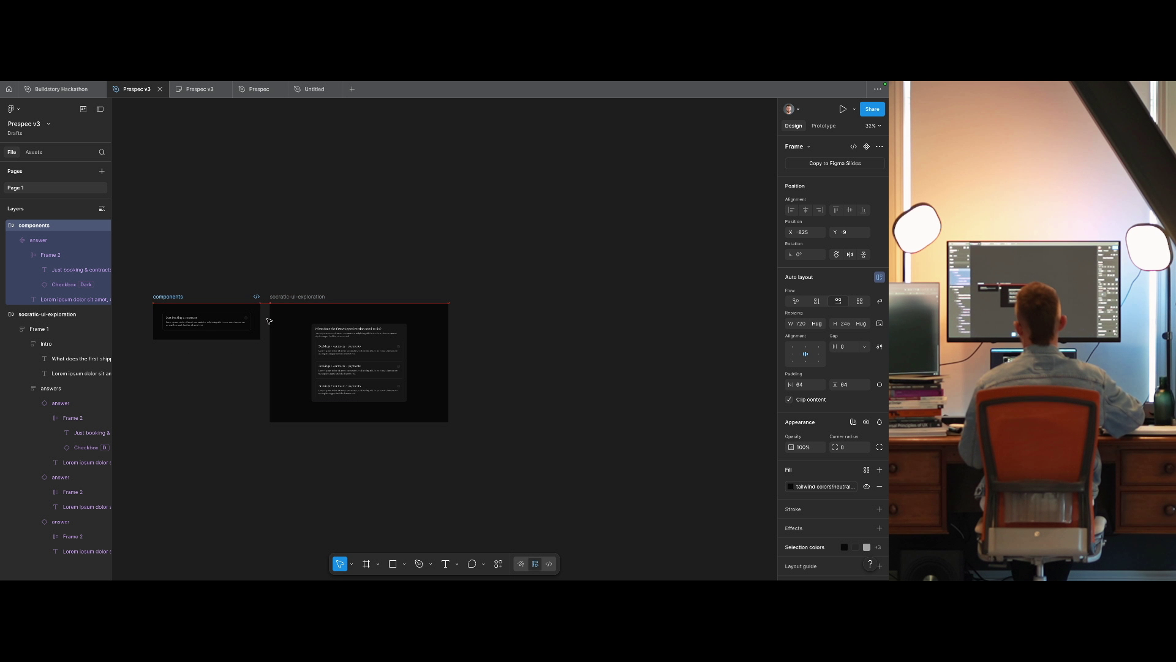
Turn the answer in the components frame into a variant set with two variants.
scroll(269, 321, "up", 5)
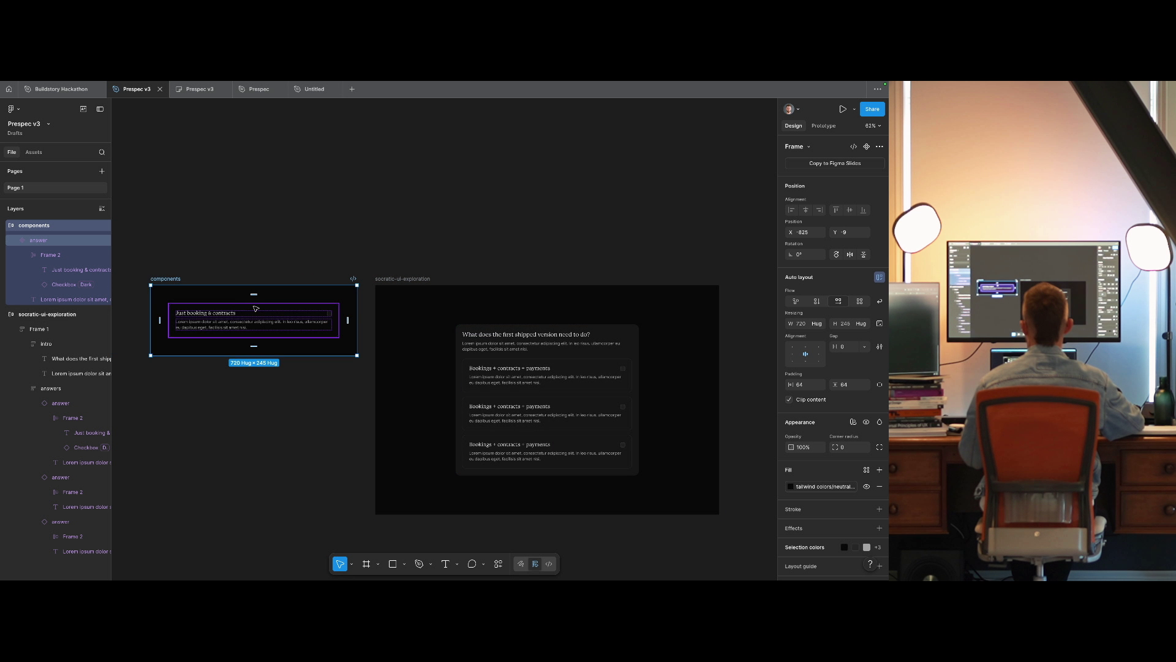
left_click(254, 307)
left_click(880, 162)
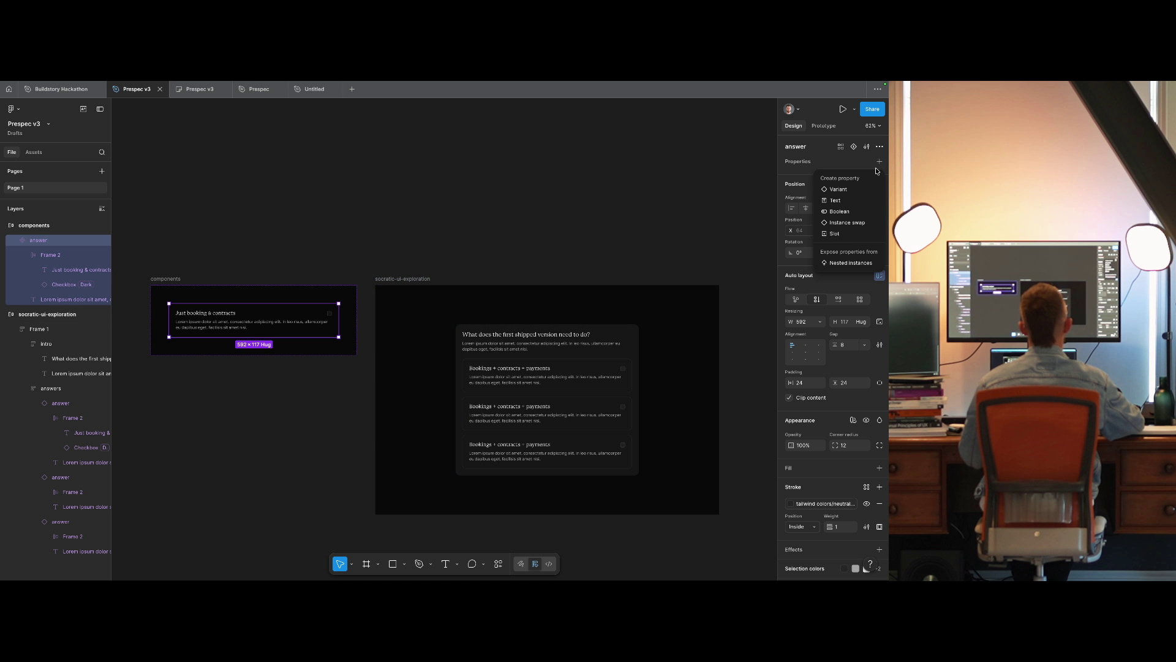
left_click(856, 188)
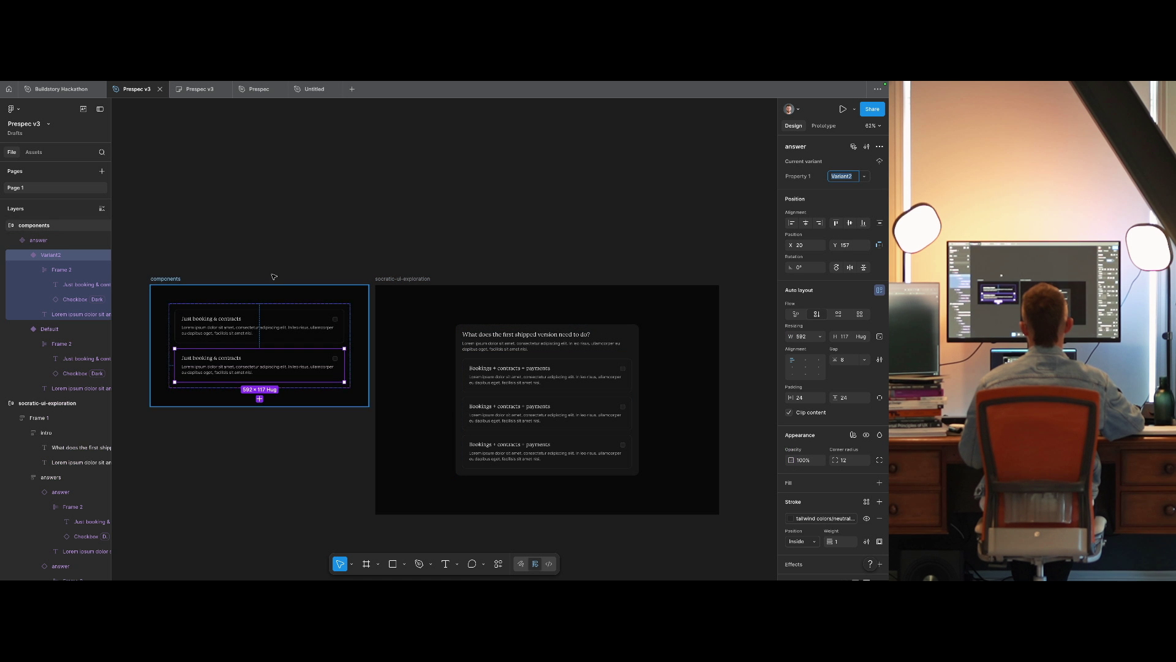
scroll(367, 272, "left", 2)
scroll(367, 271, "up", 5)
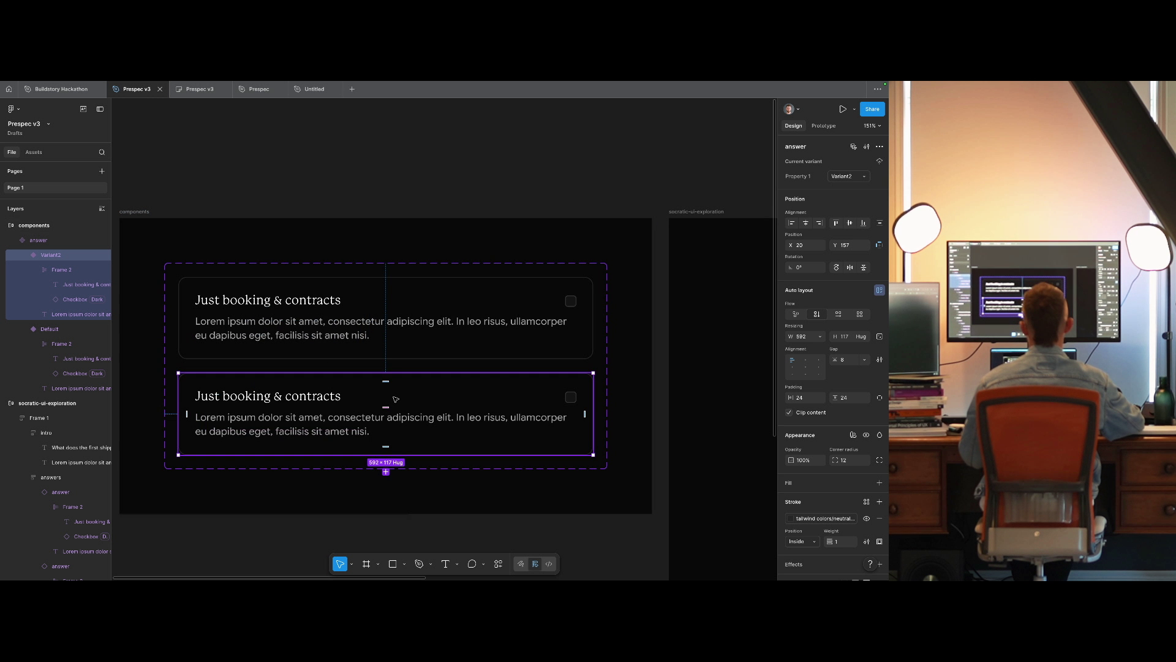
scroll(401, 406, "down", 2)
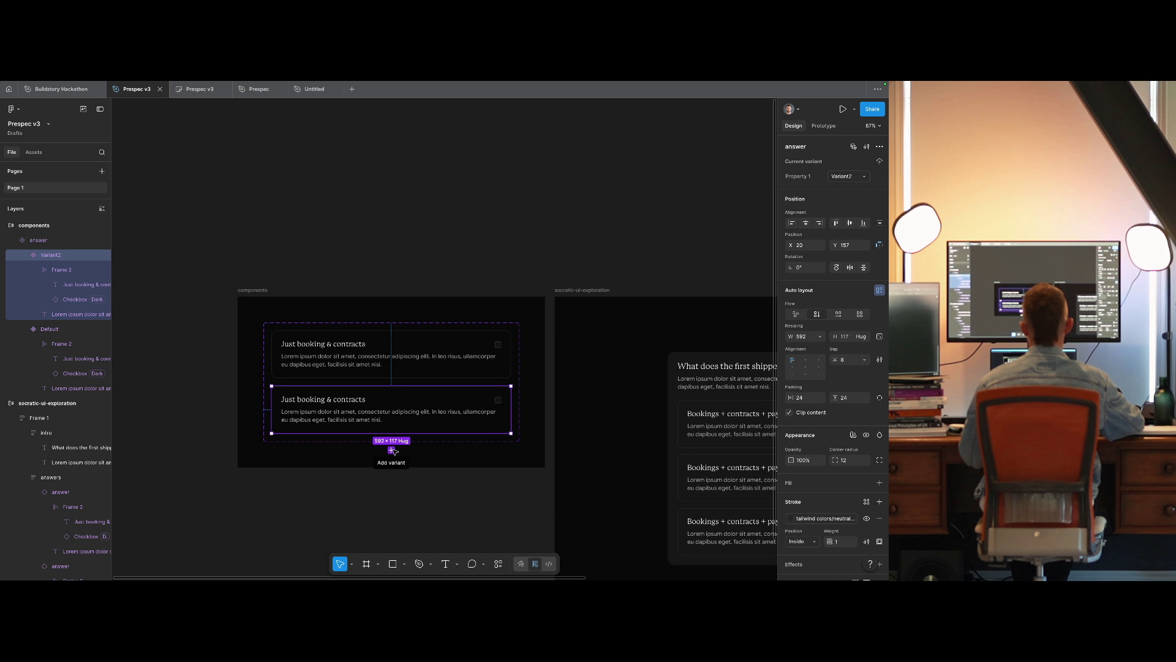
left_click(393, 352)
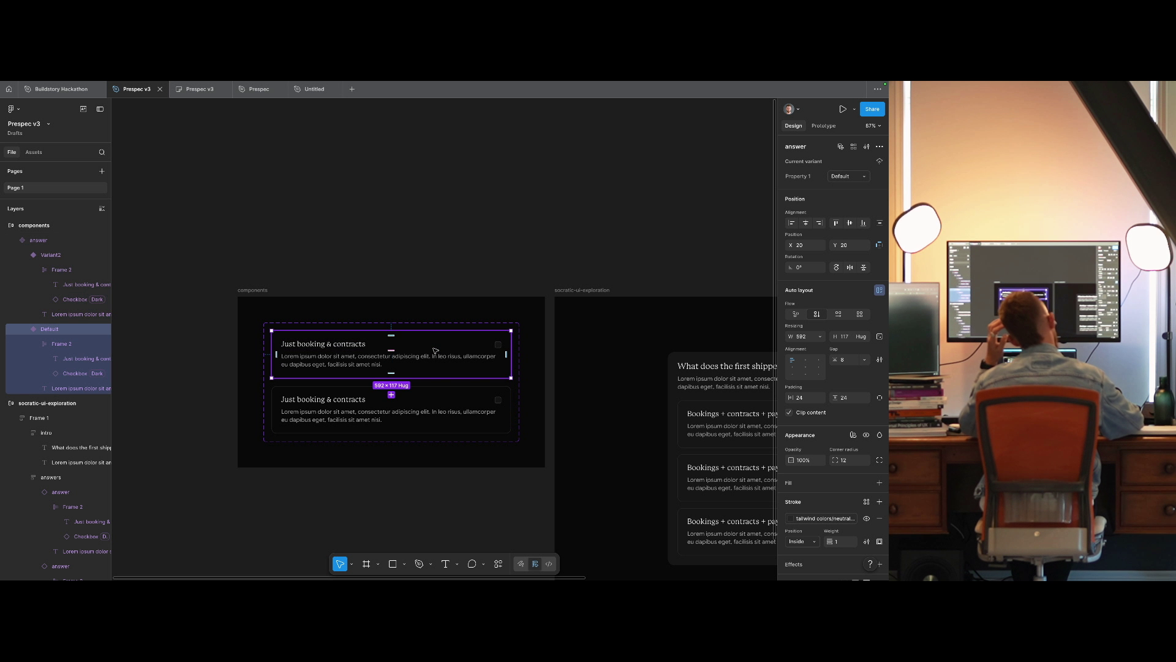
Rename the answer variants to selected=false and selected=true.
left_click(473, 237)
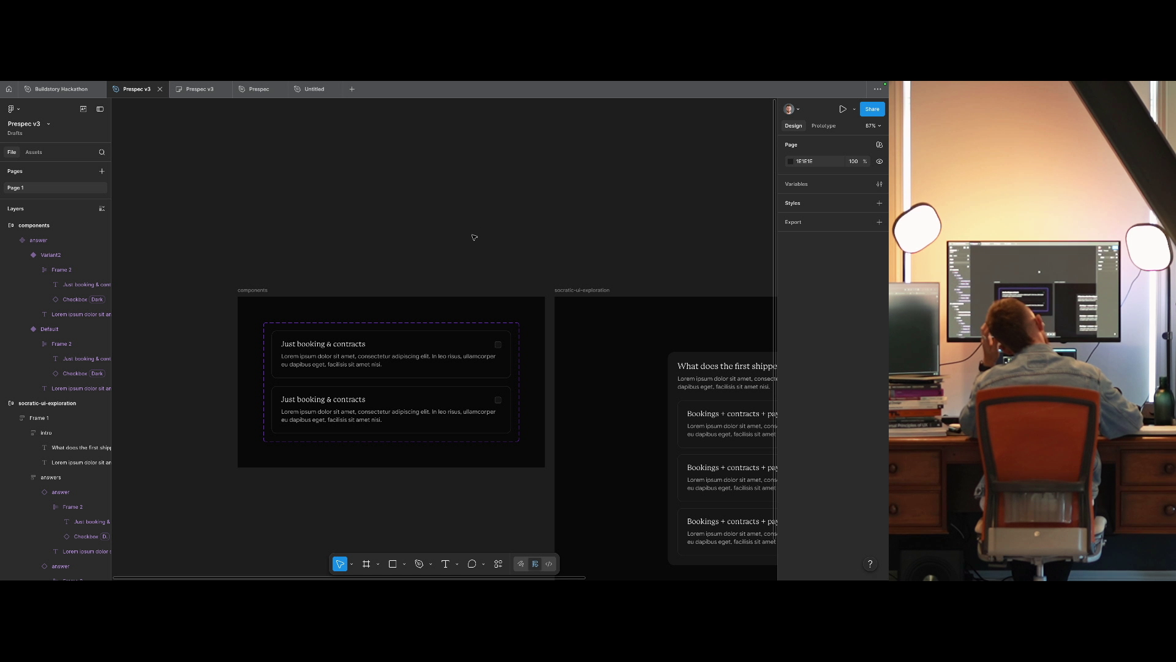
left_click(411, 369)
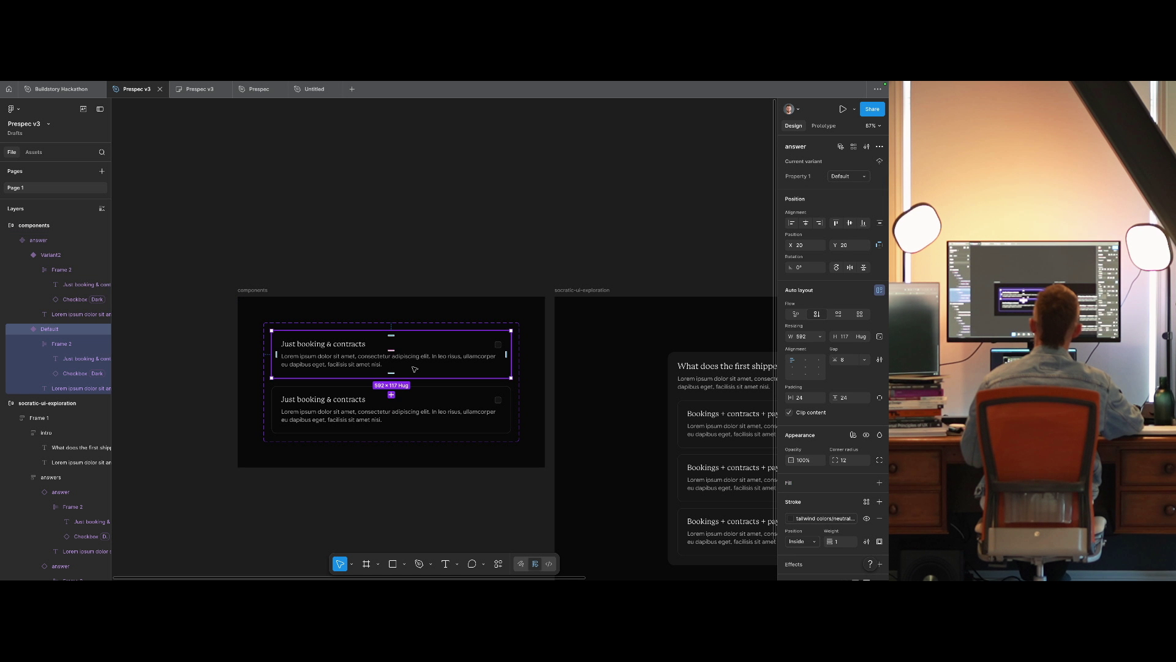
key("ctrl+r")
type("se")
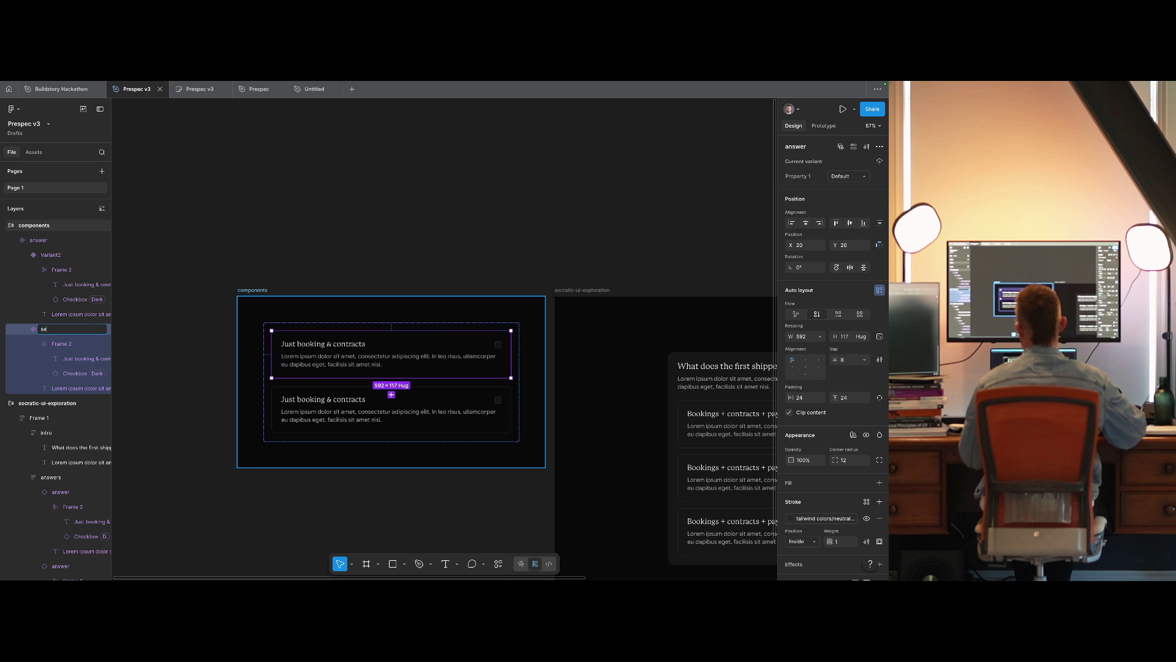
key("Return")
left_click(415, 395)
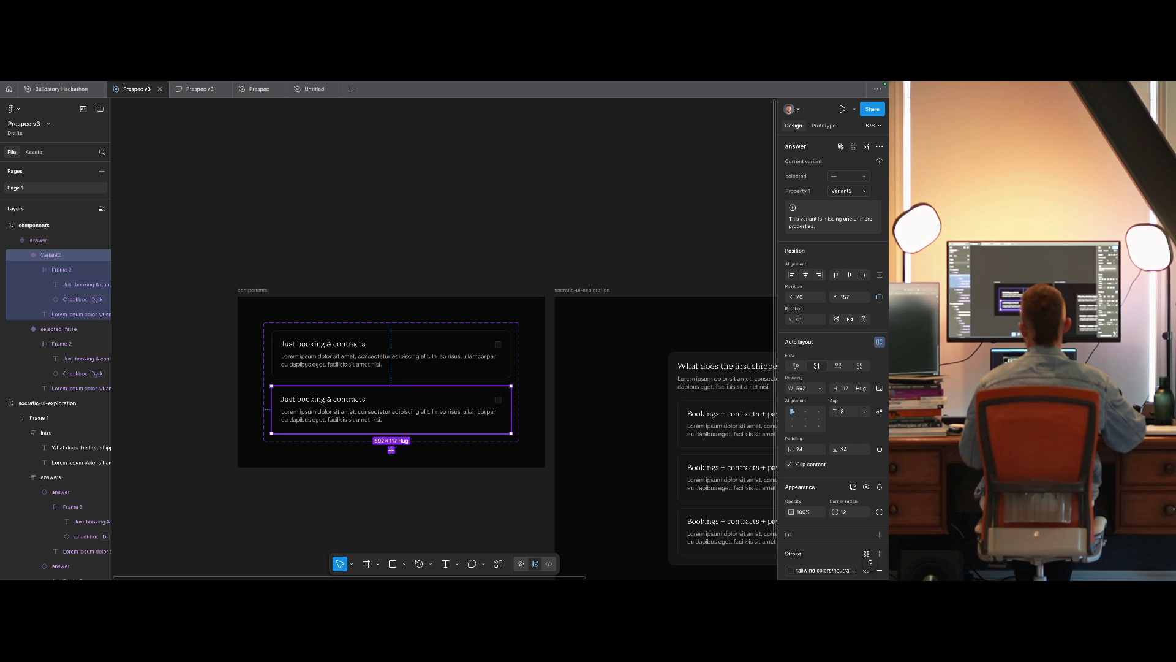
key("ctrl+r")
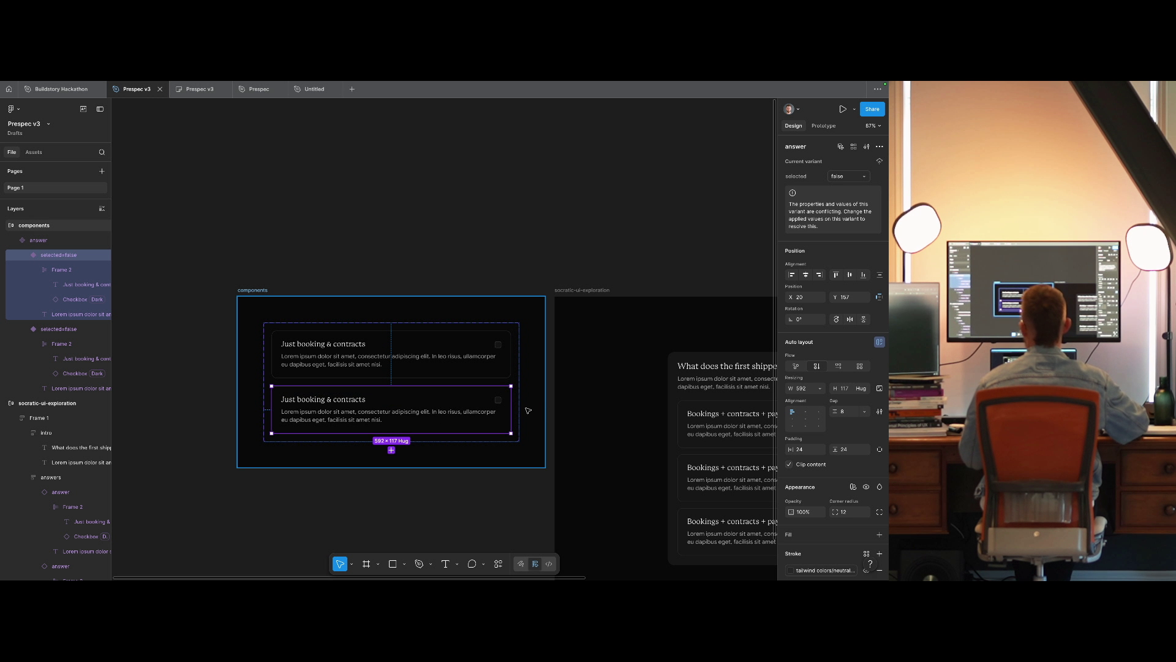
type("selected=true")
key("Return")
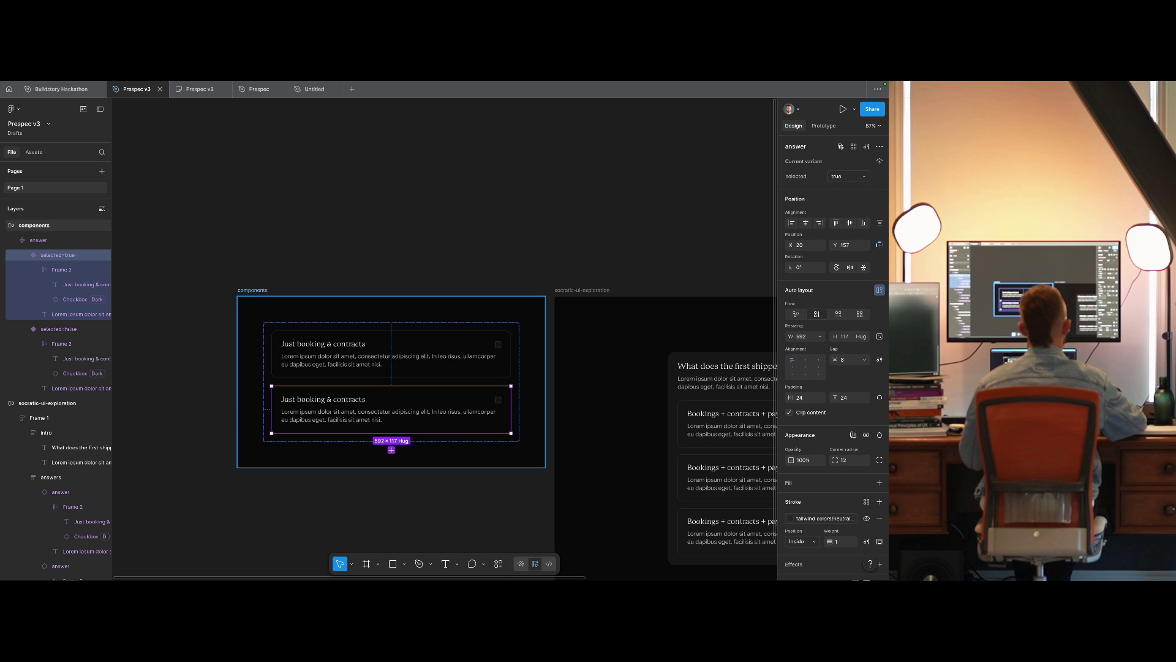
Give the selected=true variant a white border and a ticked checkbox.
left_click(836, 525)
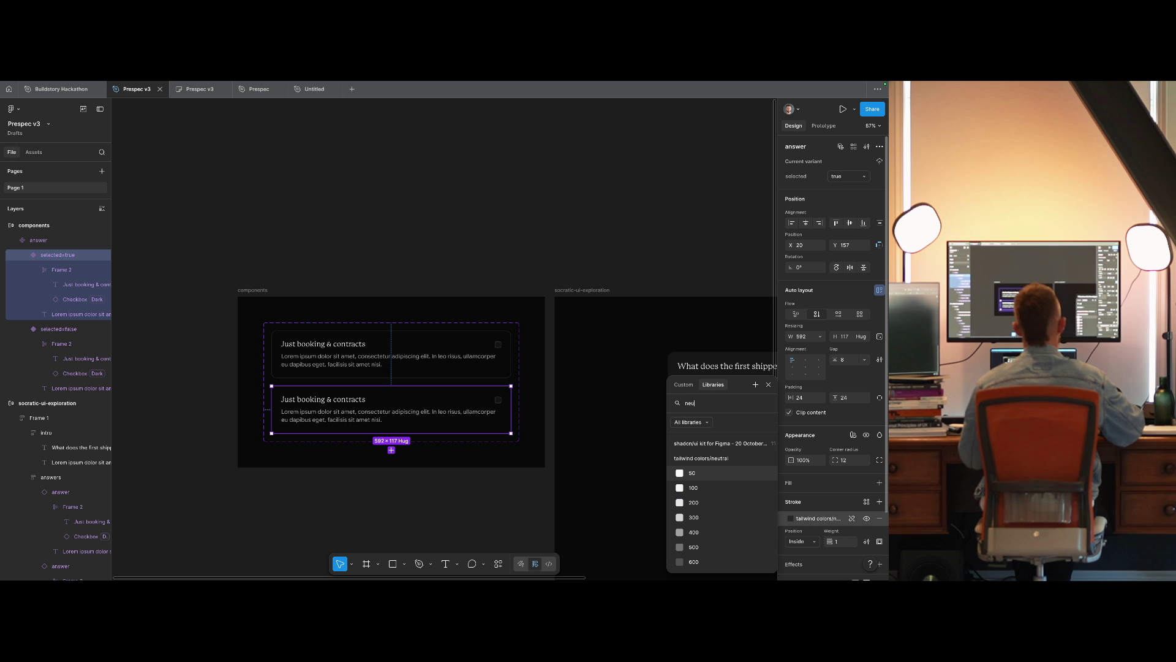
left_click(686, 518)
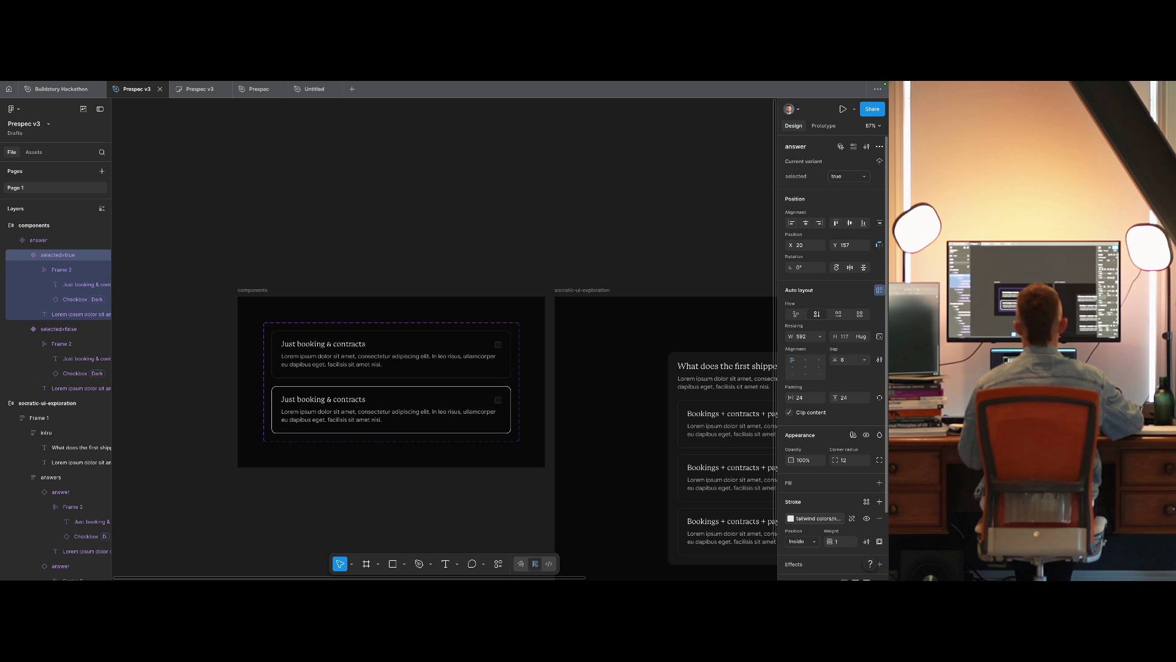
left_click(498, 400)
left_click(497, 400)
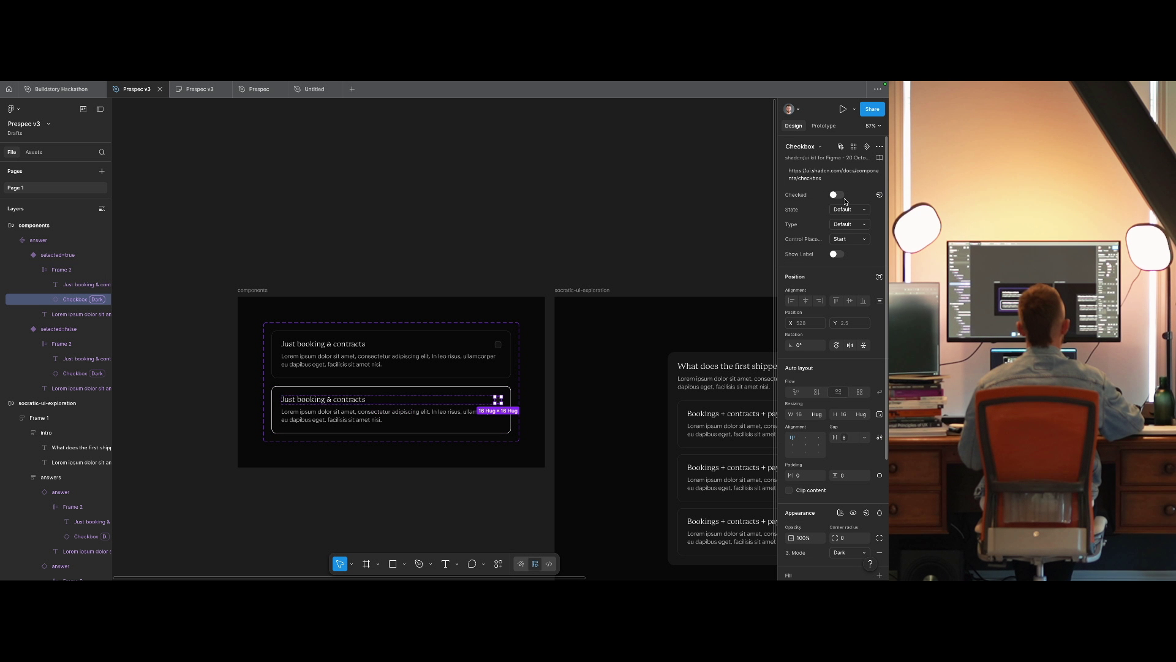
left_click(836, 195)
left_click(507, 215)
Switch the question card's first answer to selected and reset its instance overrides.
scroll(310, 225, "right", 5)
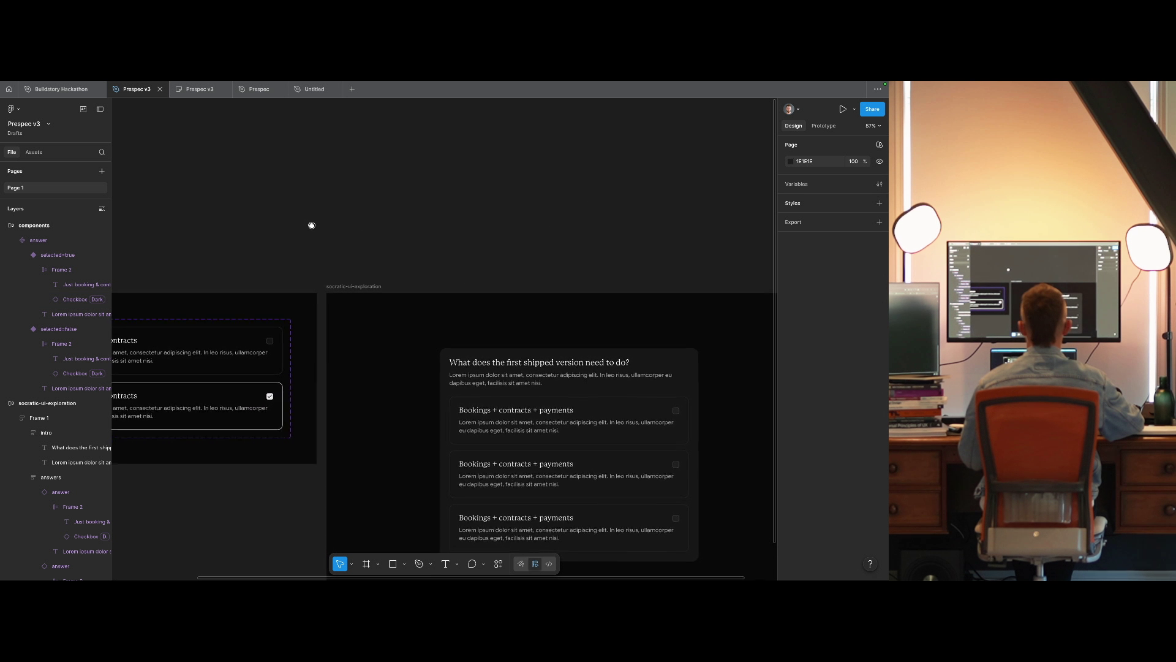
left_click(603, 380)
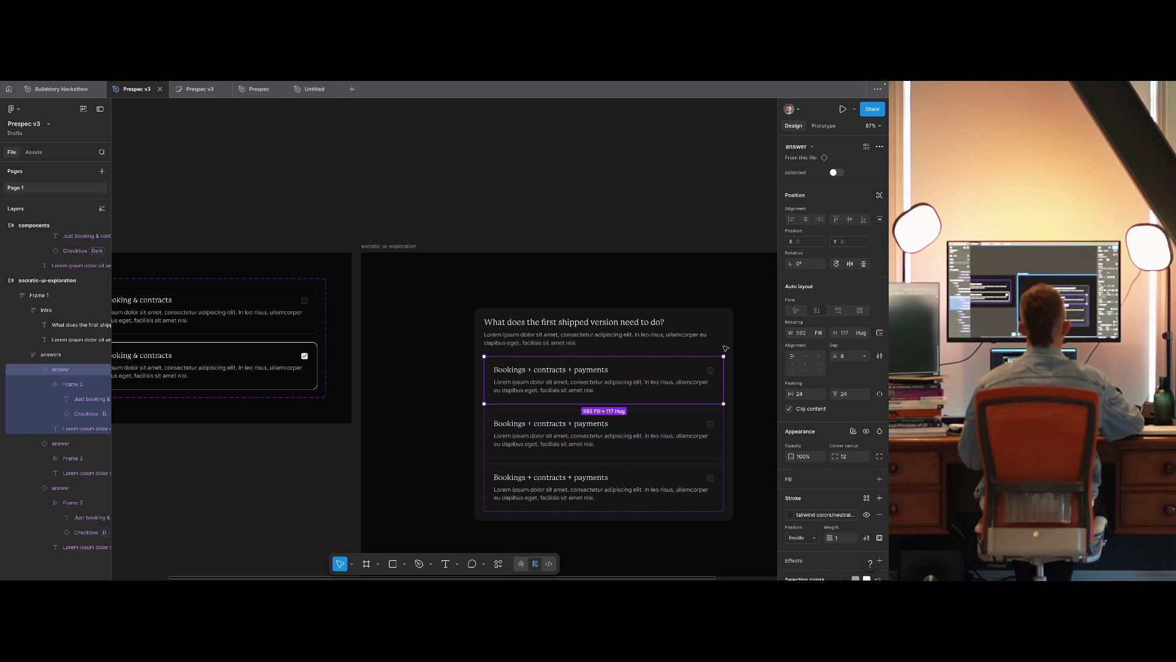
left_click(835, 173)
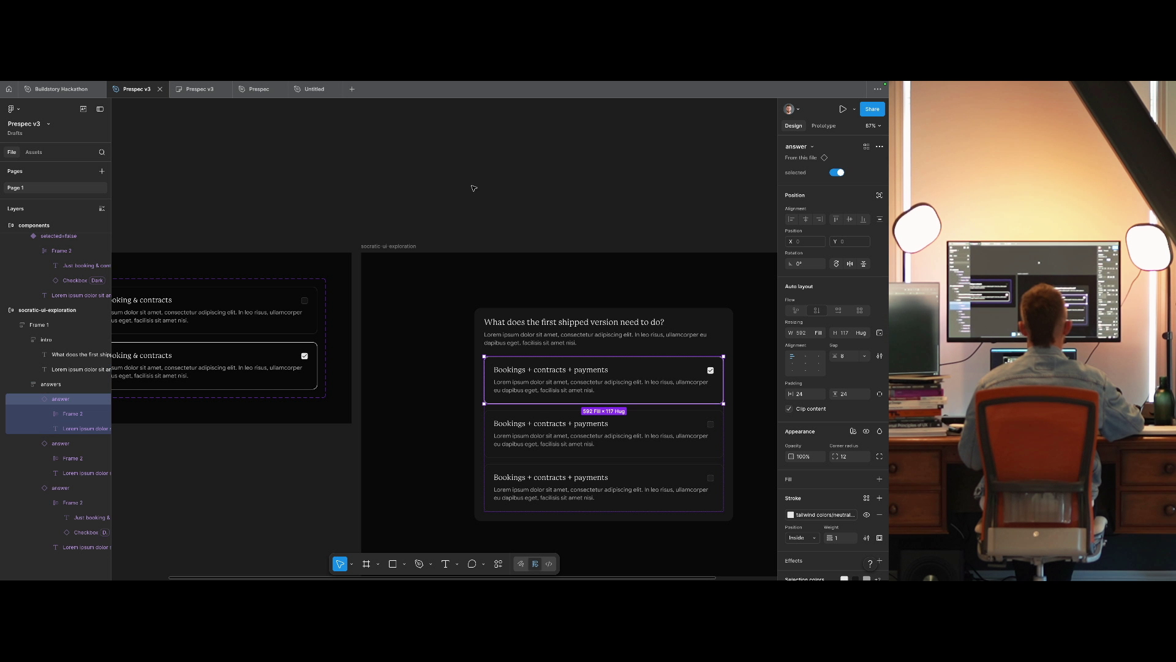
right_click(592, 363)
key("Escape")
right_click(583, 396)
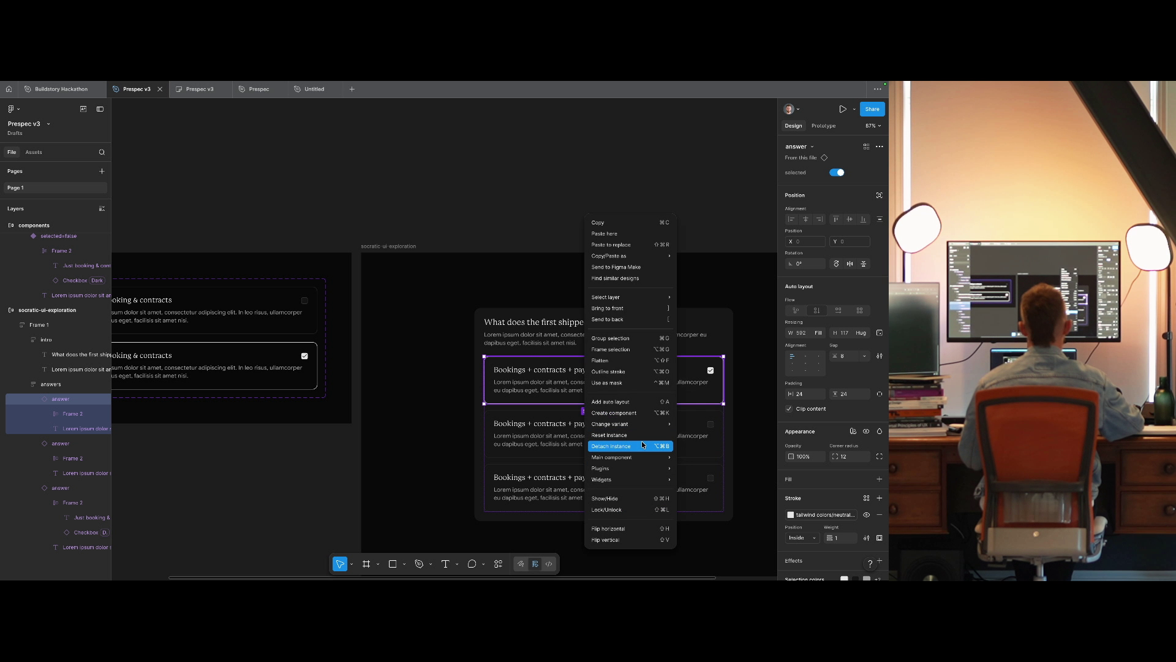
left_click(625, 443)
left_click(436, 211)
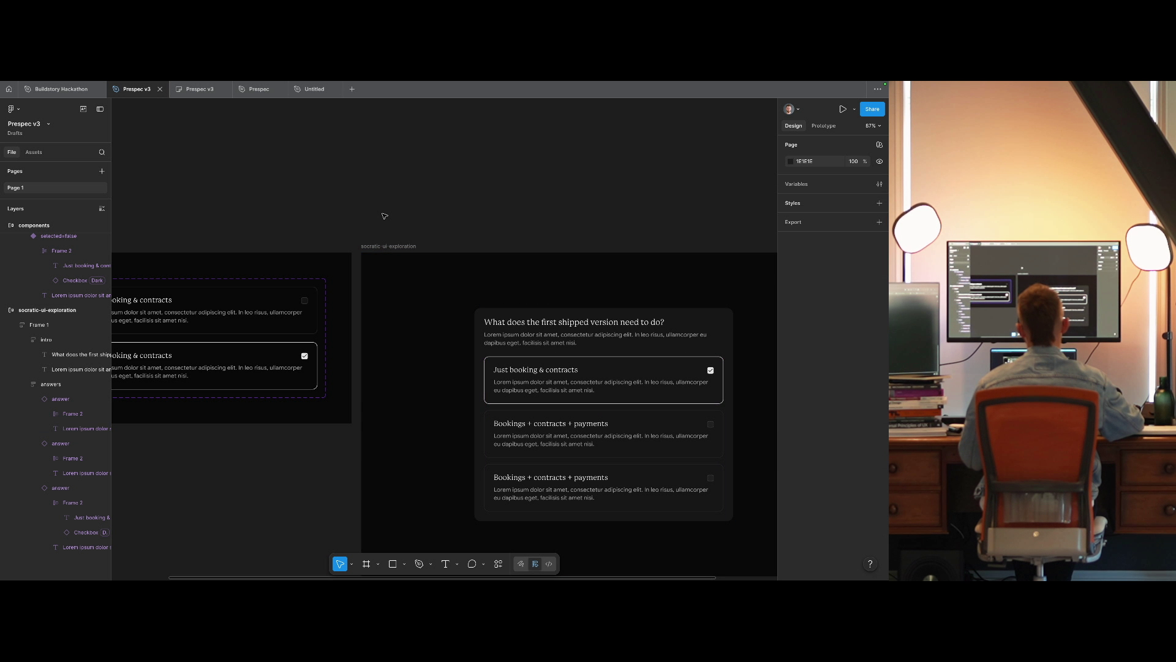
scroll(551, 211, "right", 5)
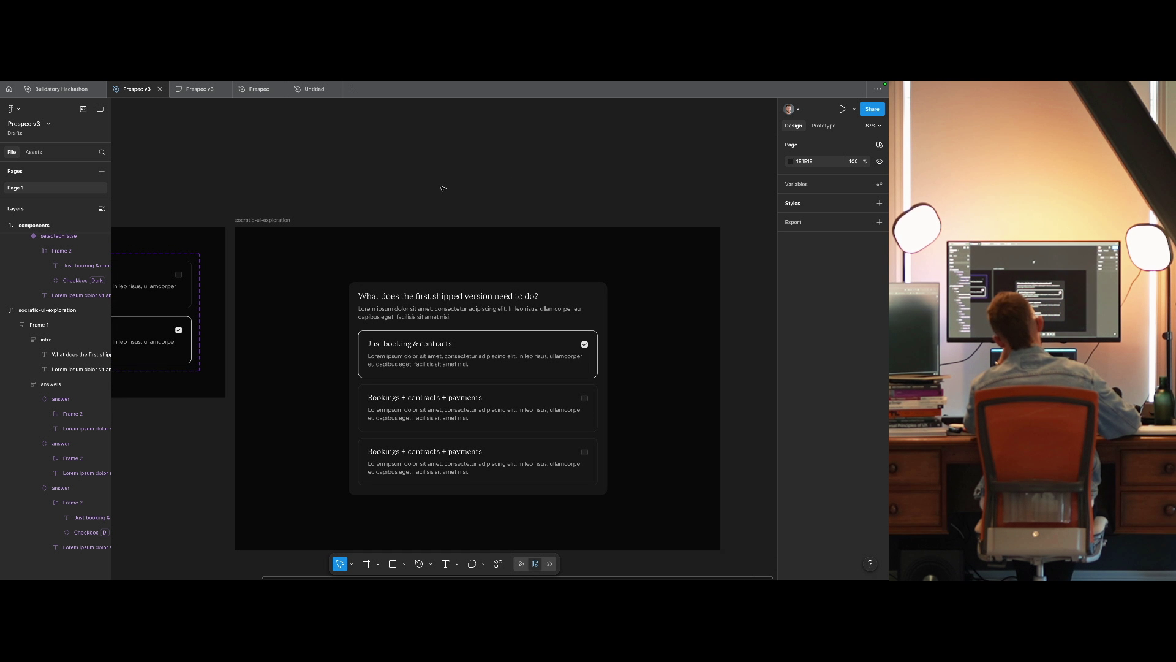
scroll(424, 170, "left", 6)
left_click(312, 368)
left_click(312, 367)
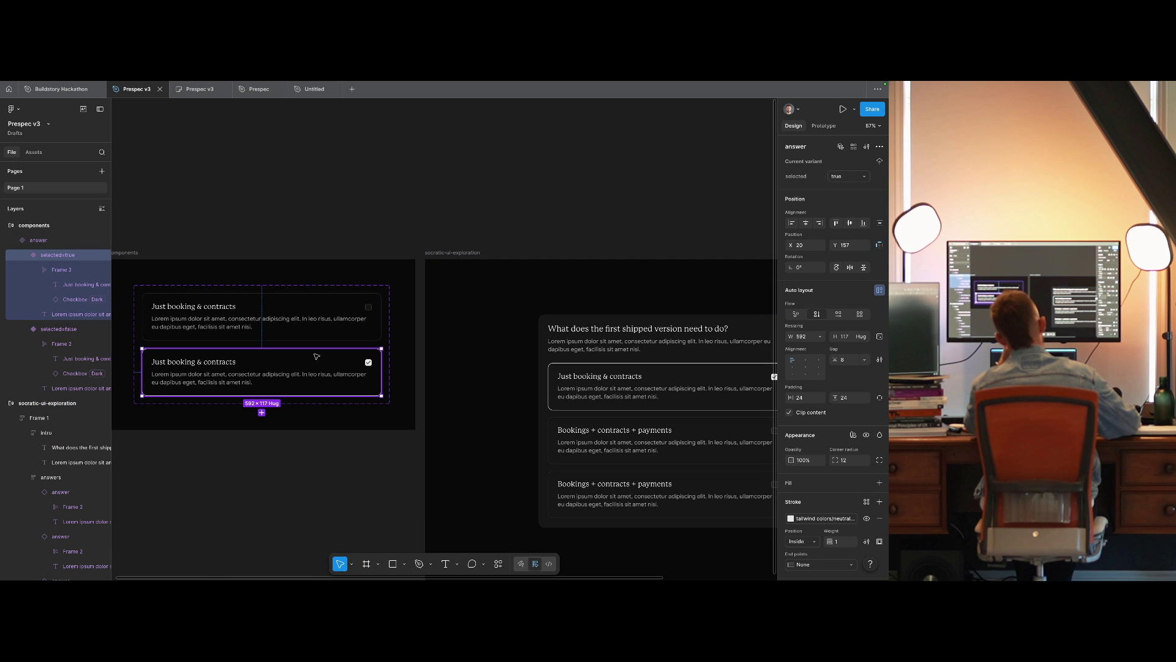
Review the answer card's border and colour swatches, then reselect the bottom answer card.
left_click(814, 519)
key("Escape")
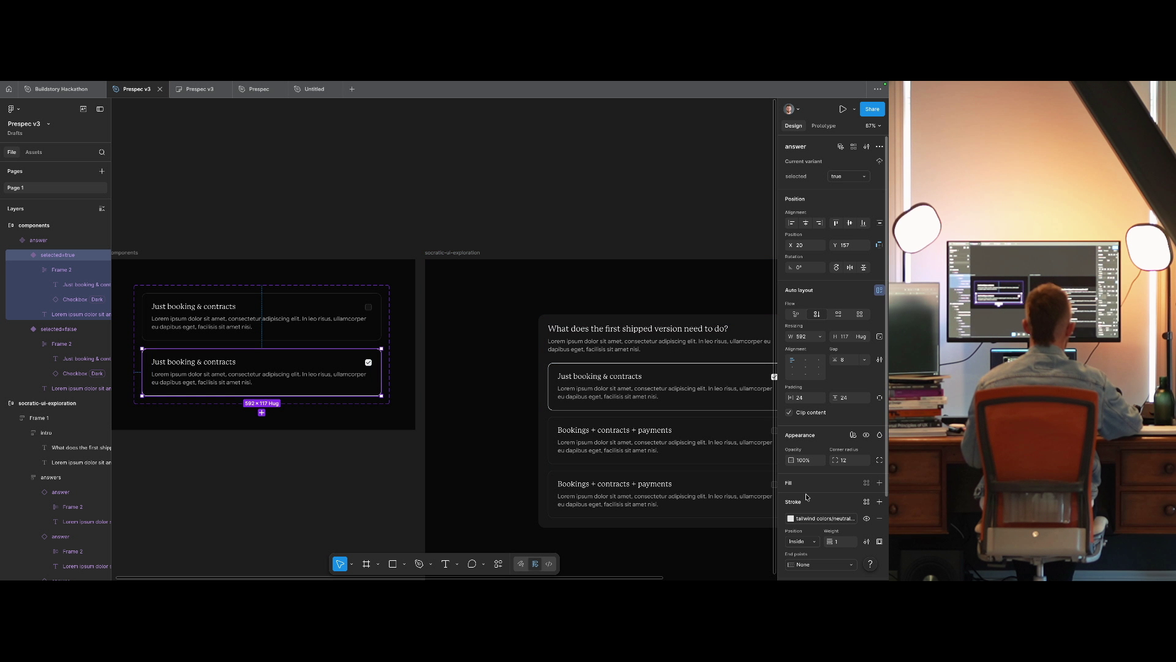
scroll(806, 497, "down", 3)
left_click(857, 511)
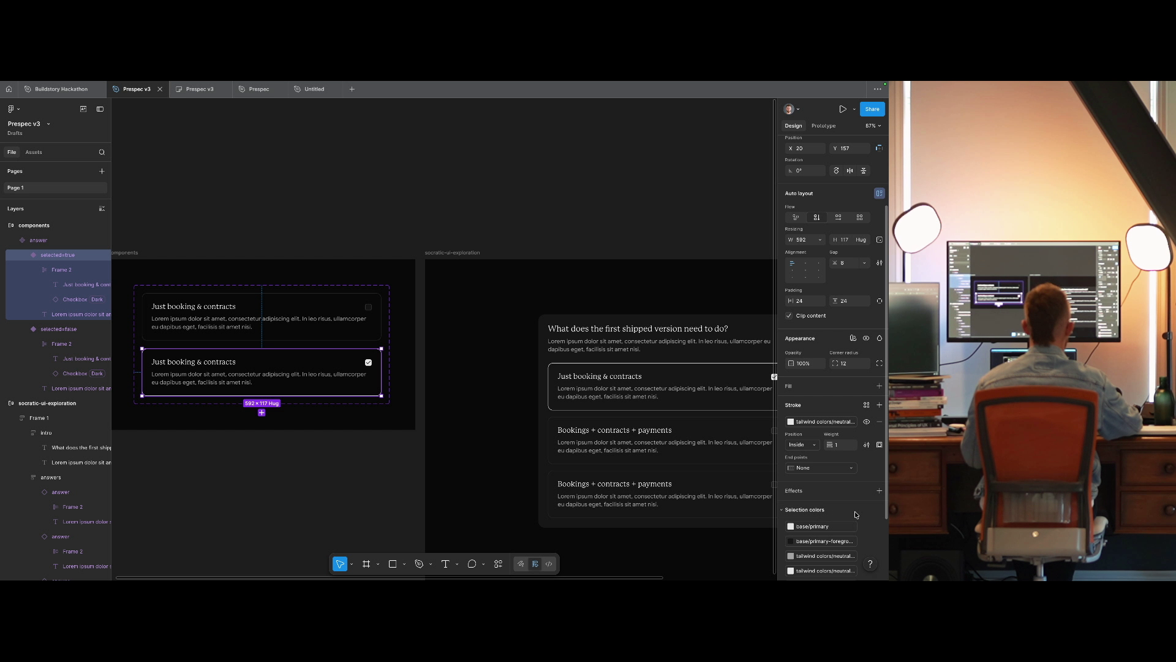
left_click(836, 543)
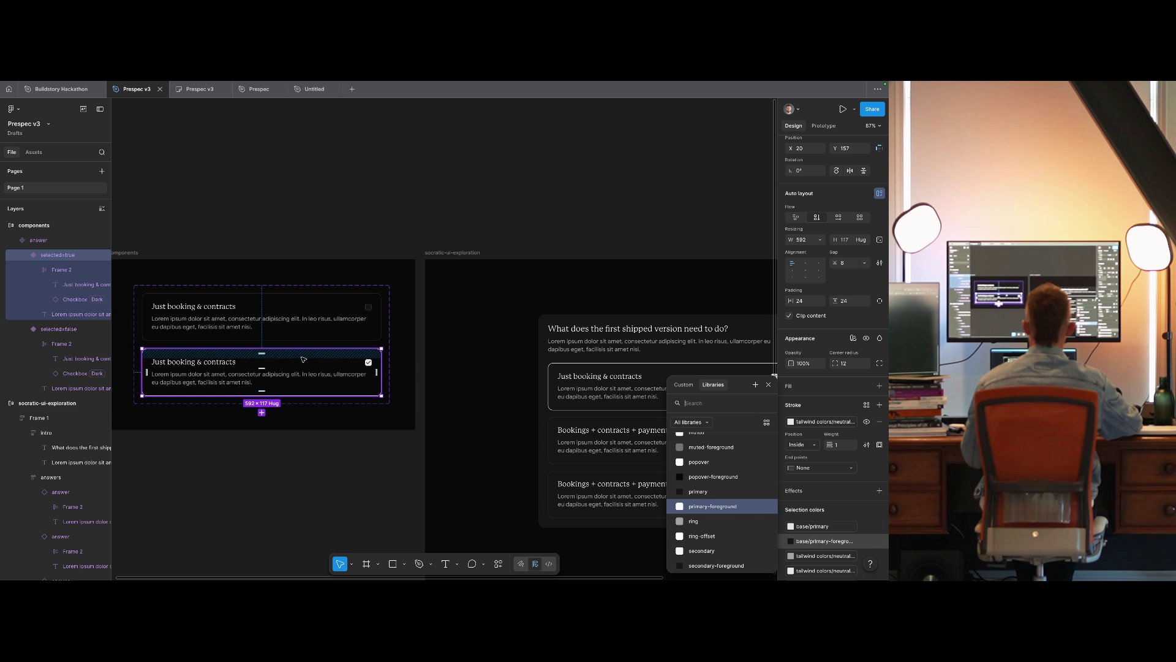
left_click(343, 315)
left_click(343, 371)
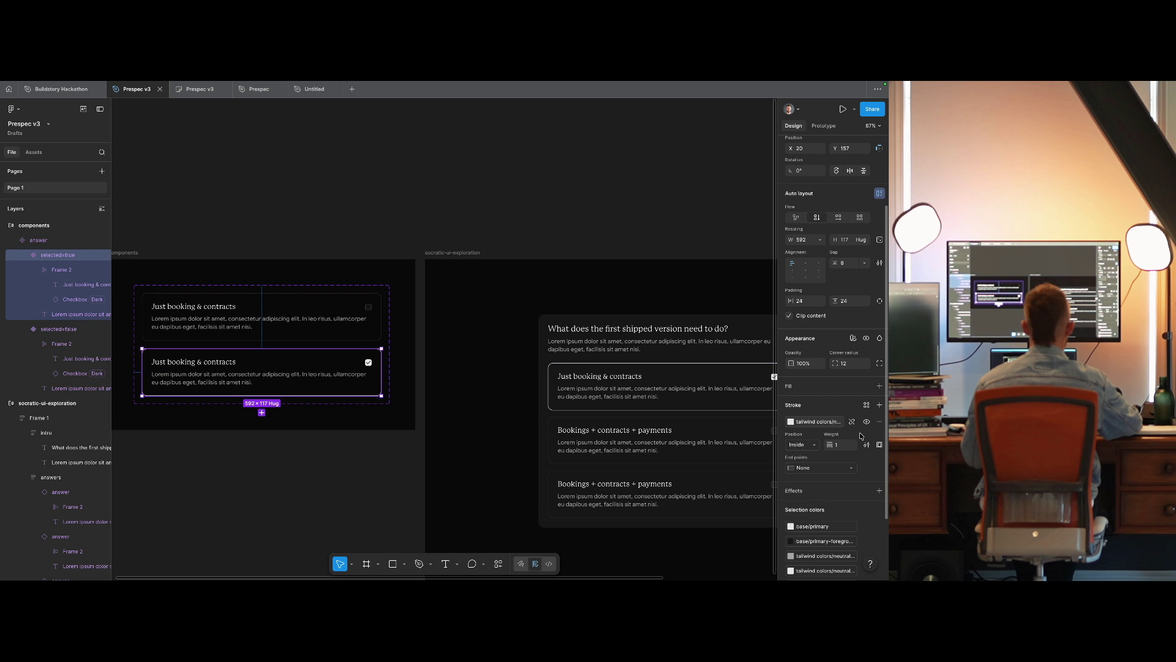
Fill the card with a tailwind neutral library swatch, trying neutral 800 and a darker grey.
left_click(866, 386)
type("neut")
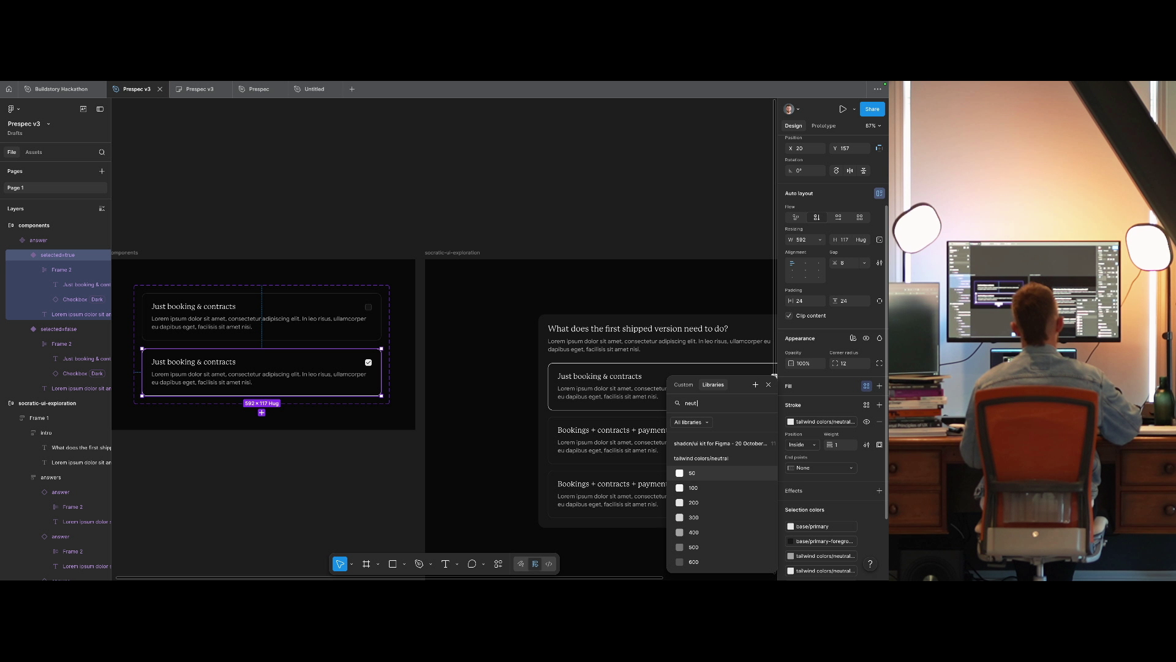
type("ral")
left_click(704, 491)
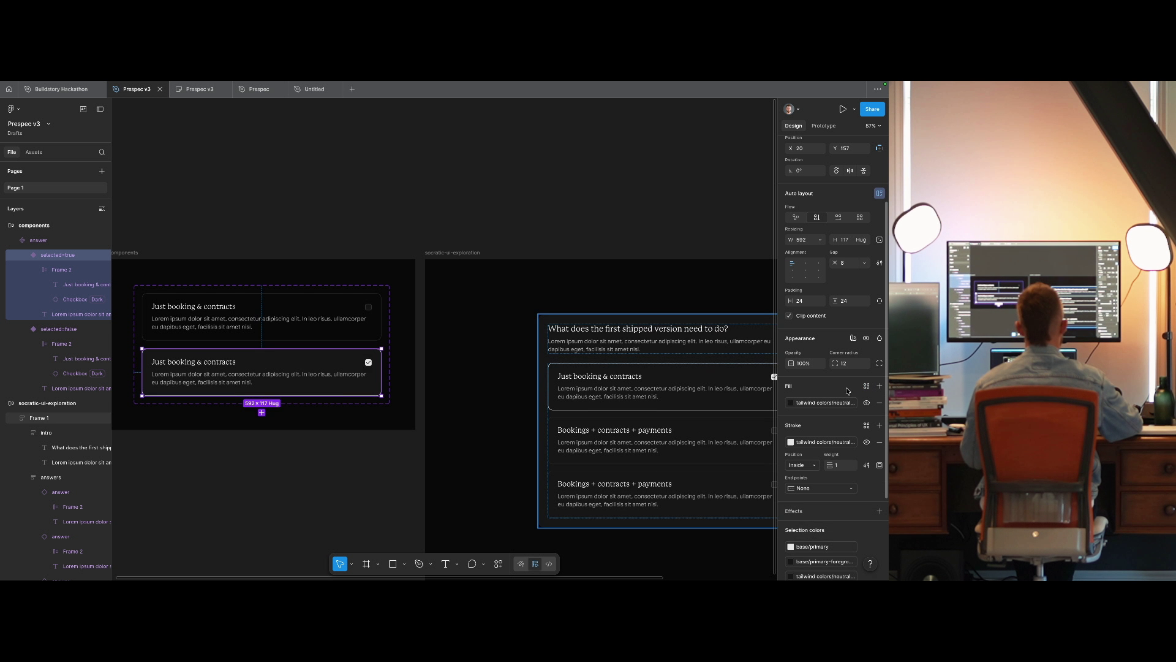
left_click(837, 404)
left_click(704, 492)
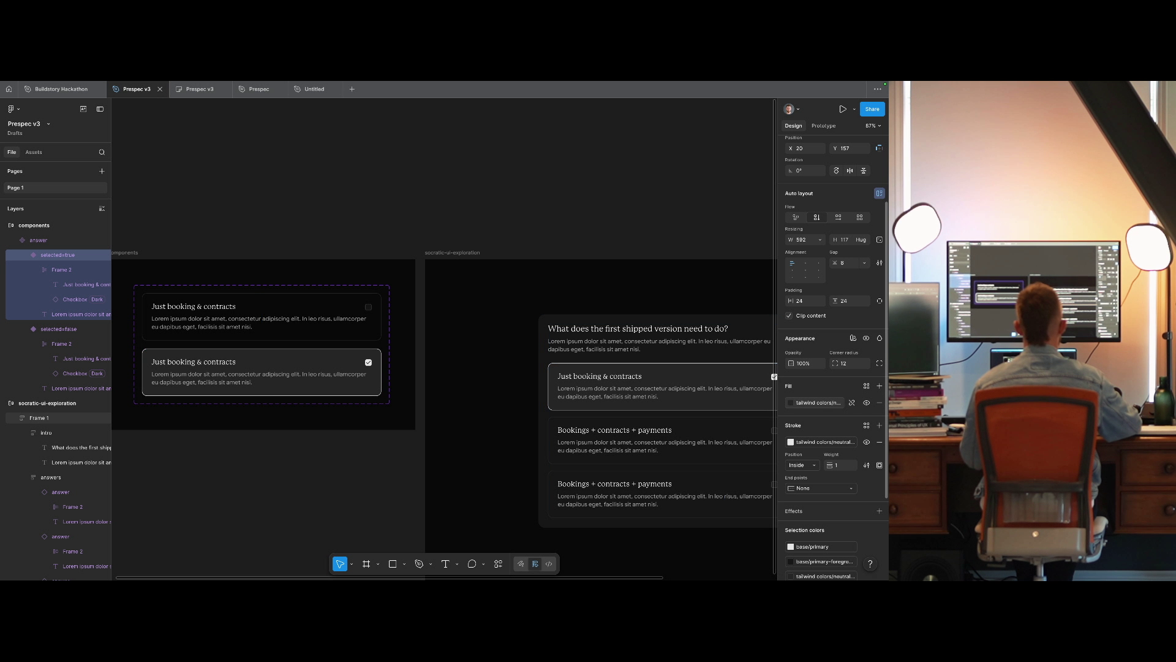
left_click(821, 403)
left_click(704, 536)
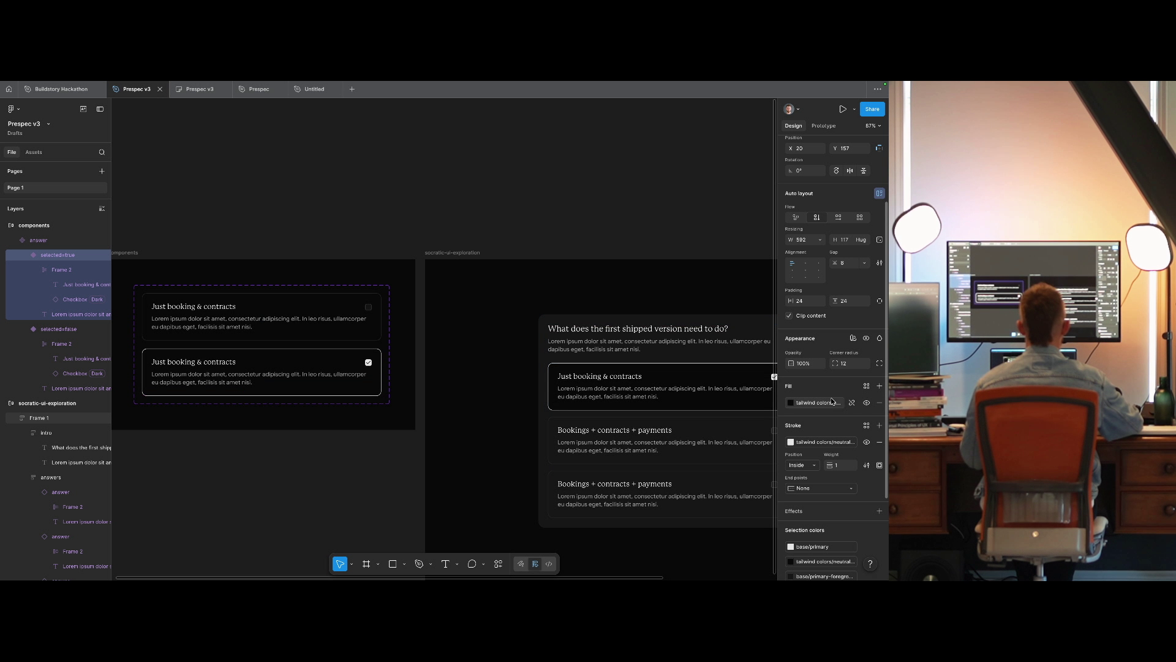
scroll(386, 233, "right", 5)
Try darker neutral border colours, including neutral 600, alongside a darker neutral fill.
left_click(809, 442)
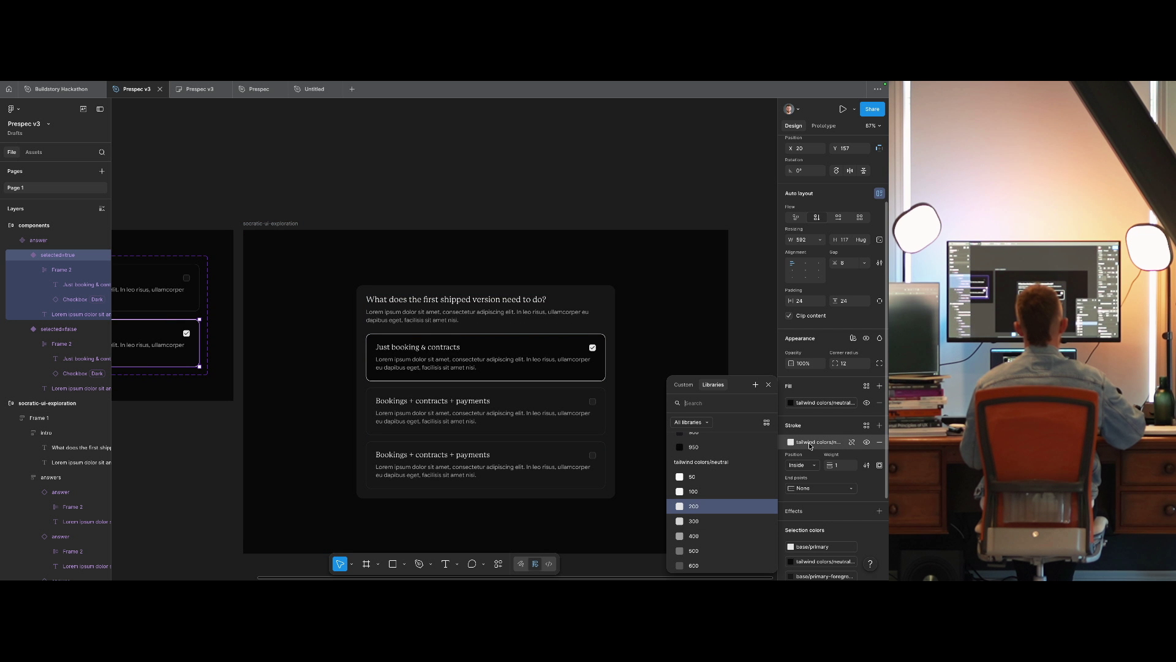
left_click(704, 565)
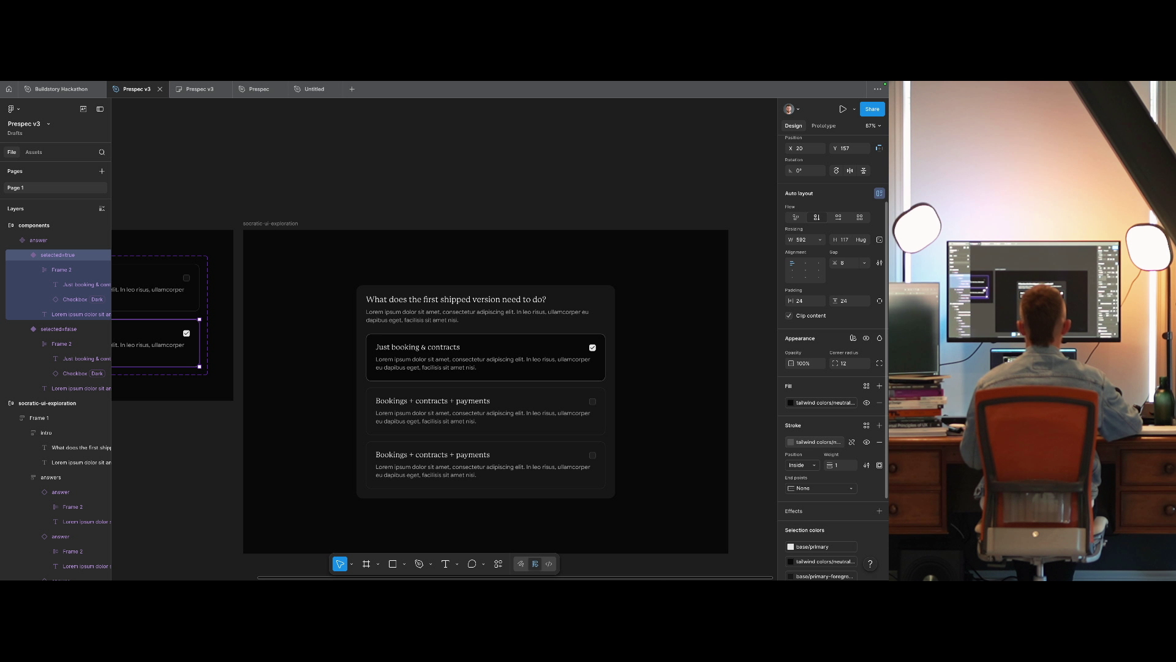
scroll(490, 398, "up", 2)
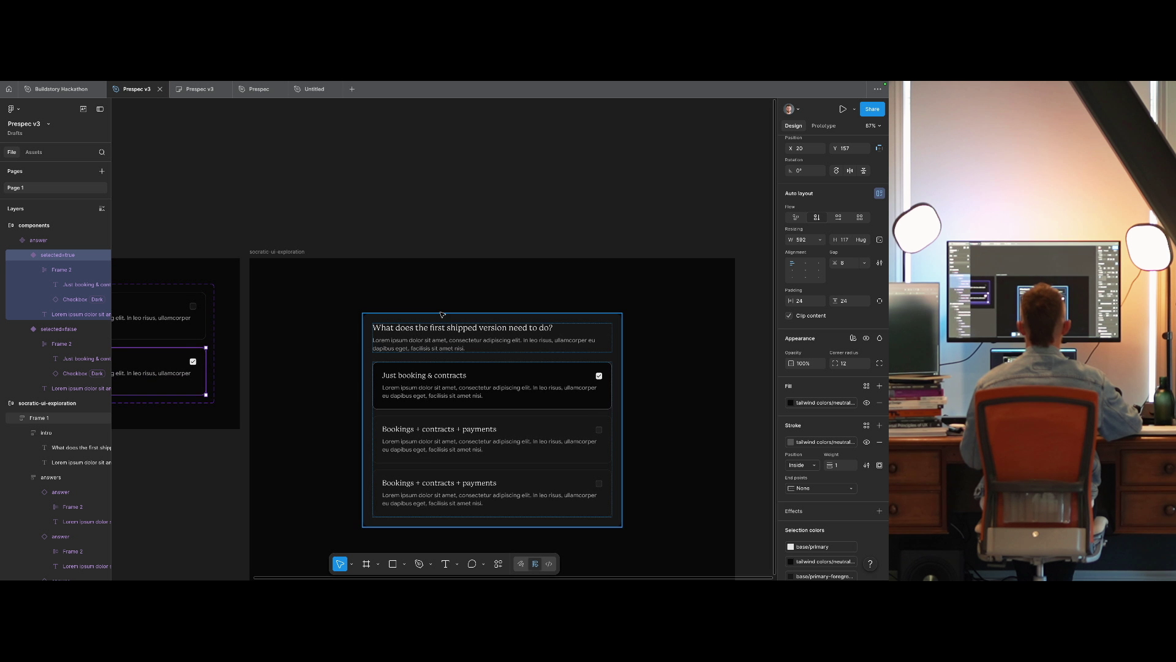
left_click(797, 402)
left_click(719, 492)
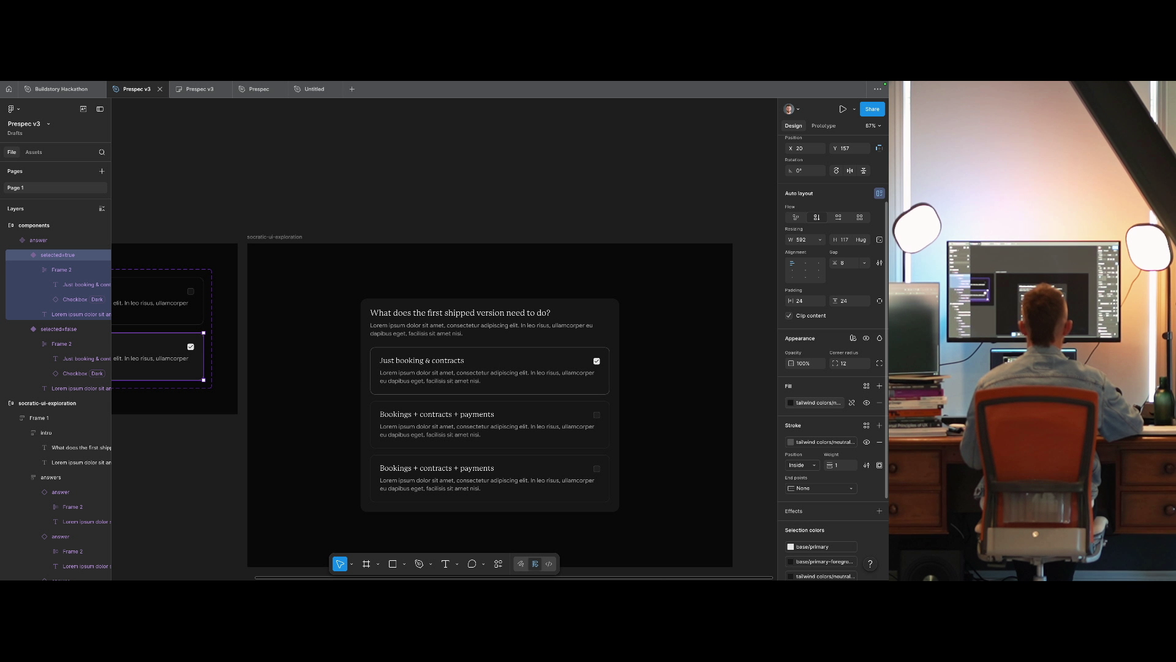
left_click(820, 442)
left_click(705, 520)
left_click(819, 442)
left_click(698, 520)
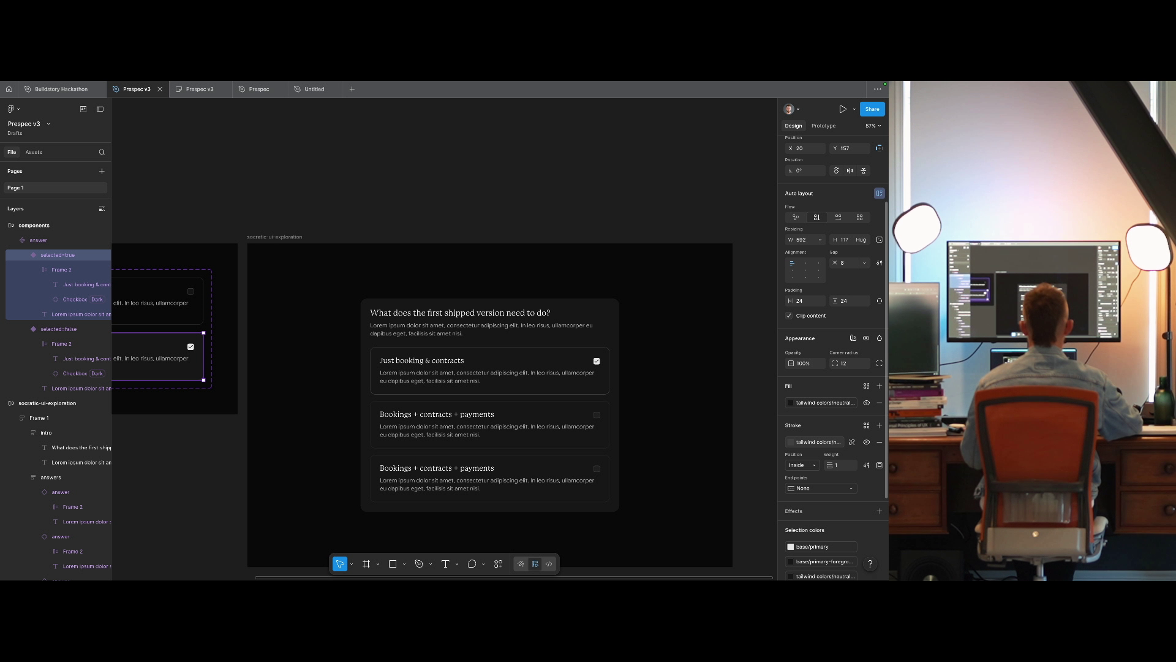
left_click(819, 442)
left_click(705, 491)
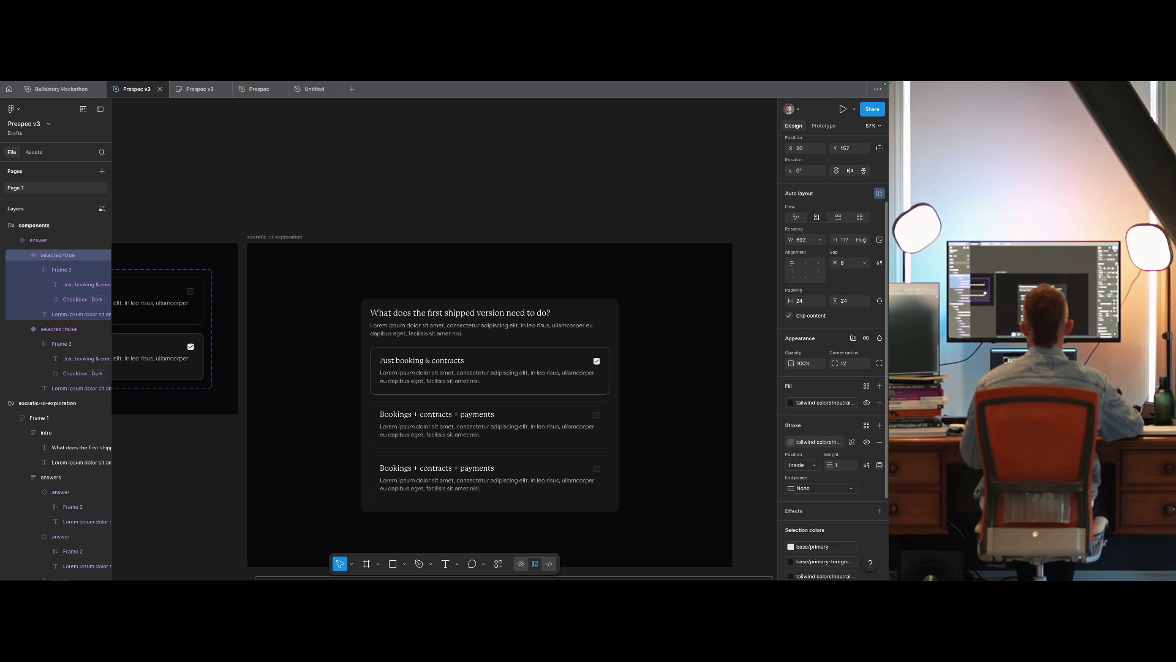
Settle the card fill on neutral 800 and remove the card's border stroke.
left_click(821, 402)
left_click(698, 491)
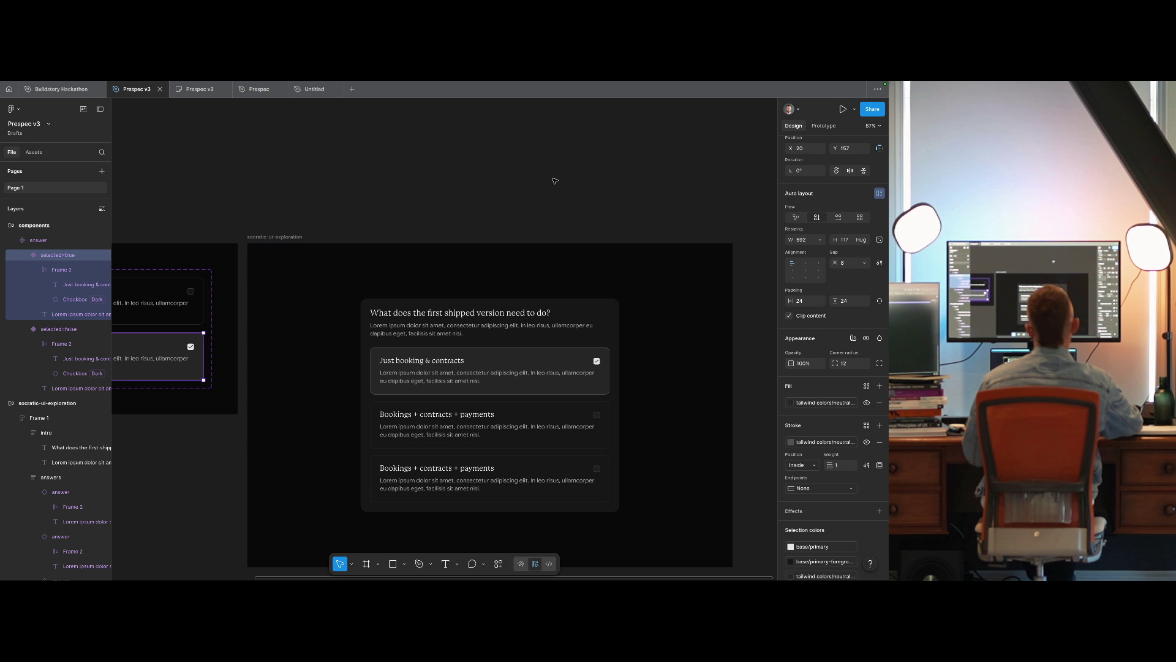
key("ctrl+z")
left_click_drag(473, 184, 544, 169)
key("ctrl+shift+z")
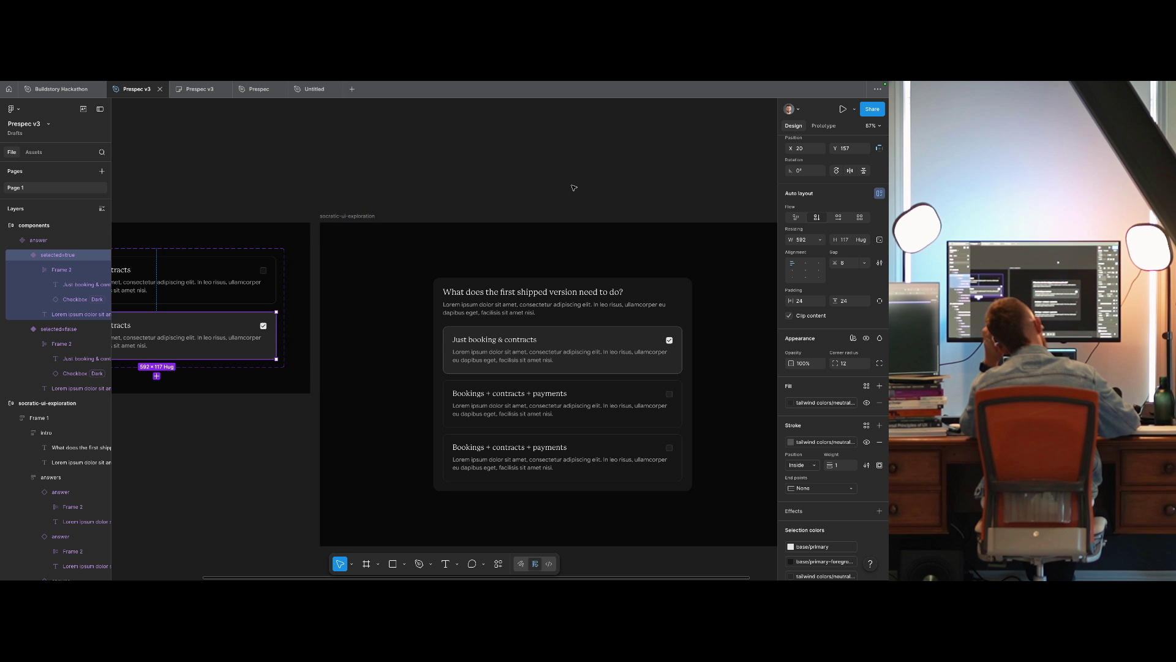
left_click(880, 441)
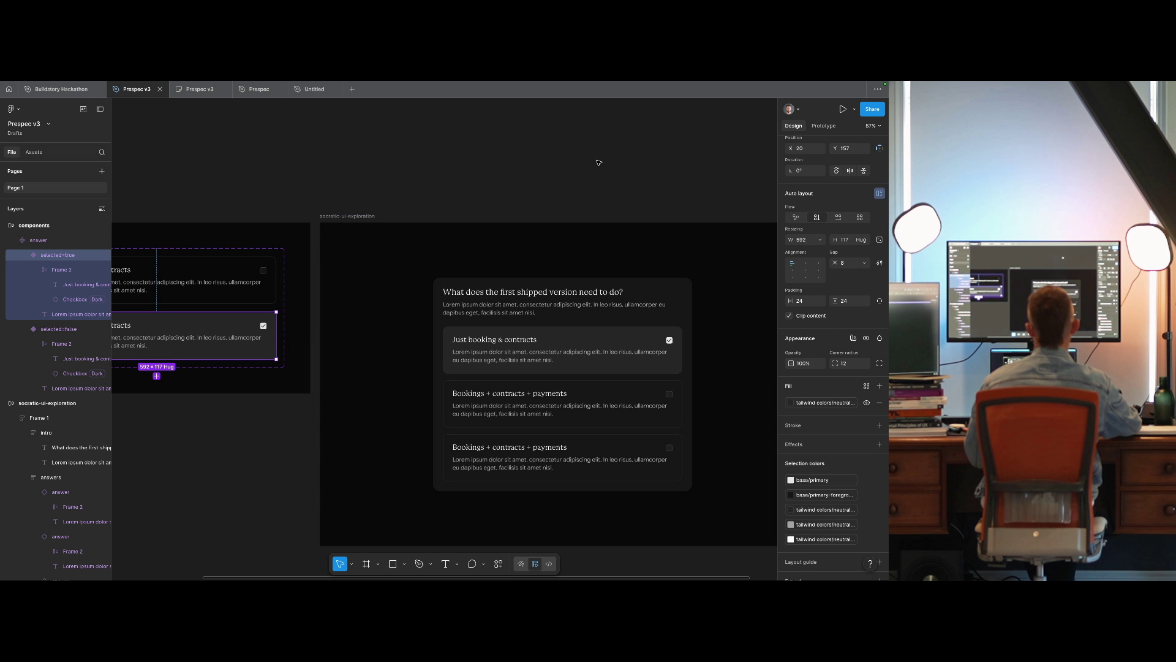
mouse_move(572, 163)
left_mouse_down()
mouse_move(559, 158)
mouse_move(641, 156)
mouse_move(572, 166)
left_mouse_up()
left_click(641, 156)
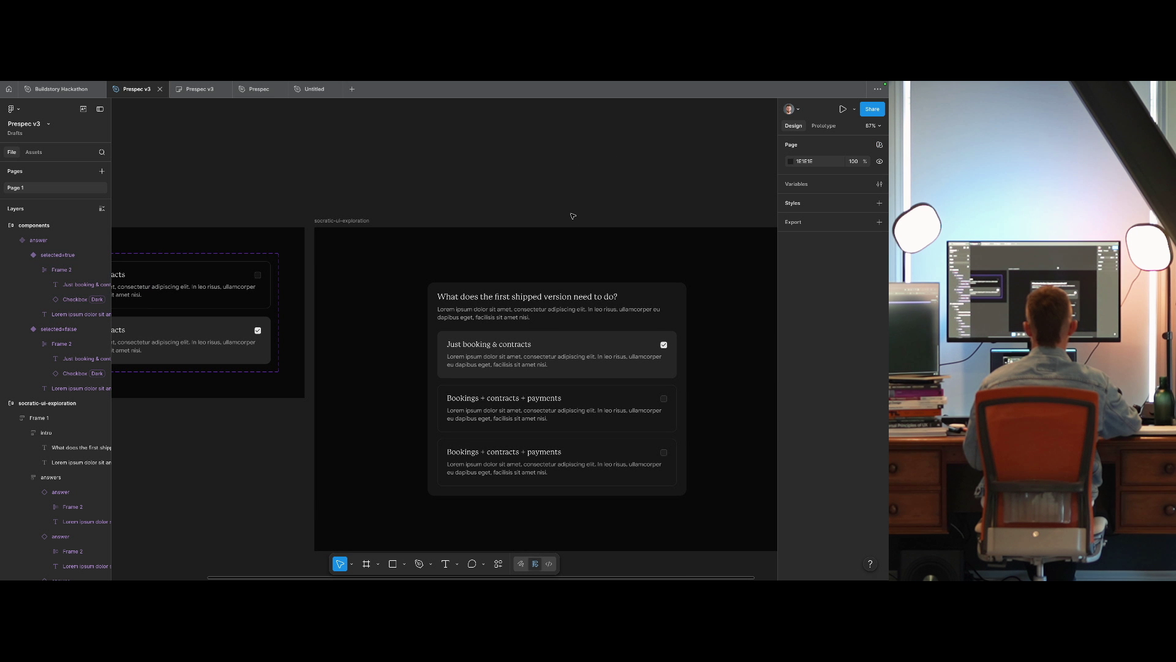
Inspect the question card's layers and look up the X icon component in the insert search.
scroll(623, 251, "up", 3)
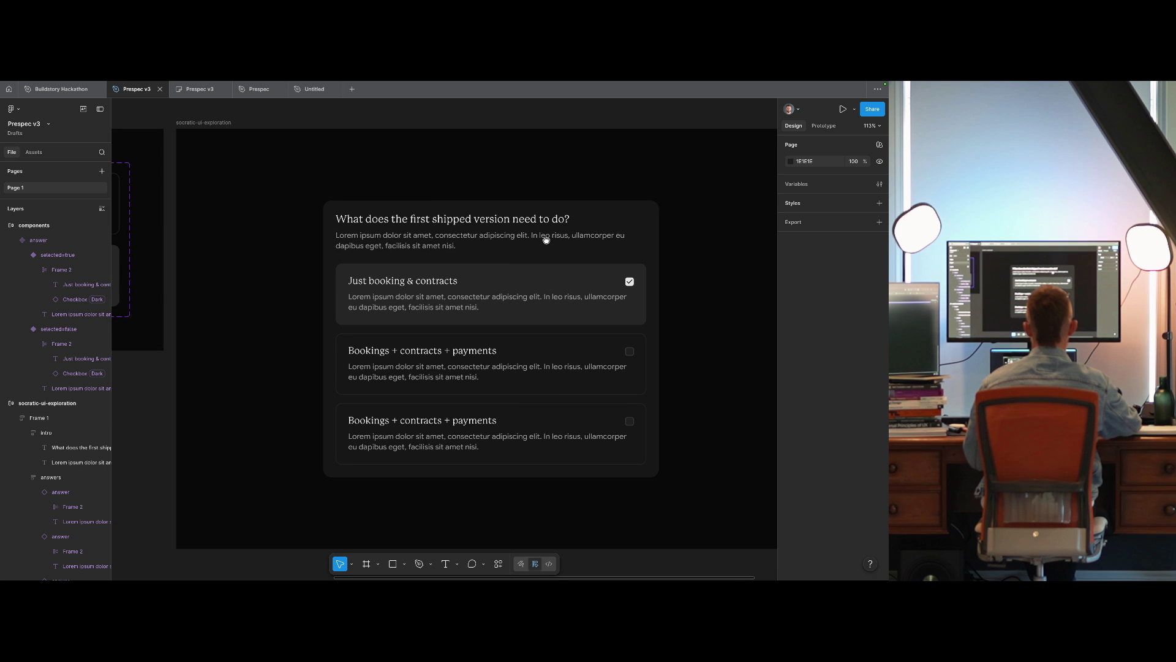
left_click_drag(546, 240, 543, 244)
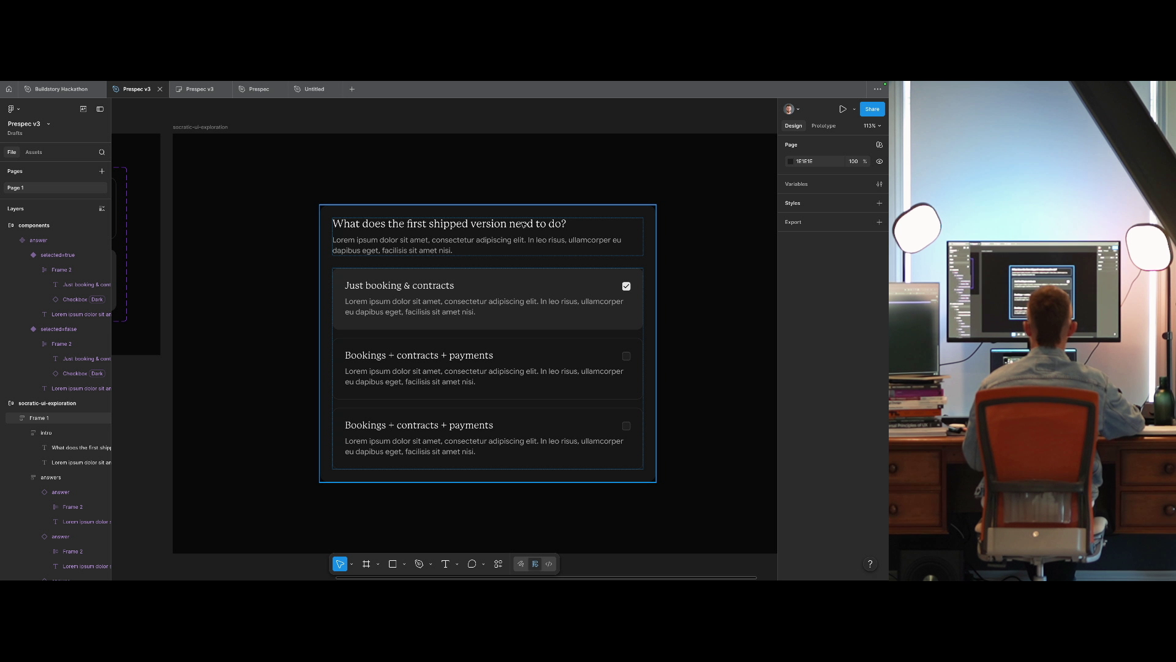
scroll(523, 224, "up", 1)
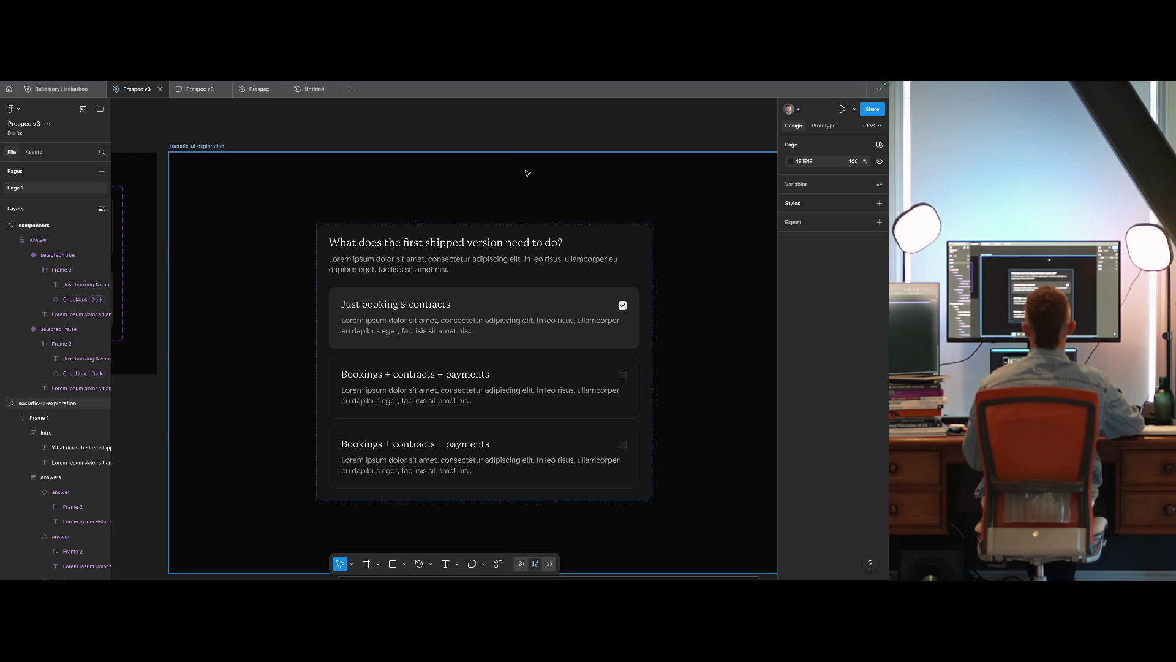
scroll(523, 190, "up", 2)
double_click(429, 282)
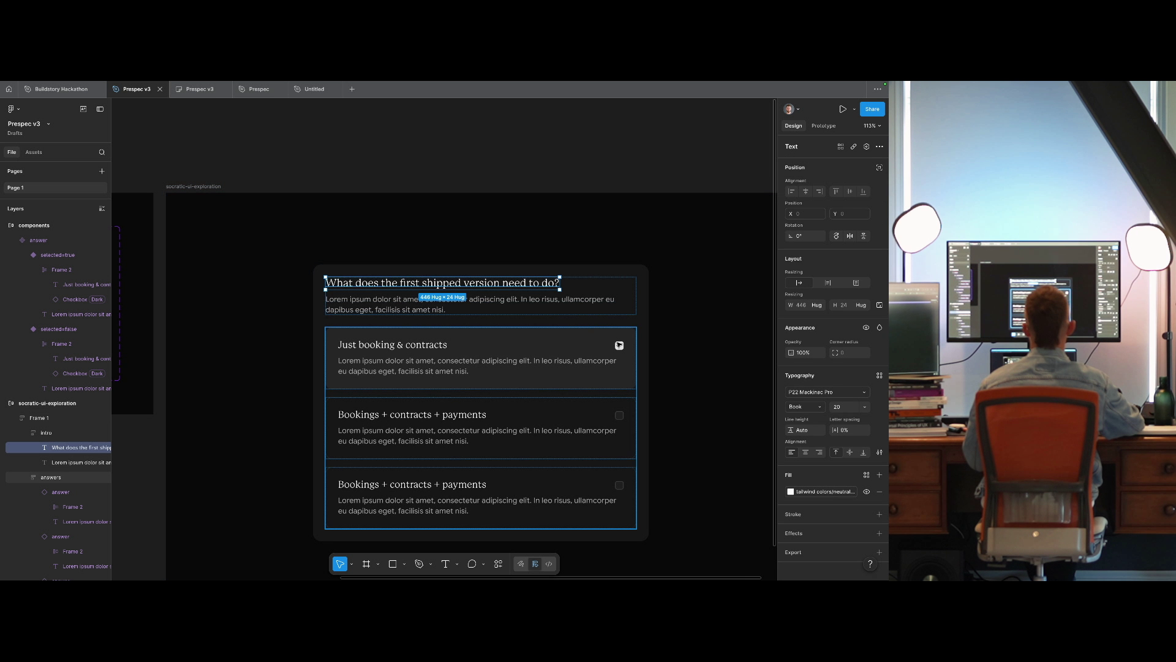
left_click(619, 345)
left_click(618, 345)
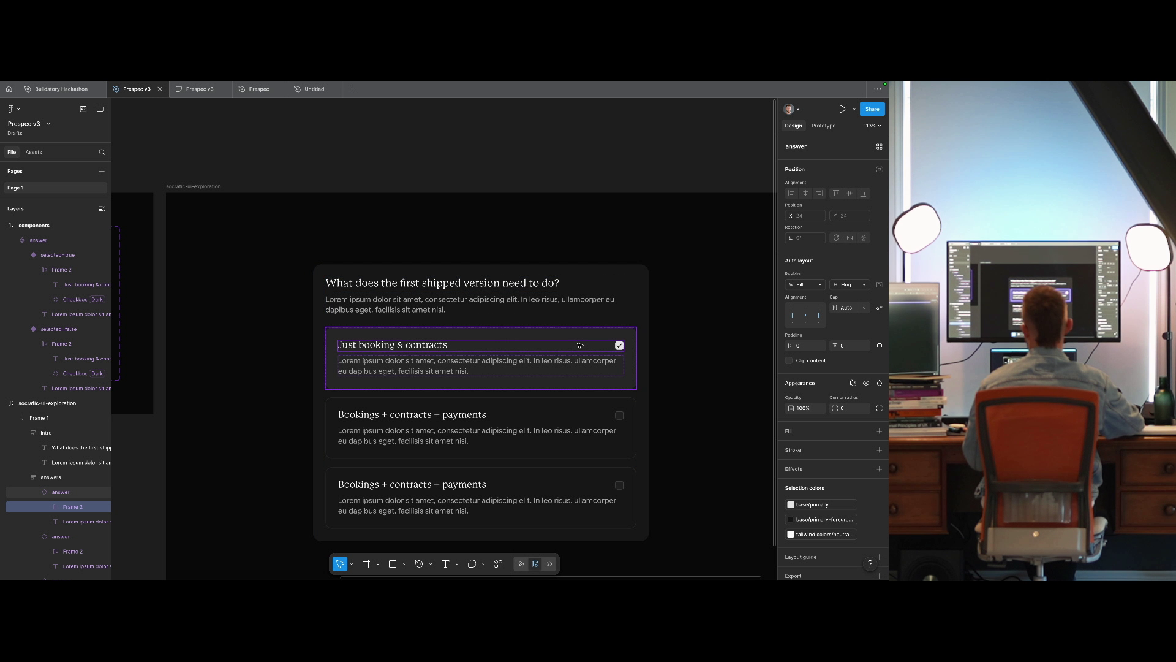
left_click(494, 300)
key("shift+i")
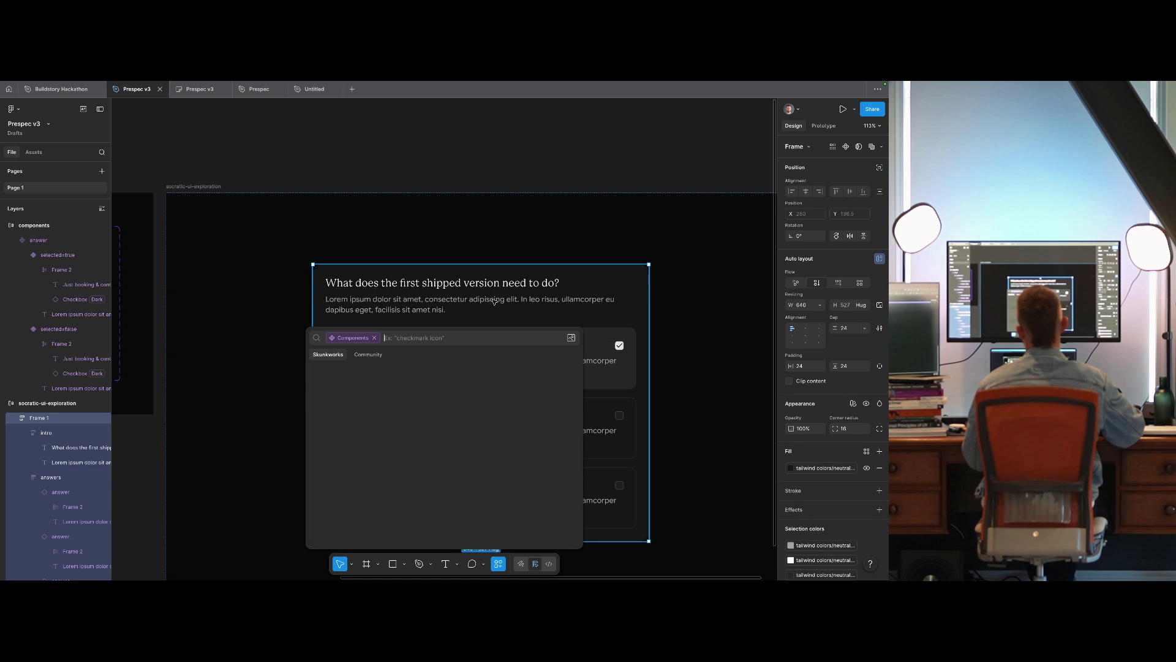
type("icon")
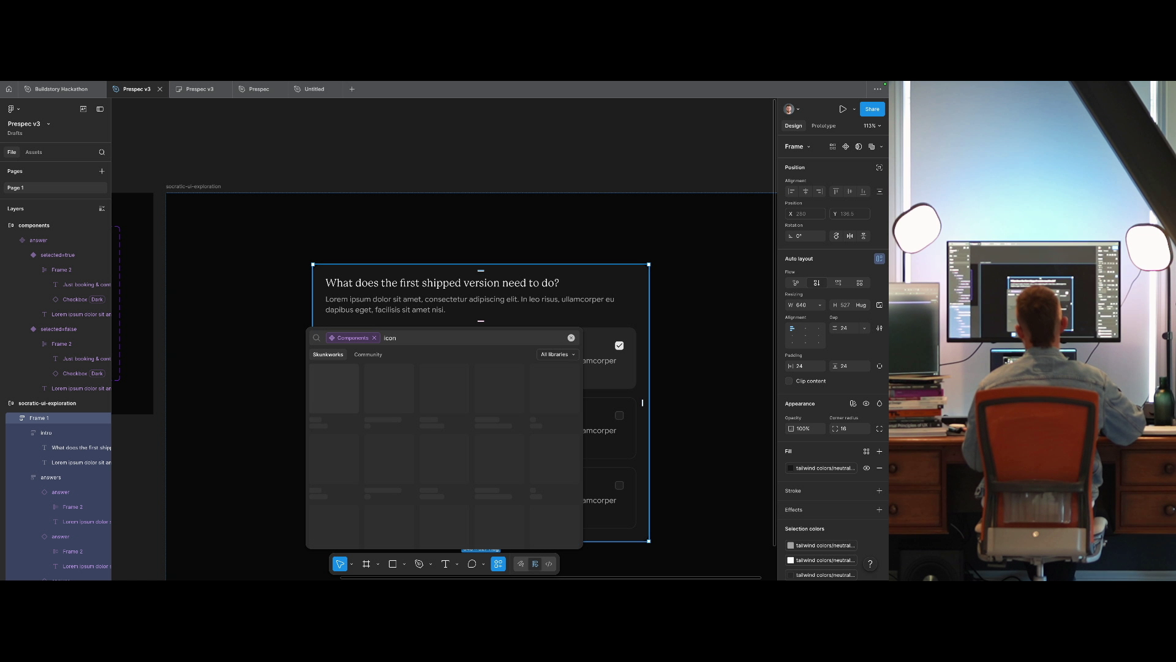
left_click(389, 387)
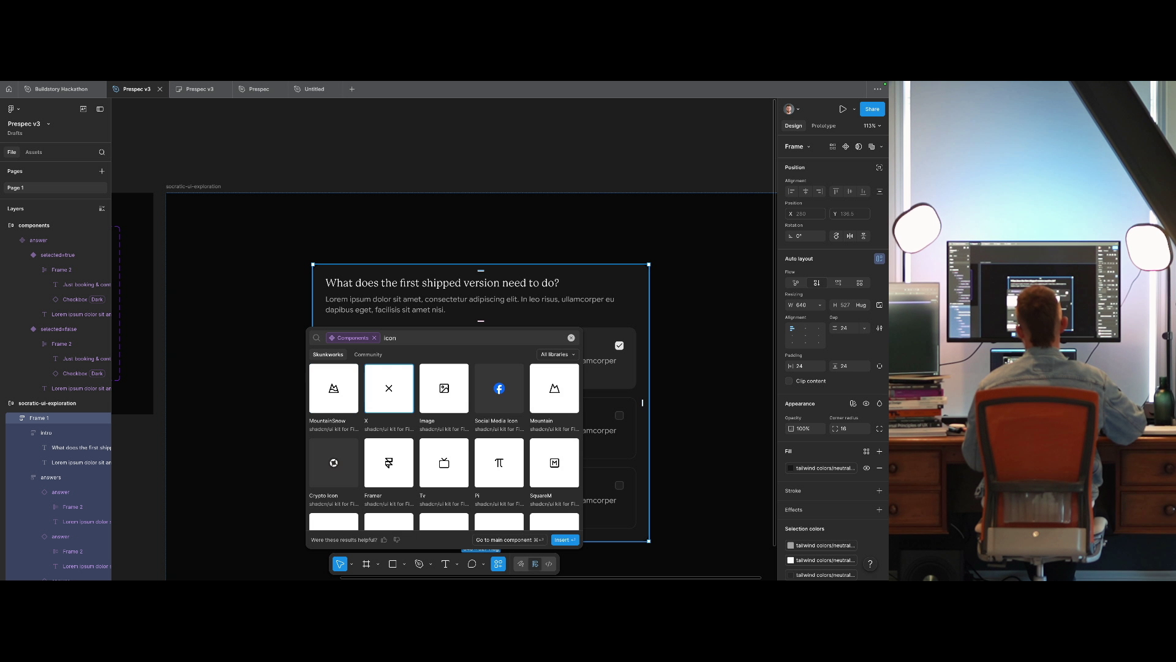
key("Escape")
key("Escape")
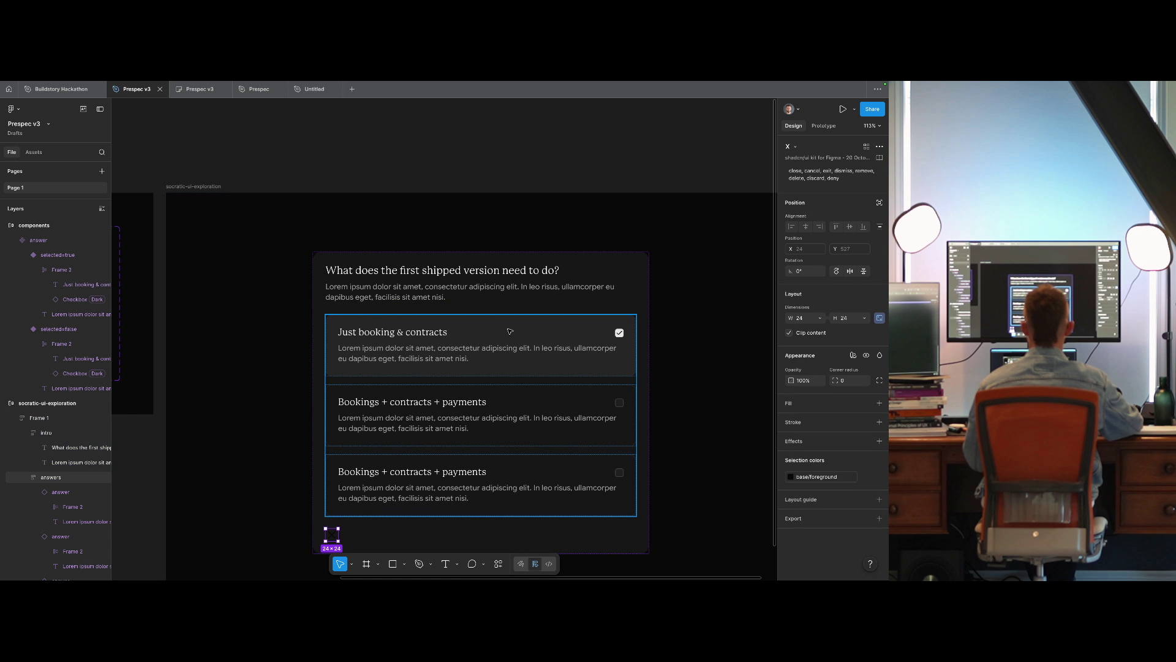
Wrap the question heading in a horizontal auto-layout frame named 'title' with contents spaced apart.
left_click(522, 281)
key("shift+a")
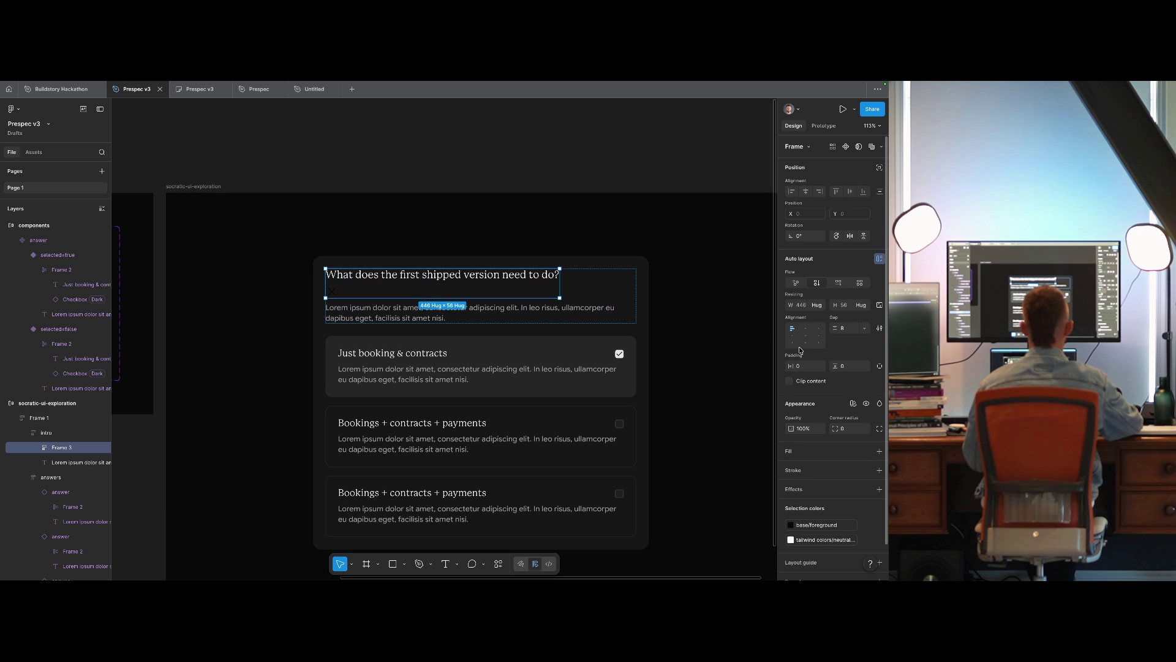
key("ctrl+r")
type("title")
key("Return")
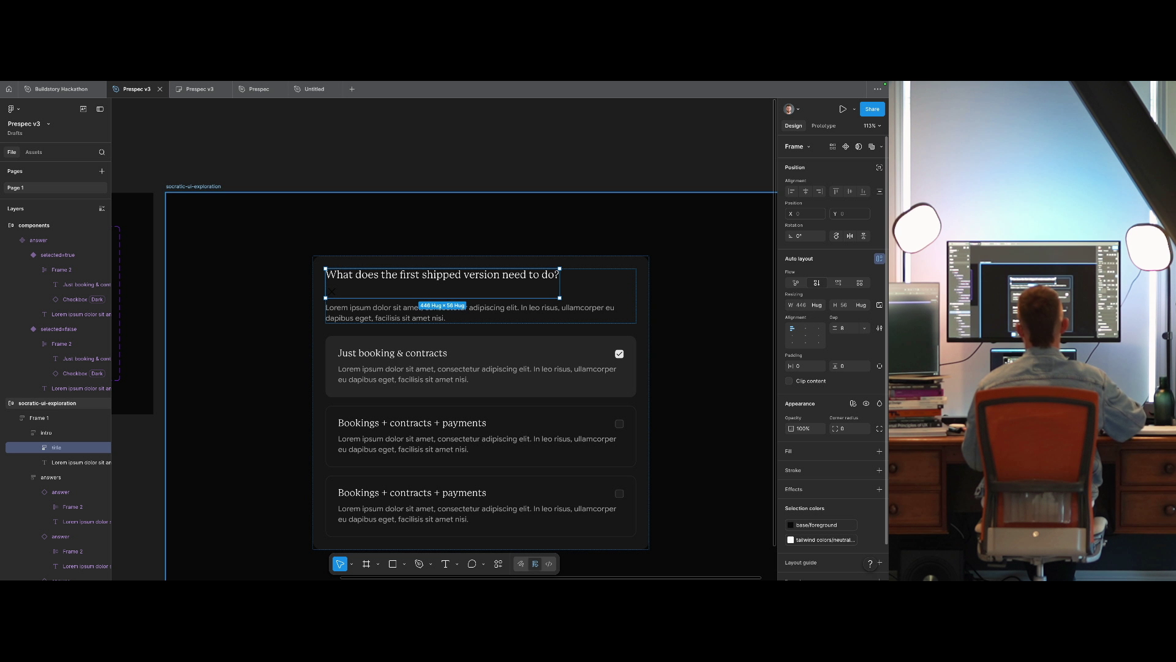
double_click(794, 336)
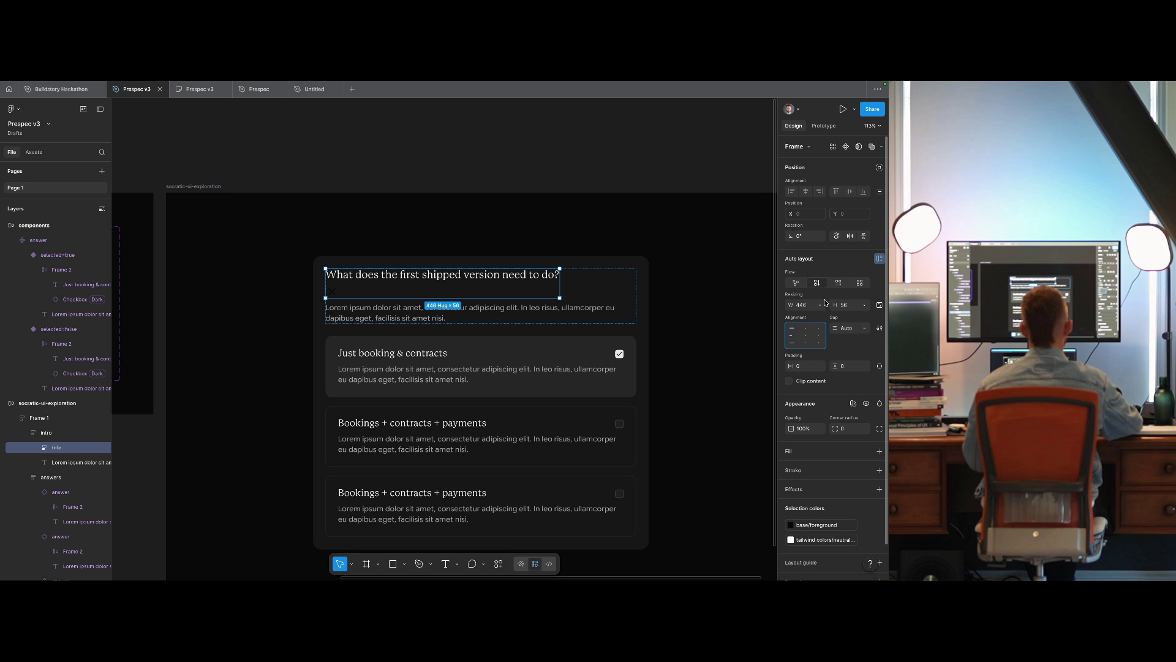
left_click(839, 284)
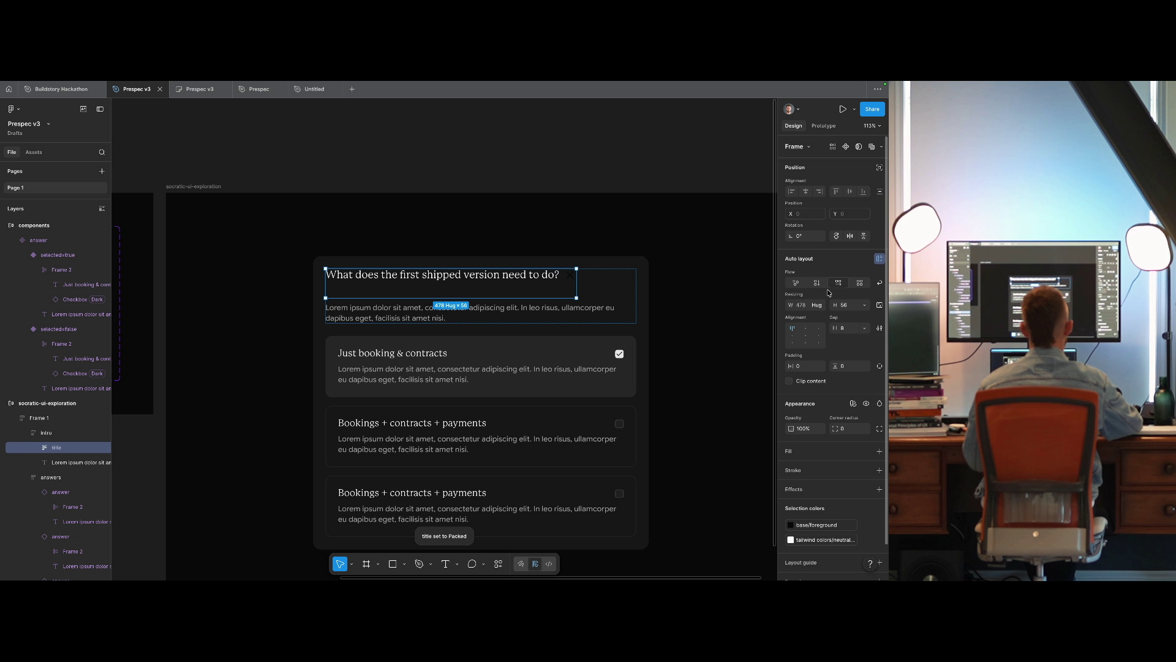
left_click(817, 304)
left_click(796, 315)
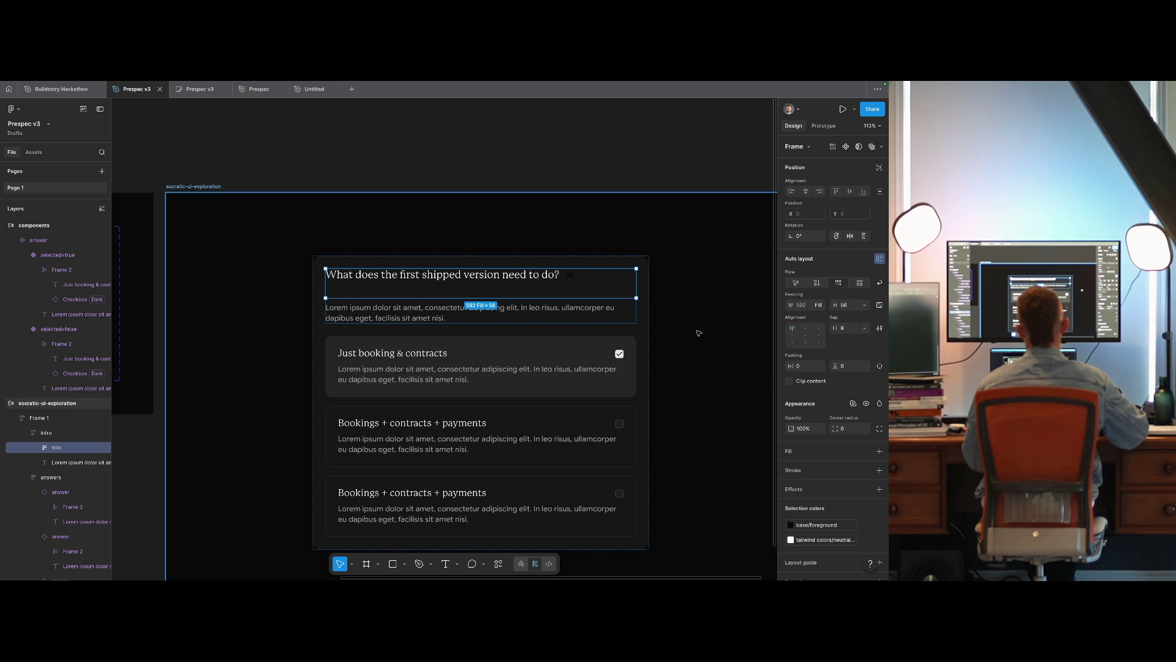
key("Return")
key("Escape")
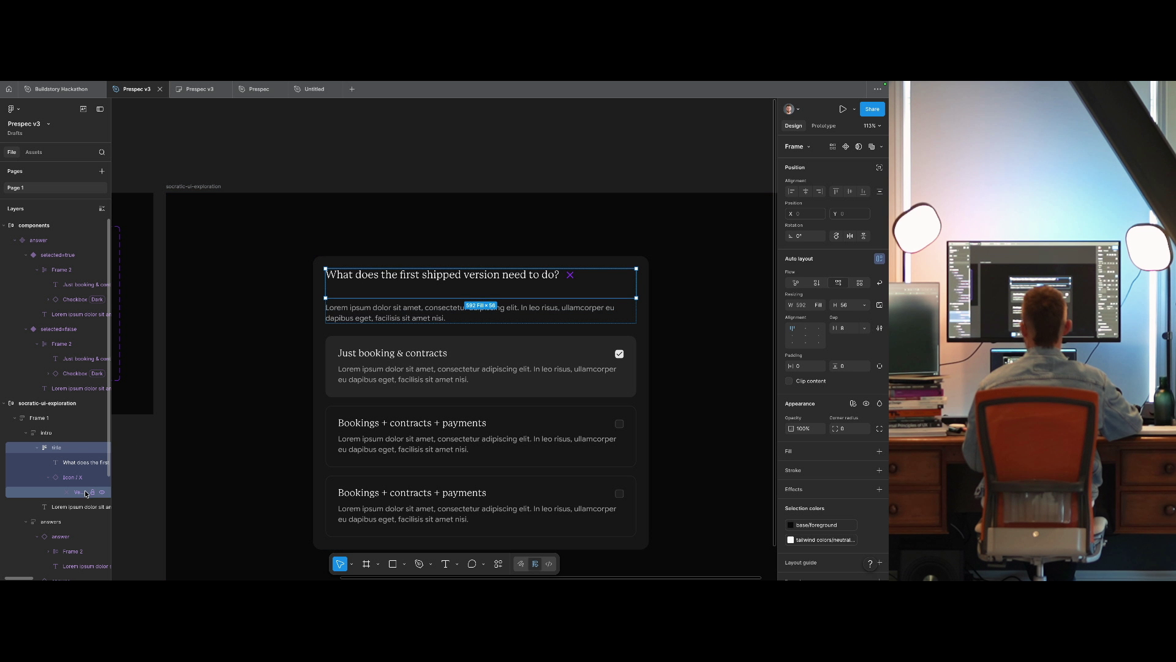
Change the title frame's height from Fixed 56 to Hug contents.
left_click(868, 308)
left_click(856, 315)
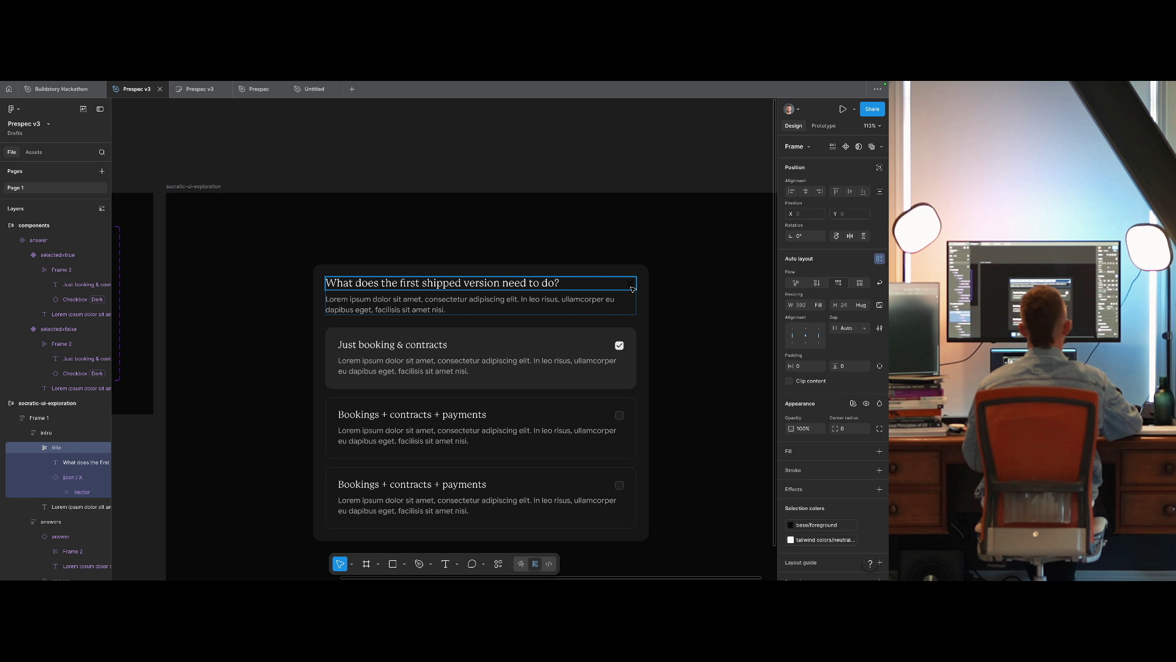
left_click(634, 288)
left_click(617, 164)
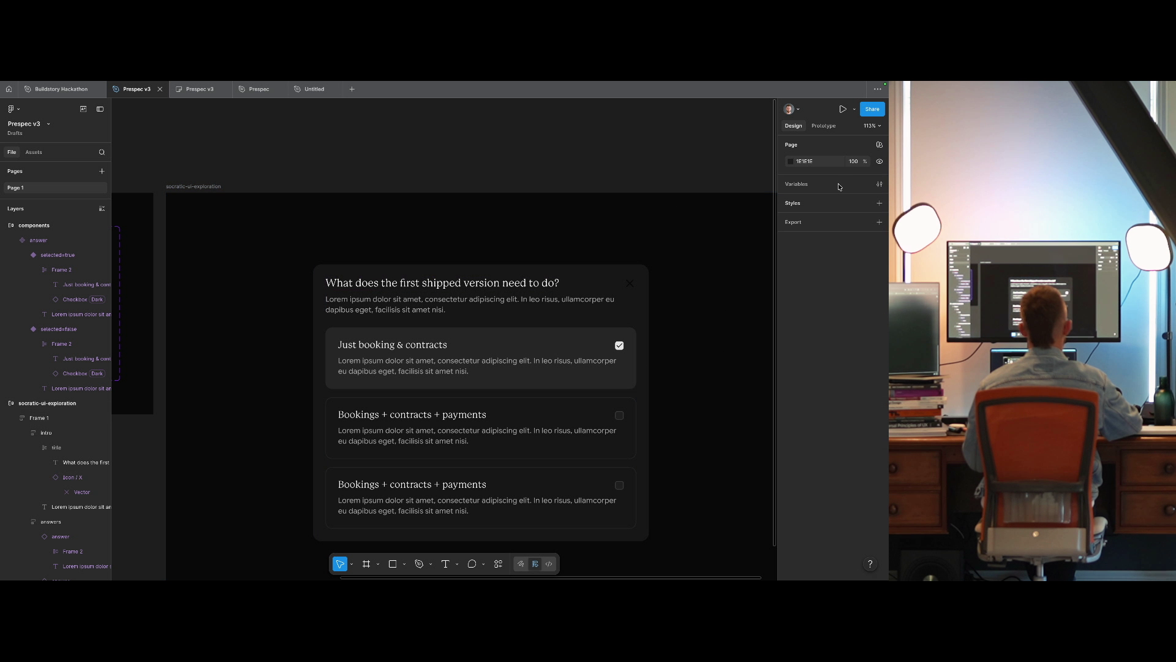
Set the page's variable mode to Dark.
left_click(879, 145)
mouse_move(831, 184)
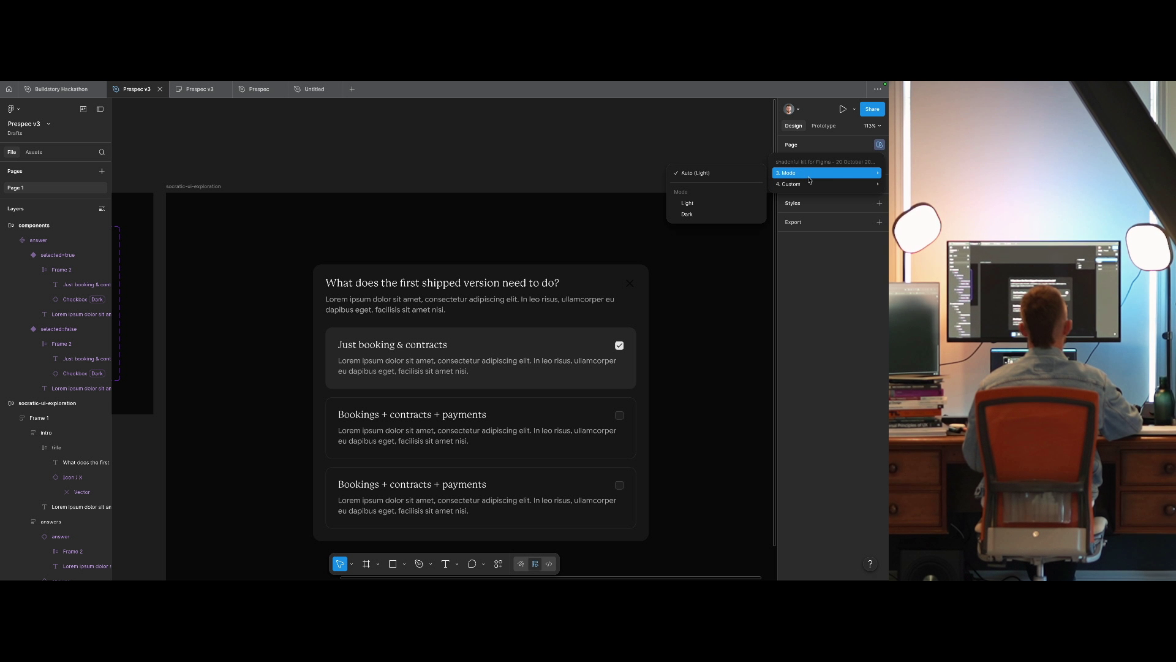
left_click(699, 214)
Swap the title row's close X icon for the Ellipsis icon.
double_click(630, 281)
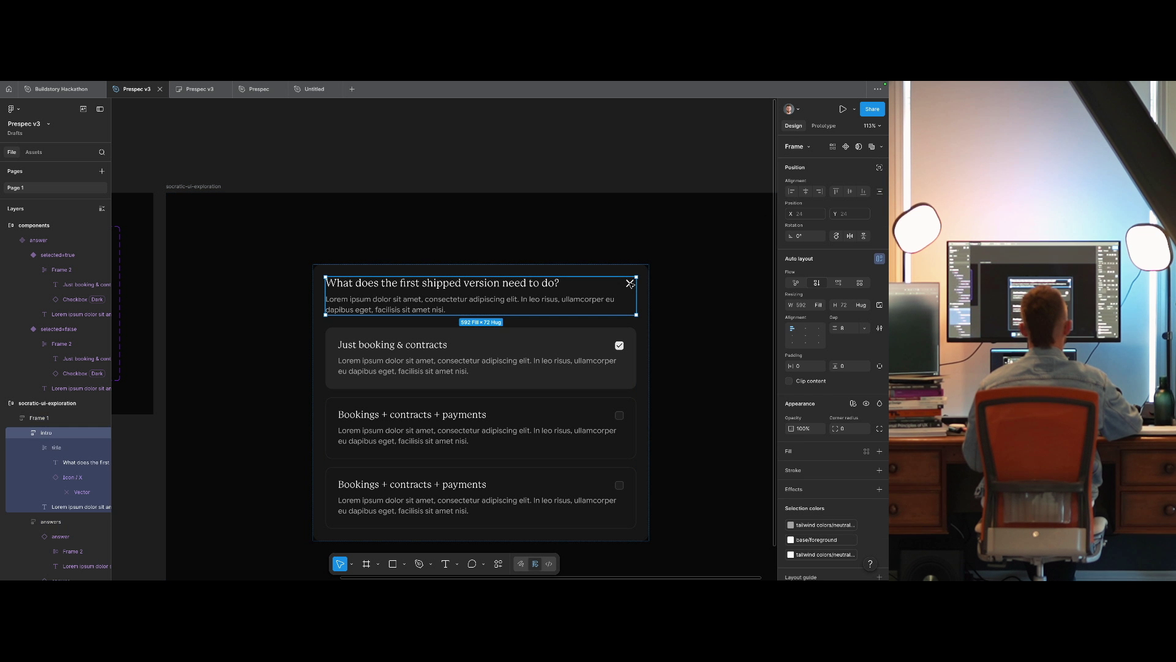
double_click(630, 280)
double_click(630, 280)
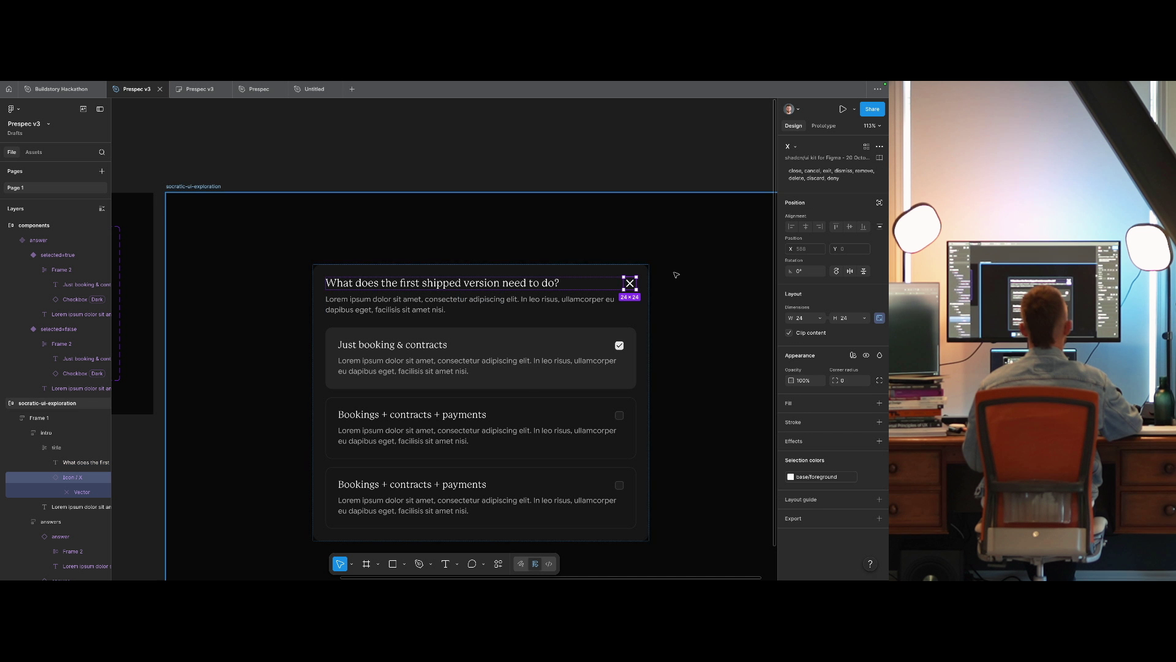
left_click(795, 147)
type("ot")
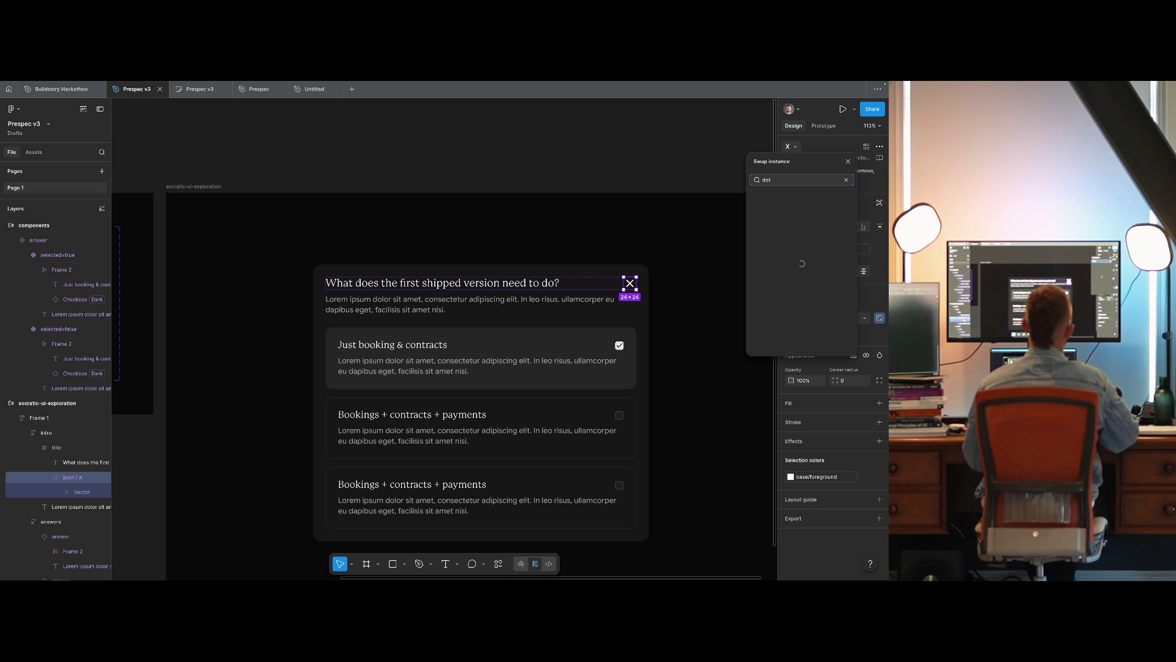
key("Down")
key("Down")
key("Down")
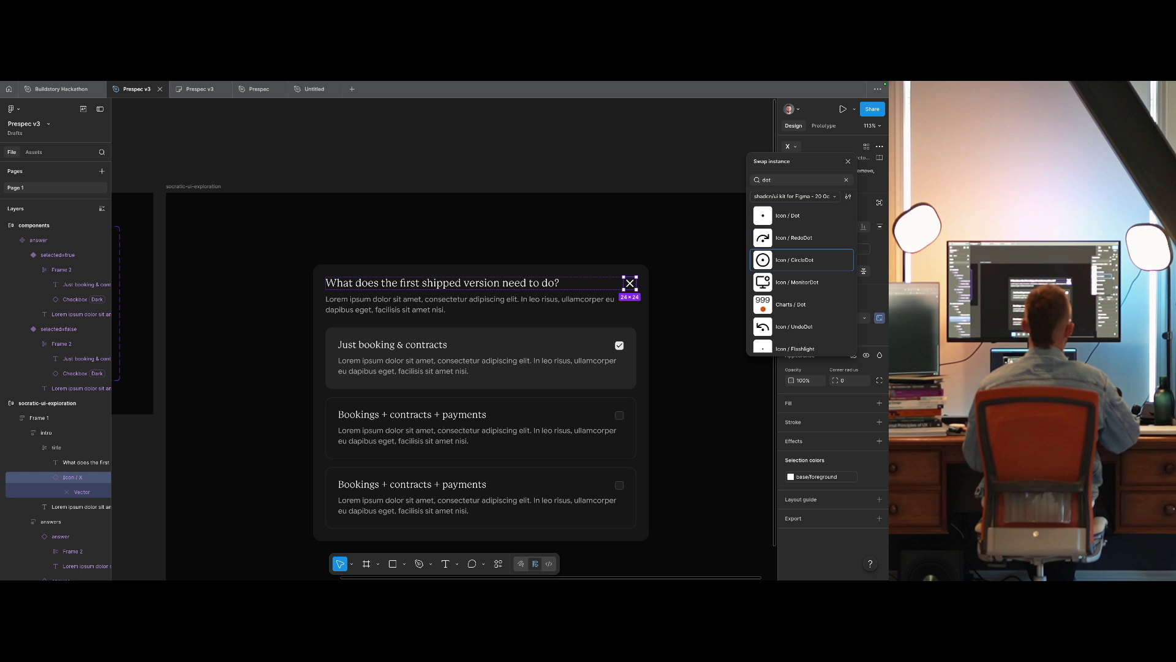
key("Down")
key("Down")
key("Down")
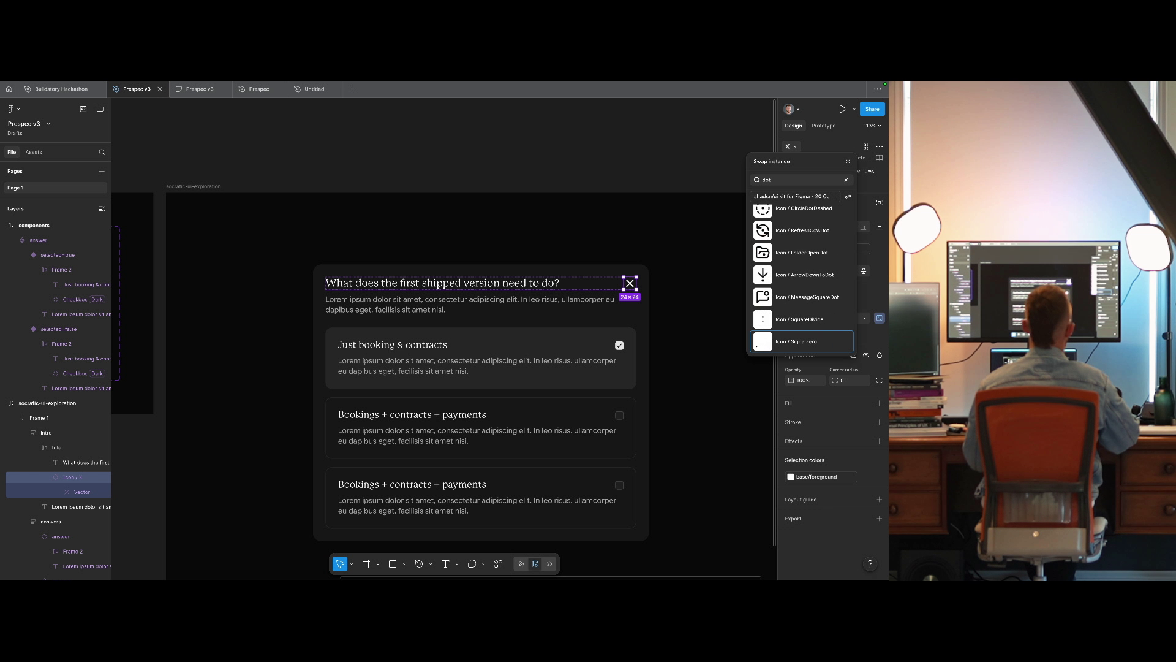
key("Return")
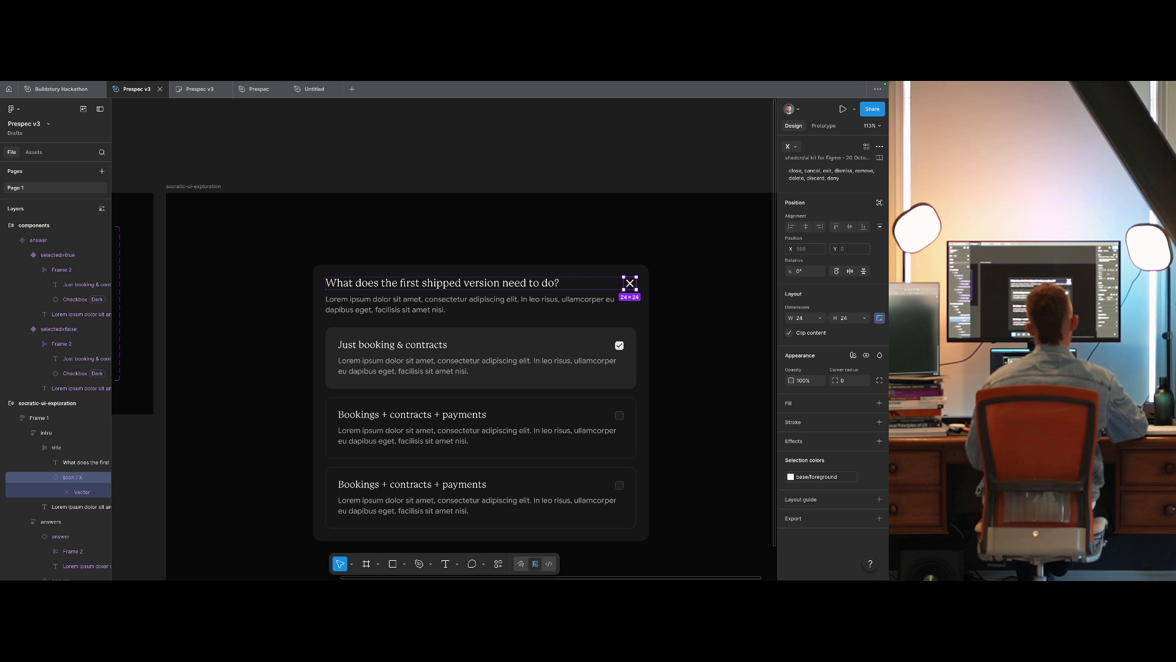
key("Escape")
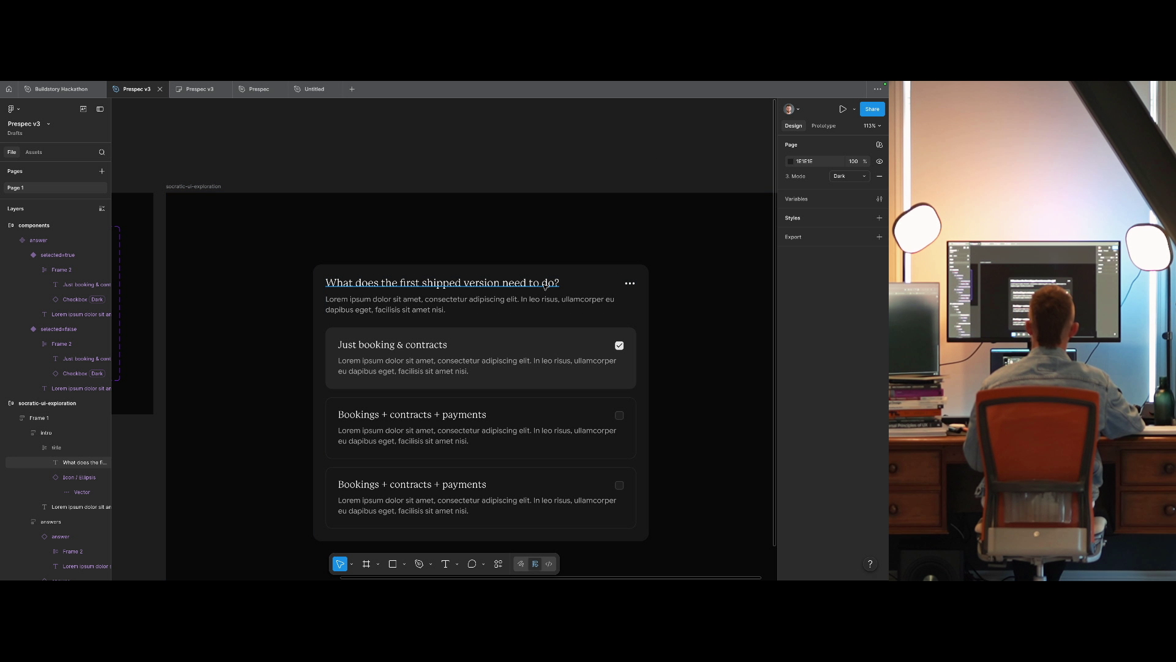
At 100% zoom, raise the intro frame's auto-layout gap from 8 to 12.
left_click(621, 209)
key("shift+0")
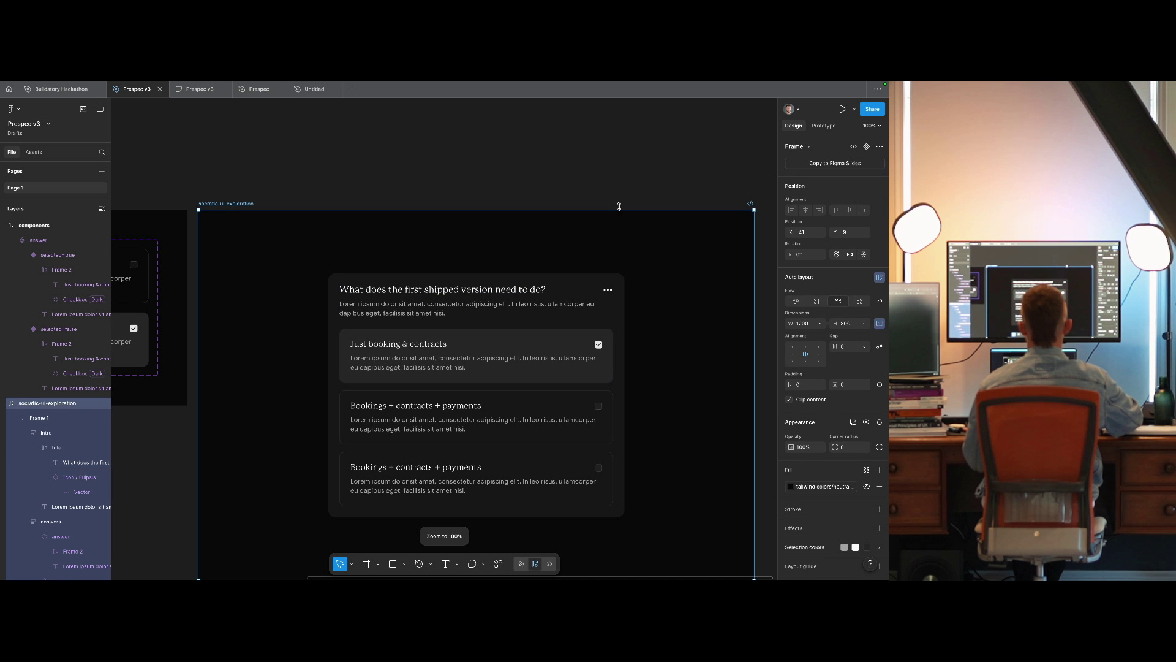
double_click(466, 308)
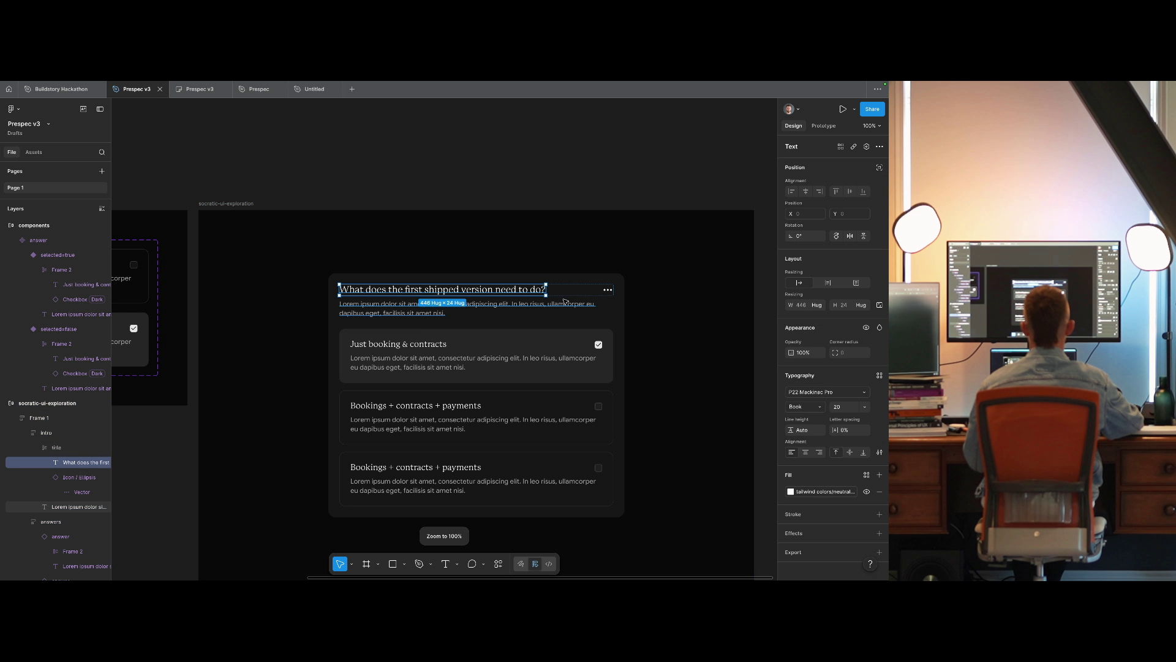
left_click(592, 327)
left_click(478, 289)
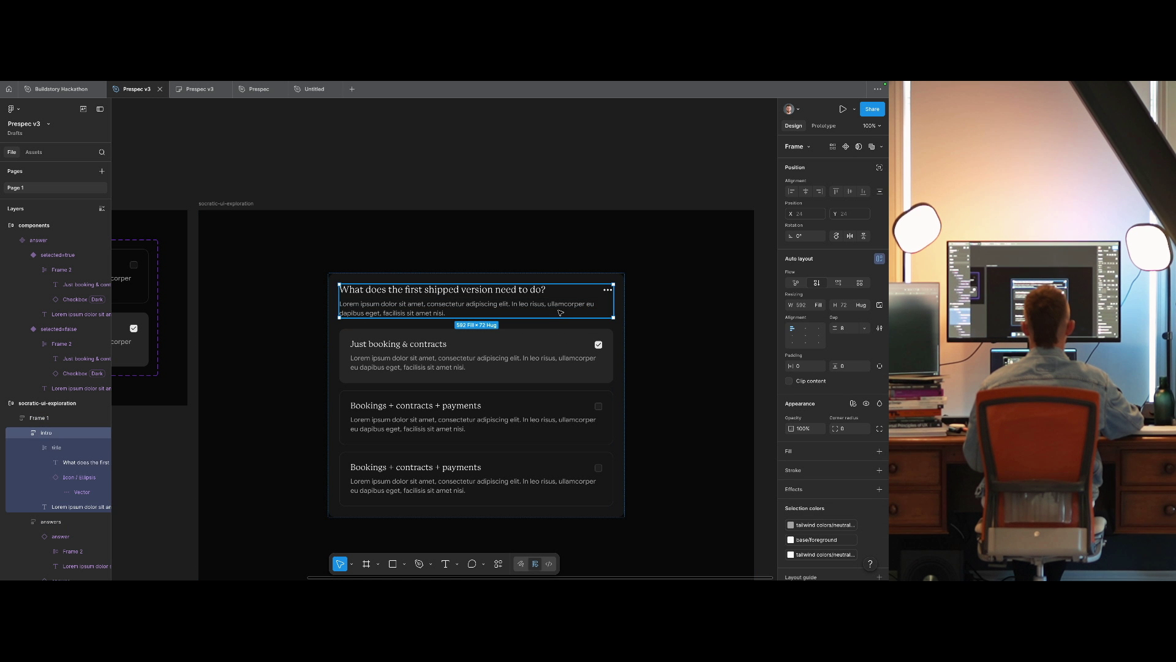
left_click(848, 329)
key("Escape")
key("Escape")
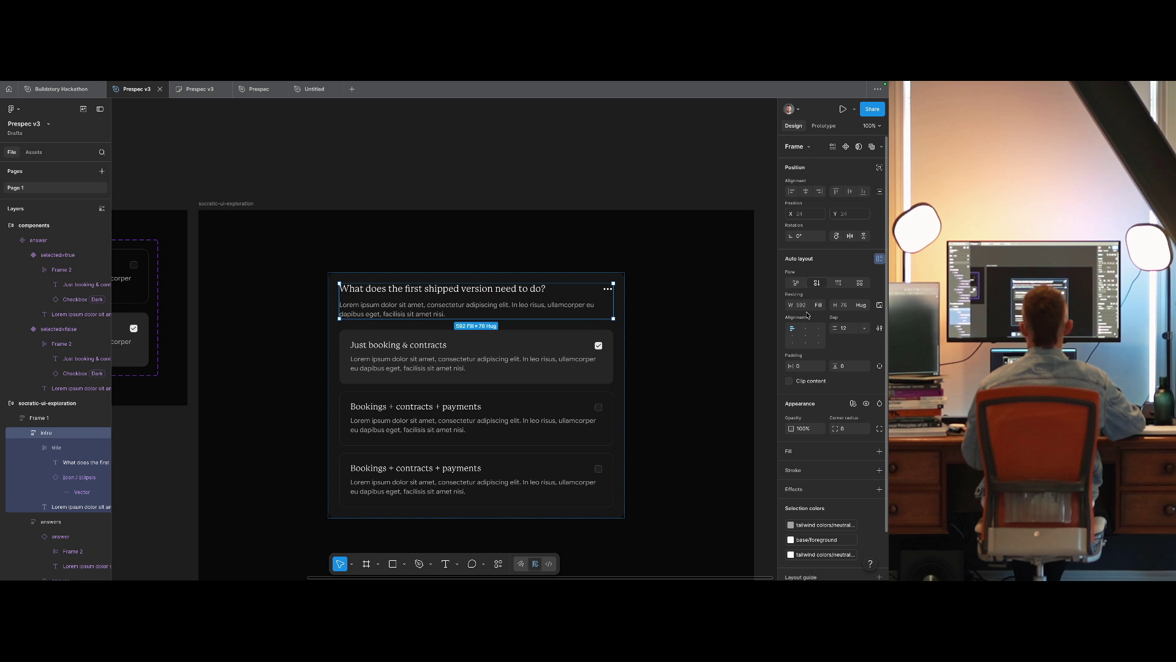
left_click(612, 195)
Scale the ellipsis icon down to 20×20 proportionally.
scroll(593, 176, "down", 1)
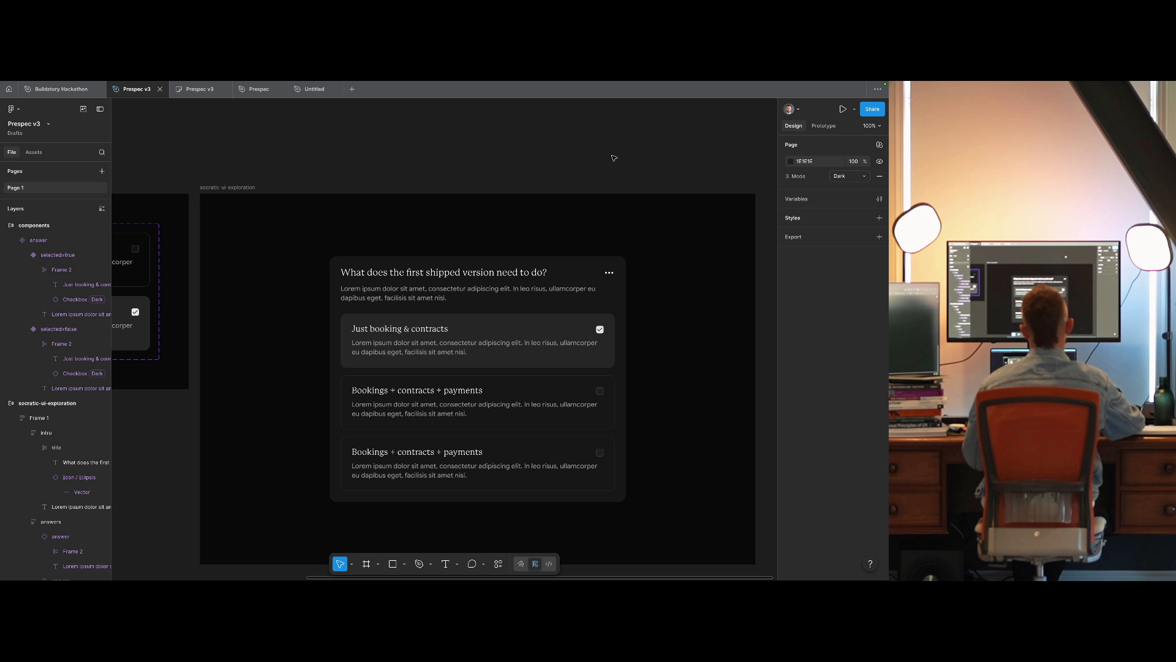
left_click(444, 272, "ctrl")
left_click(609, 272)
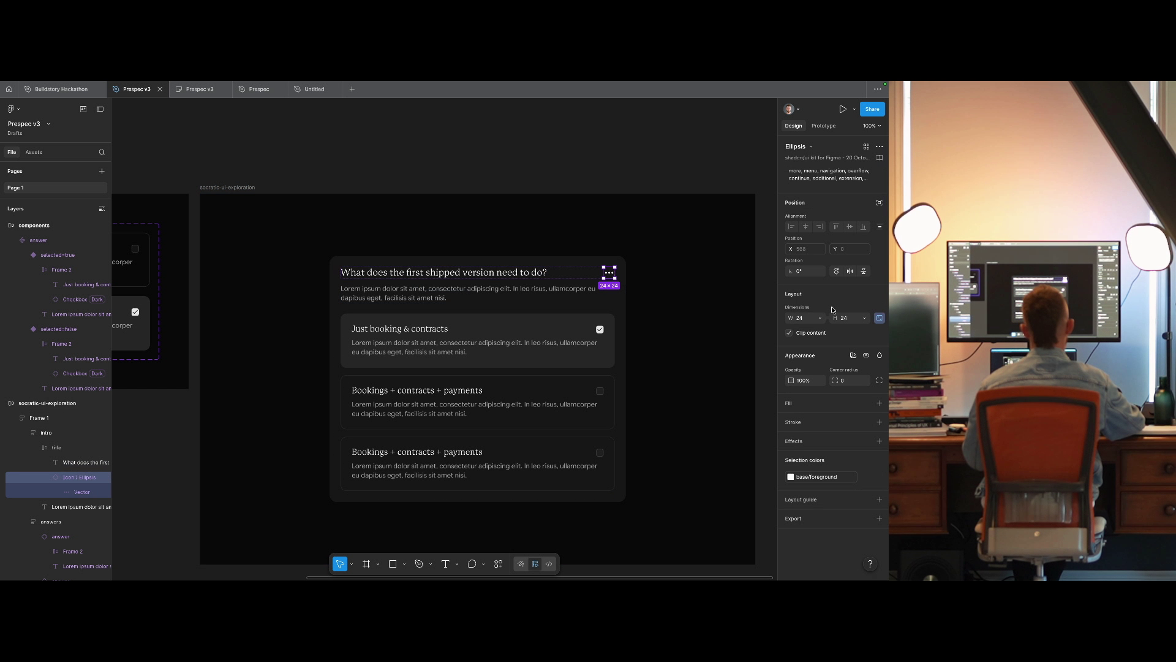
left_click(857, 318)
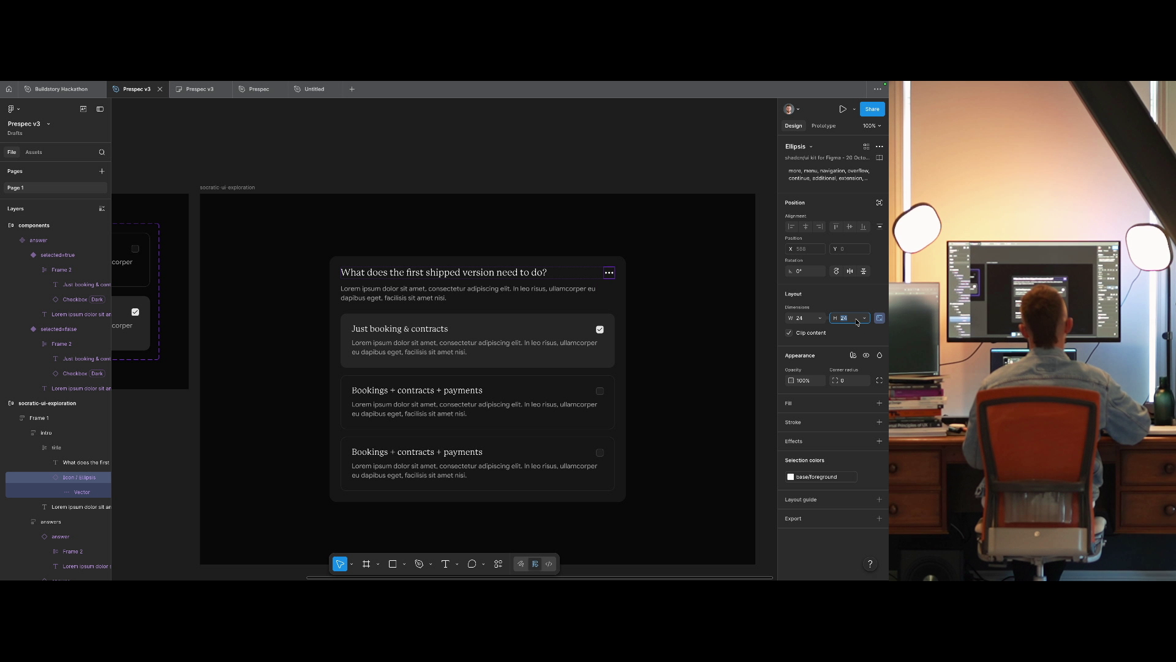
type("20")
key("Return")
key("ctrl+z")
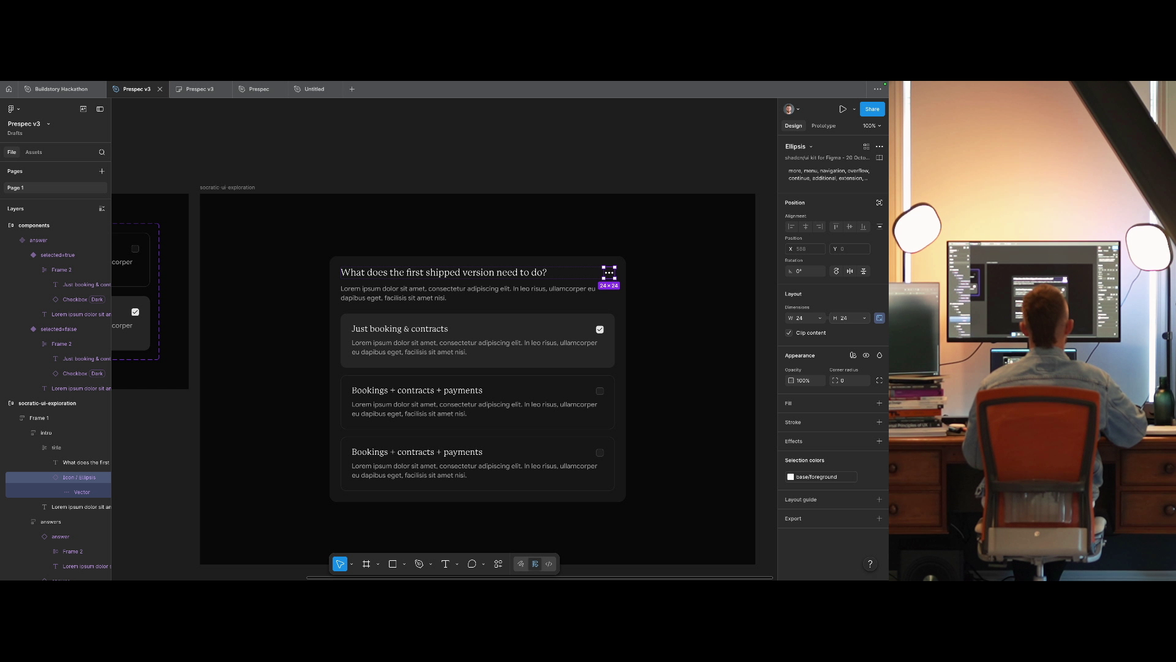
key("k")
key("Escape")
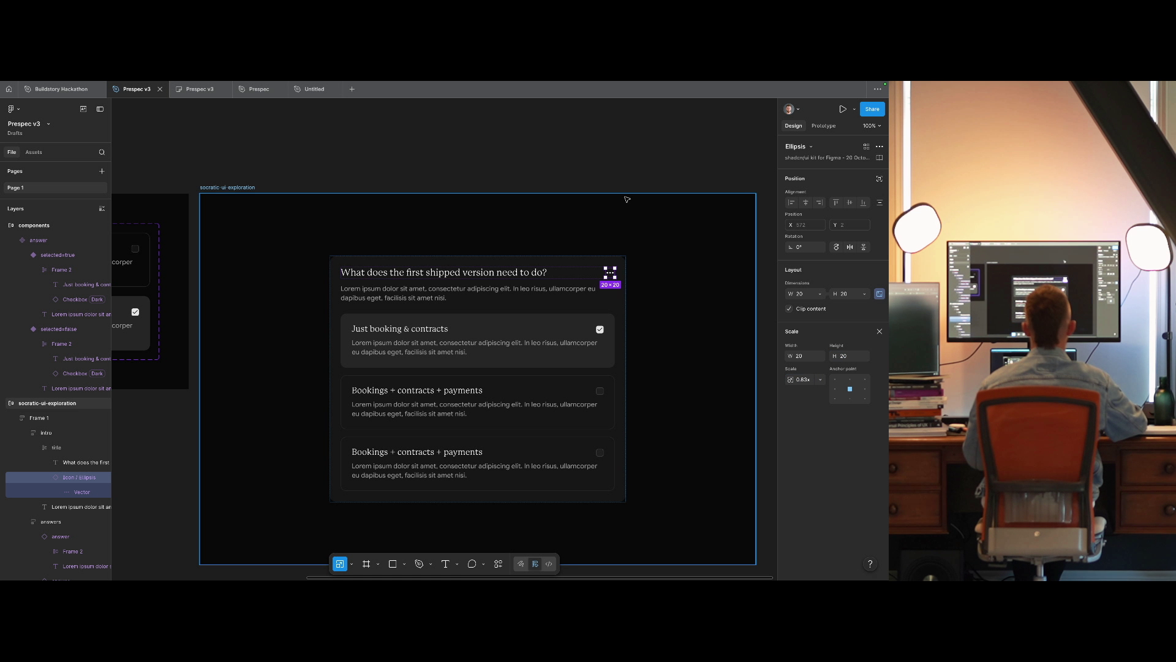
left_click(601, 169)
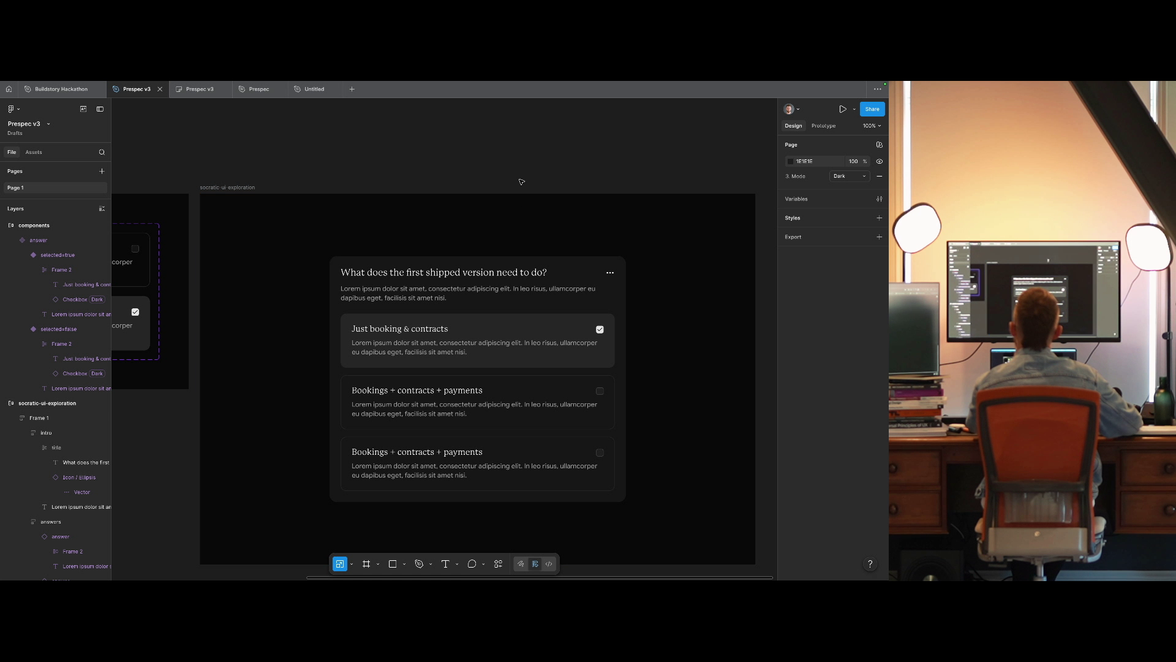
Select both answer variants (selected=true and selected=false) of the answer component.
scroll(587, 237, "left", 3)
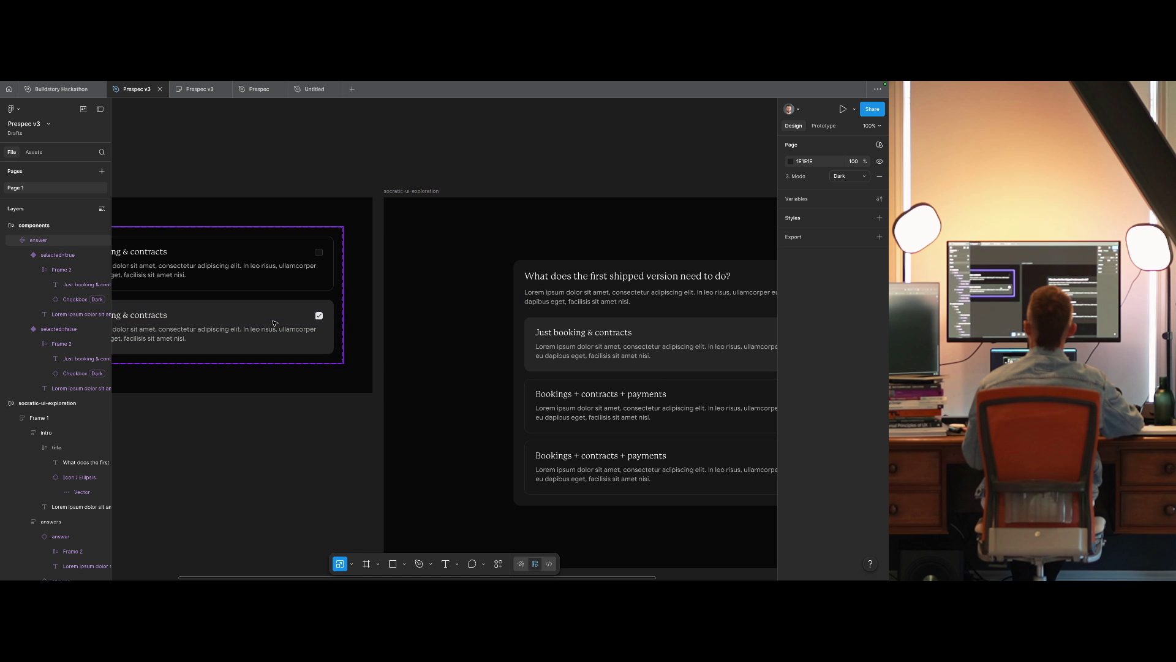
left_click(280, 286)
double_click(280, 286)
left_click(280, 331, "shift")
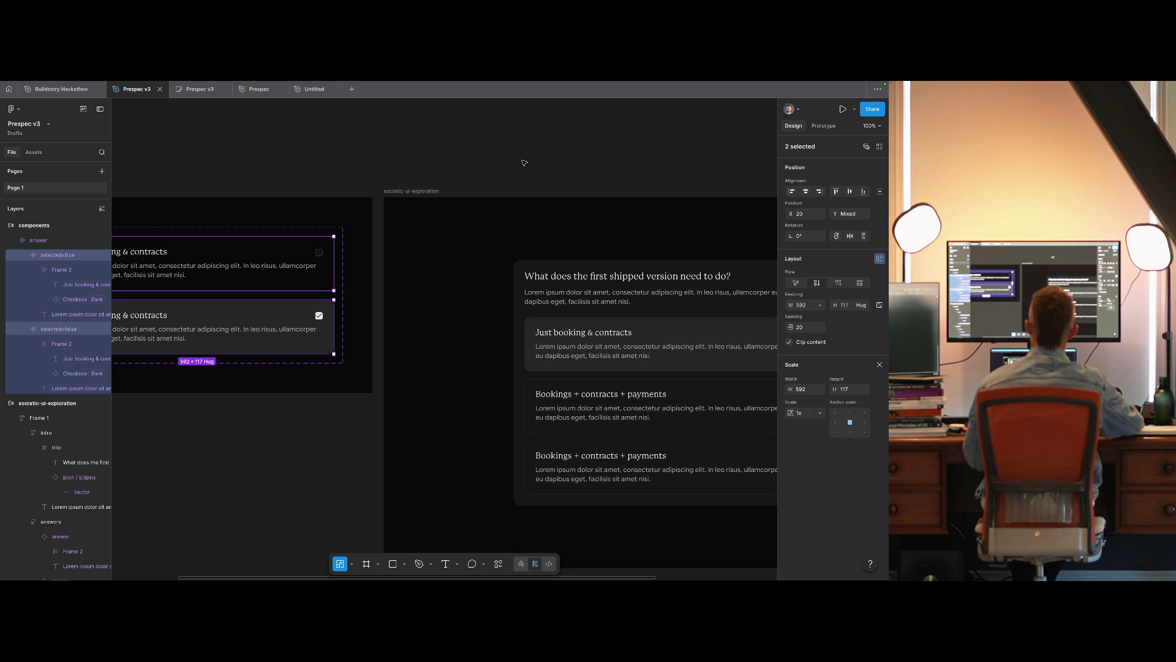
left_click(880, 364)
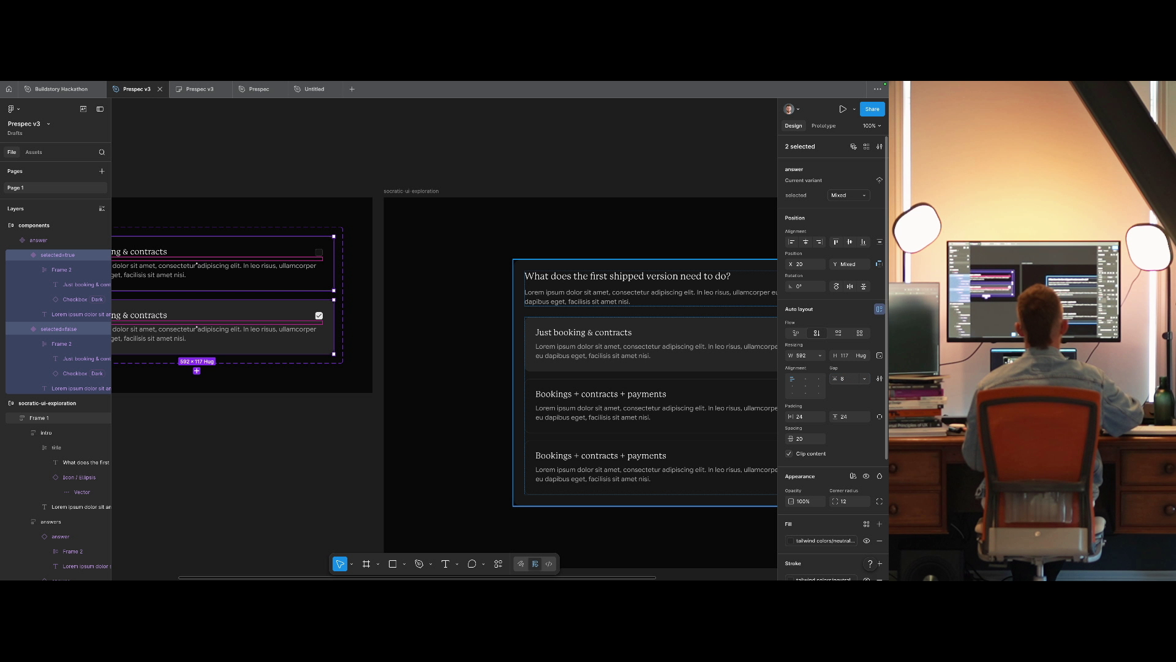
left_click(245, 270)
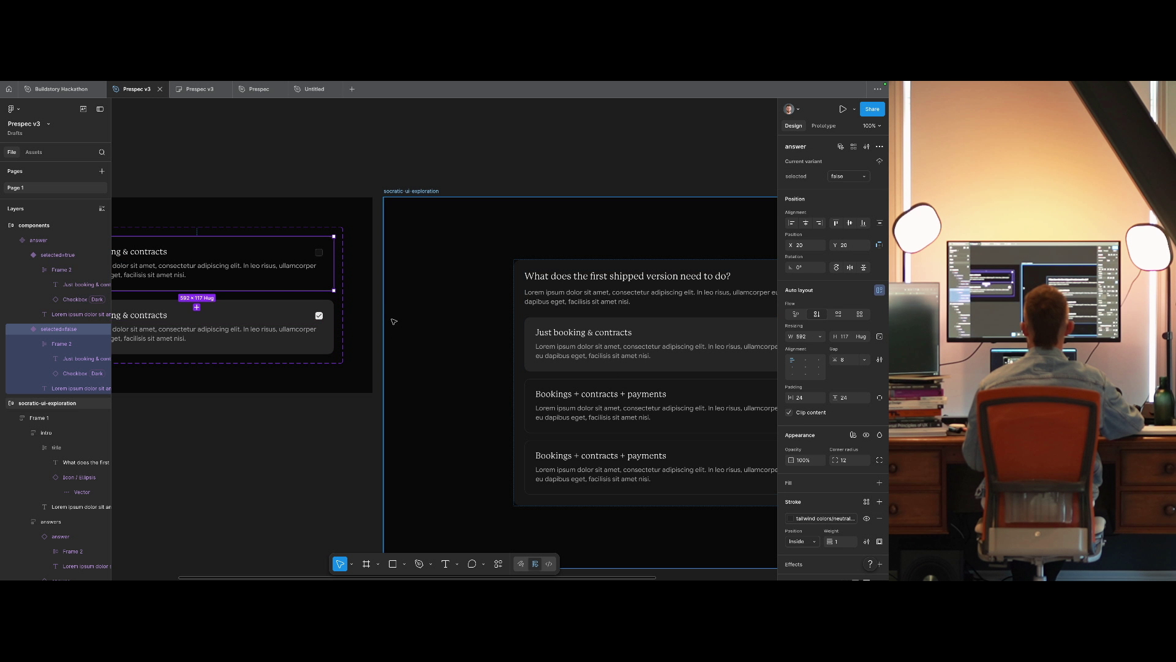
key("ctrl+a")
scroll(389, 331, "left", 5)
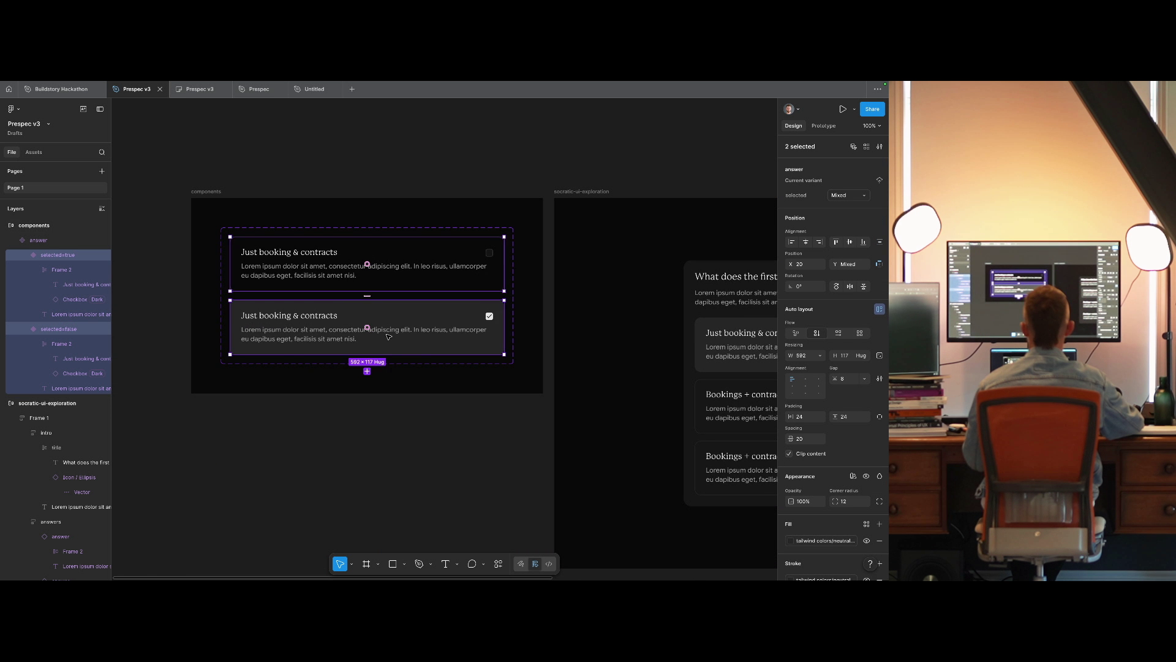
Try a 4 px inner gap on the answer cards, then undo it back to 8.
double_click(379, 336)
left_click(373, 315)
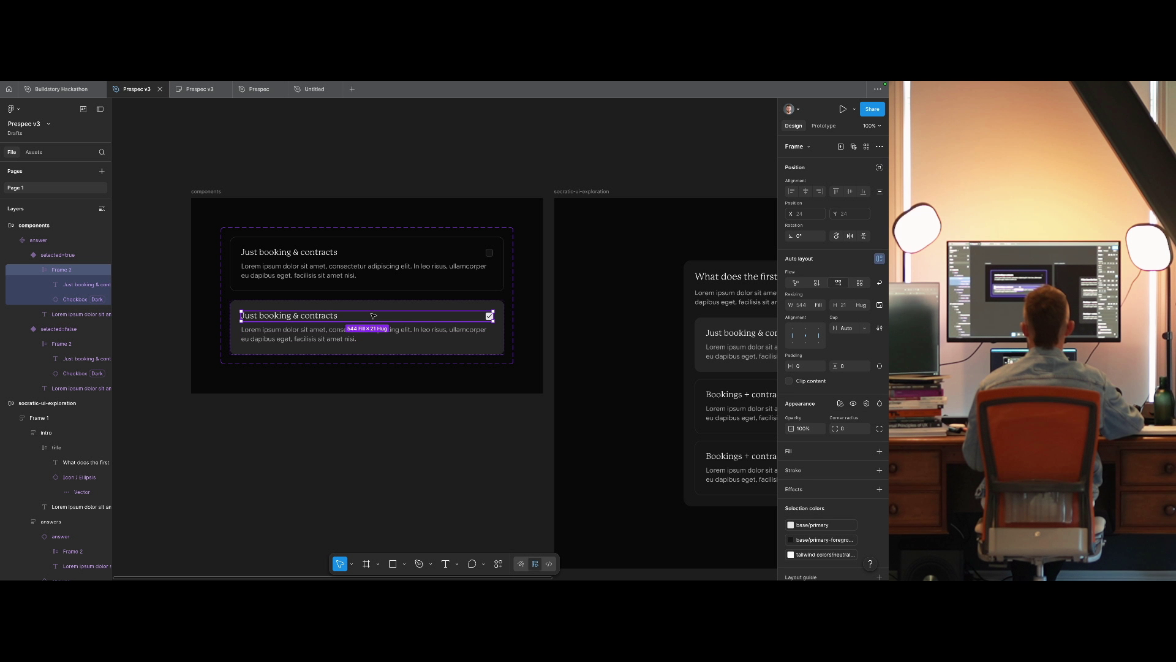
key("Escape")
key("ctrl+a")
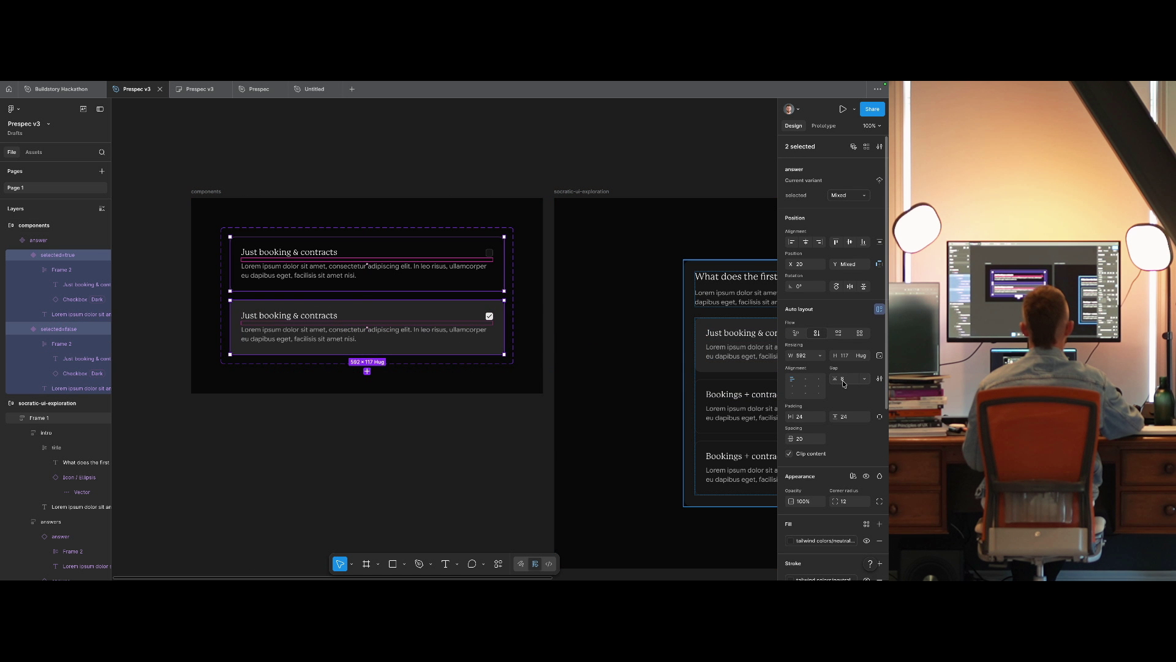
left_click(845, 380)
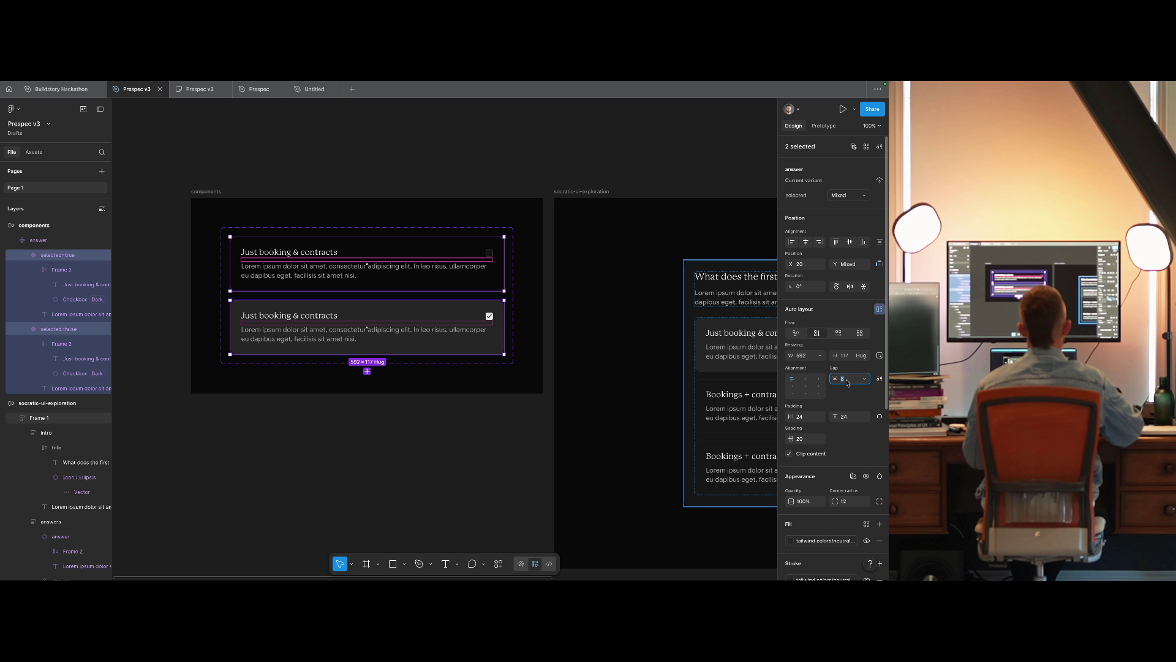
type("4")
key("Return")
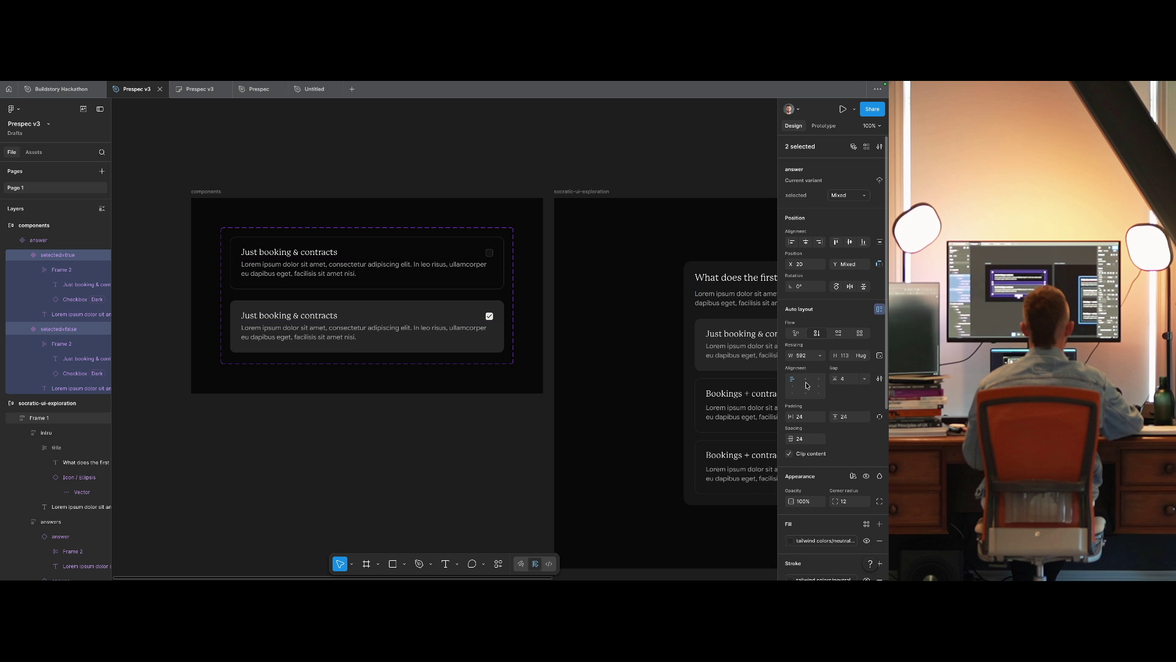
mouse_move(647, 404)
left_mouse_down()
mouse_move(341, 389)
mouse_move(512, 410)
left_mouse_up()
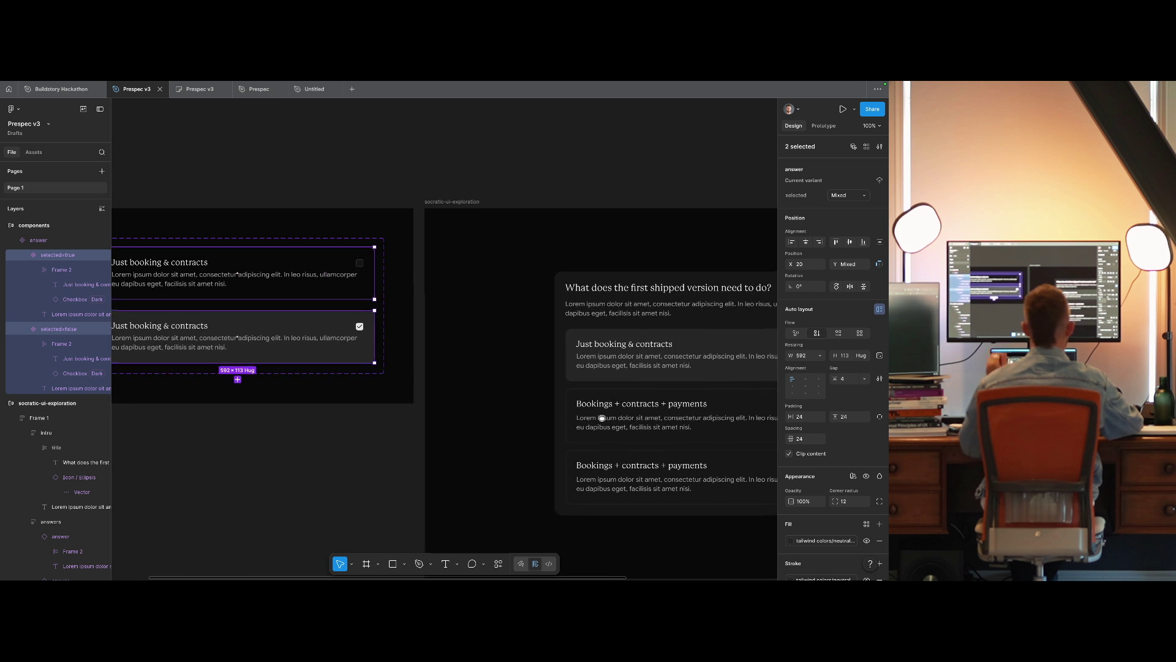
left_click_drag(602, 418, 518, 405)
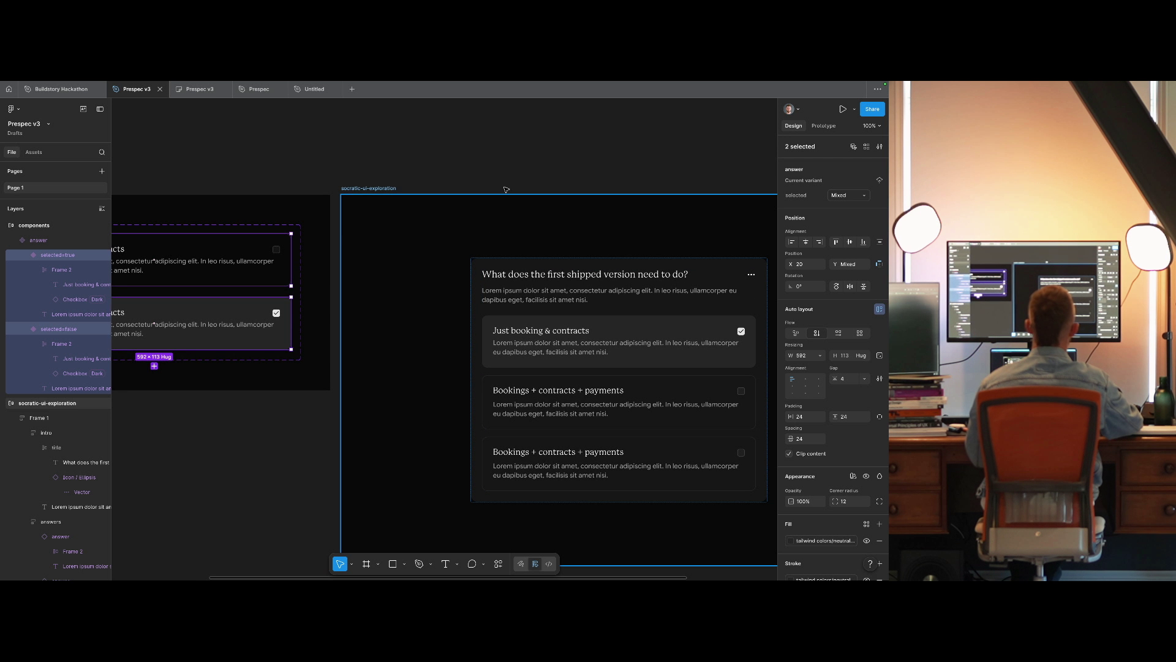
key("ctrl+z")
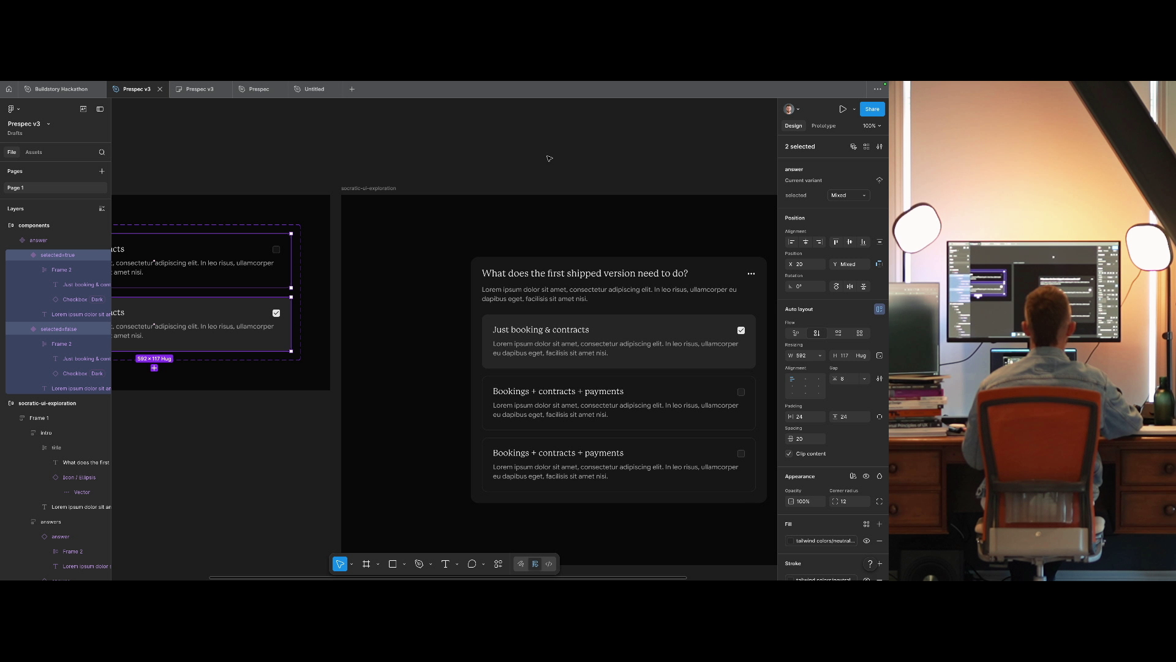
Inspect the question card's intro block and its answer cards on the canvas.
left_click(576, 300)
left_click(576, 300)
scroll(429, 315, "up", 1)
scroll(429, 315, "right", 1)
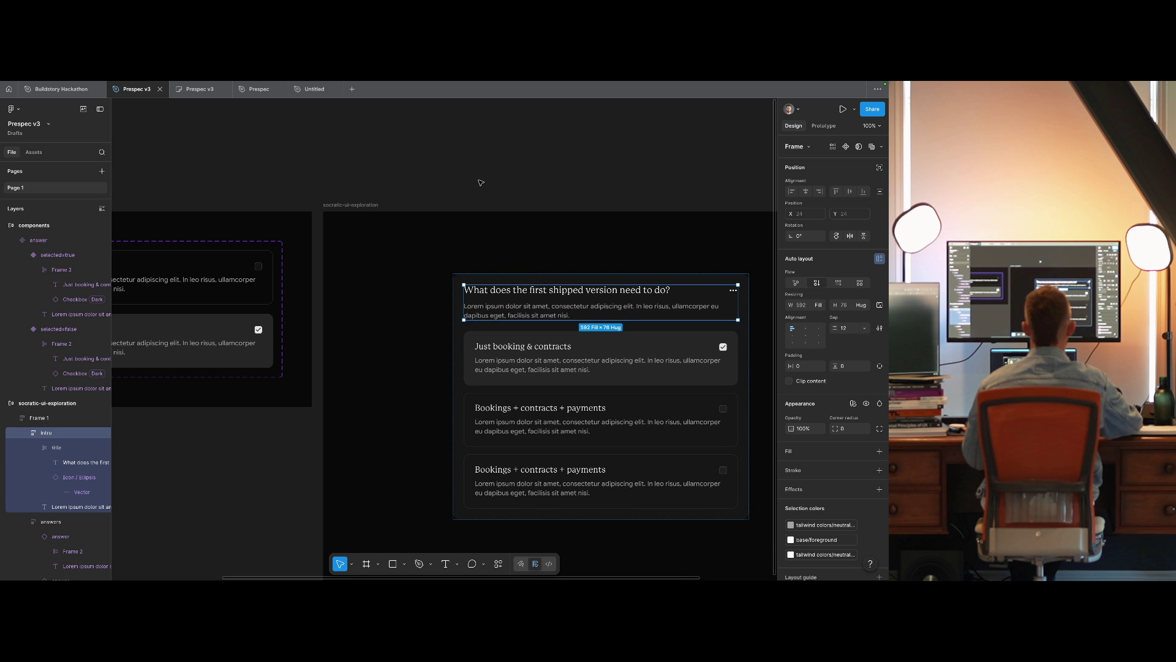
scroll(490, 202, "left", 3)
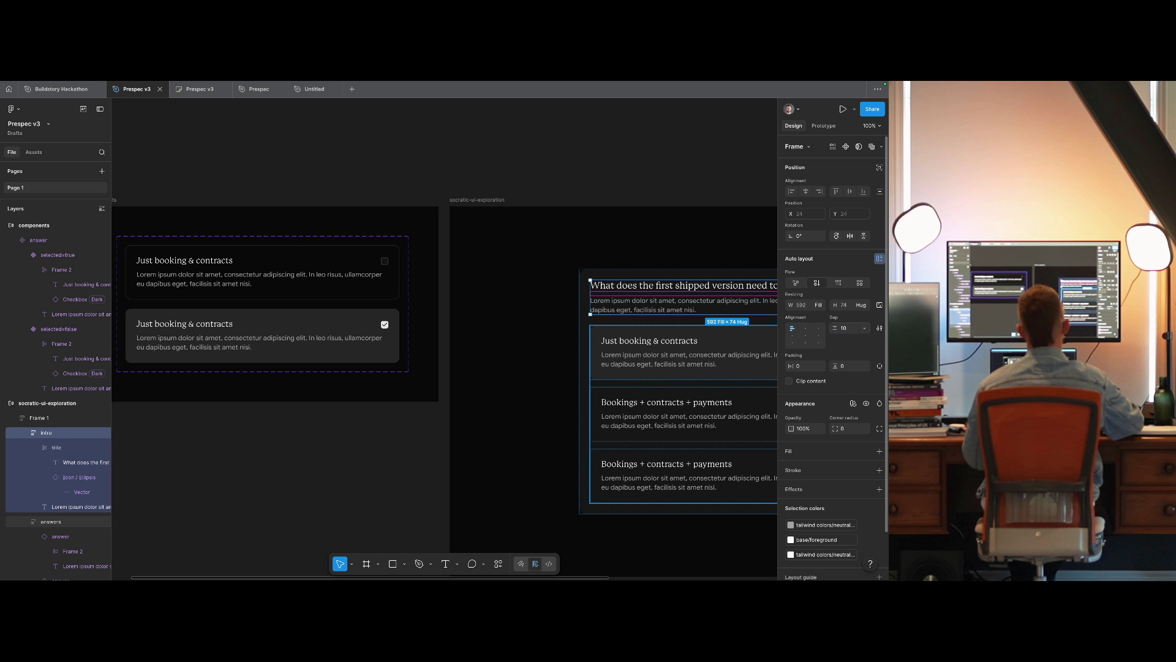
left_click(596, 164)
scroll(596, 164, "right", 3)
scroll(596, 164, "right", 4)
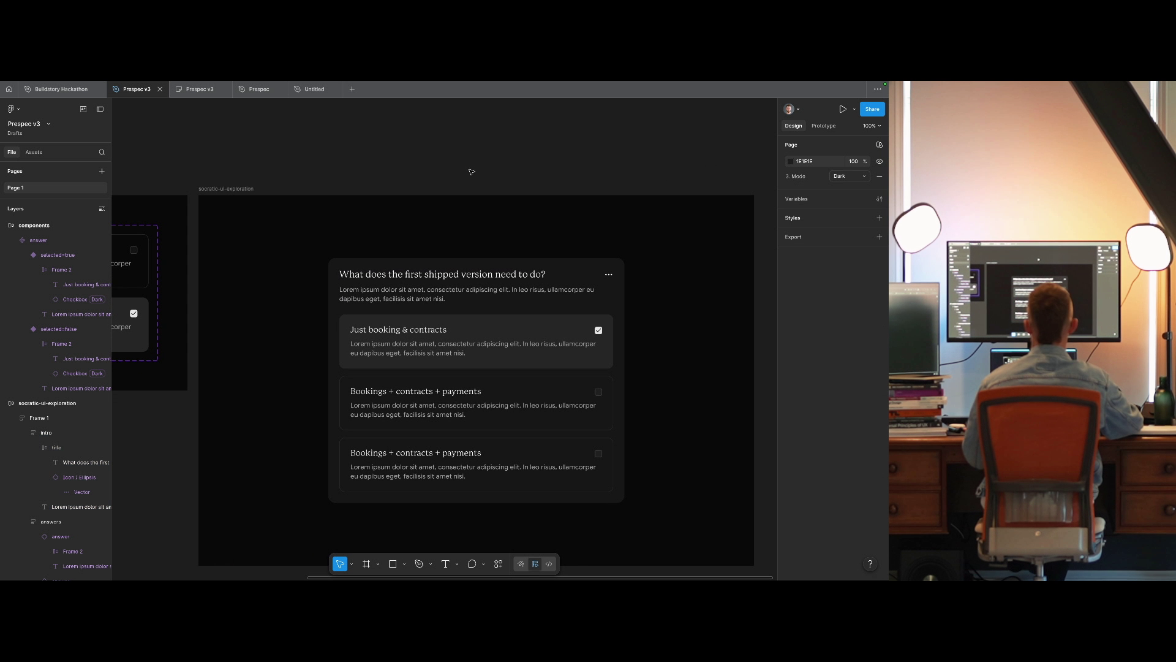
left_click(441, 402)
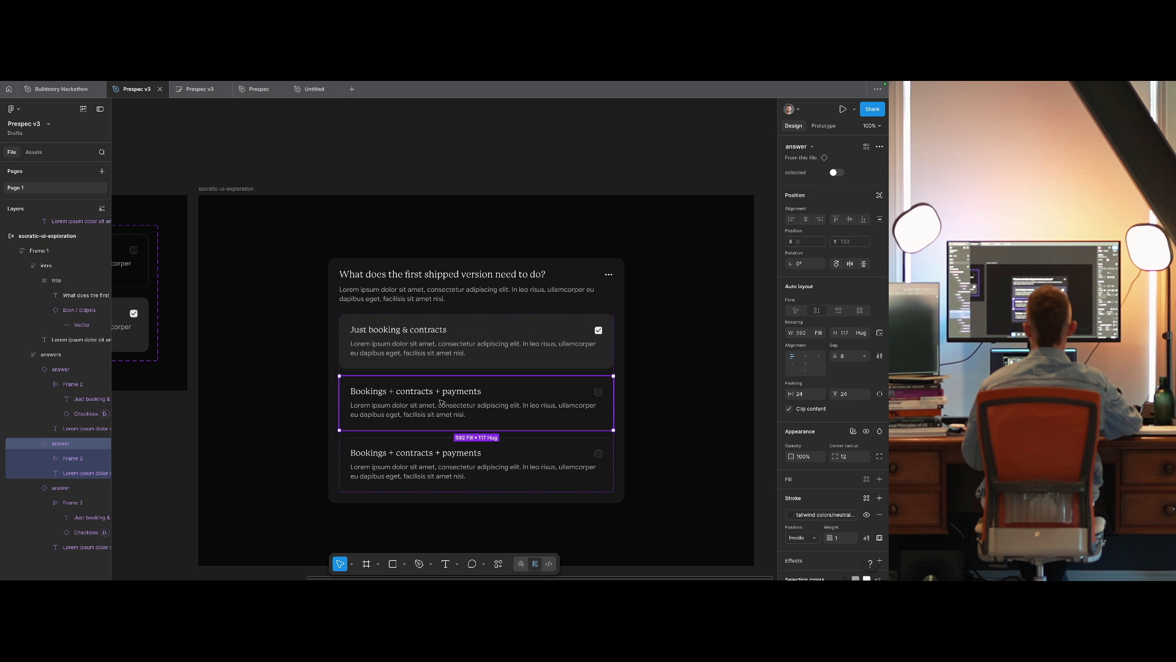
left_click(407, 346)
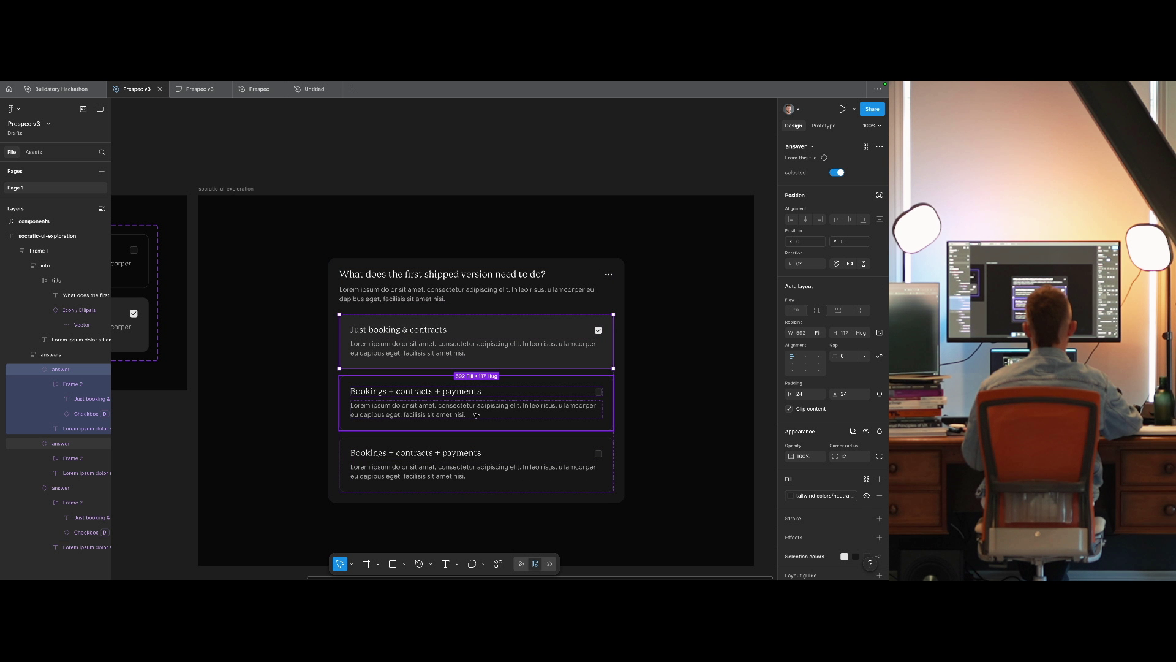
left_click(400, 384)
Copy the third option label 'All of the above + client portal' from the localhost:3030 sandbox.
key("ctrl+Right")
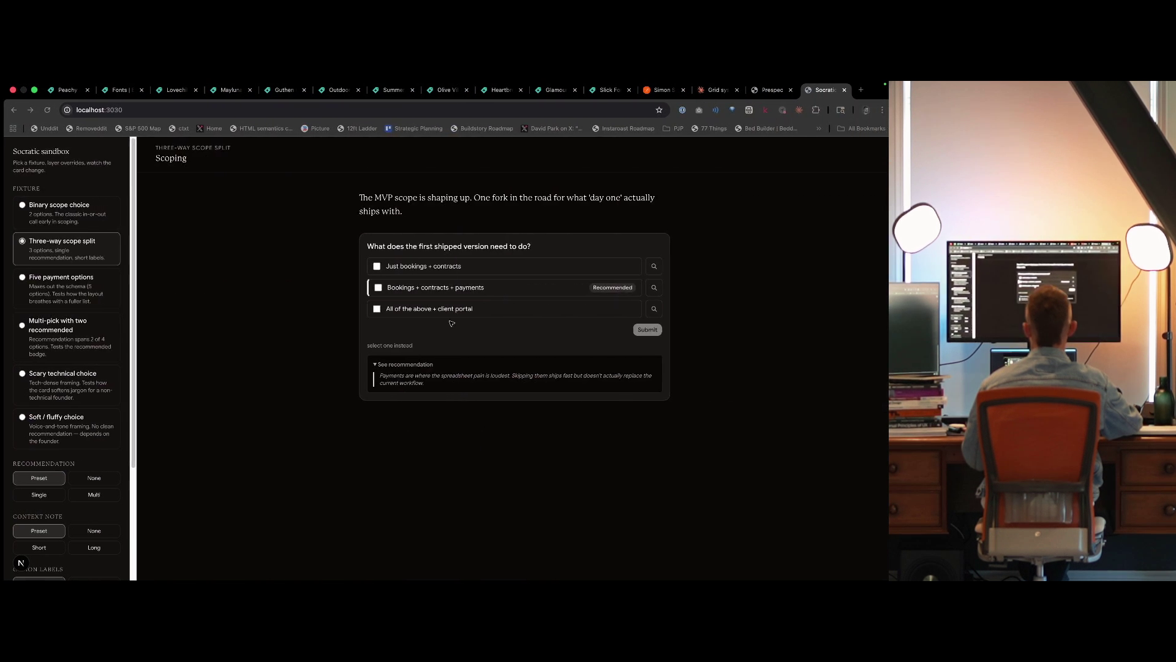
left_click_drag(480, 311, 392, 315)
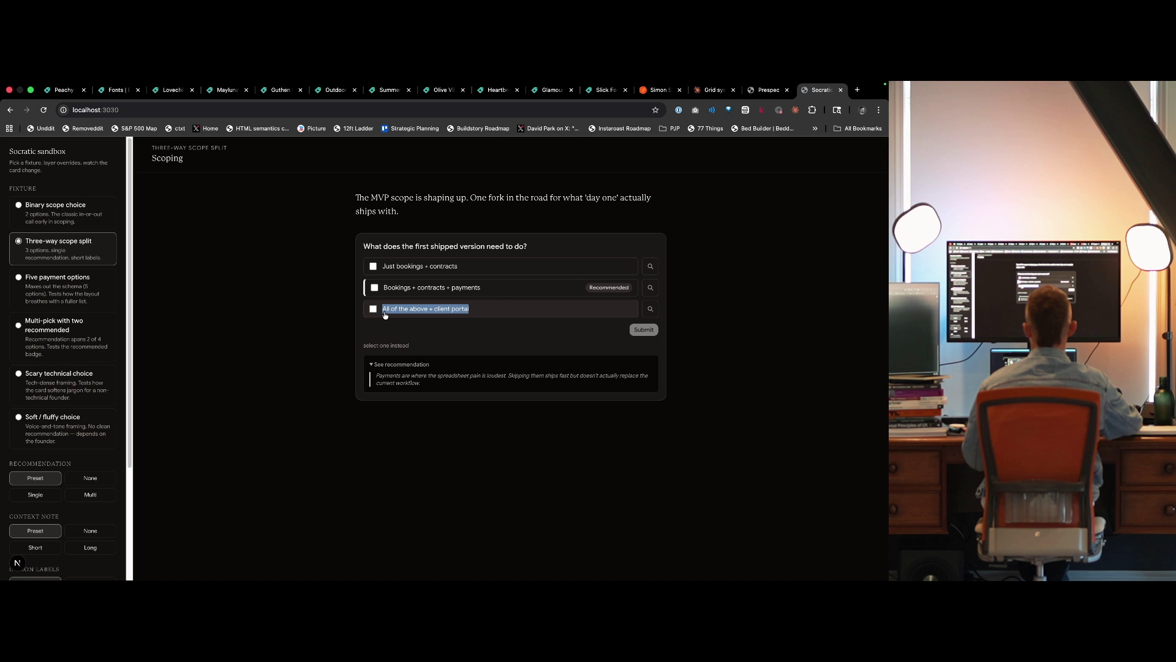
key("ctrl+Left")
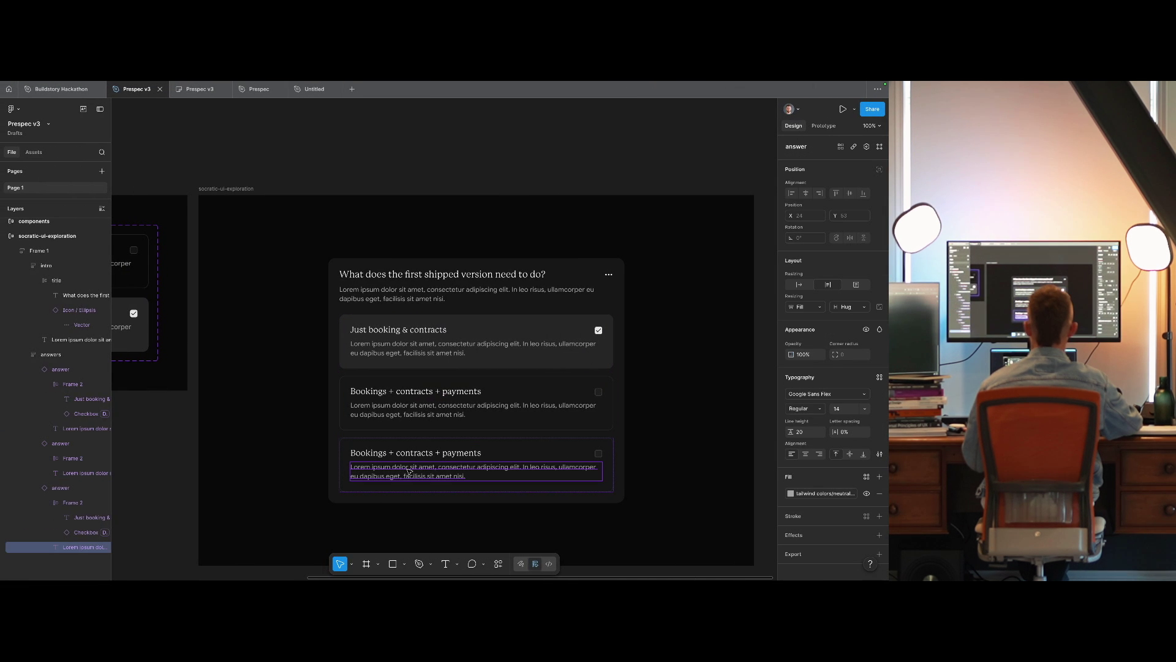
Paste 'All of the above + client portal' as the third answer's title, leaving its Lorem description intact.
key("Return")
type("All of the above + client portal")
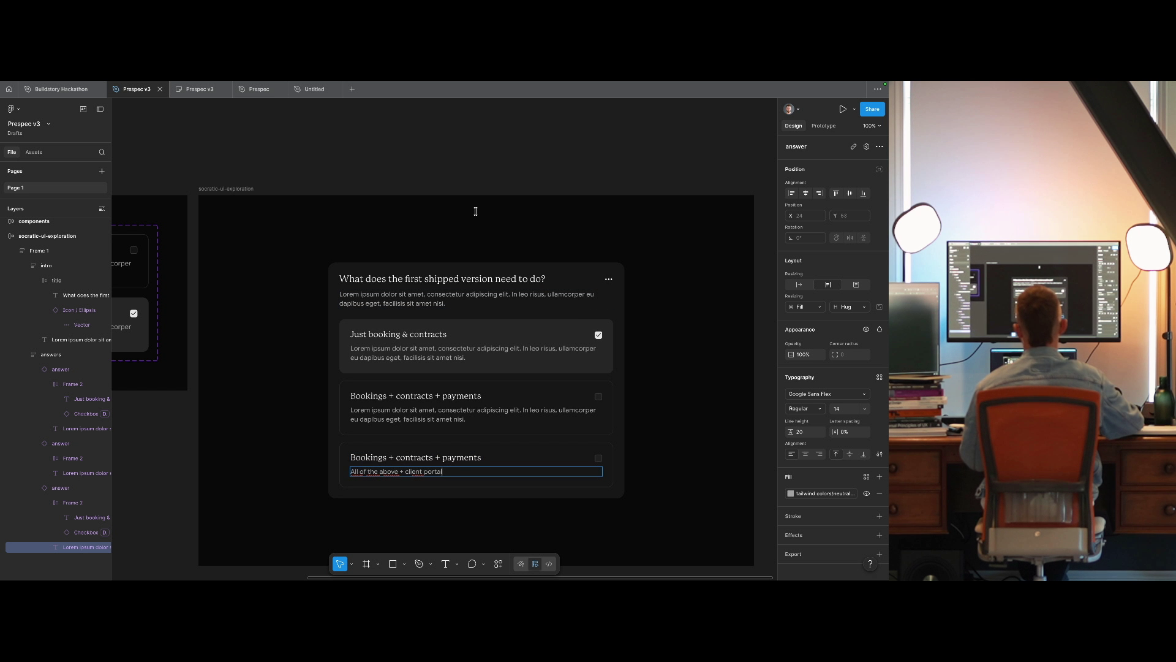
key("Escape")
key("ctrl+z")
left_click(446, 456)
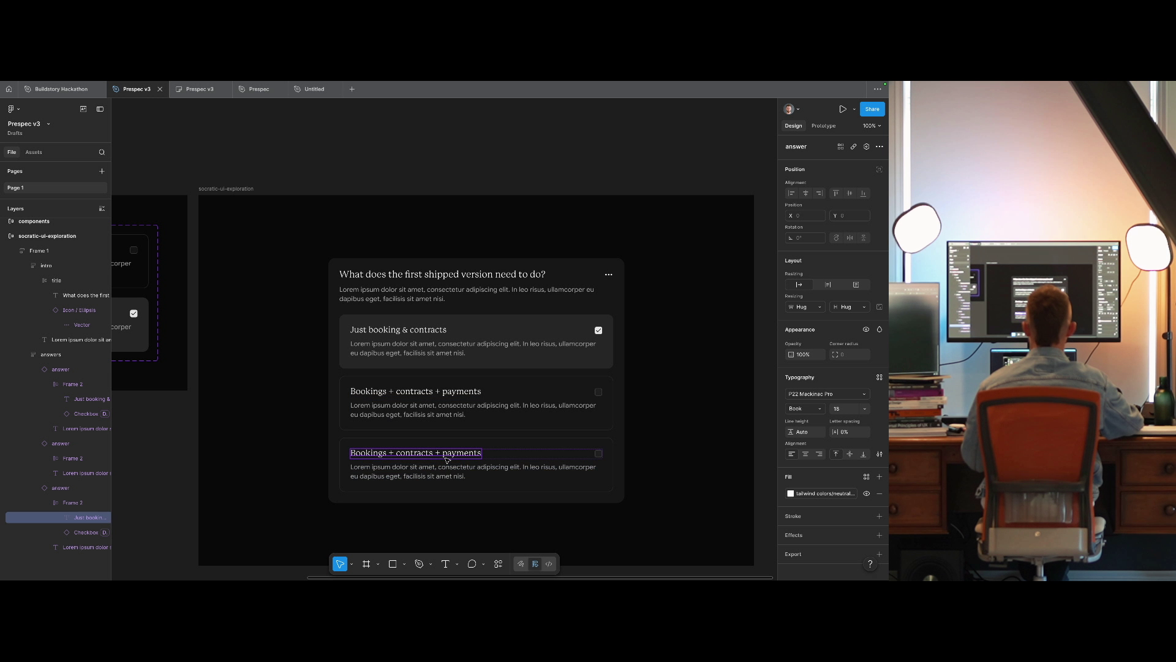
key("Return")
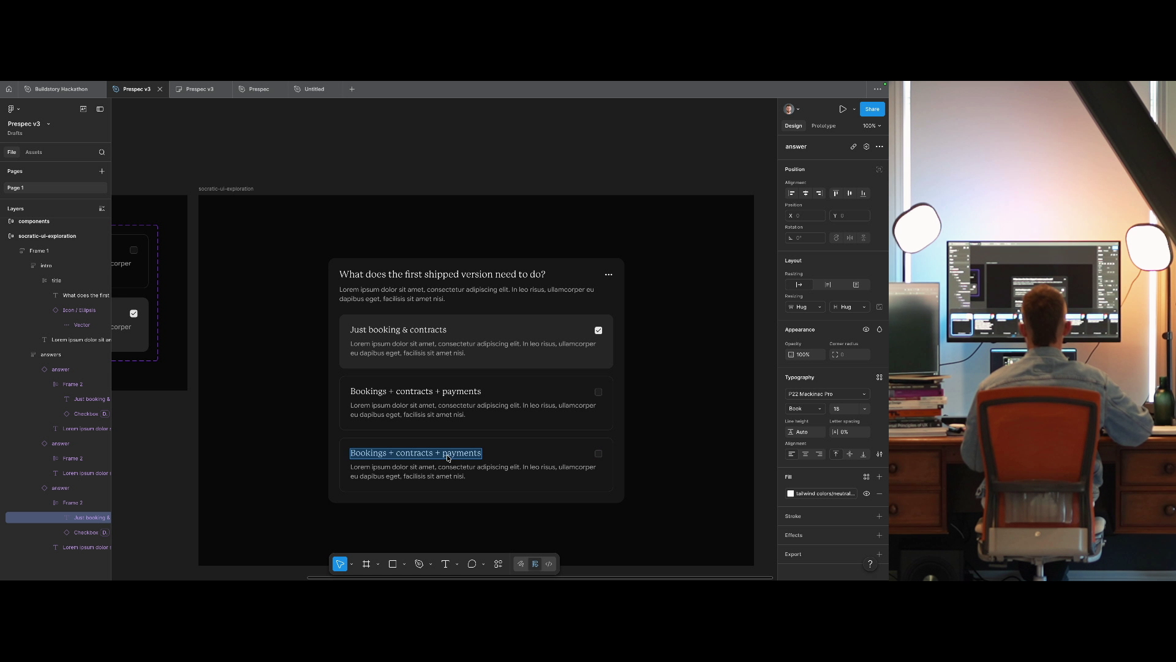
type("All of the above + client portal")
left_click(445, 175)
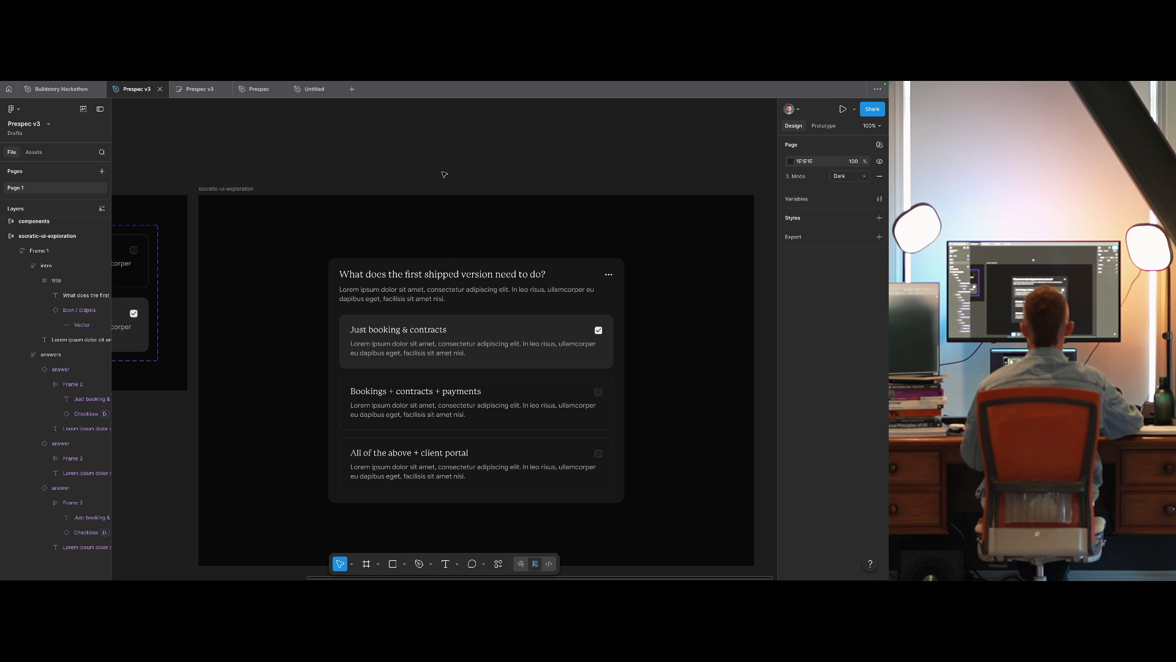
scroll(435, 188, "left", 5)
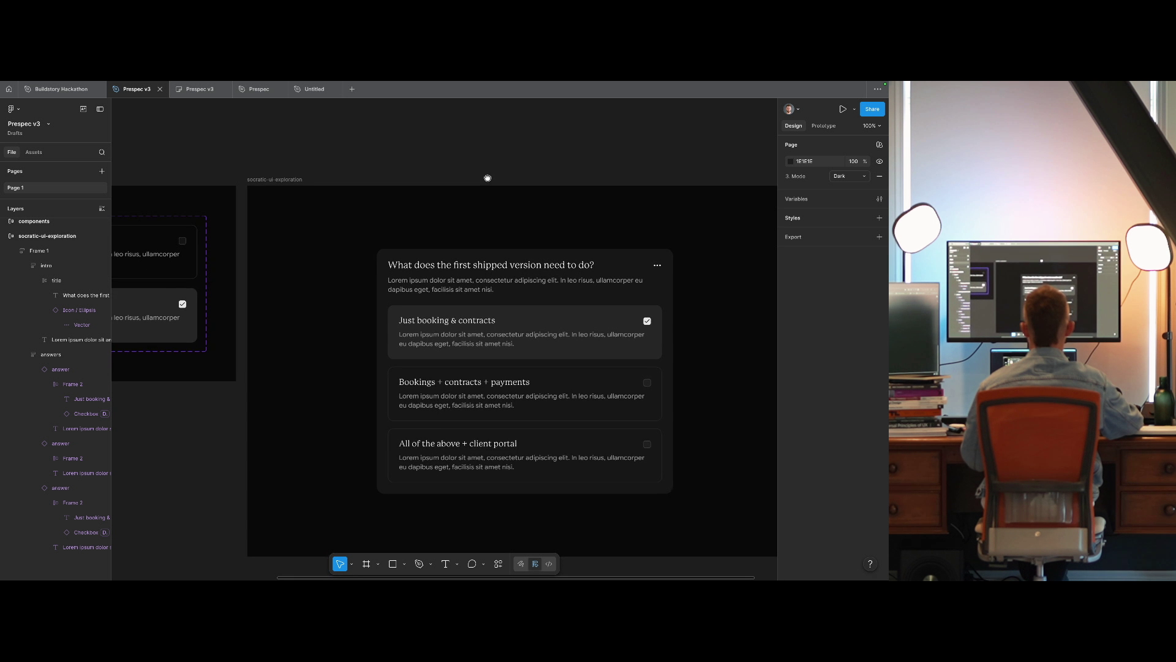
Stack the two answer variants in the component set with auto layout.
scroll(474, 255, "left", 8)
left_click(301, 254)
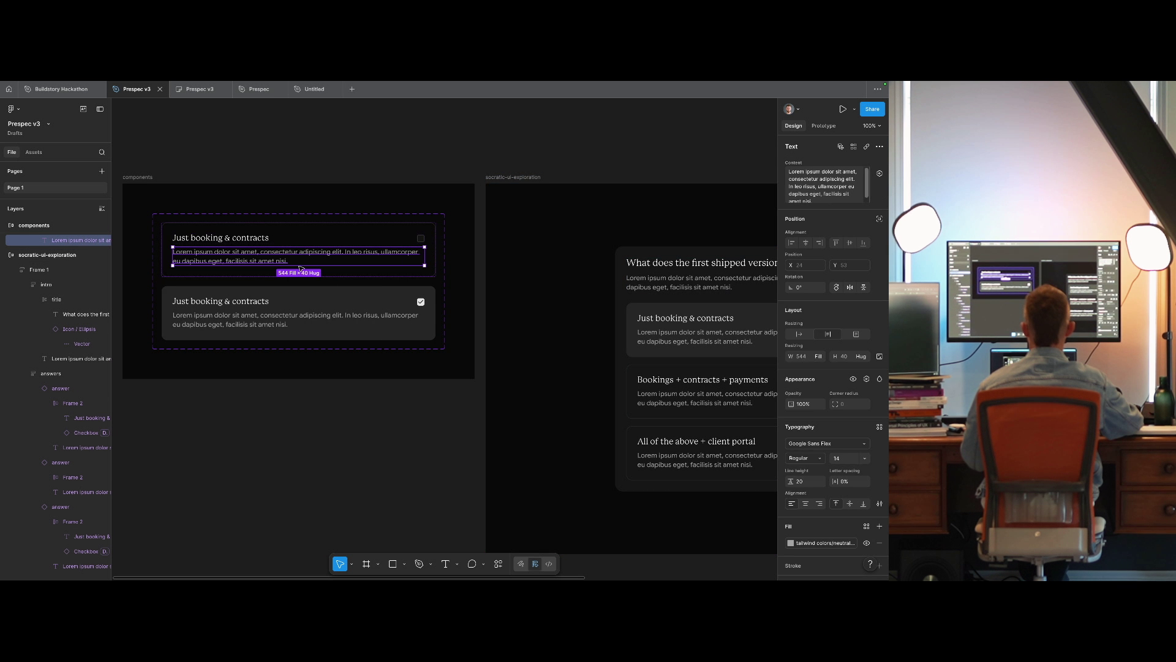
key("ctrl+d")
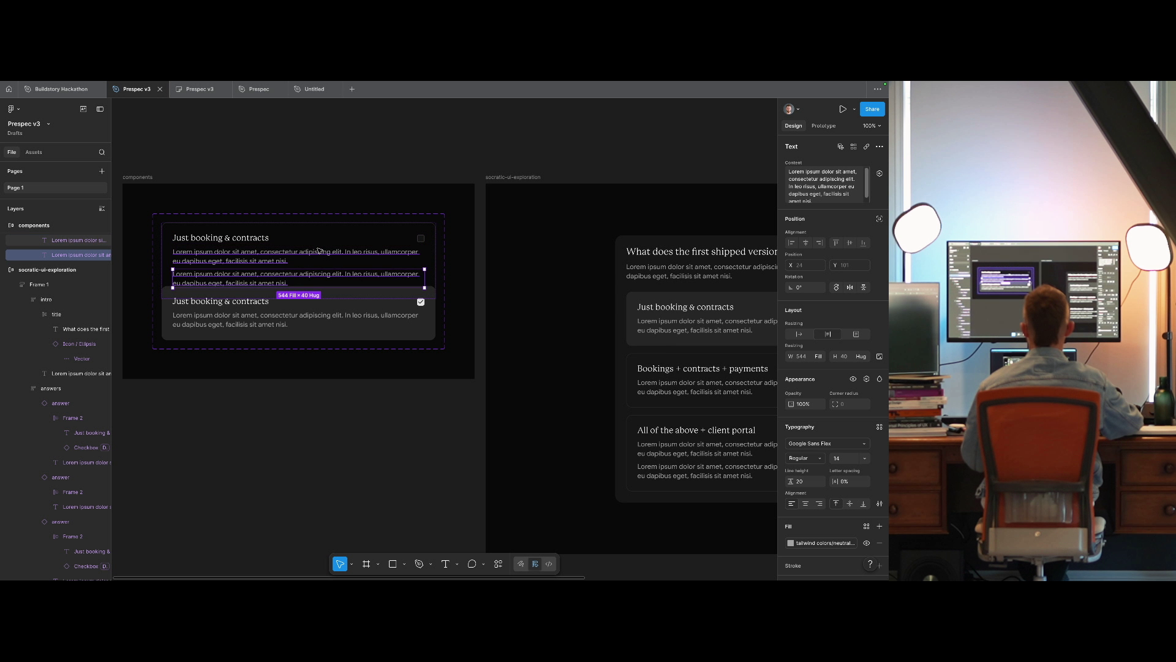
key("ctrl+z")
left_click(301, 215)
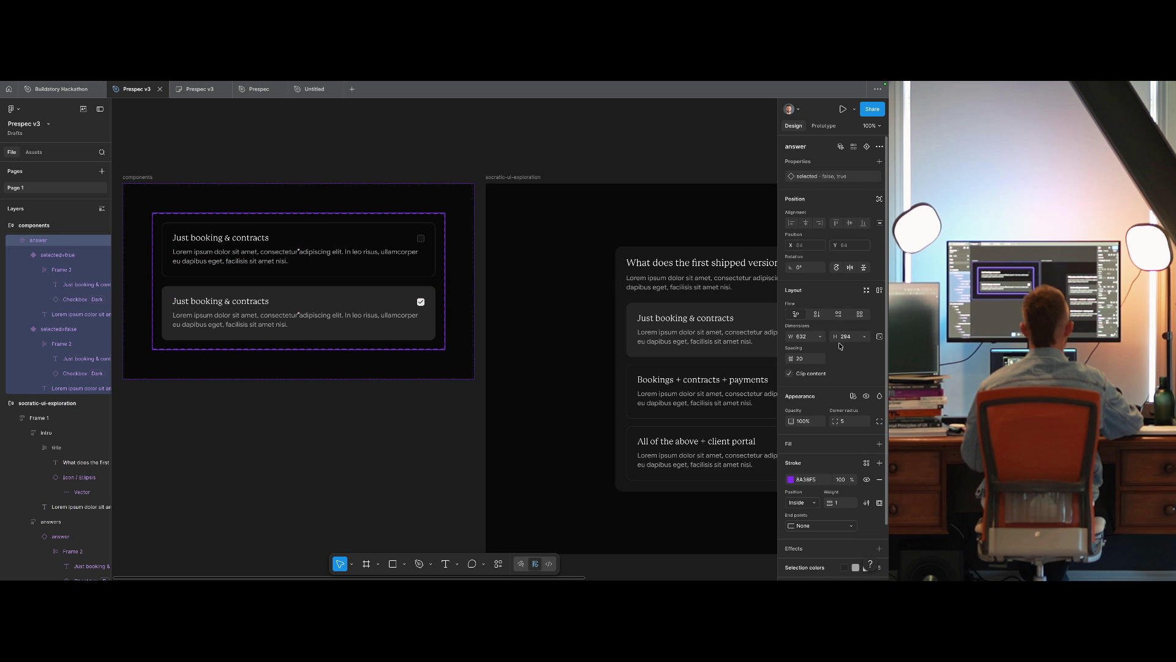
key("shift+a")
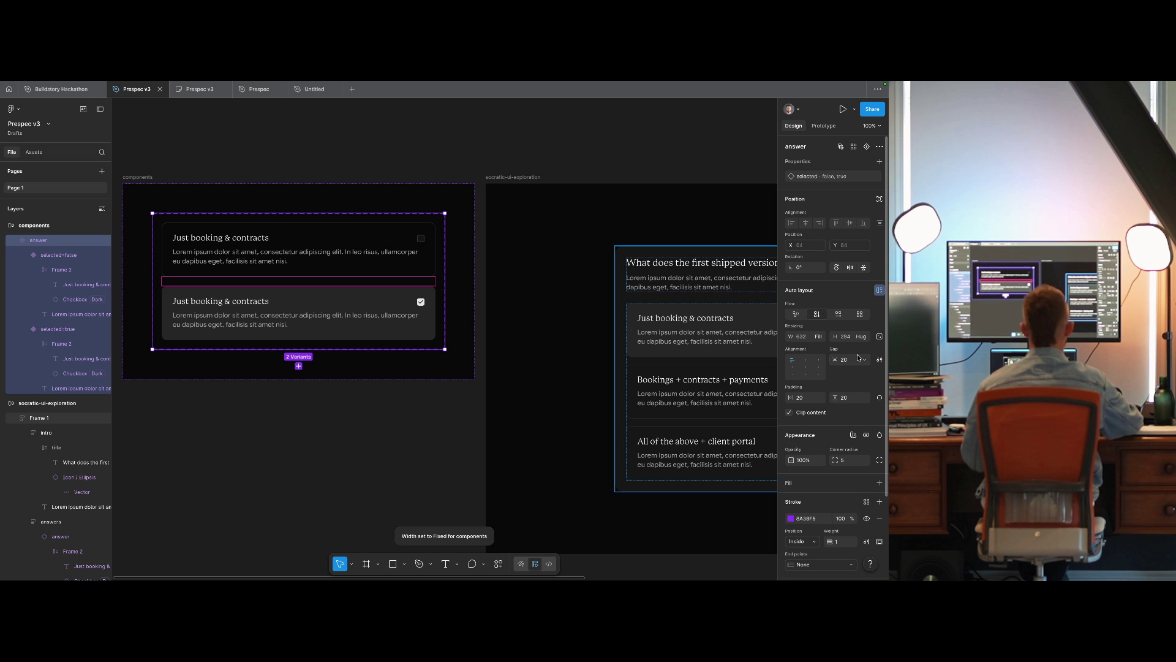
scroll(613, 367, "left", 3)
scroll(612, 368, "up", 2)
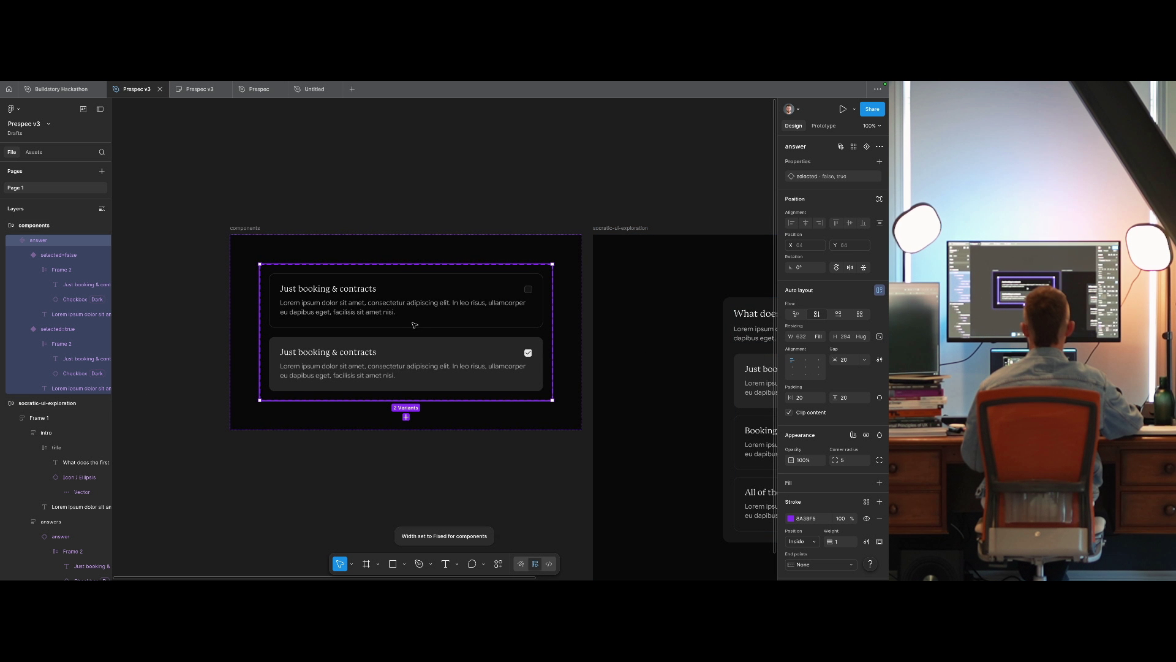
Set the gap between the variants to 32 and padding to 32.
left_click(848, 363)
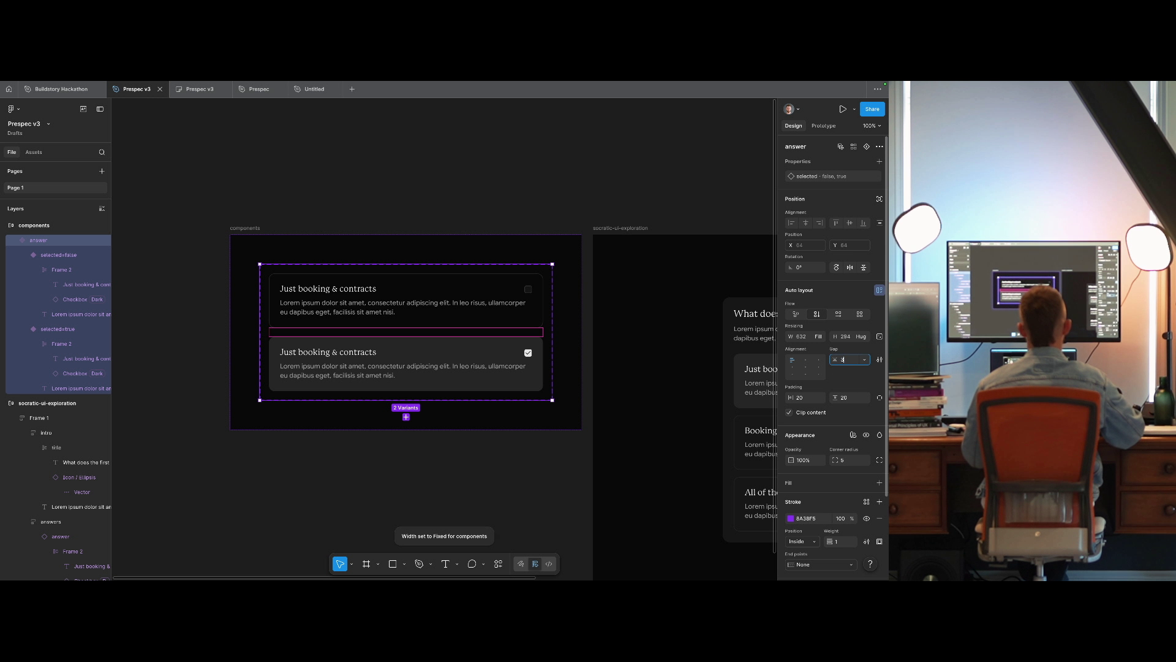
type("2")
key("Tab")
type("32")
key("Tab")
type("32")
key("Return")
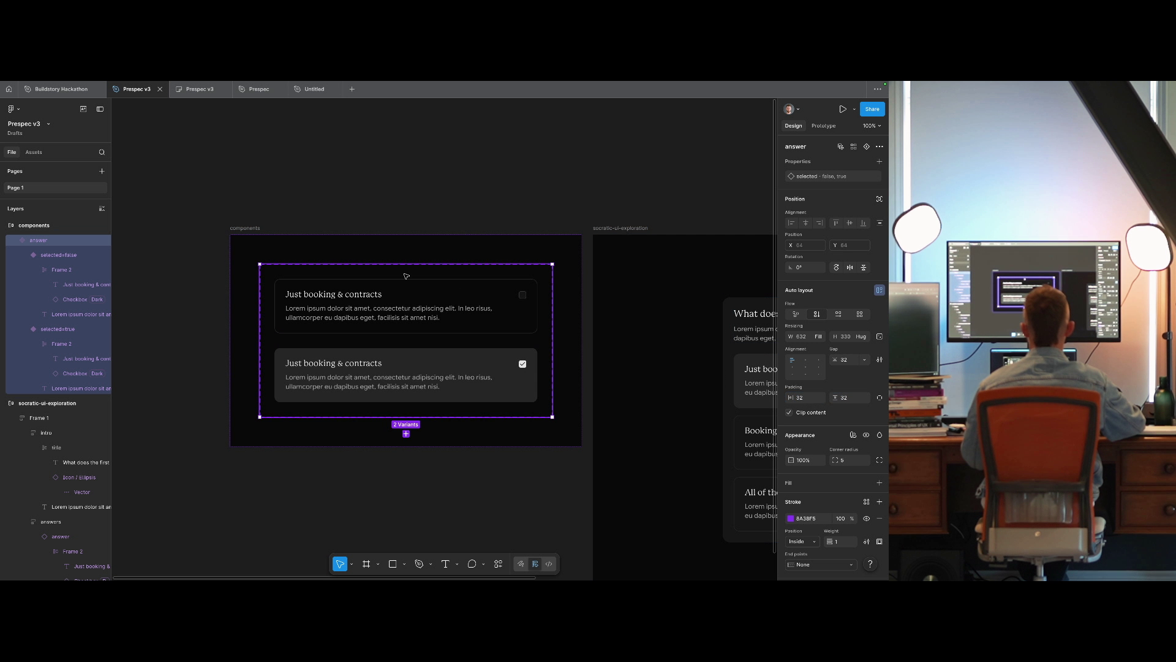
Add auto layout to the components frame and nudge it right.
left_click(407, 254)
key("shift+a")
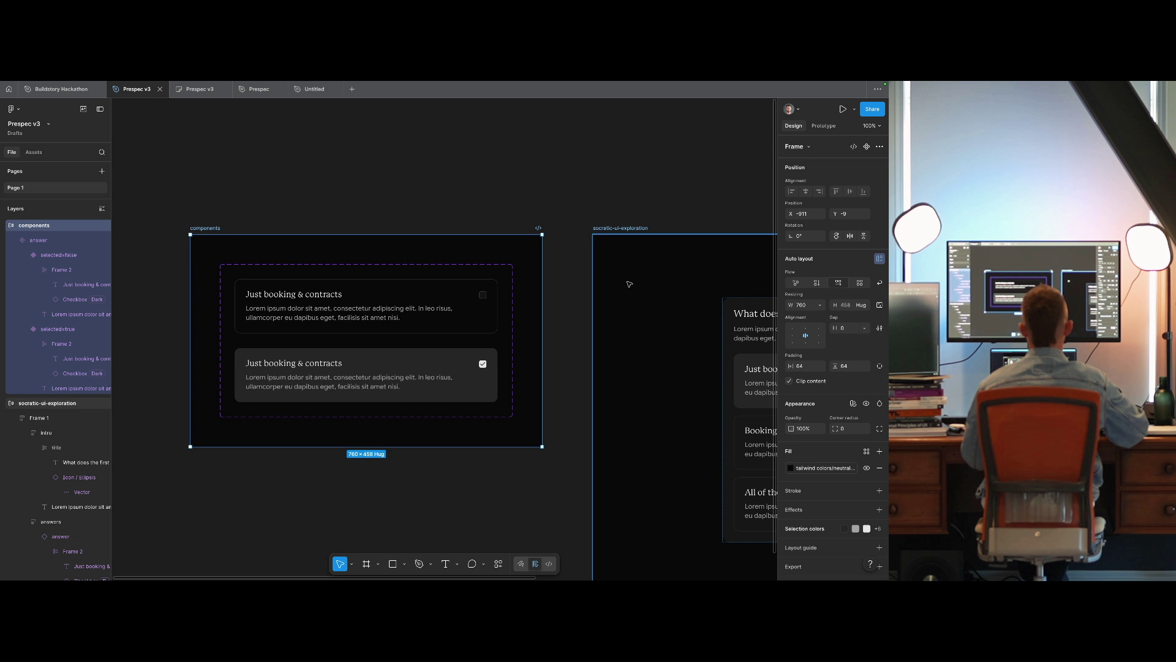
key("shift+Right")
key("shift+Right")
key("shift+Right")
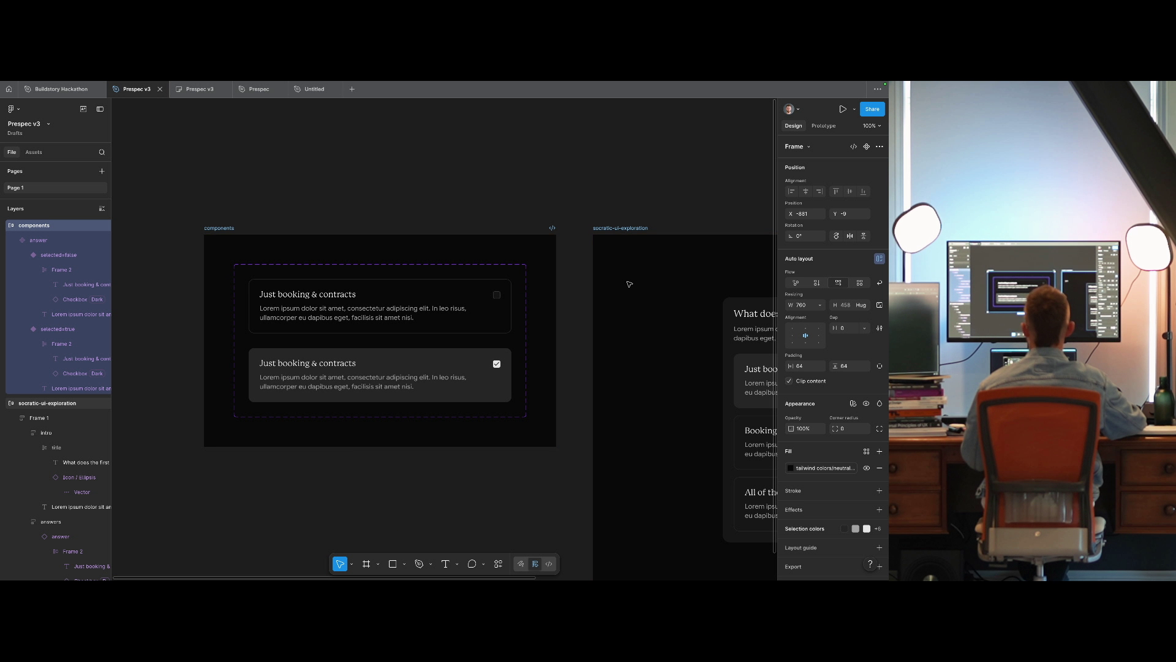
left_click(315, 332)
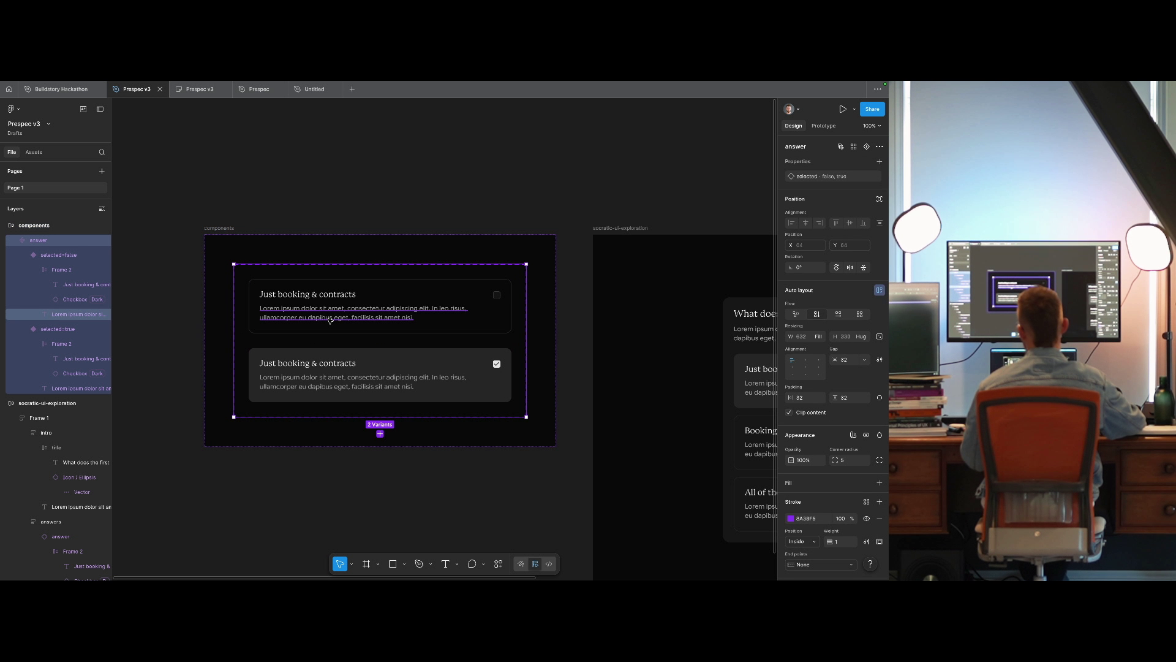
Copy the styling of the first variant's body text.
double_click(337, 318)
key("ctrl+alt+c")
key("ctrl+alt+a")
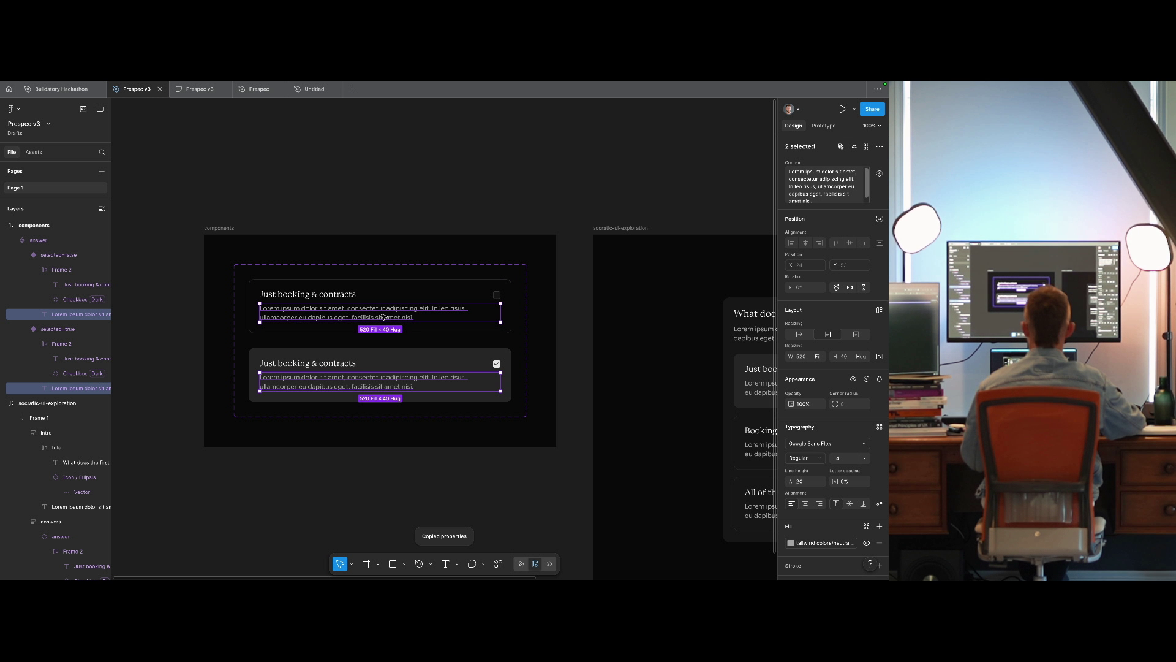
left_click(379, 318)
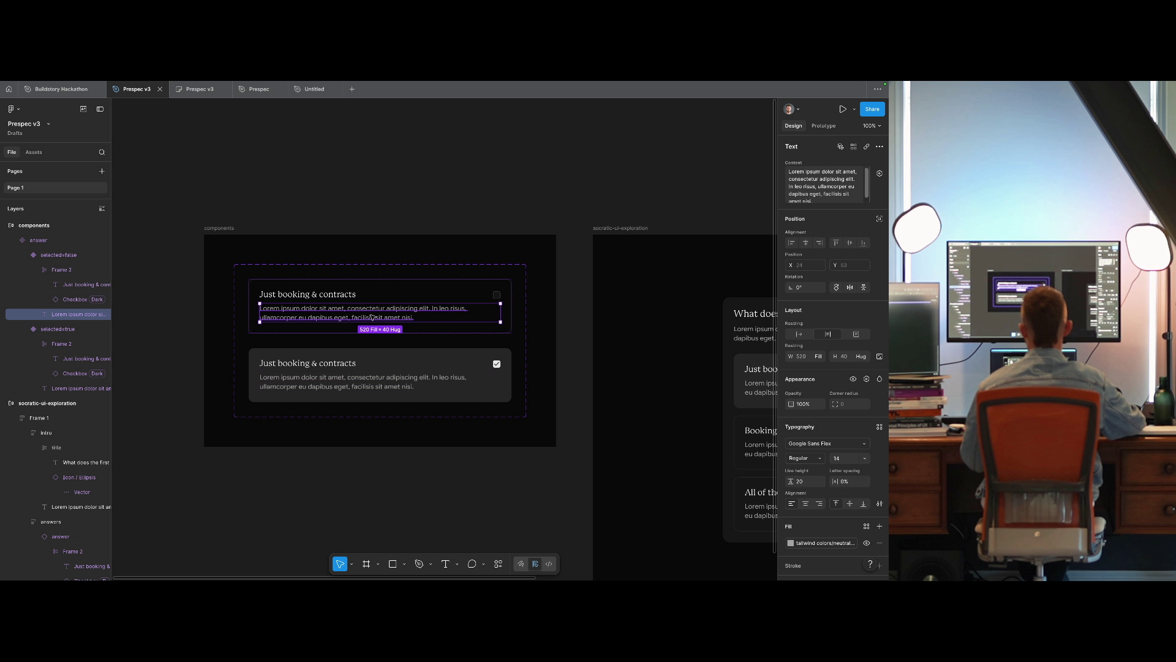
Move the first card's body text layer out beside the variant cards.
left_click(358, 287)
left_click(360, 364, "shift")
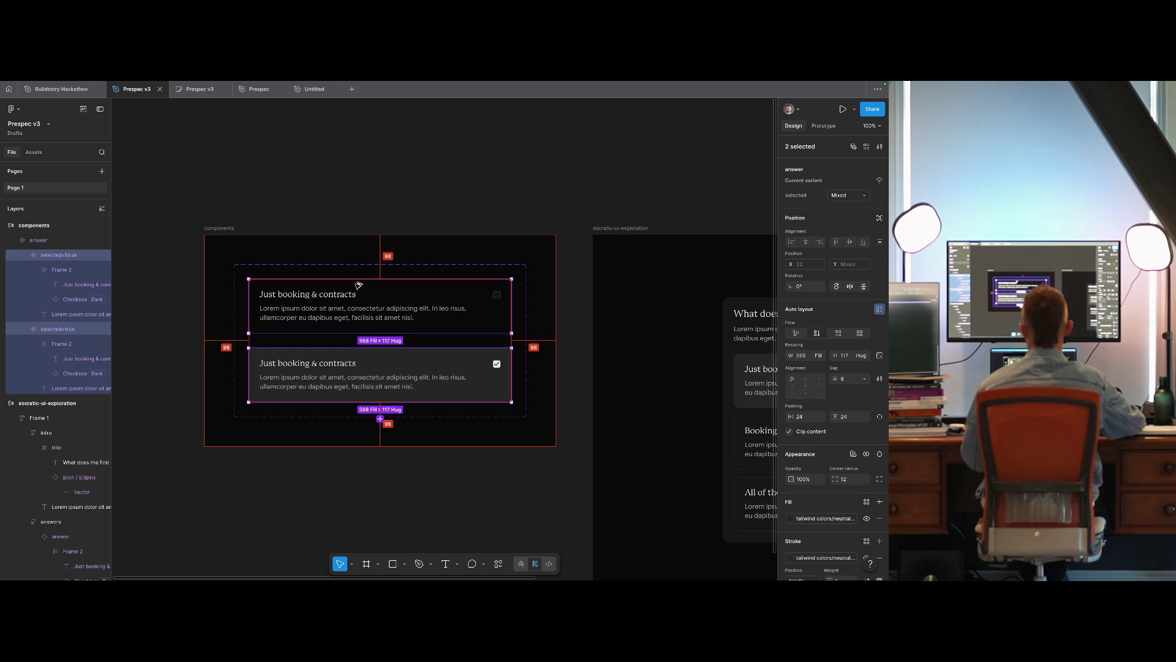
left_click(359, 375)
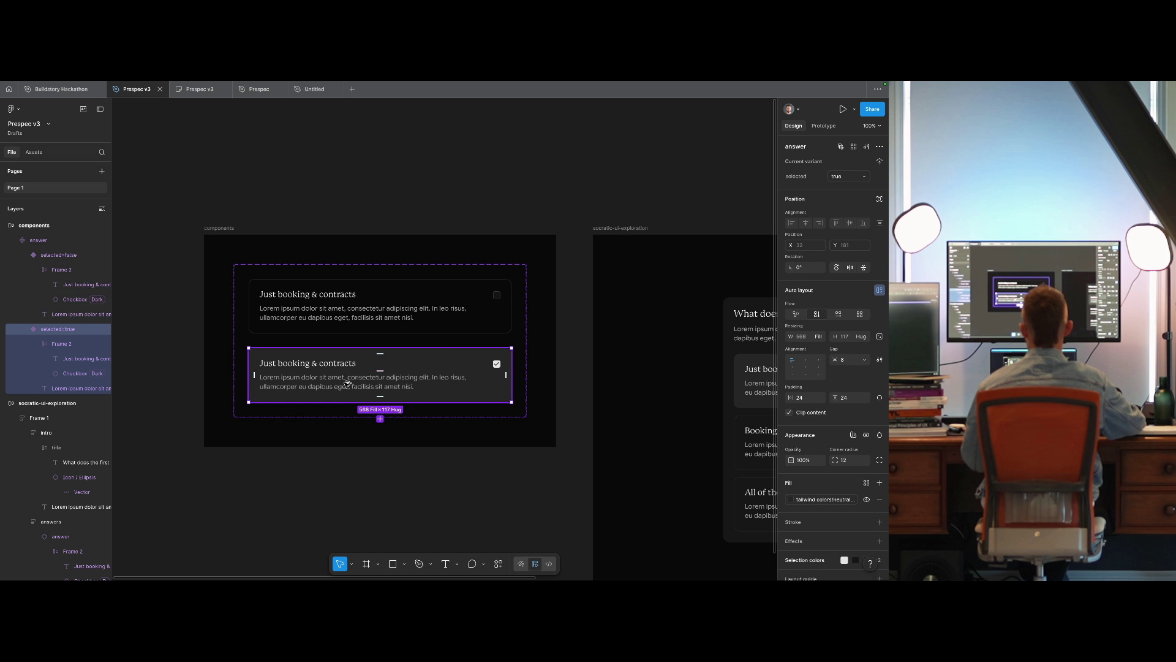
left_click(376, 319)
mouse_move(375, 318)
left_mouse_down()
mouse_move(376, 383)
mouse_move(433, 296)
mouse_move(441, 368)
mouse_move(428, 324)
mouse_move(545, 332)
left_mouse_up()
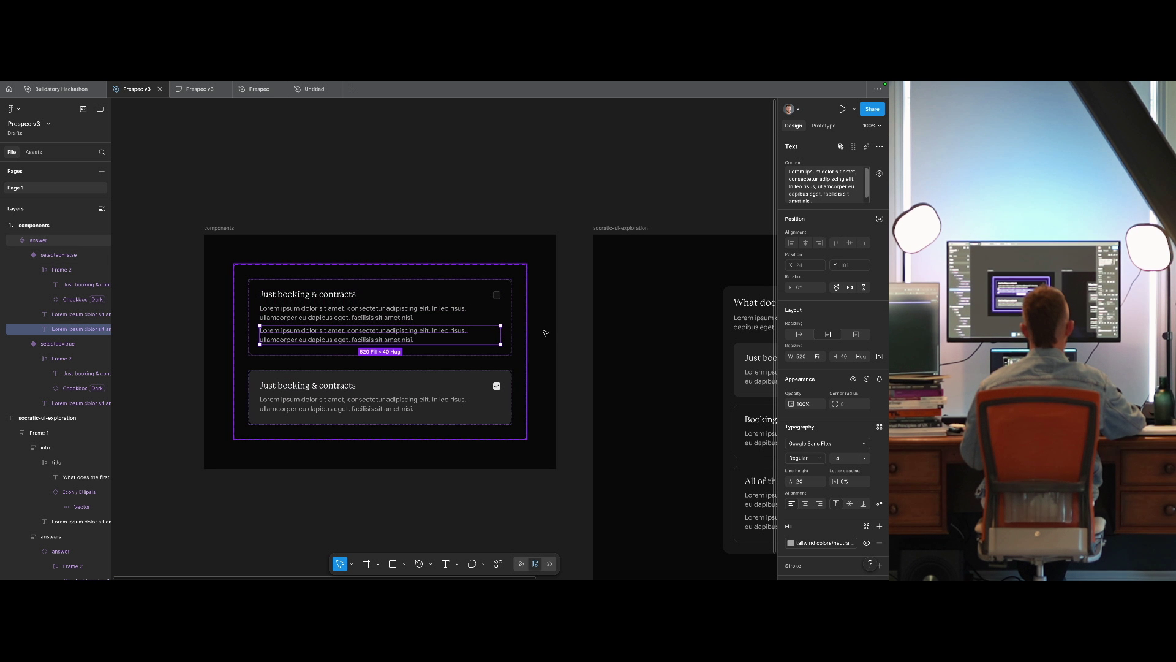
left_click(558, 279)
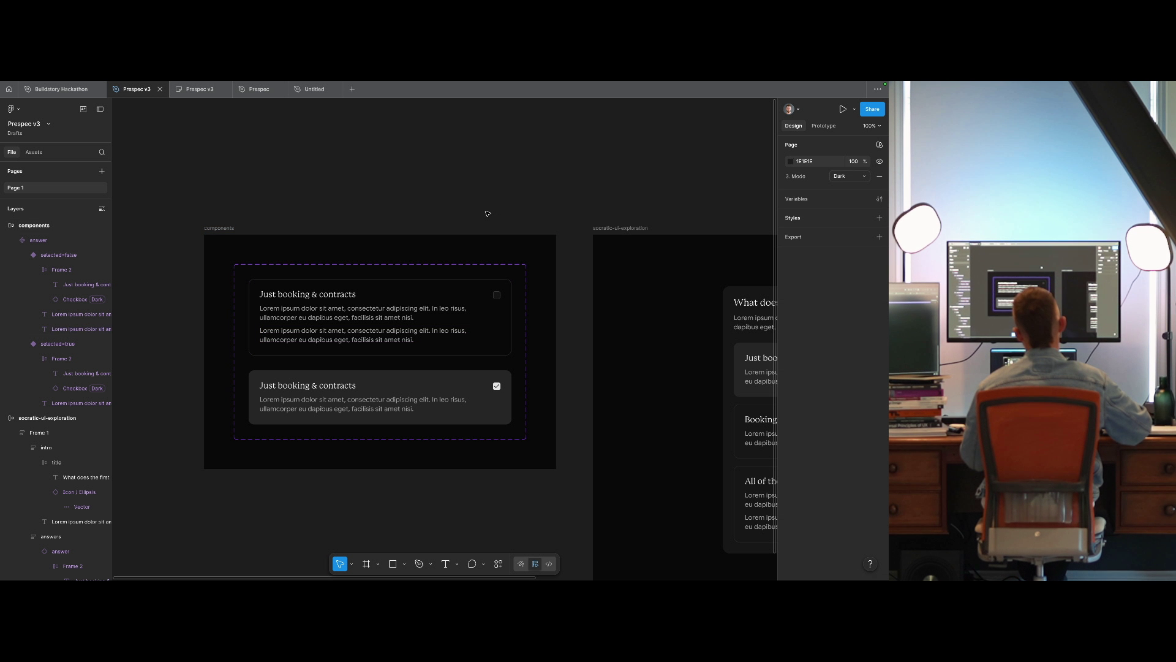
Draw a line below the first paragraph and name it divider.
key("l")
mouse_move(420, 197)
left_mouse_down()
mouse_move(486, 196)
mouse_move(392, 269)
mouse_move(389, 318)
left_mouse_up()
key("ctrl+r")
type("d")
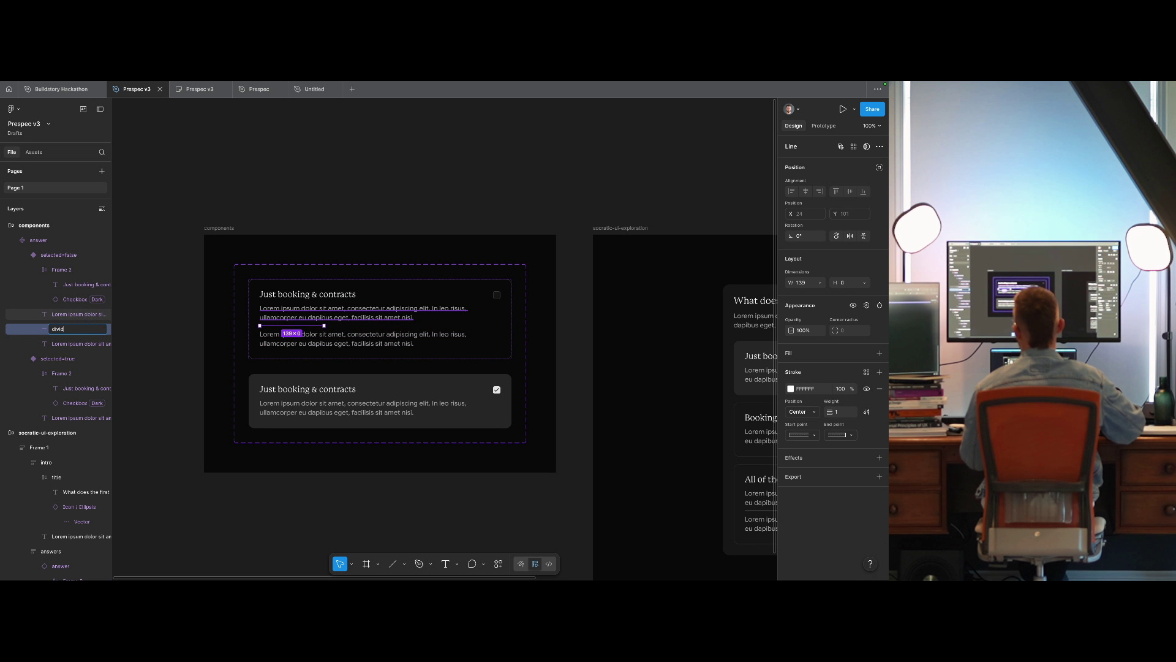
type("er")
key("Return")
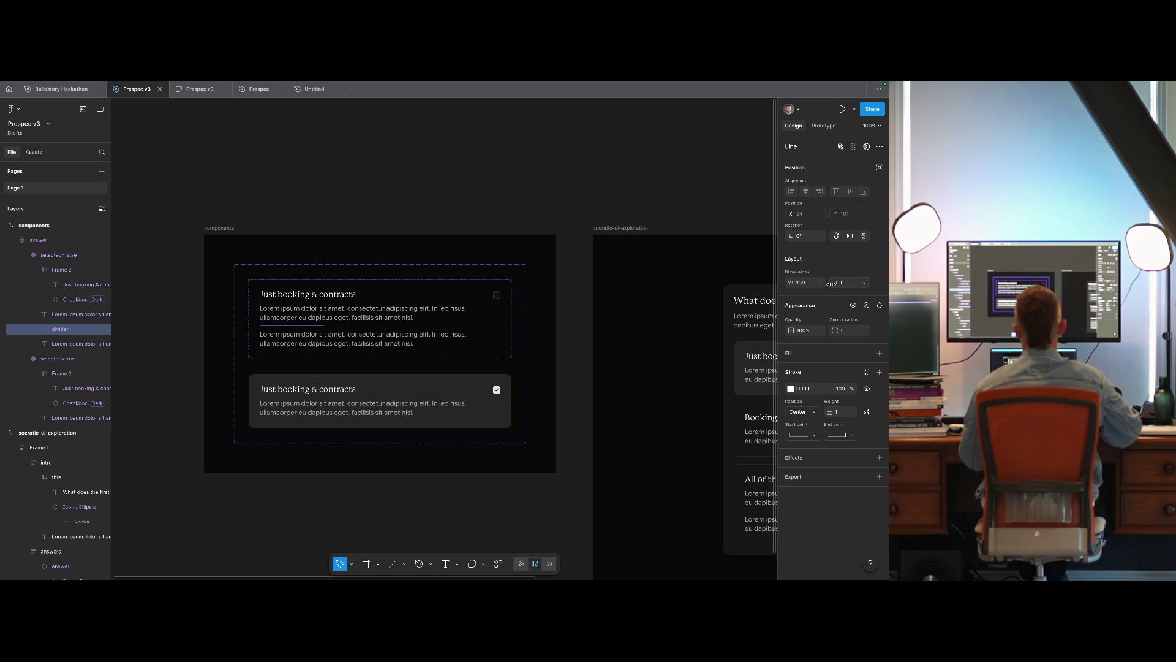
Make the divider line fill the card width.
key("ctrl+slash")
key("Escape")
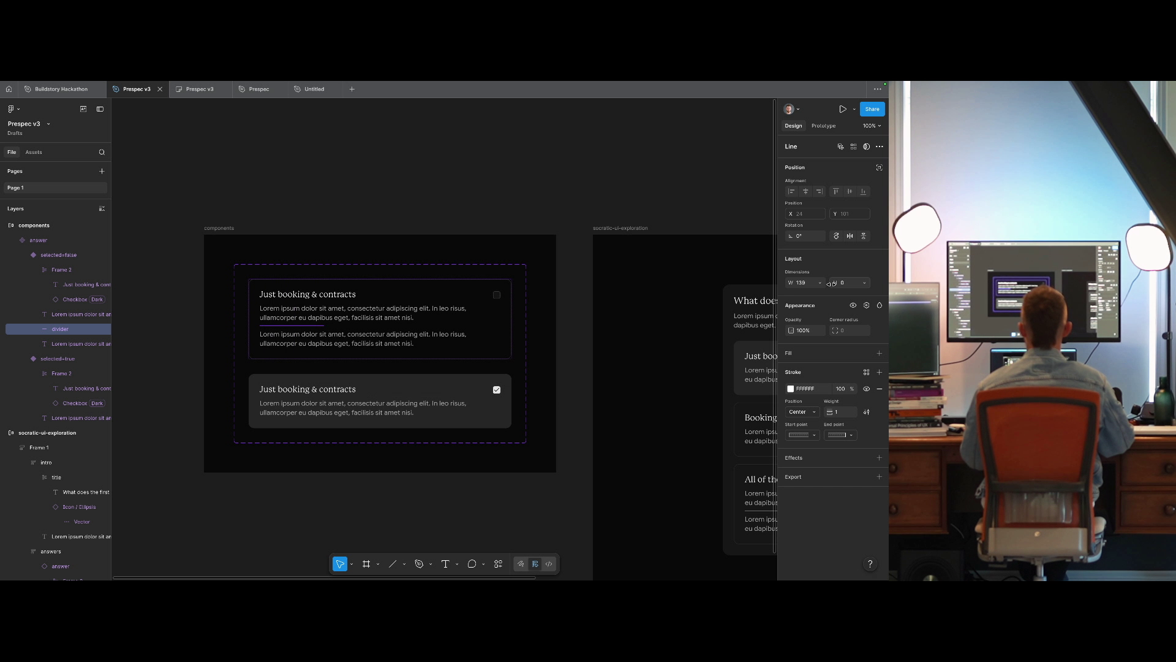
key("ctrl+slash")
key("Escape")
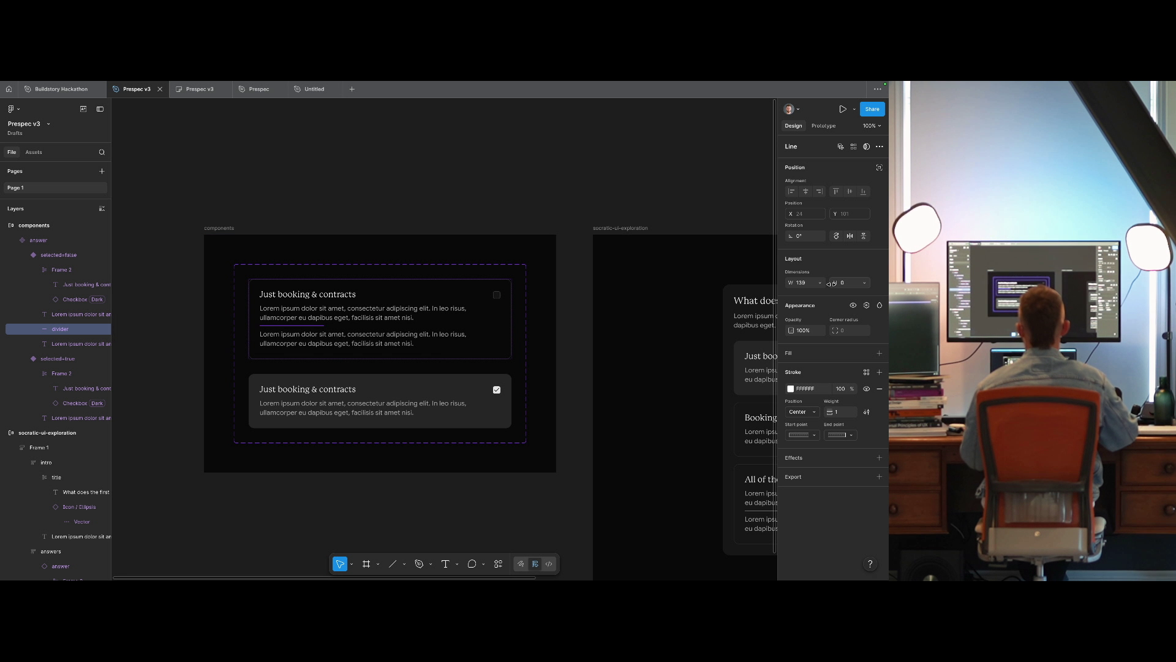
key("ctrl+slash")
type("width f")
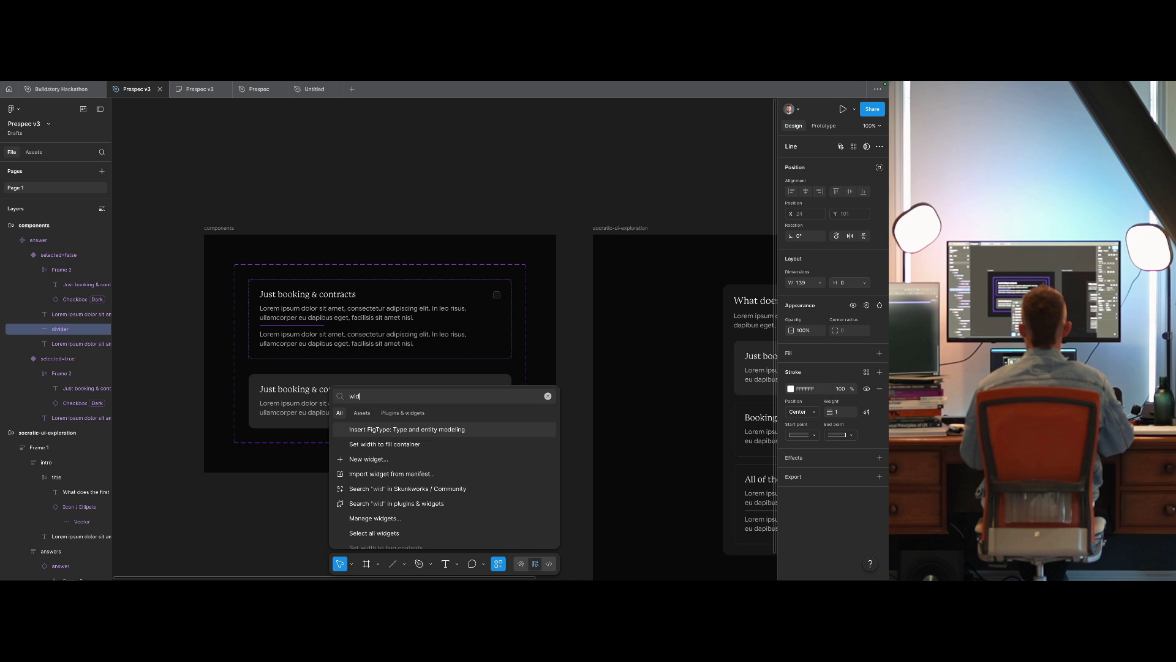
key("Return")
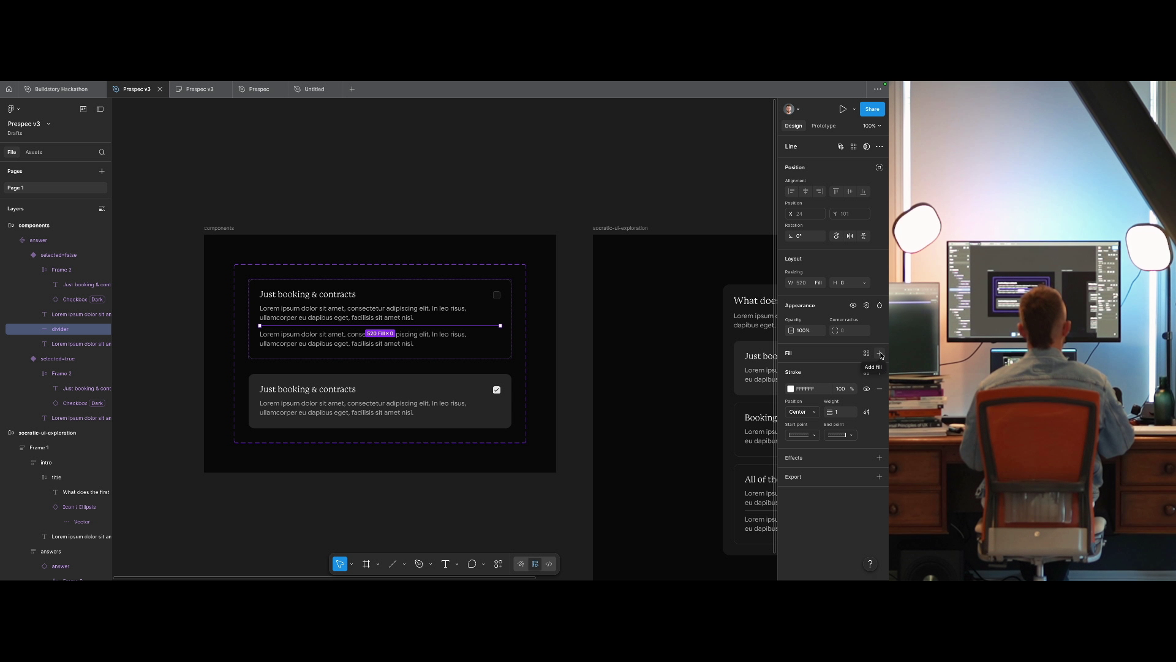
Wrap the line in an auto-layout frame named divider with 8 vertical padding.
key("shift+a")
key("ctrl+r")
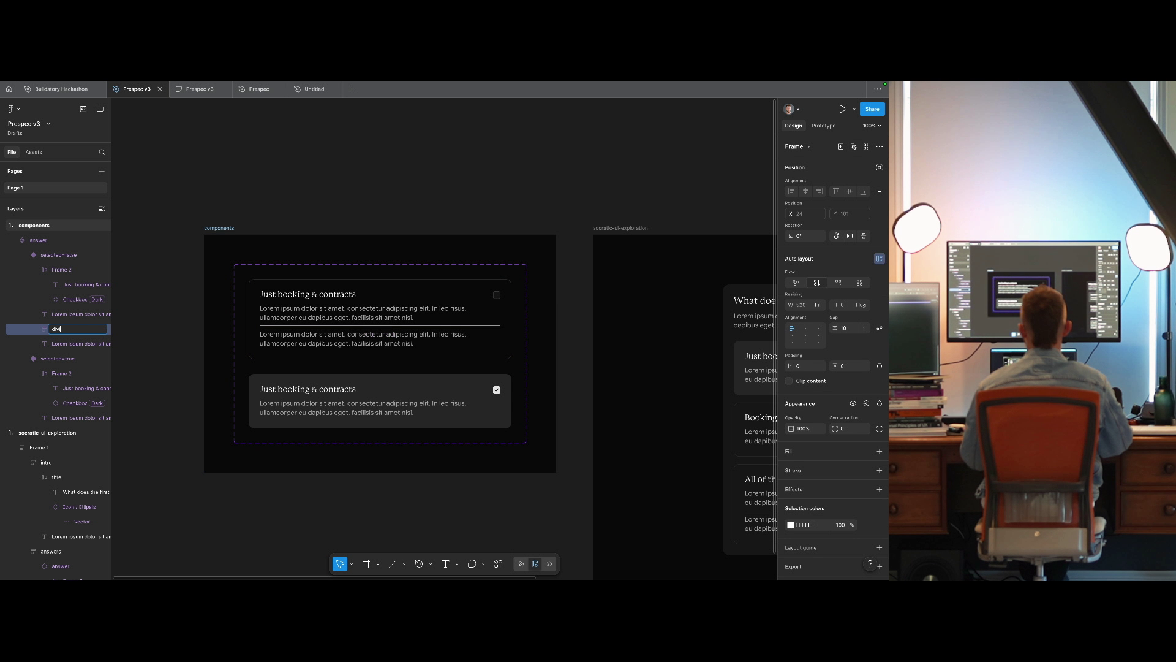
type("ider")
key("Return")
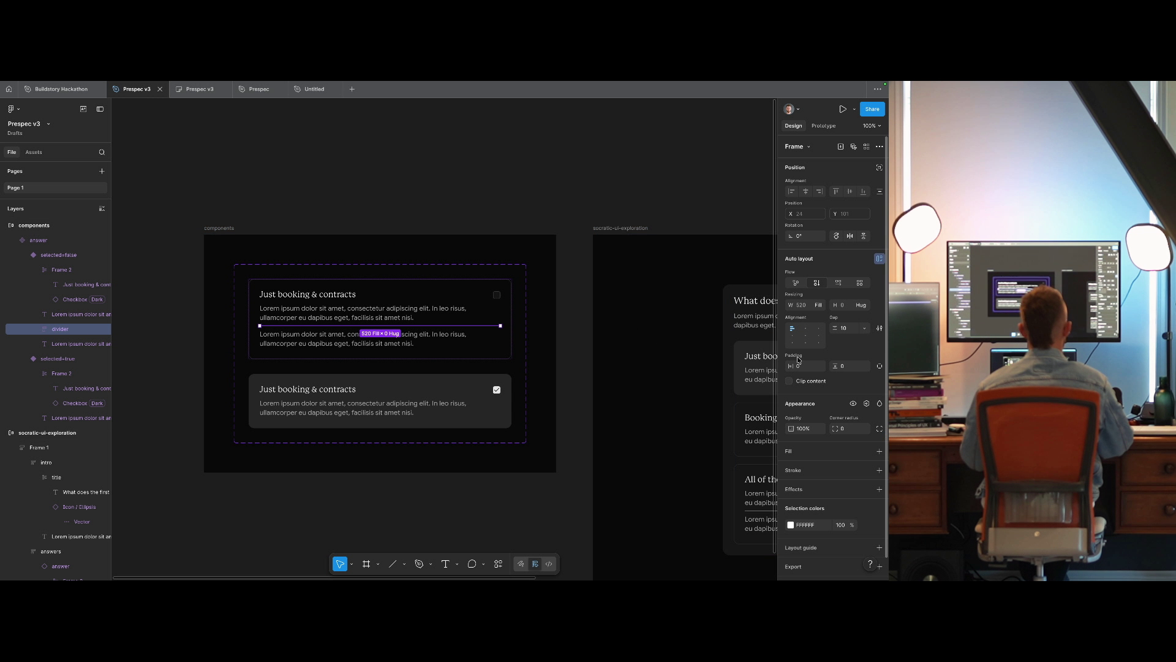
type("8")
key("Return")
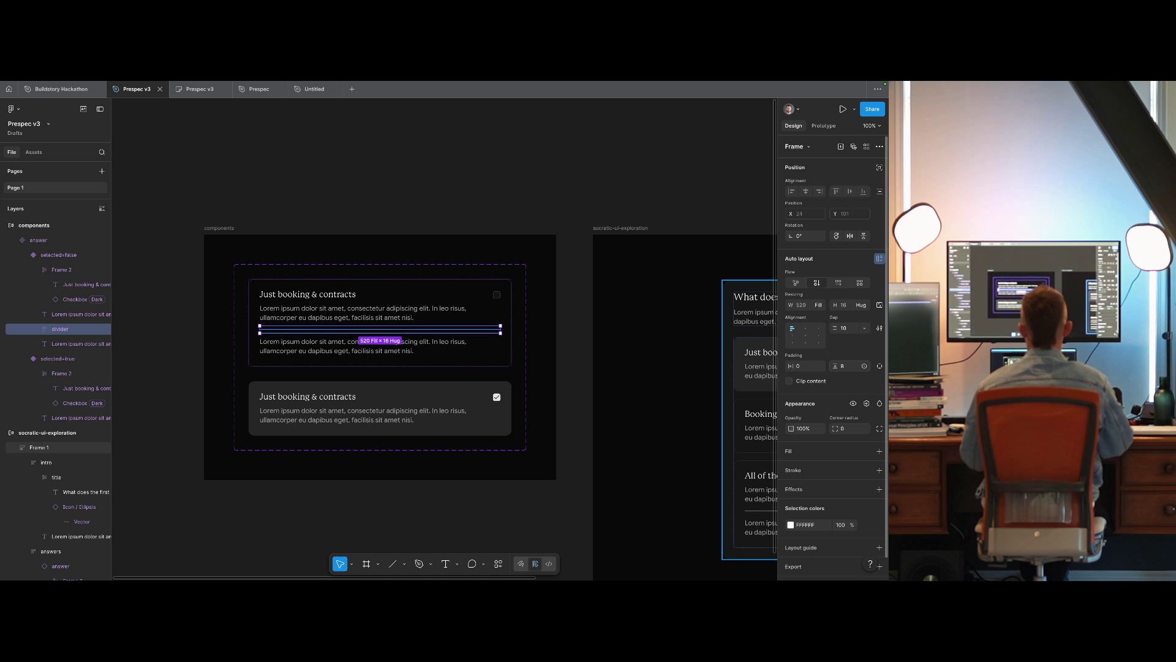
Colour the divider with the Tailwind neutral 700 style.
left_click(866, 525)
type("neut 600")
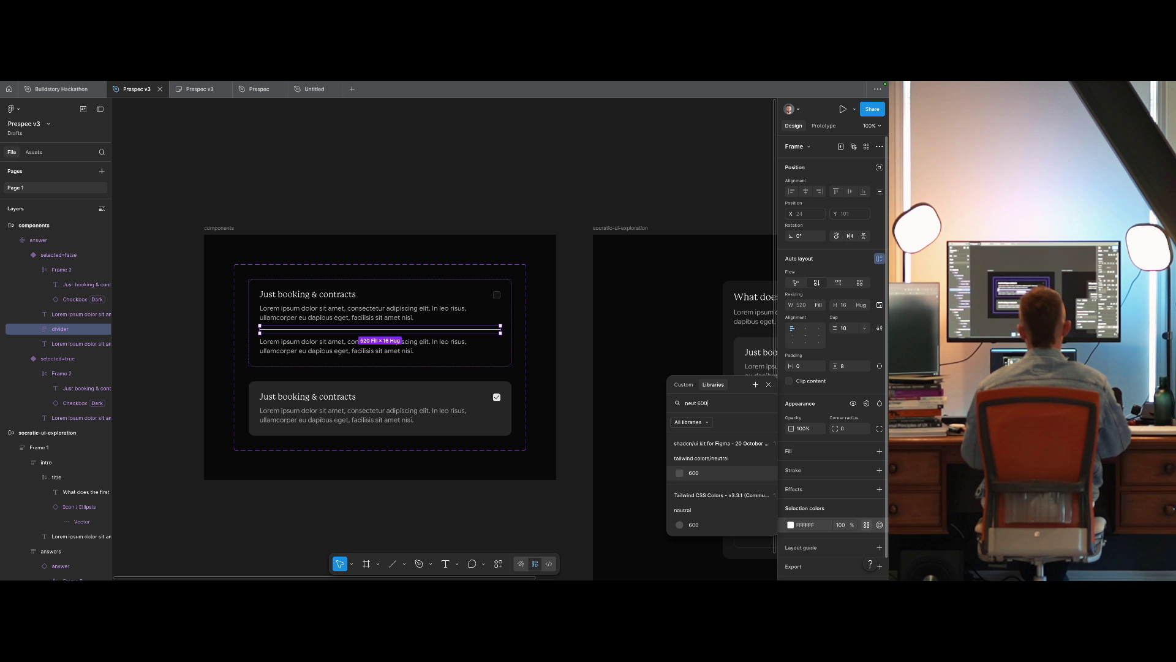
left_click(692, 547)
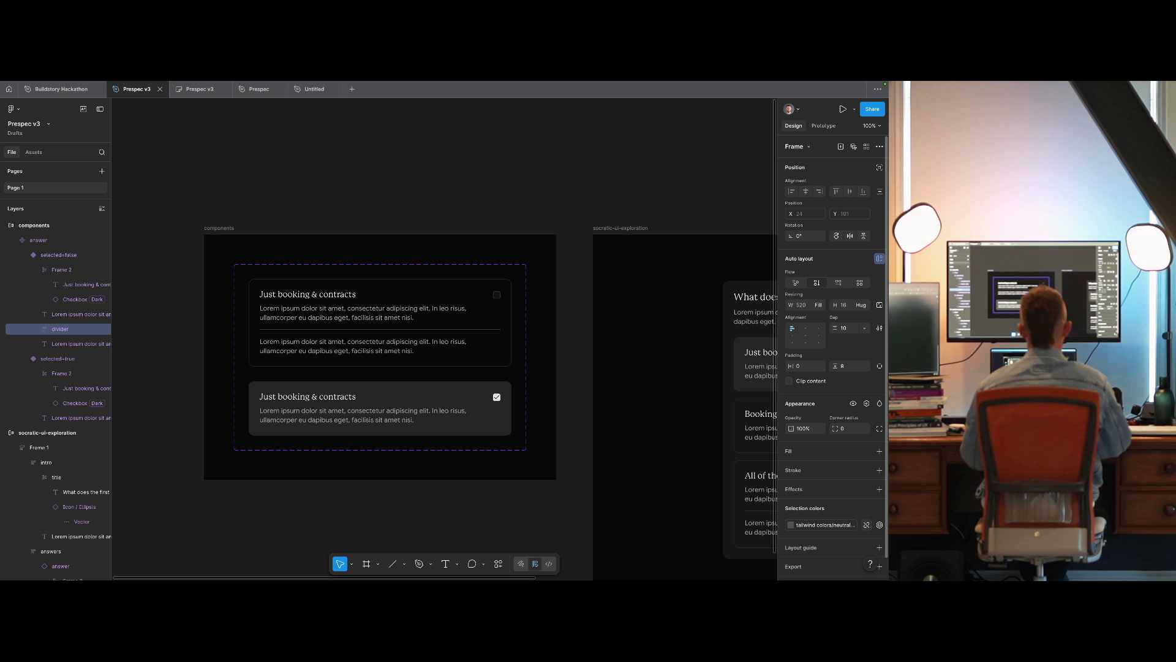
left_click(867, 527)
left_click(859, 528)
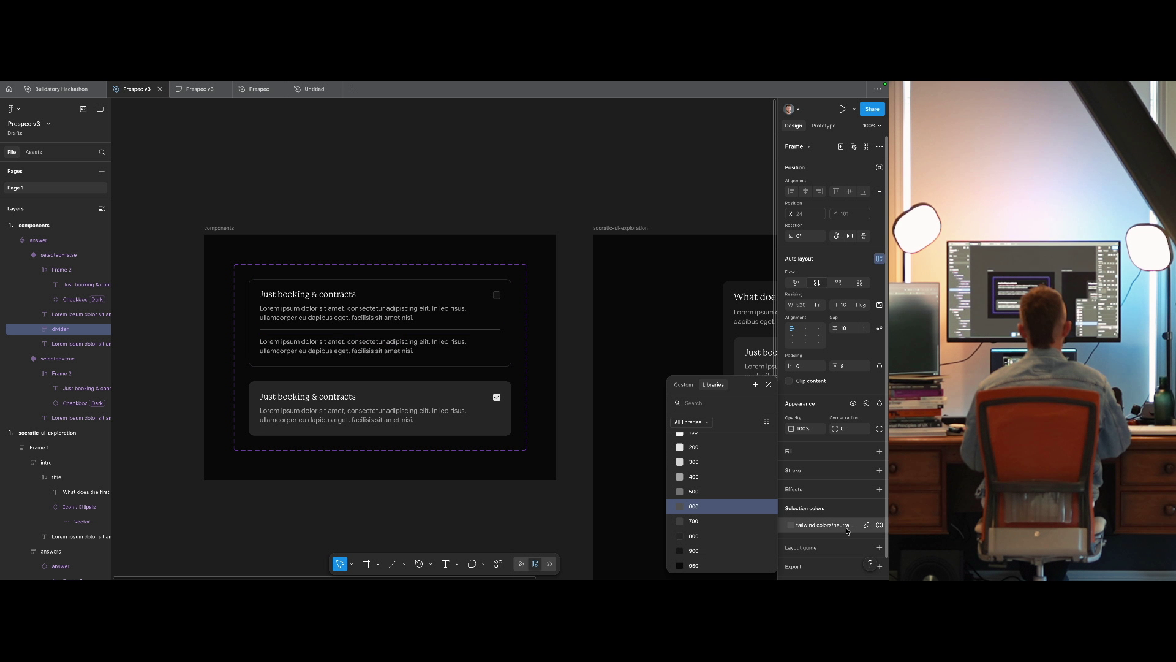
left_click(852, 528)
left_click(847, 528)
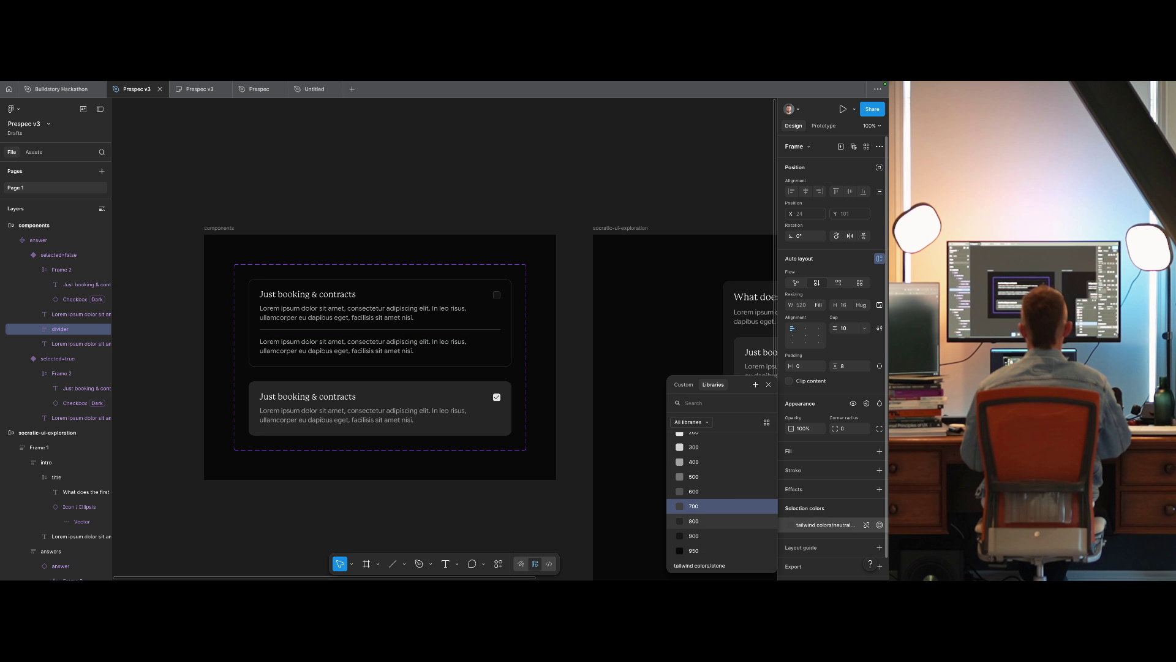
key("Escape")
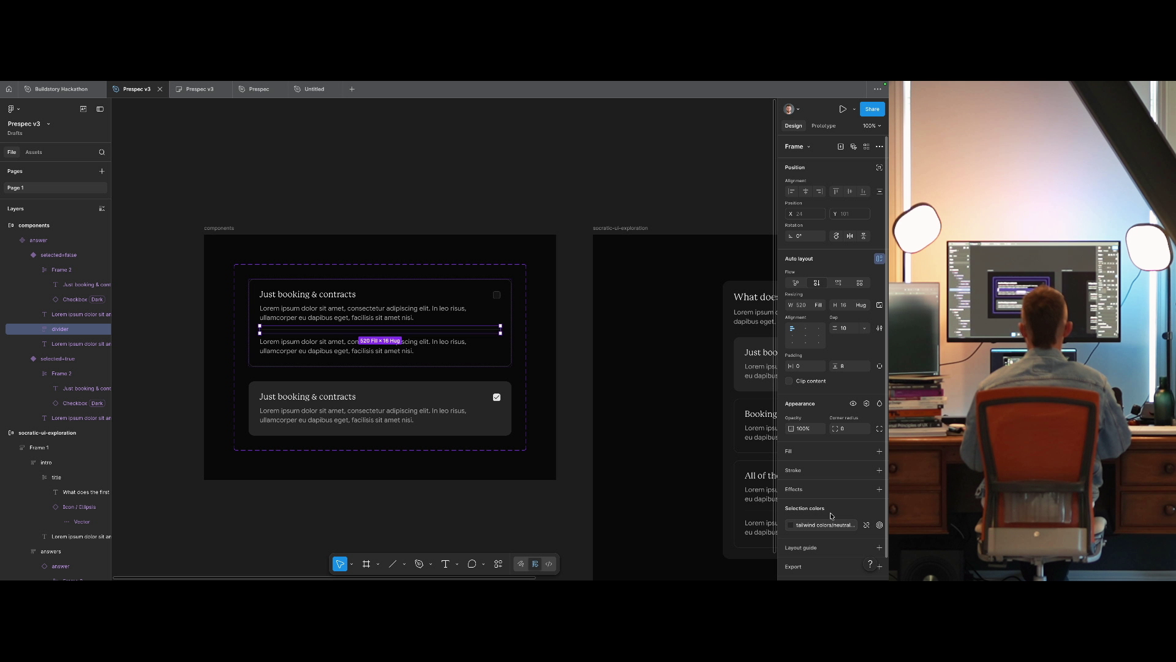
left_click(392, 103)
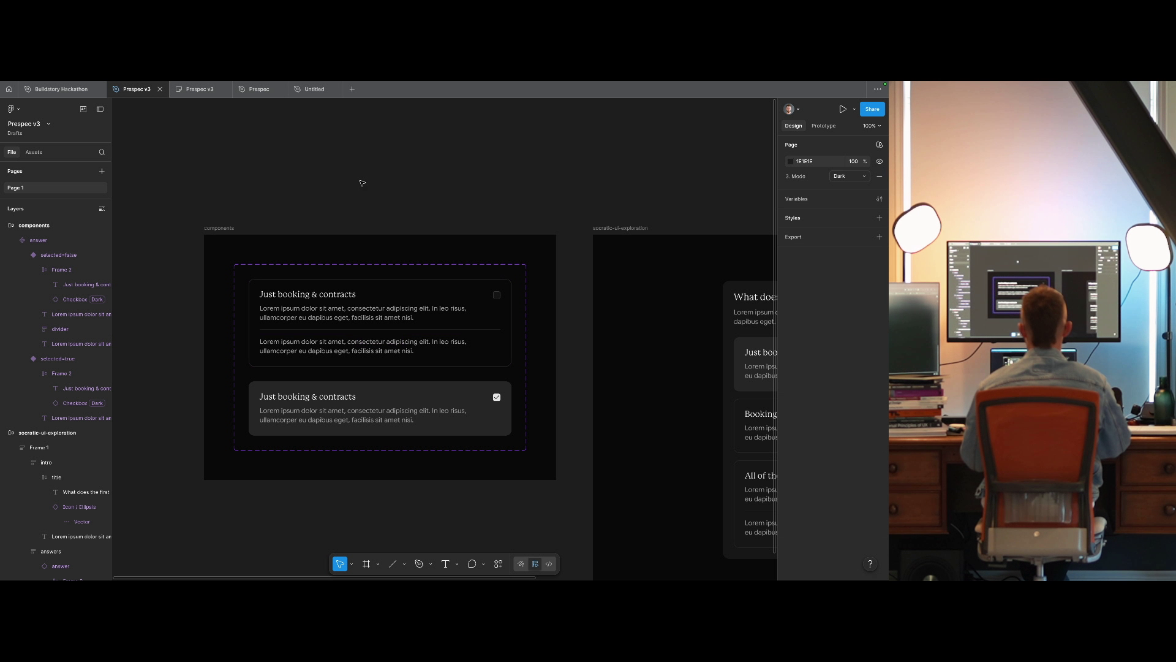
Rewrite the second paragraph as a single-line 'Recommended:' statement.
key("shift+0")
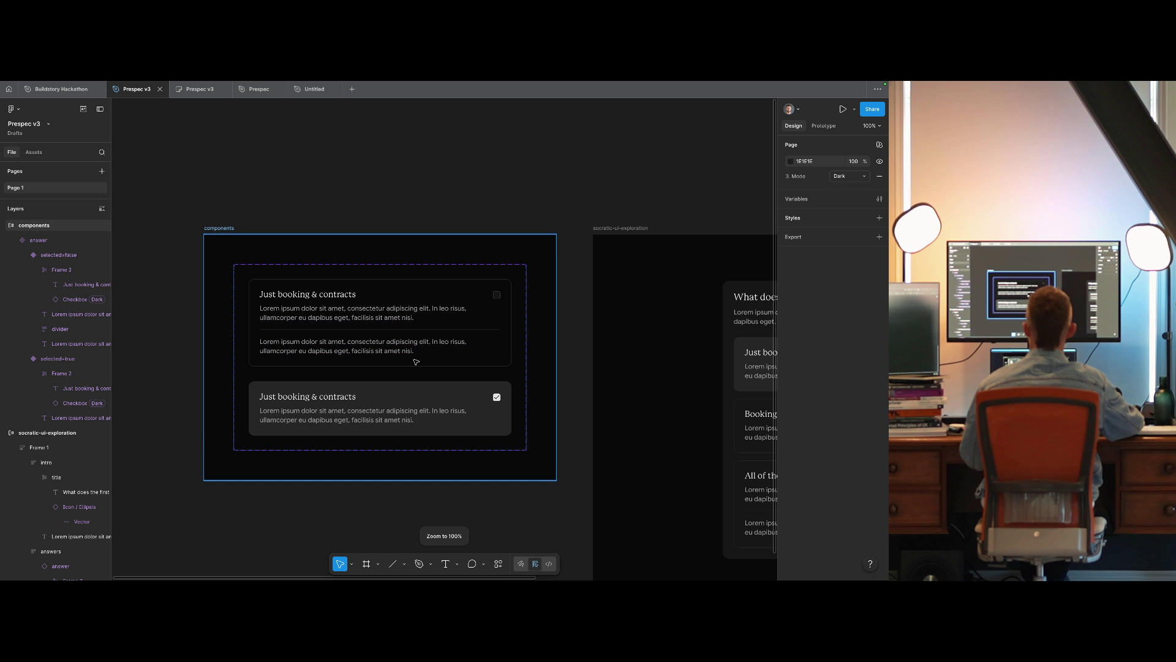
scroll(416, 362, "right", 3)
left_click(284, 334)
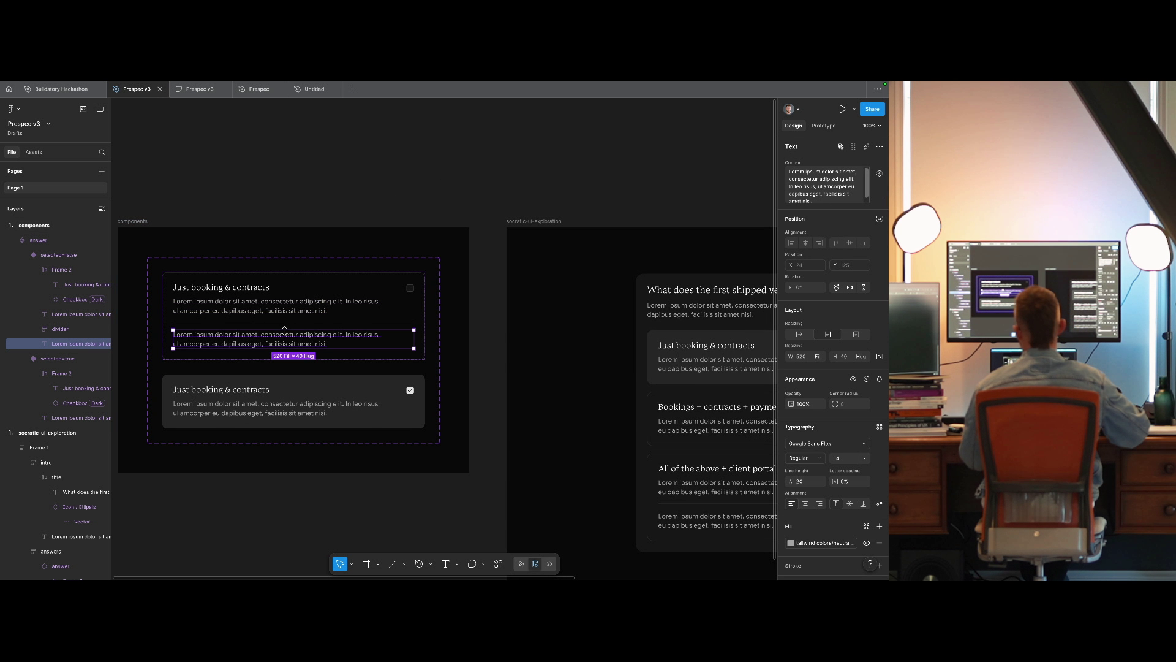
key("Return")
type("Recommended: zli")
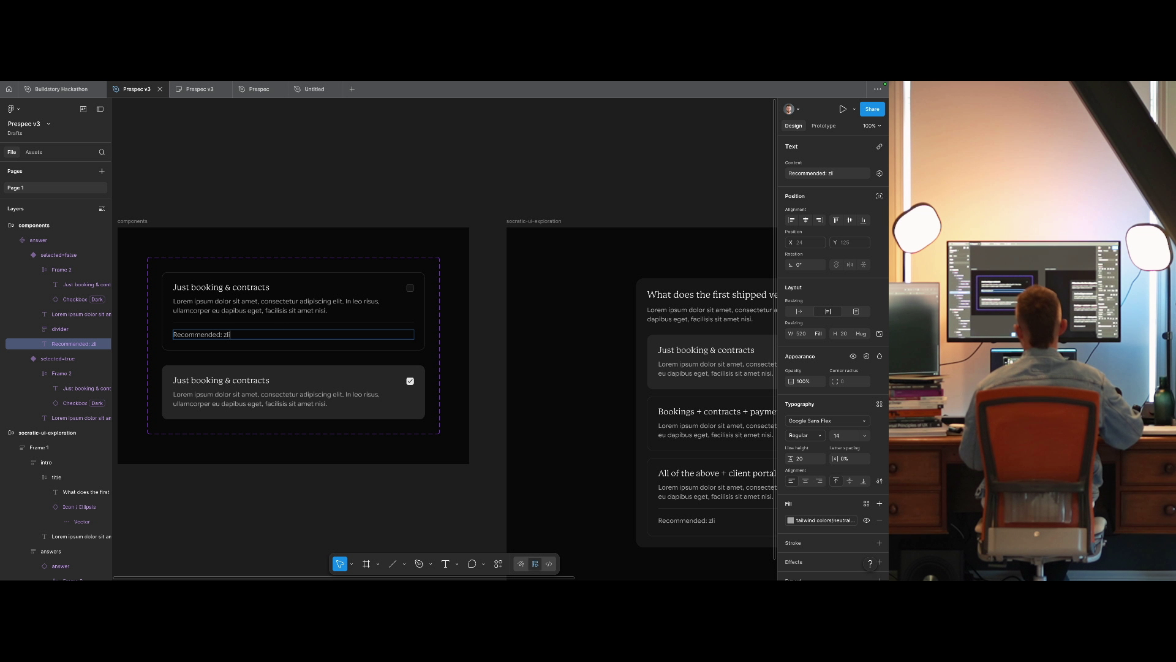
key("ctrl+BackSpace")
key("ctrl+BackSpace")
key("ctrl+BackSpace")
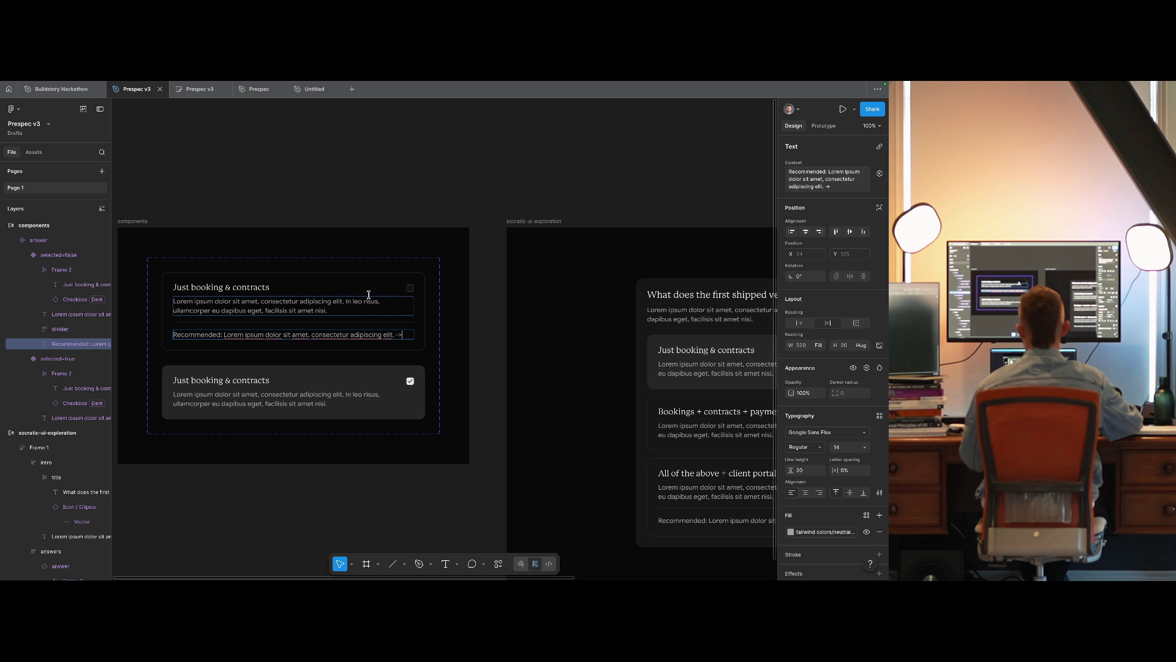
key("ctrl+z")
key("ctrl+shift+z")
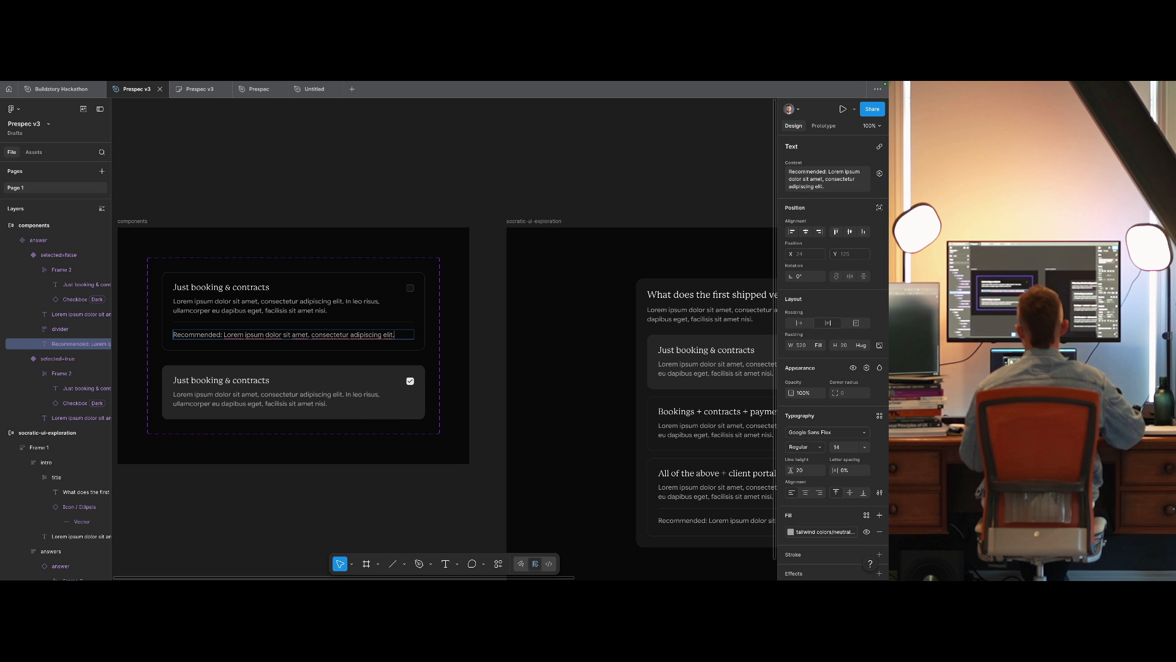
key("Escape")
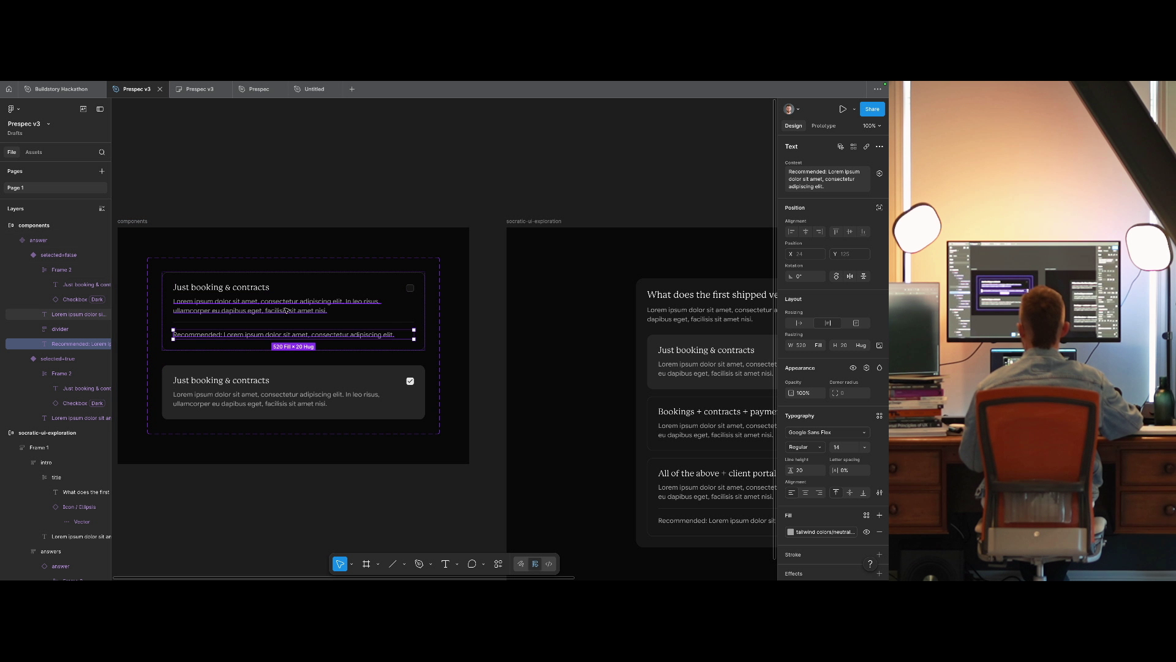
Apply the green colour style to the recommendation text.
scroll(344, 208, "up", 2)
left_click(791, 532)
type("green")
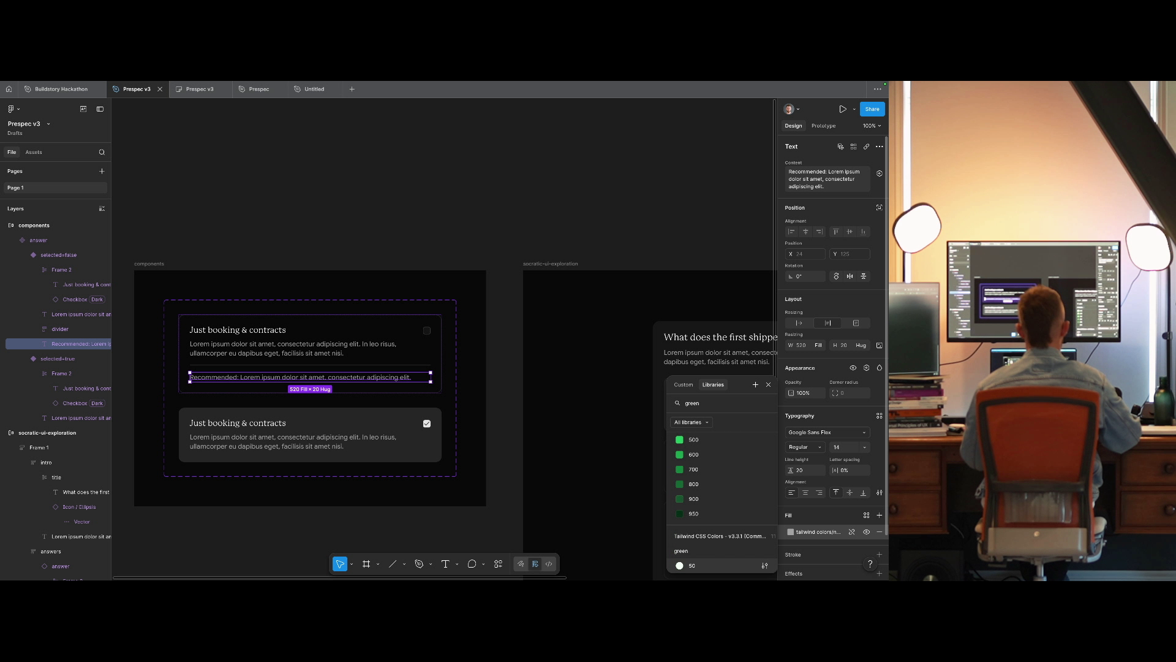
left_click(692, 484)
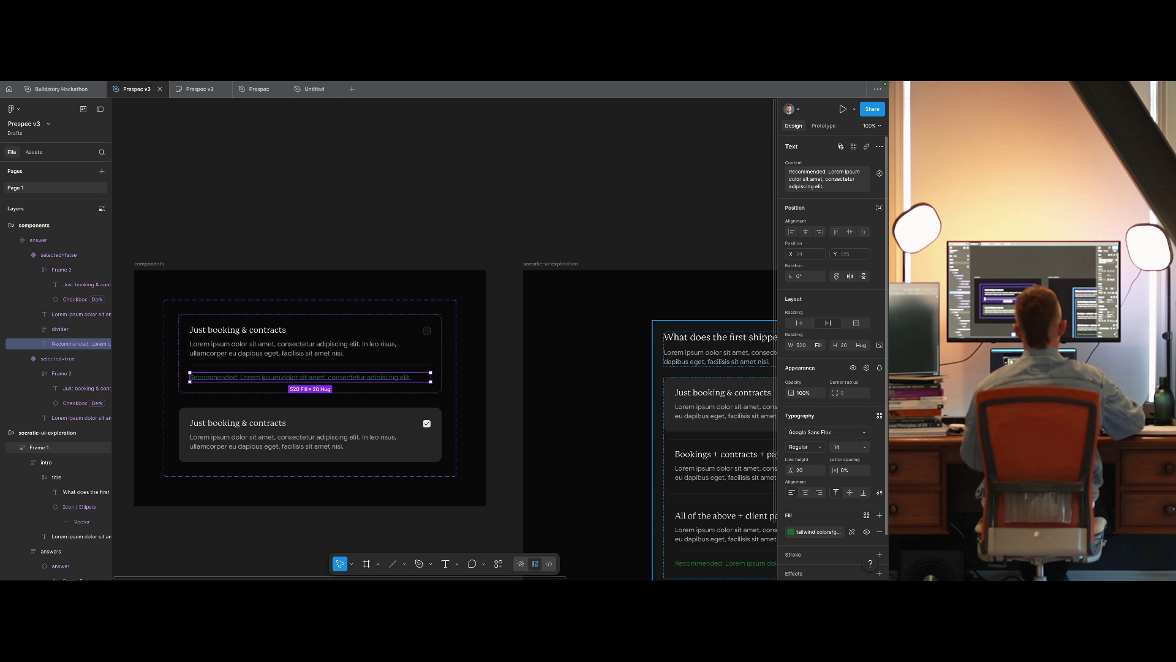
left_click(815, 538)
key("Escape")
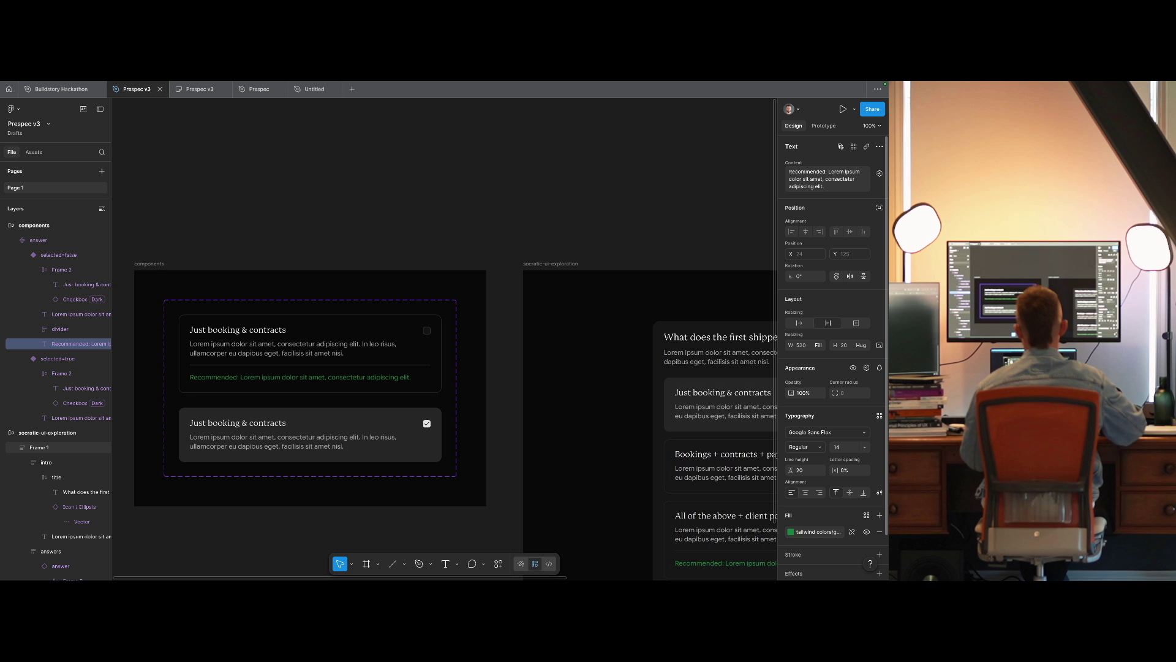
left_click(815, 531)
key("Escape")
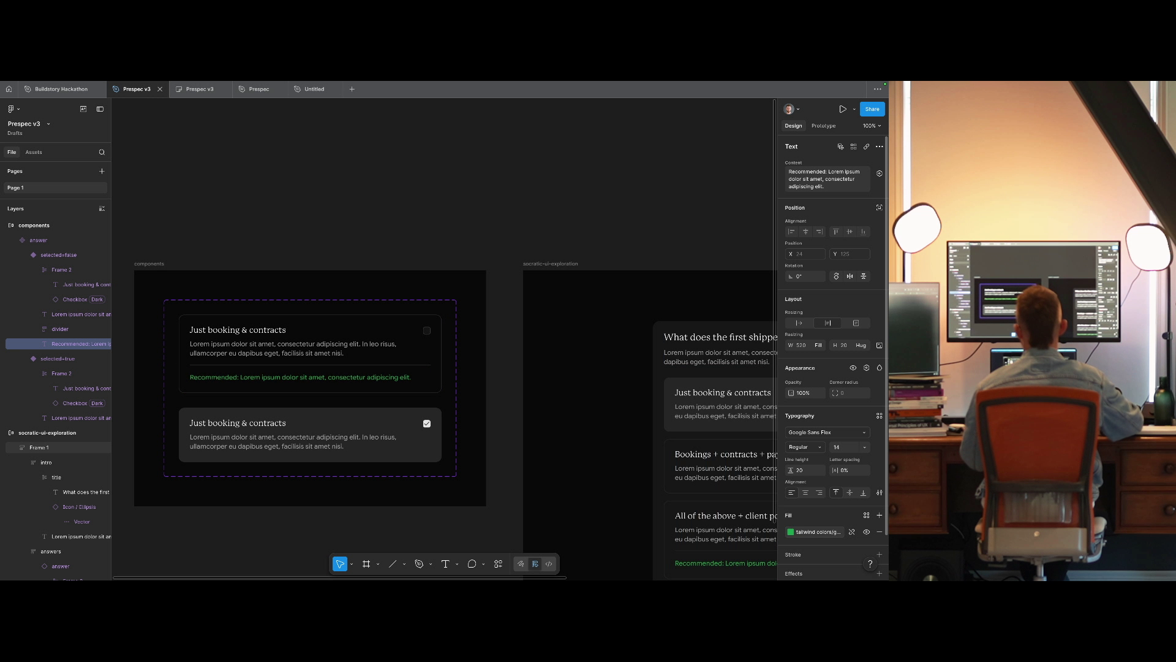
Bold the 'Recommended:' label and set the text weight to Medium.
double_click(245, 376)
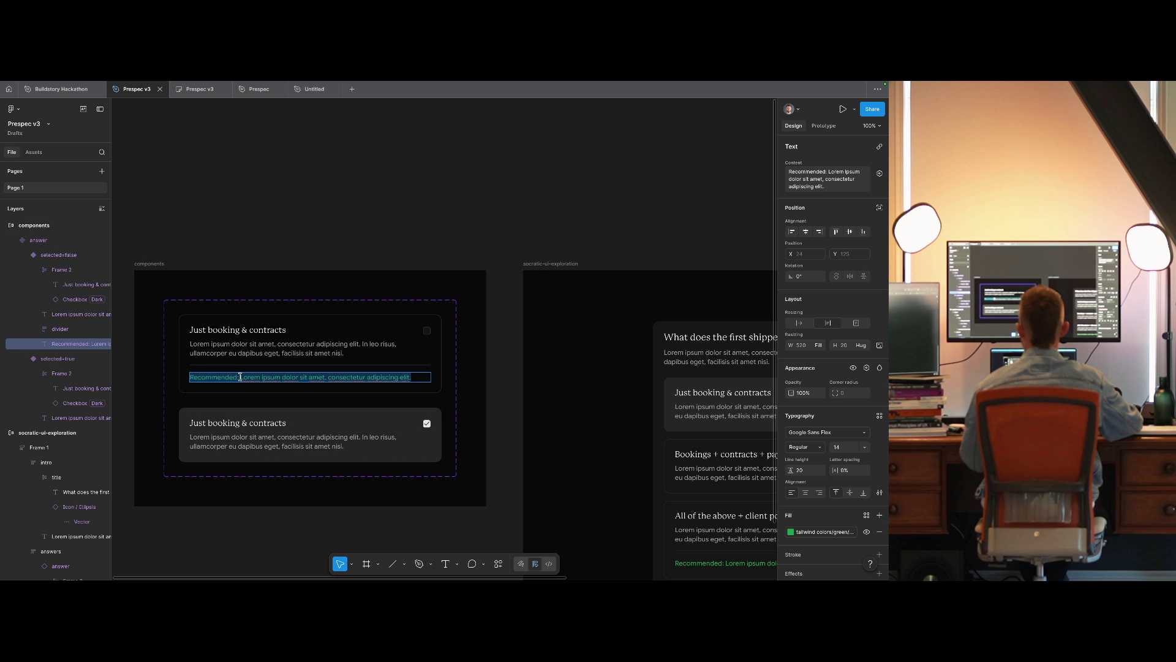
key("Escape")
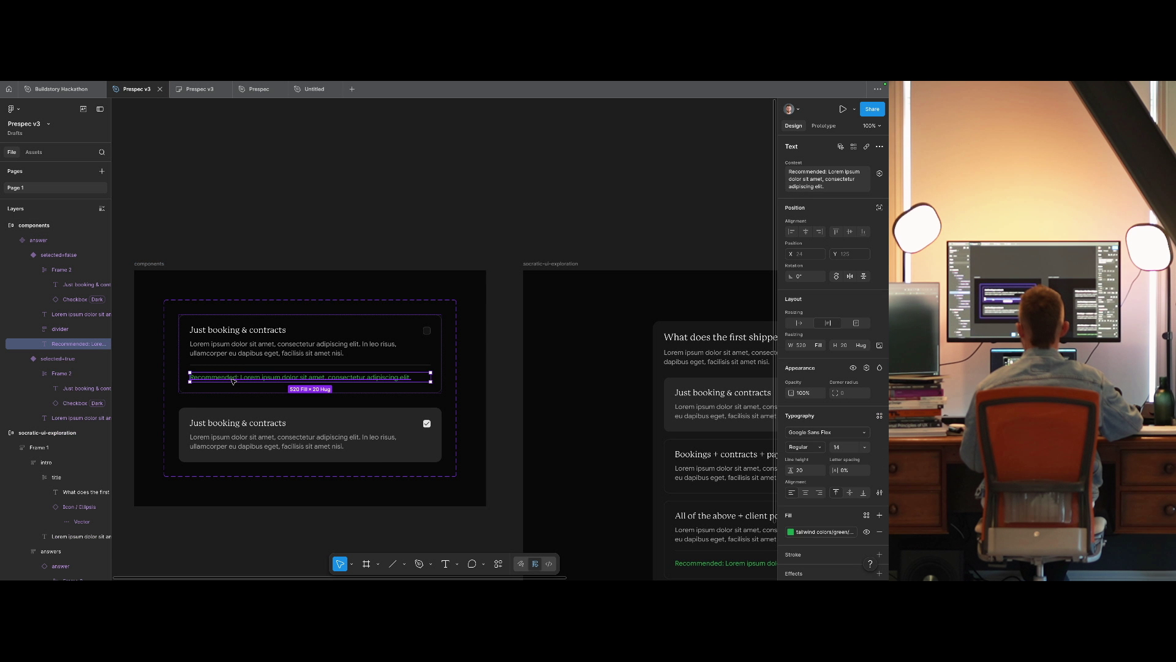
double_click(233, 379)
left_click(241, 378)
type("Lorem ipsum dolor sit amet, consectetur adipiscing elit. In leo risus, ullamcorper eu dapibus eget, facilisis sit amet nisi.")
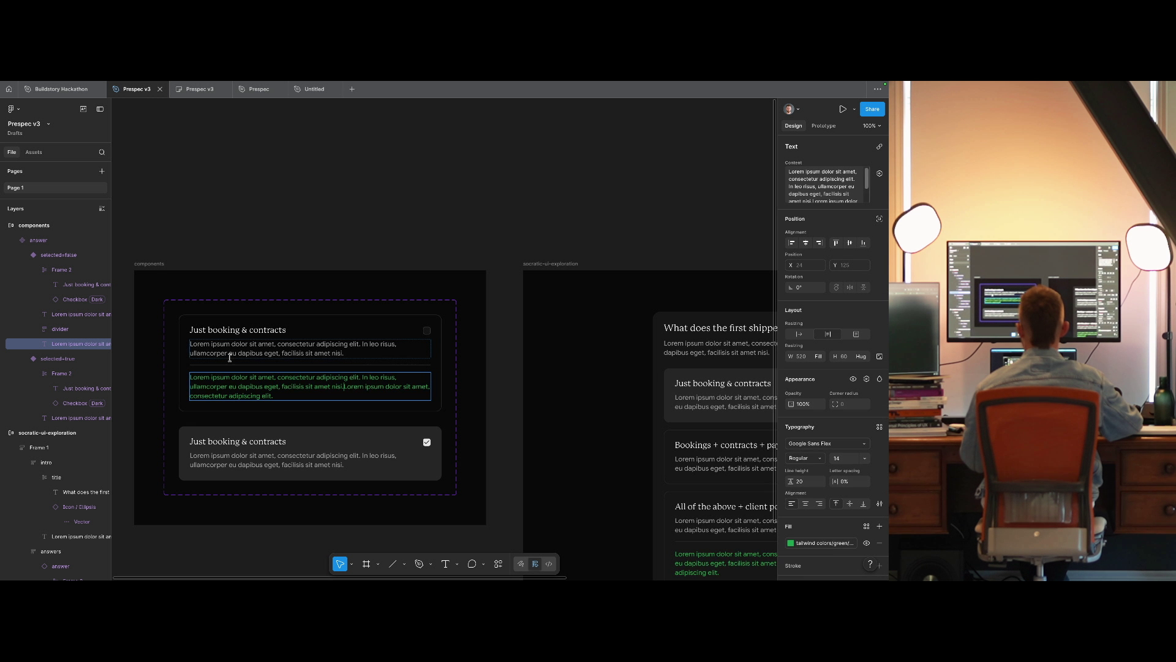
key("ctrl+z")
key("ctrl+b")
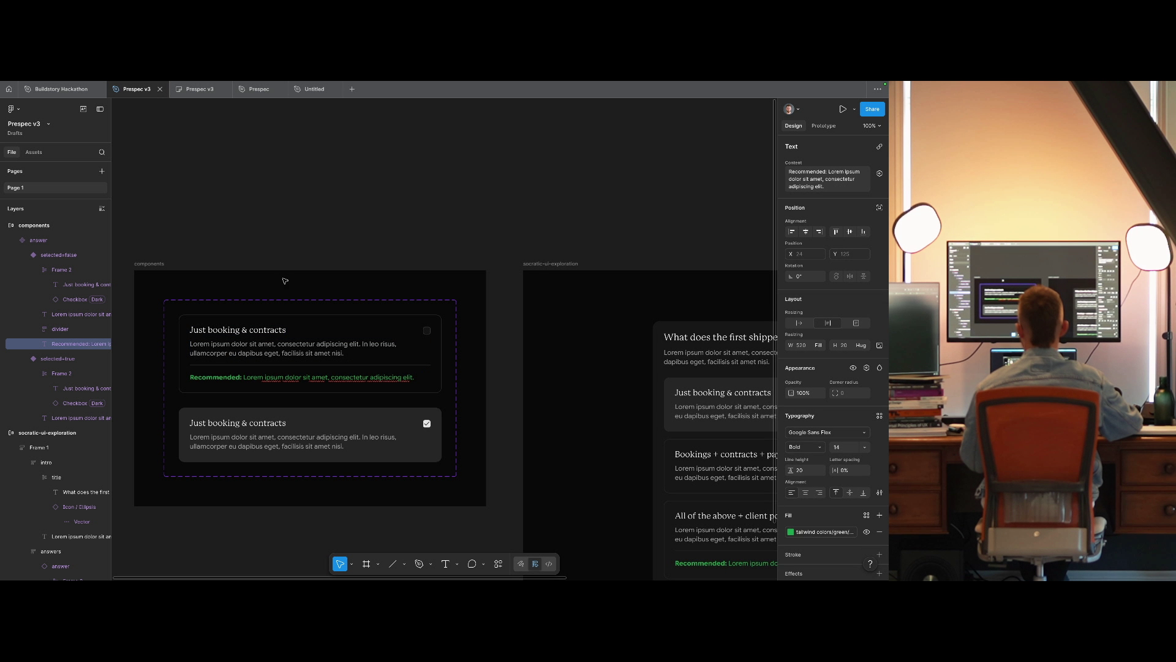
left_click(805, 446)
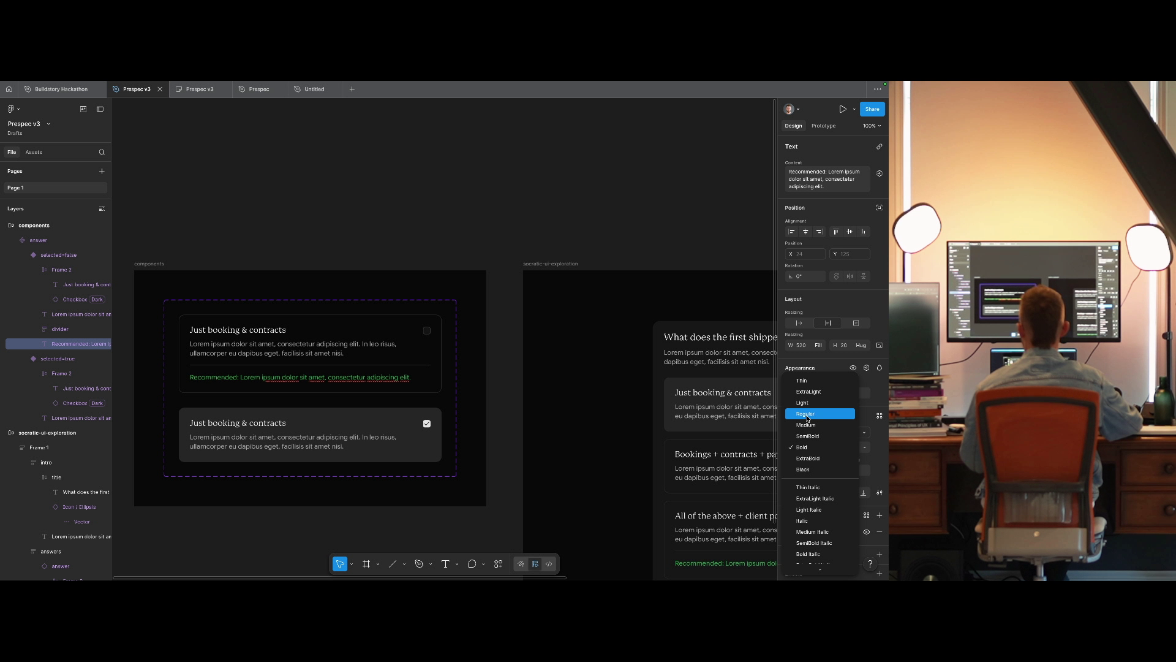
left_click(809, 425)
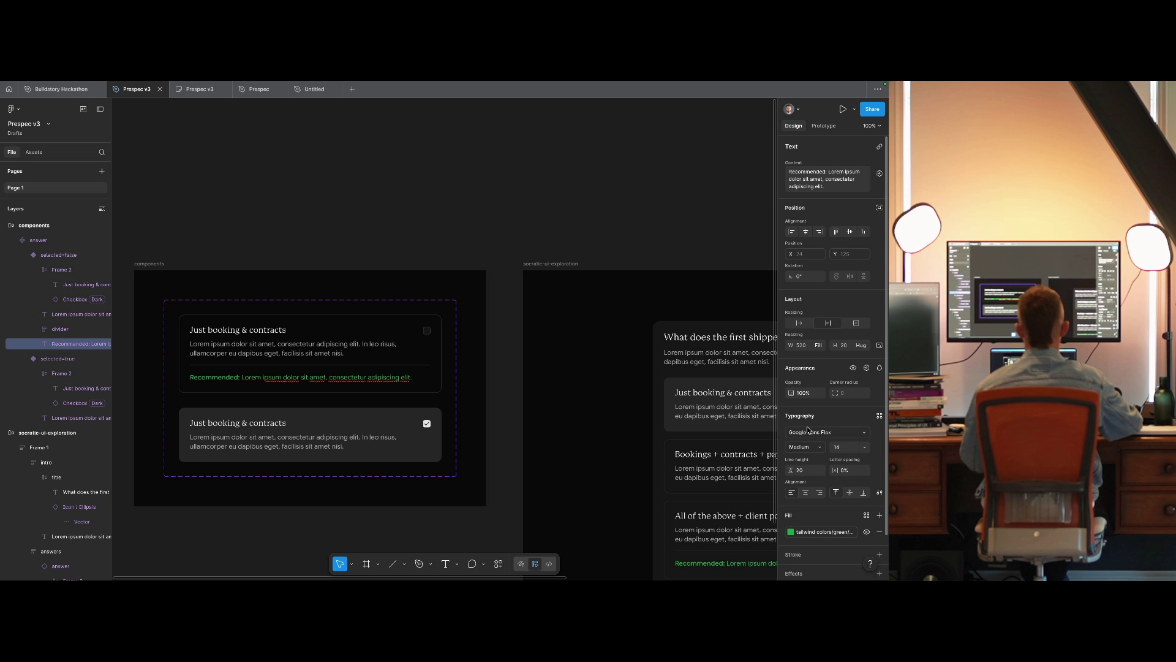
left_click(805, 447)
Select the divider frame in the selected=false answer variant.
left_click(362, 191)
left_click(365, 194)
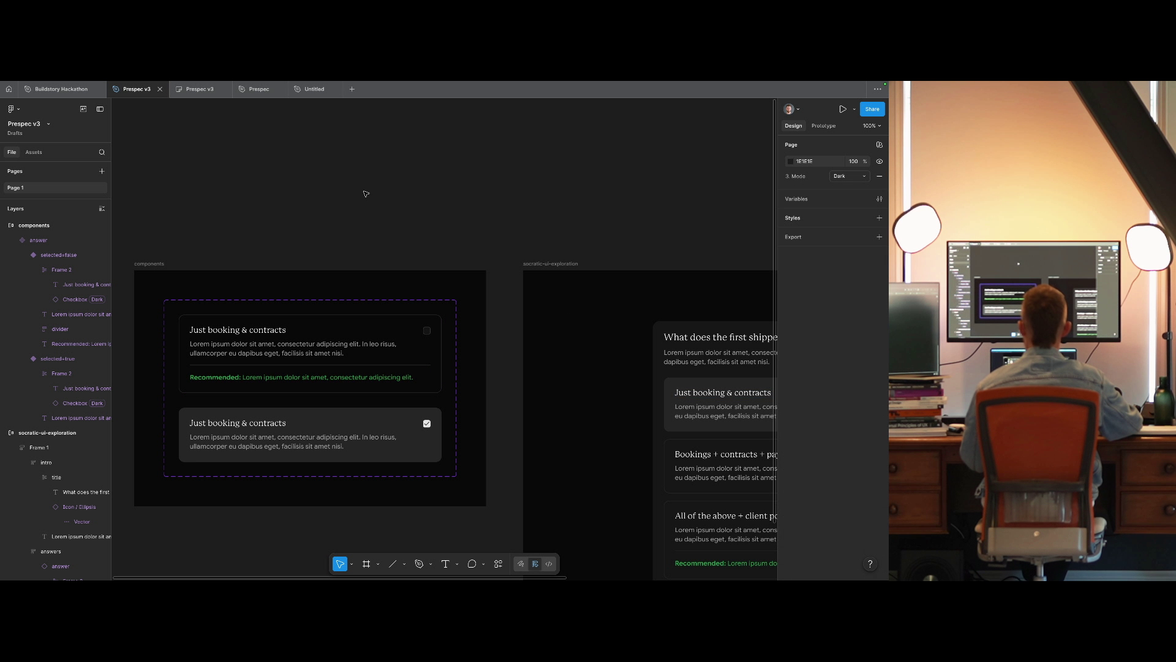
scroll(366, 199, "right", 3)
mouse_move(368, 189)
left_mouse_down()
mouse_move(323, 191)
mouse_move(260, 131)
mouse_move(490, 175)
mouse_move(268, 149)
left_mouse_up()
mouse_move(407, 181)
left_mouse_down()
mouse_move(305, 176)
mouse_move(640, 192)
mouse_move(594, 187)
left_mouse_up()
left_click(688, 450)
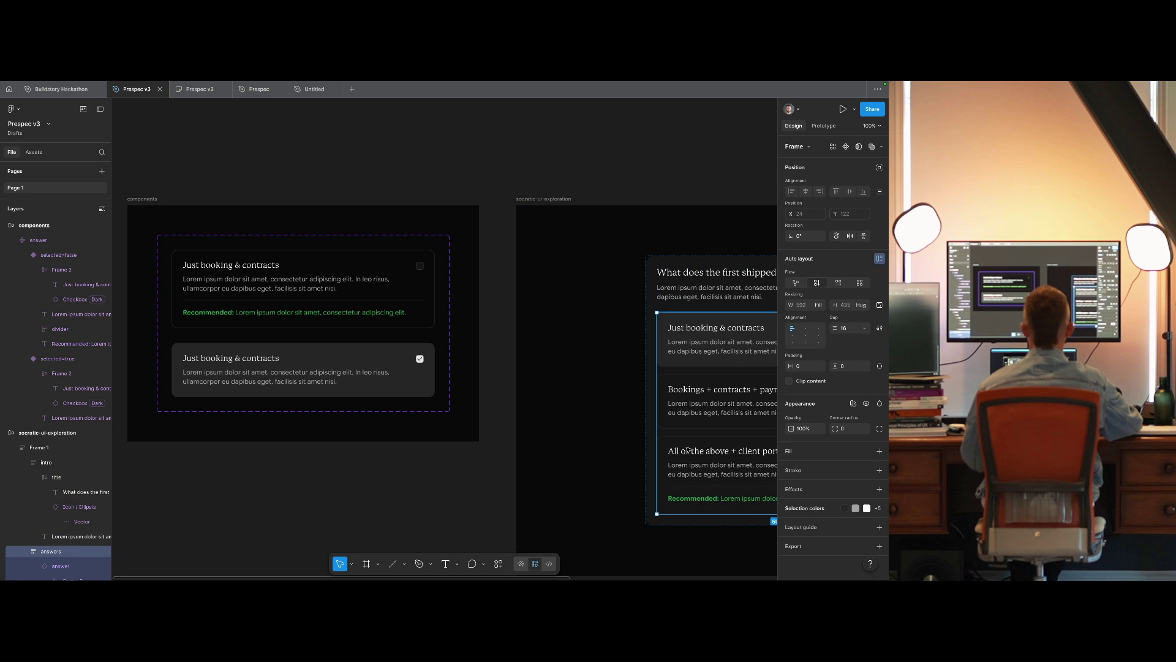
left_click(407, 197)
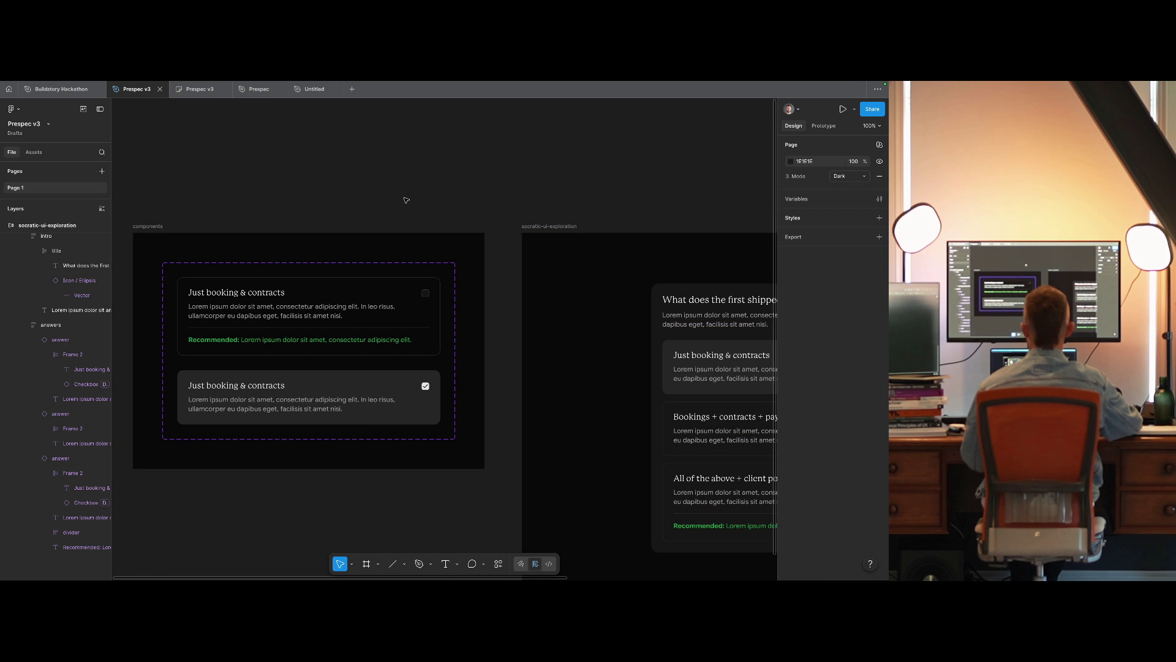
mouse_move(407, 197)
left_mouse_down()
mouse_move(276, 168)
mouse_move(197, 179)
mouse_move(480, 215)
mouse_move(473, 203)
left_mouse_up()
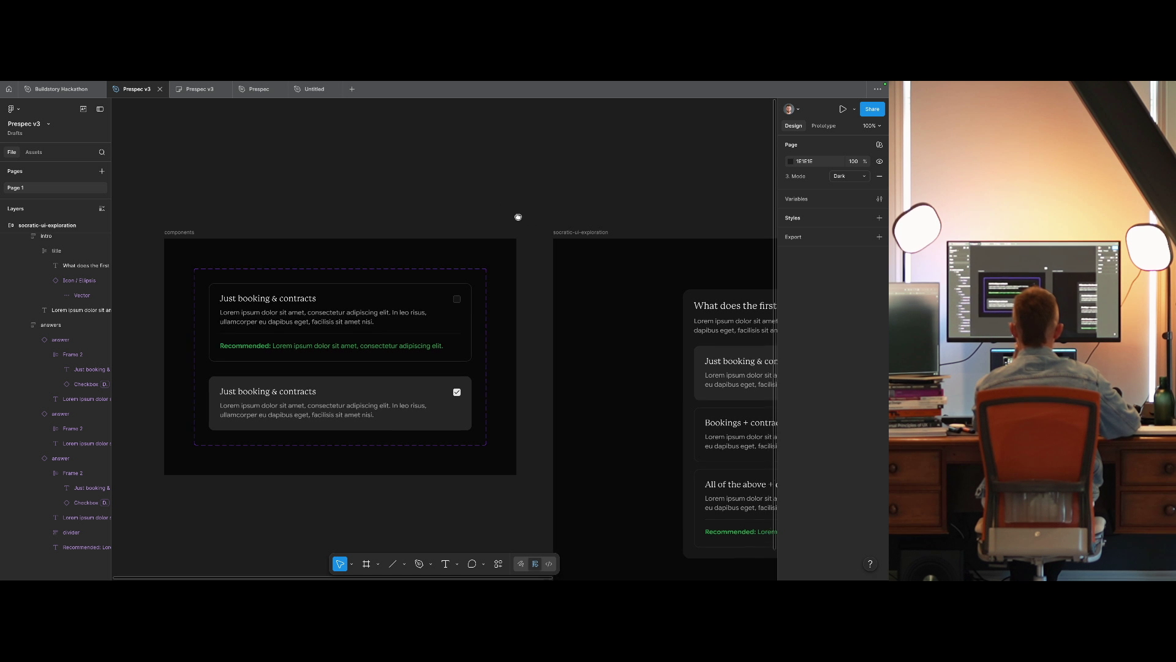
mouse_move(517, 218)
left_mouse_down()
mouse_move(346, 207)
mouse_move(314, 221)
mouse_move(564, 251)
left_mouse_up()
left_click(434, 368)
left_click(433, 368)
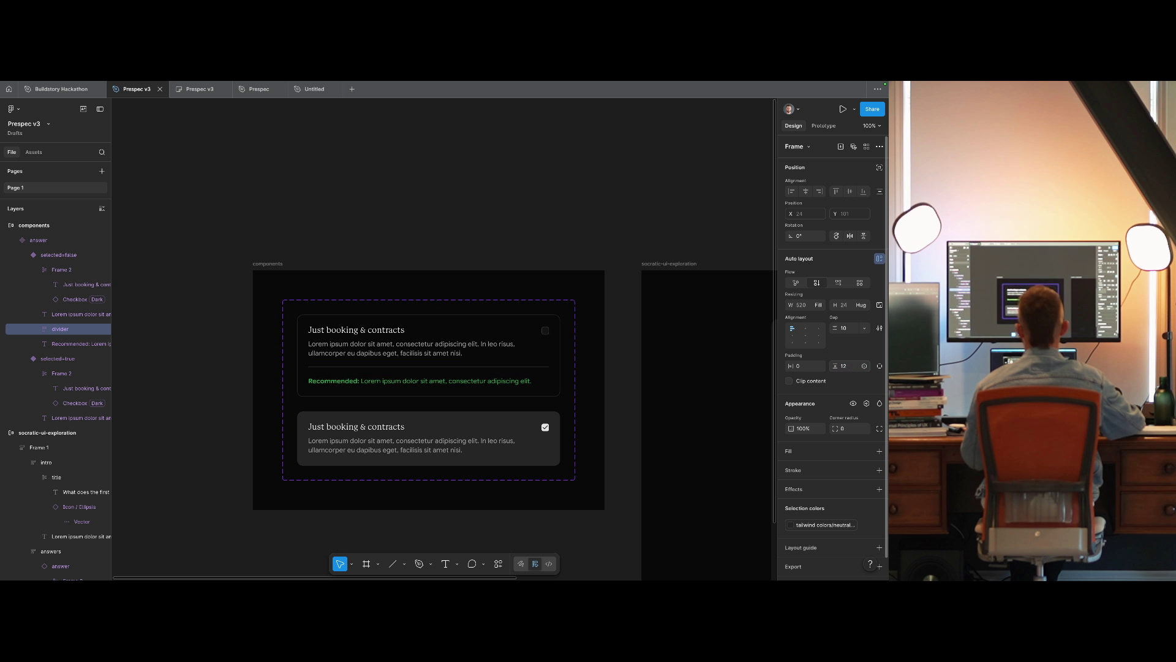
Rename the divider frame to recommended-divider and duplicate its line.
scroll(398, 365, "up", 5)
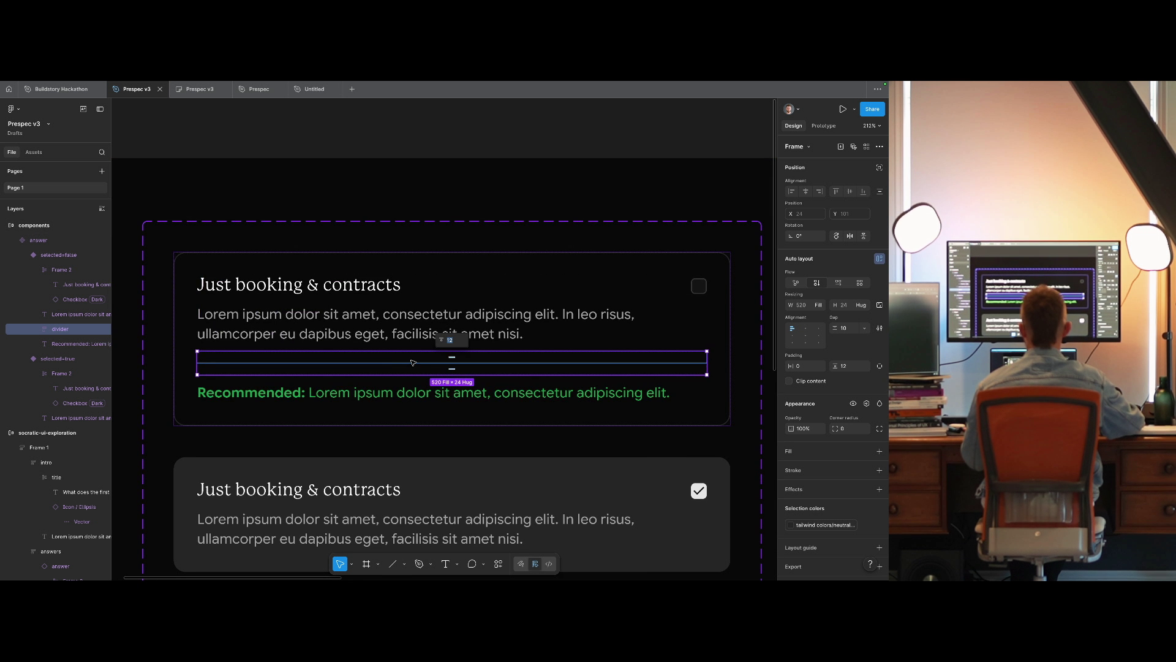
double_click(64, 330)
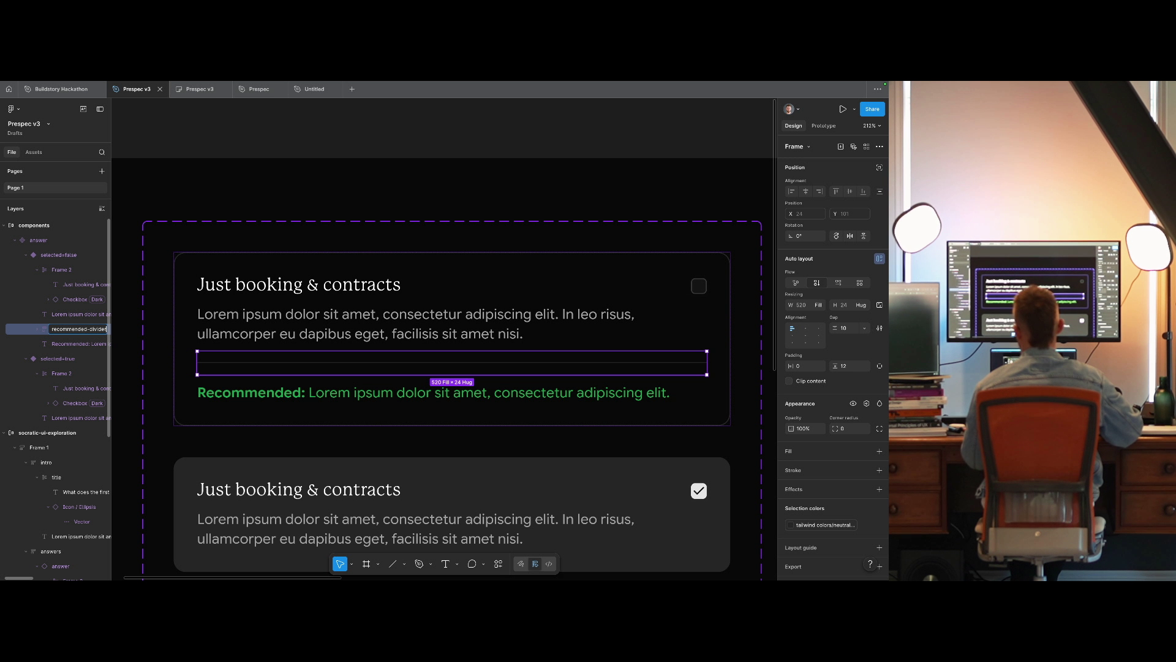
key("Return")
left_click(261, 363)
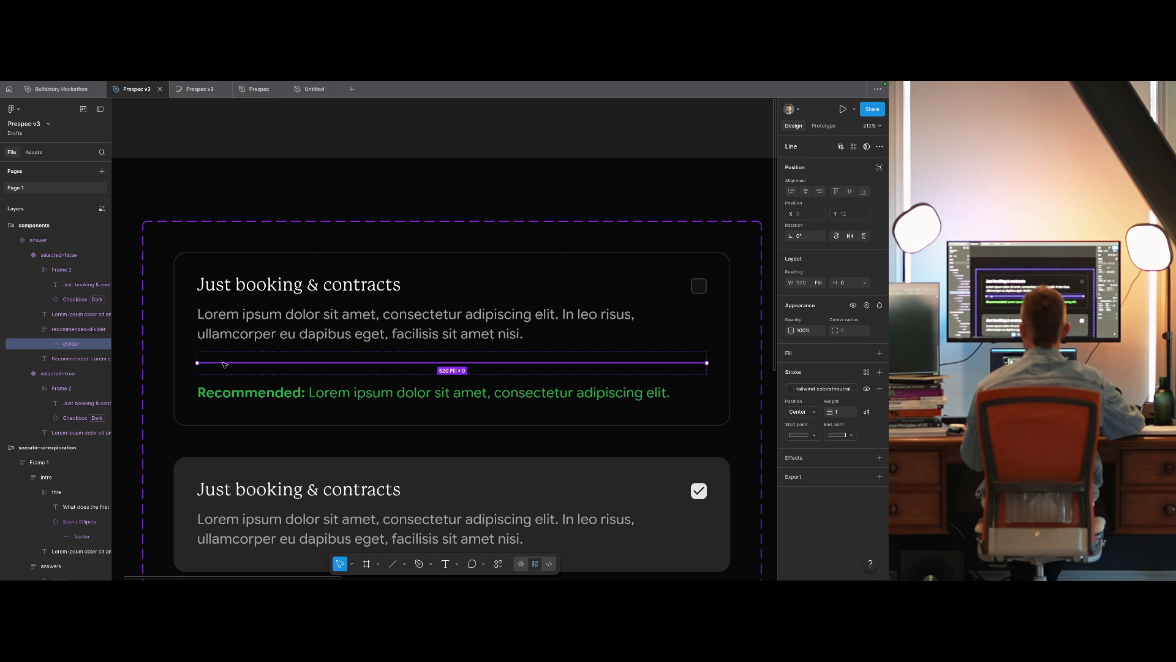
key("ctrl+d")
Split 'Recommended:' into its own text layer placed between the two lines.
left_click(281, 407)
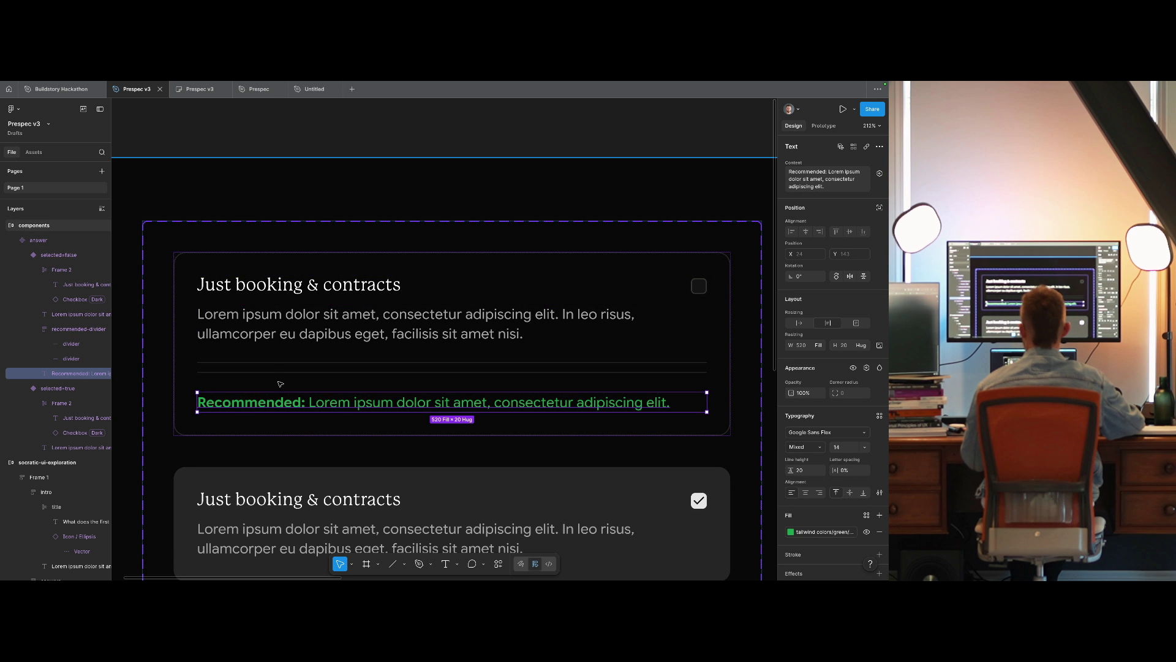
double_click(308, 403)
key("shift+Home")
key("ctrl+x")
key("Escape")
key("ctrl+v")
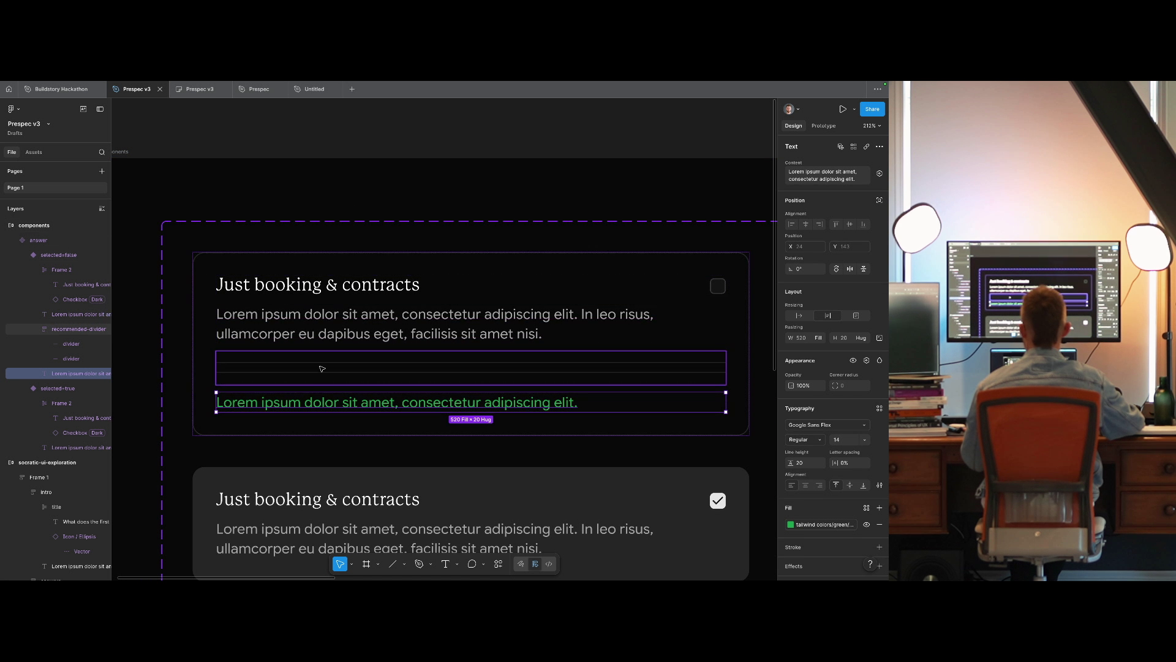
key("Up")
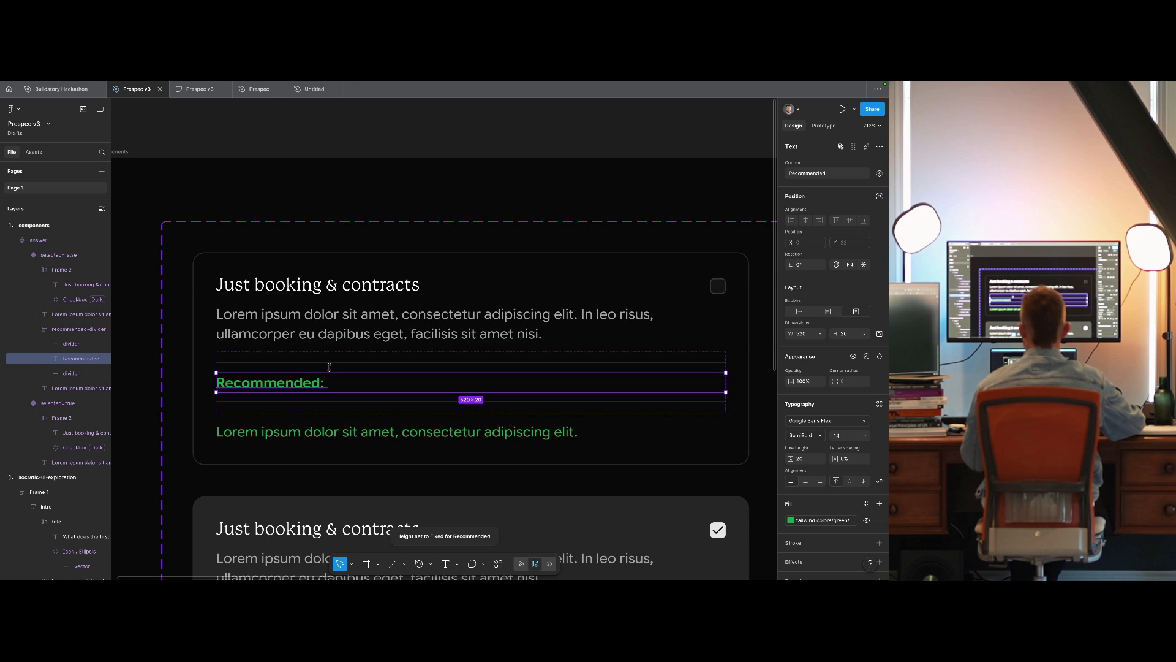
Lay out the recommended-divider row horizontally with items centred.
left_click(329, 365)
left_click(339, 401, "shift")
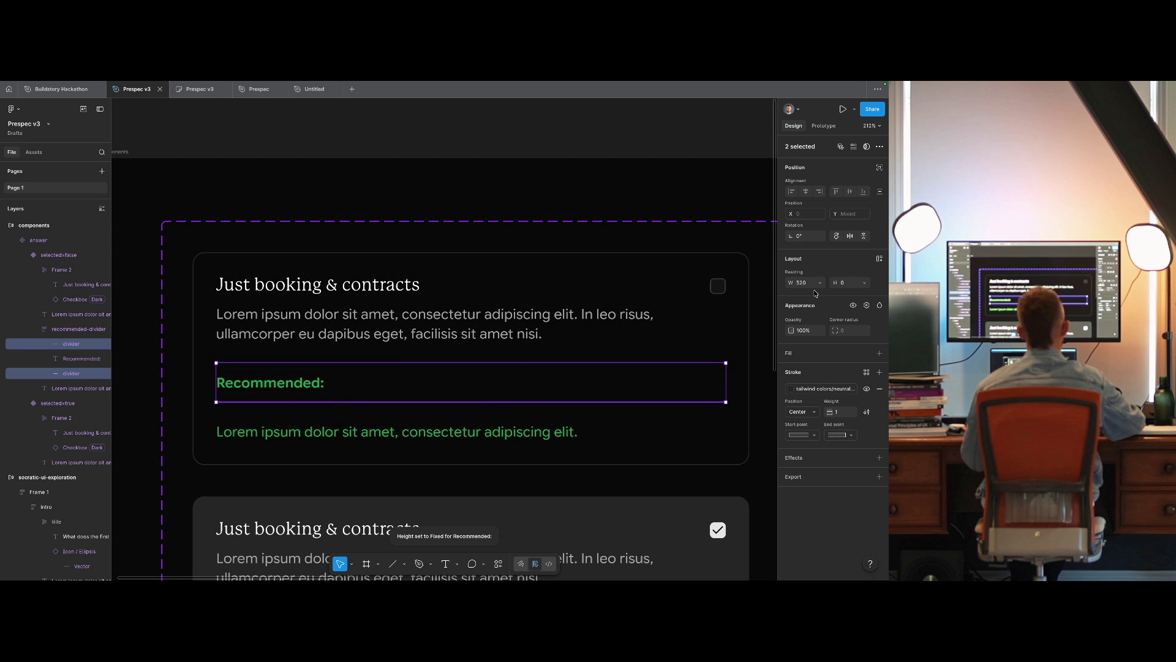
key("shift+Return")
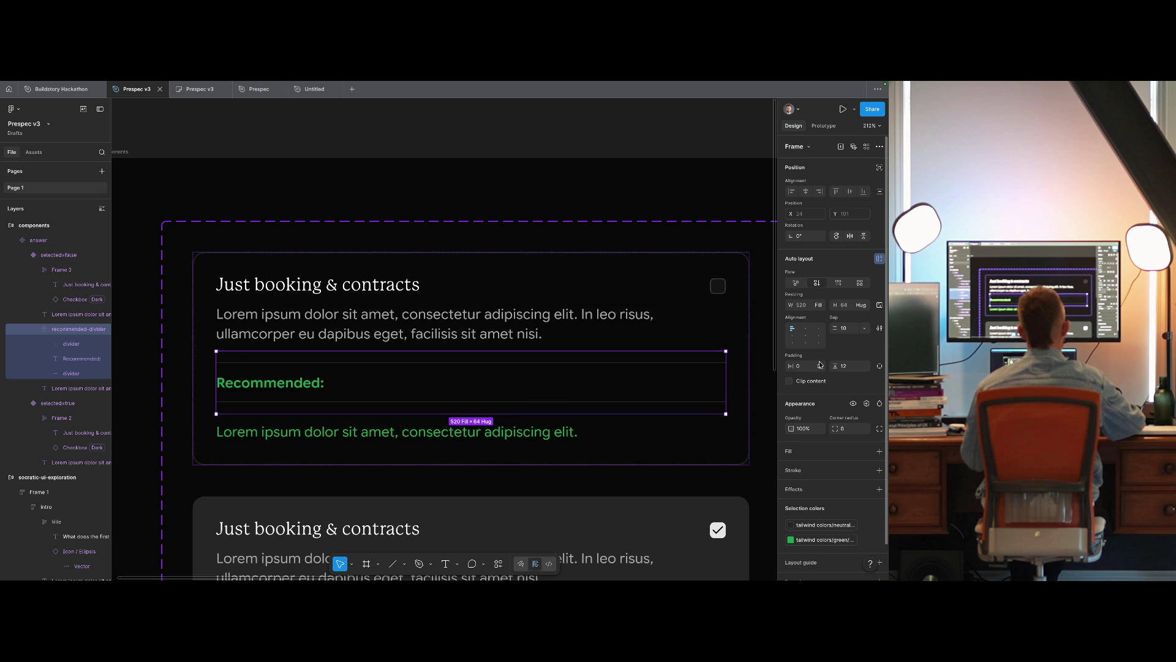
left_click(838, 282)
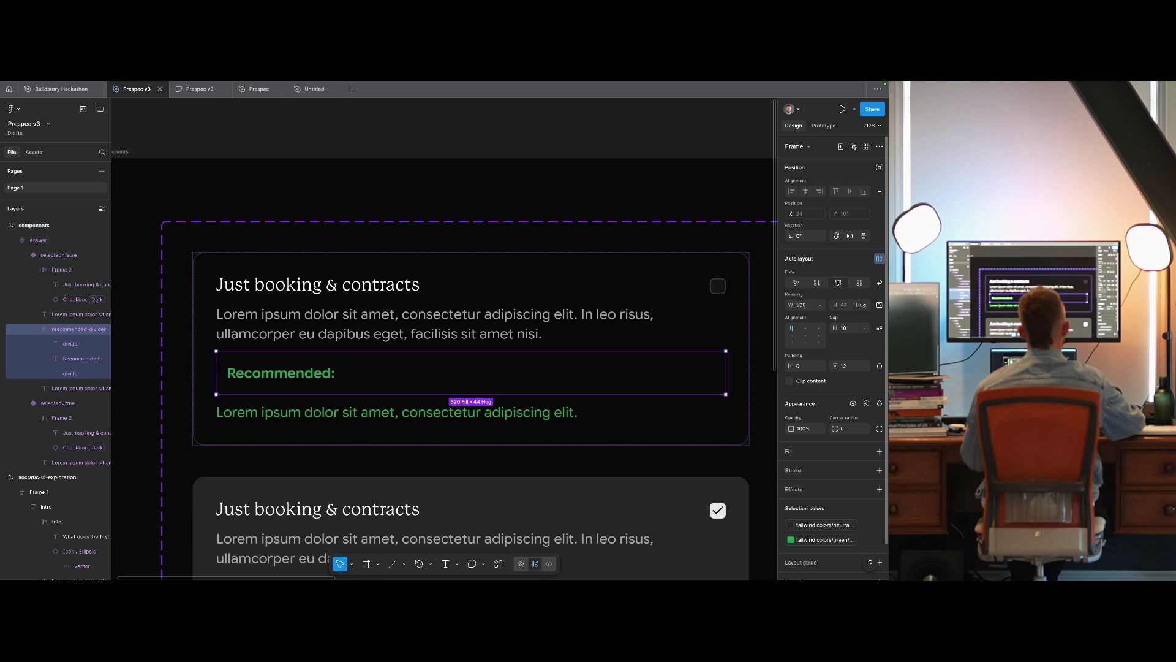
left_click(808, 338)
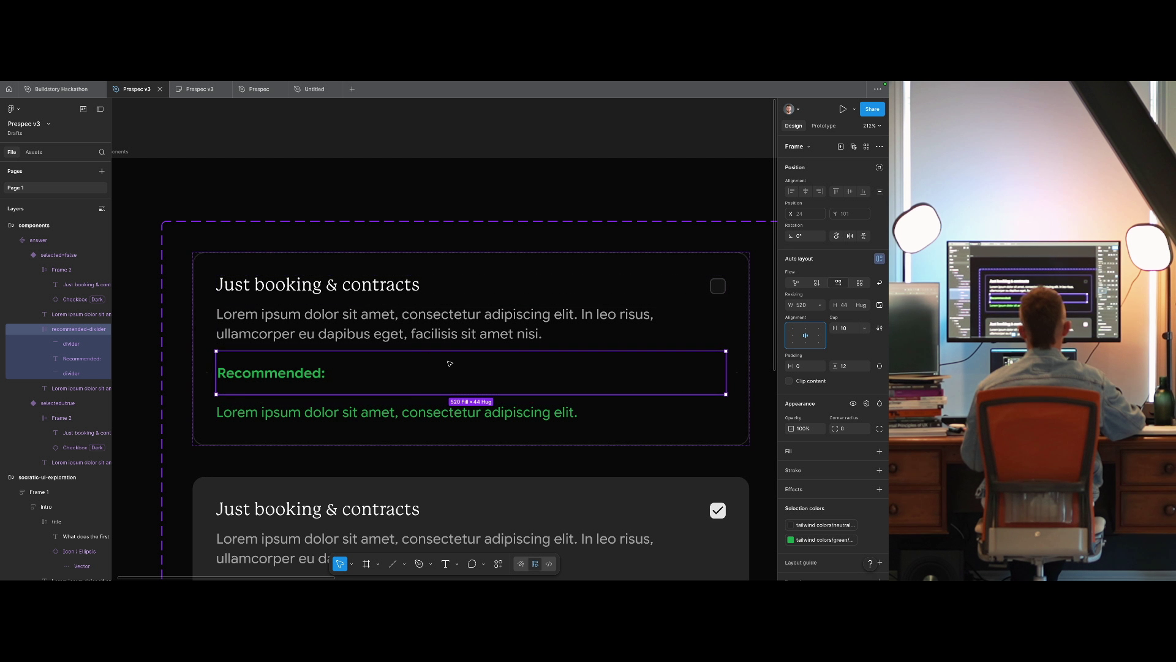
Make the label hug its text and retype it as RECOMMENDATION.
left_click(298, 381)
left_click(288, 412)
left_click(276, 376)
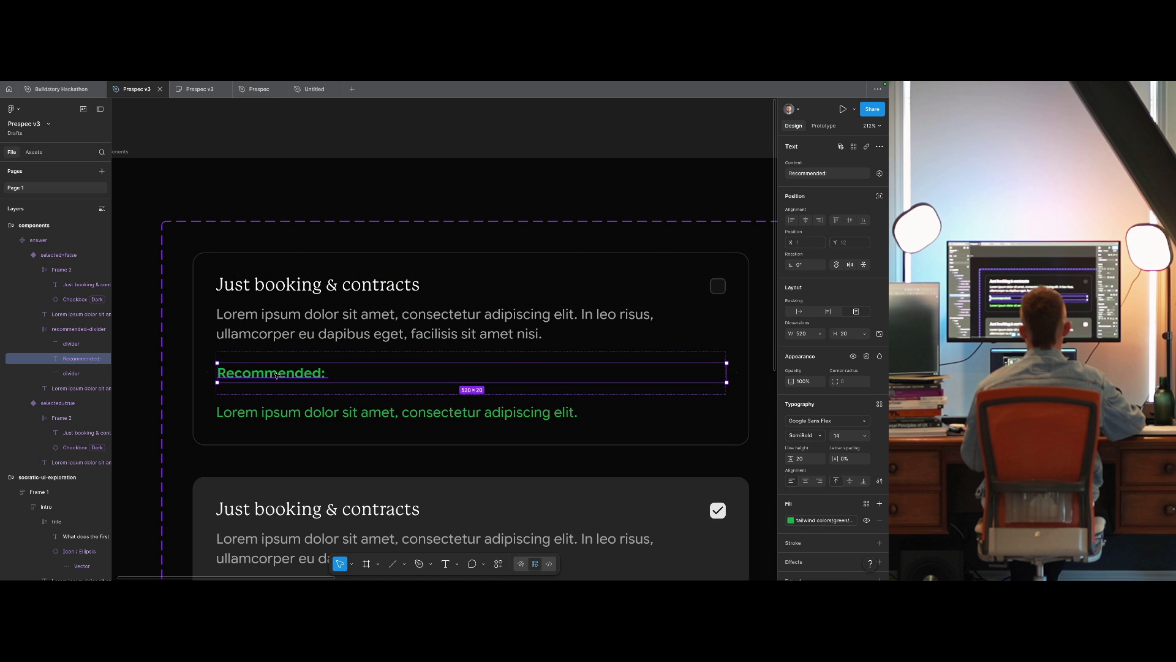
key("super+k")
type("hug")
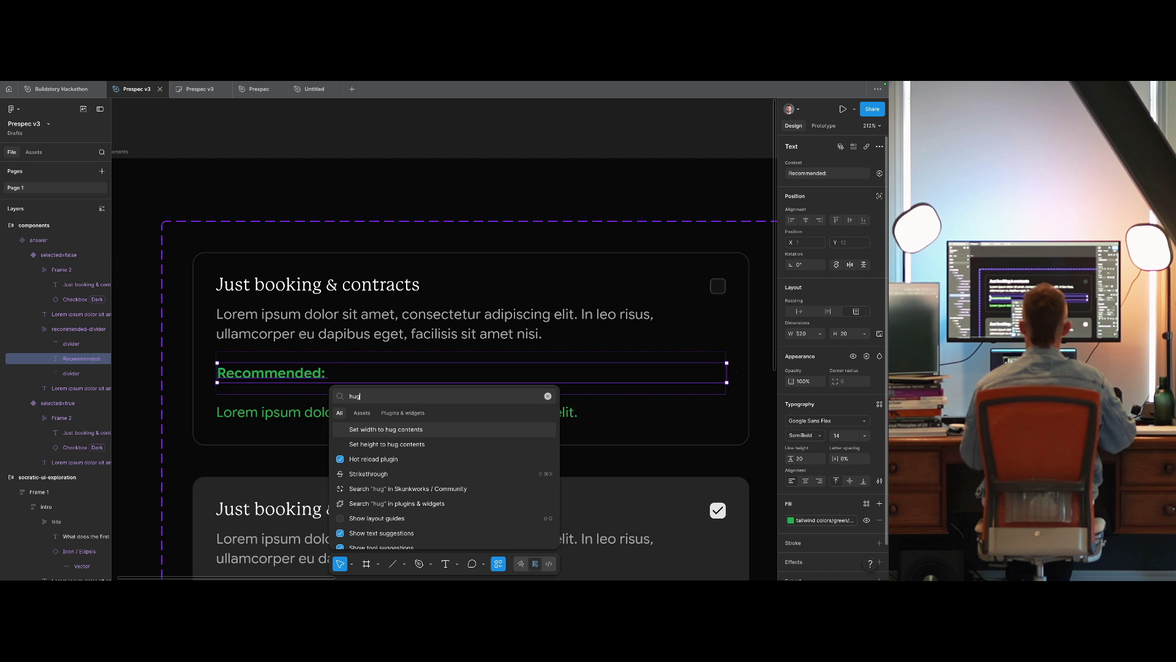
key("Return")
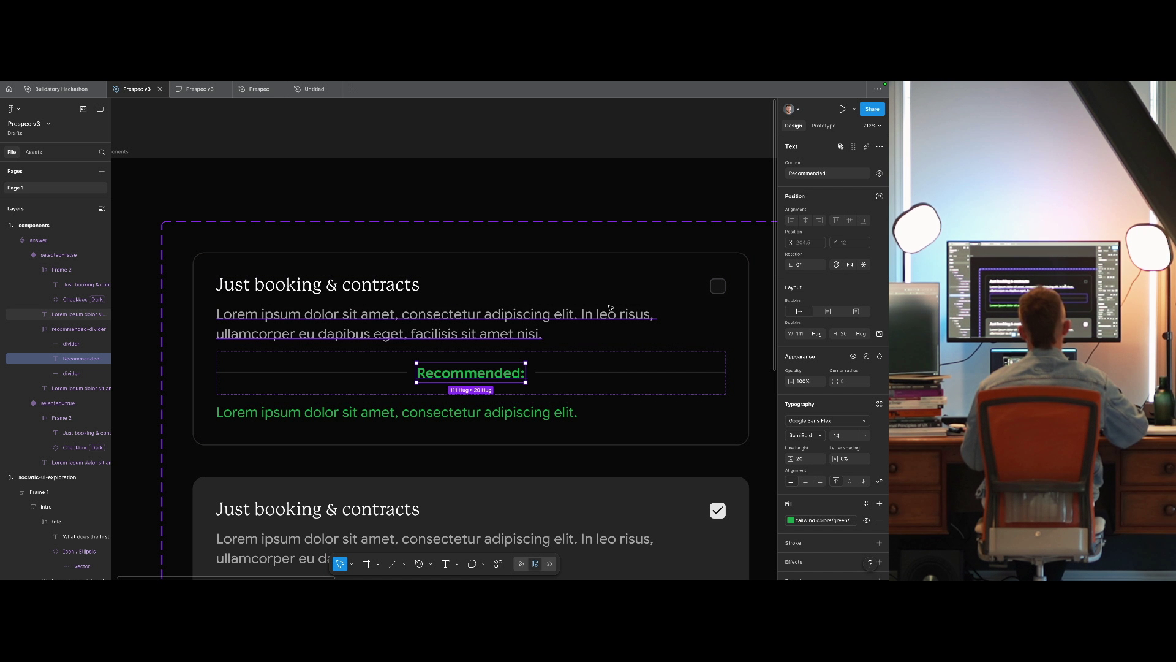
key("Return")
type("RECOMMENDED")
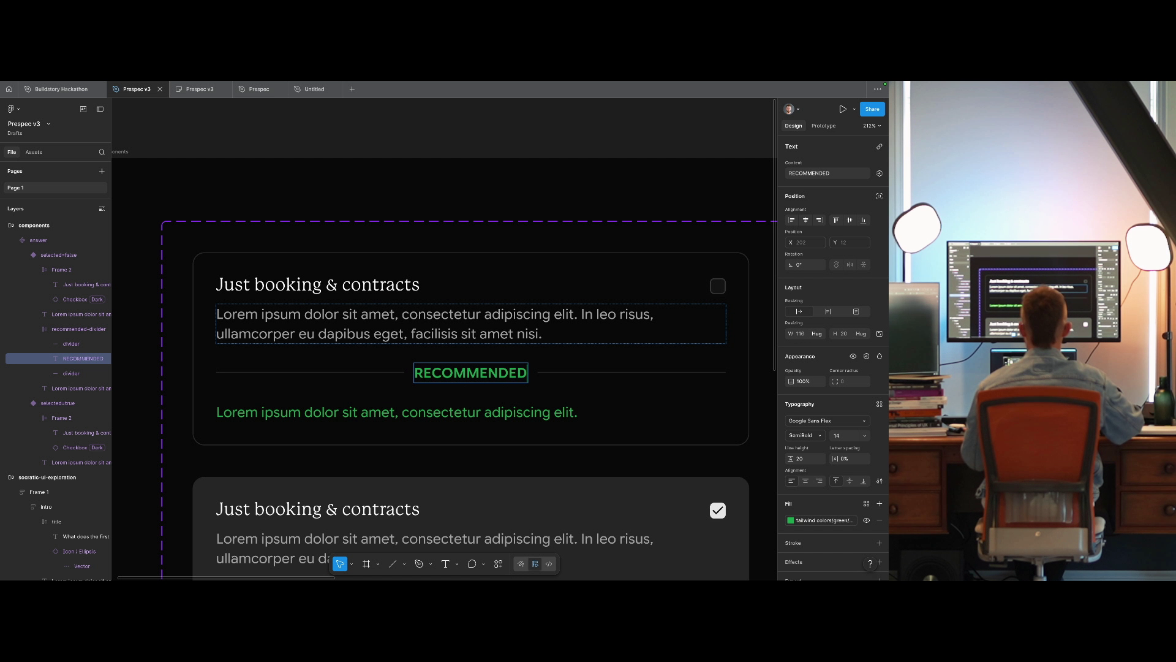
key("ctrl+a")
type("RECOM")
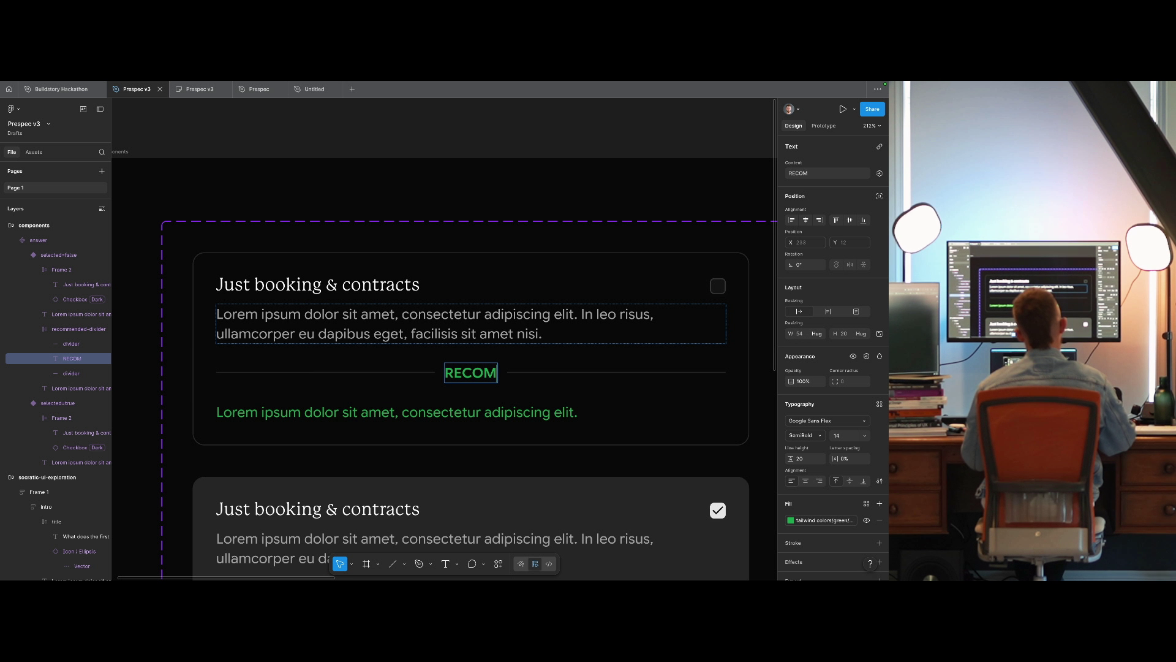
type("MENDATION")
key("Escape")
key("shift+0")
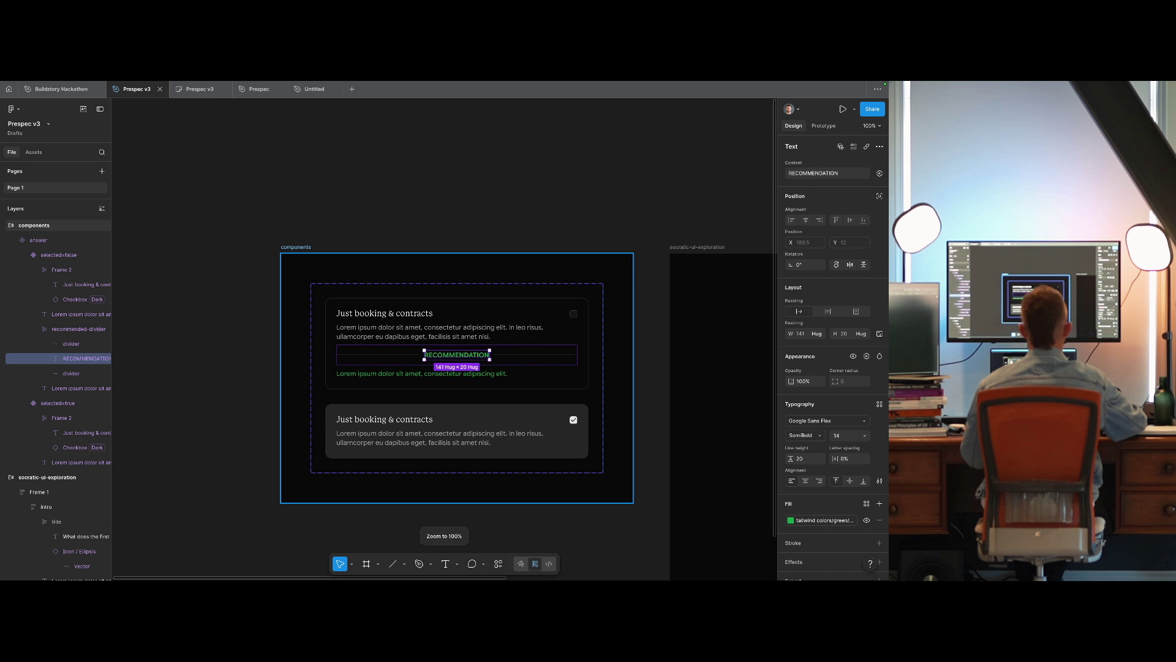
Set the RECOMMENDATION label to Regular weight, size 10, with 8% letter spacing.
left_click(808, 435)
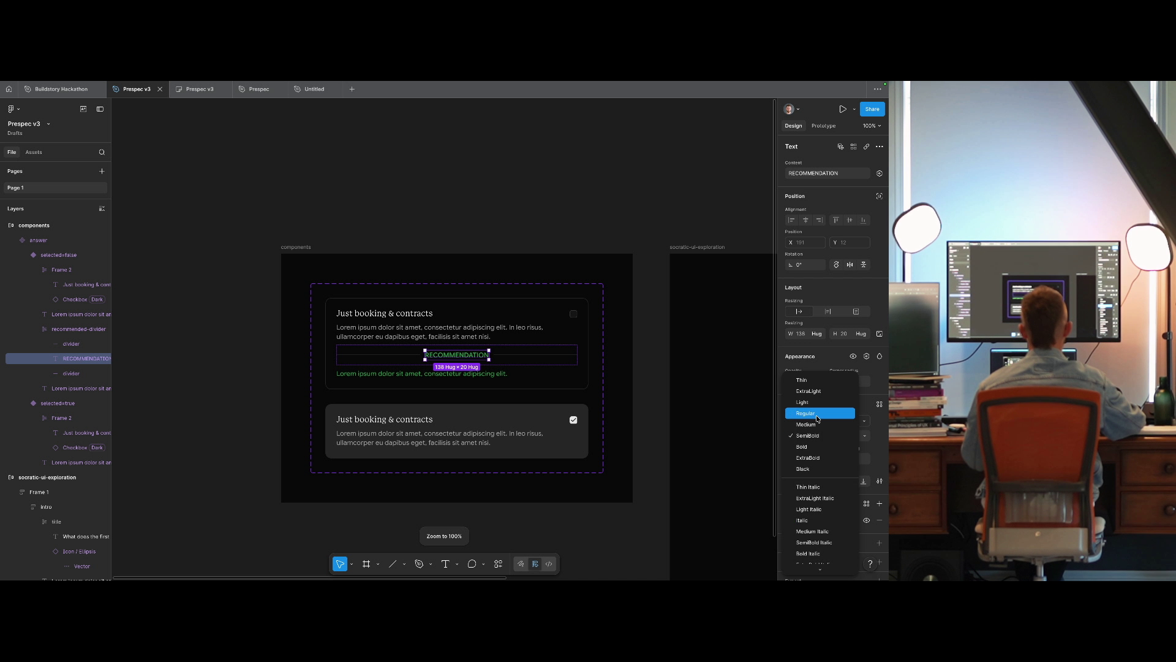
left_click(817, 415)
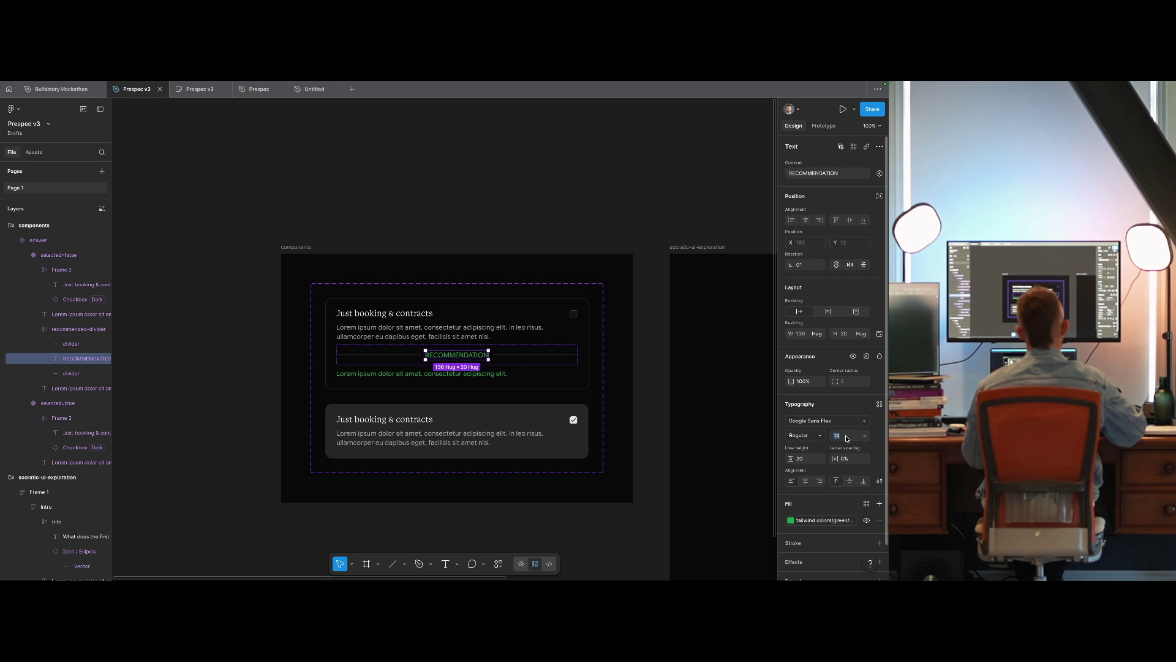
type("10")
key("Return")
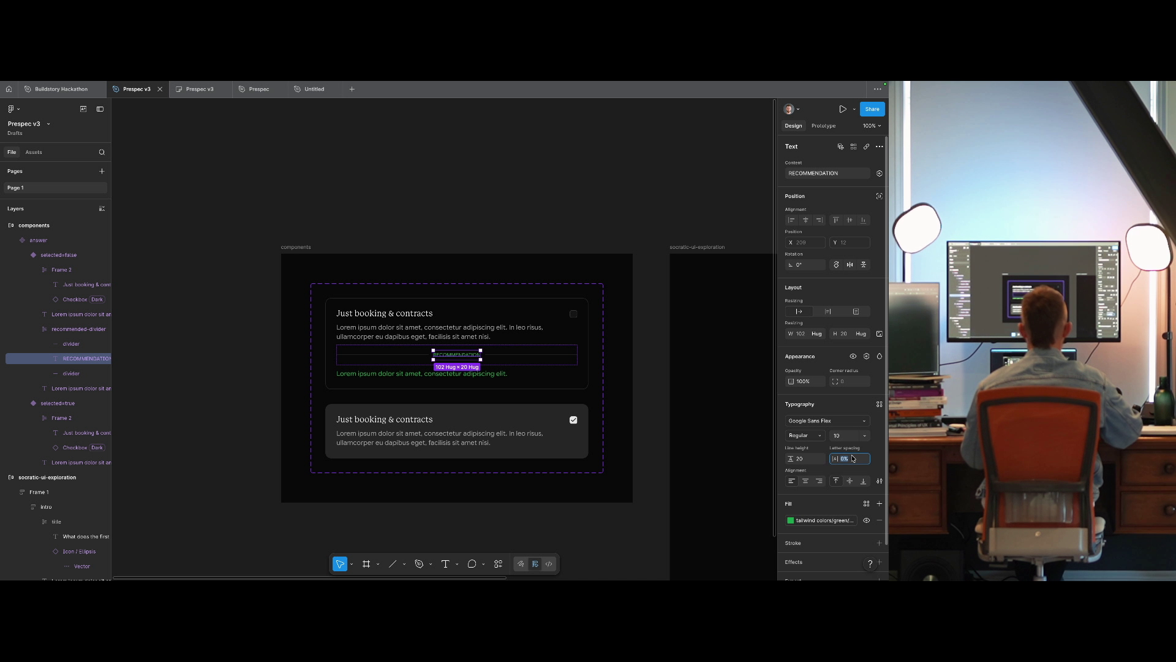
type("8")
key("Return")
Inspect the vertical padding of the divider row around the RECOMMENDATION label.
left_click(557, 194)
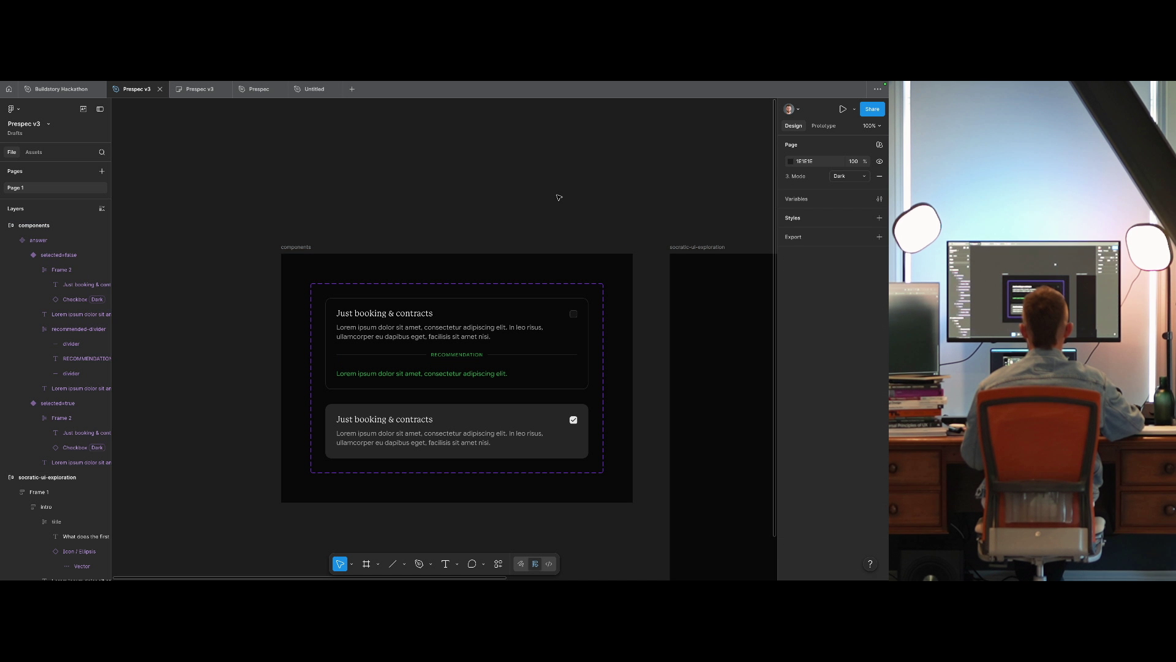
scroll(525, 204, "right", 3)
scroll(518, 214, "up", 2)
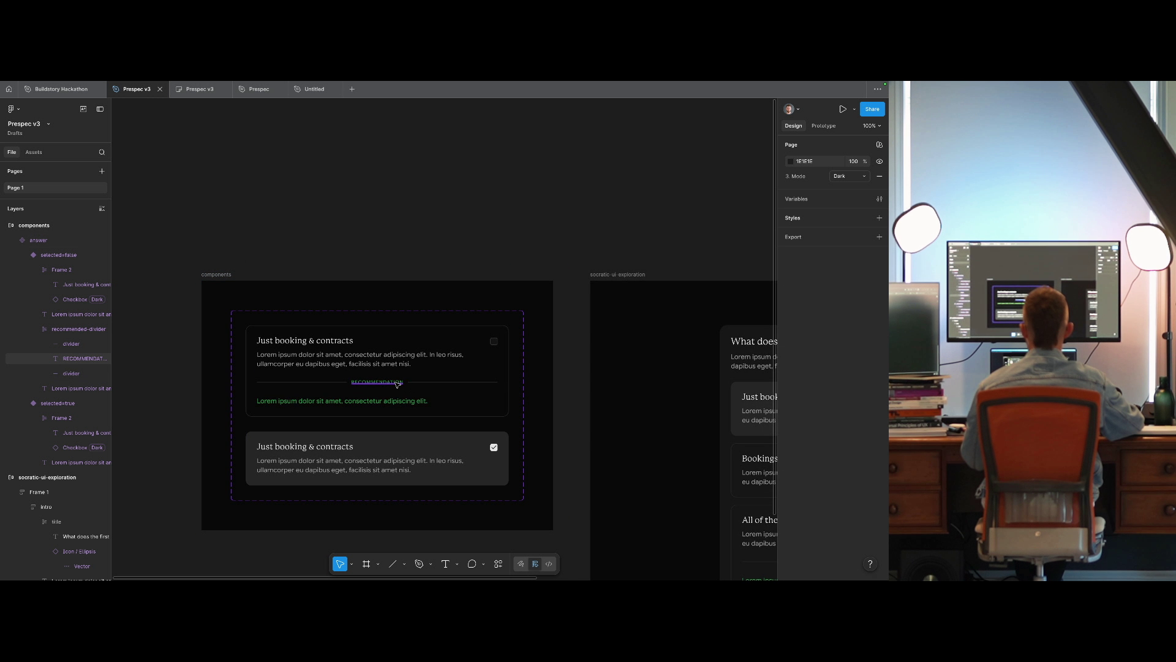
double_click(393, 383)
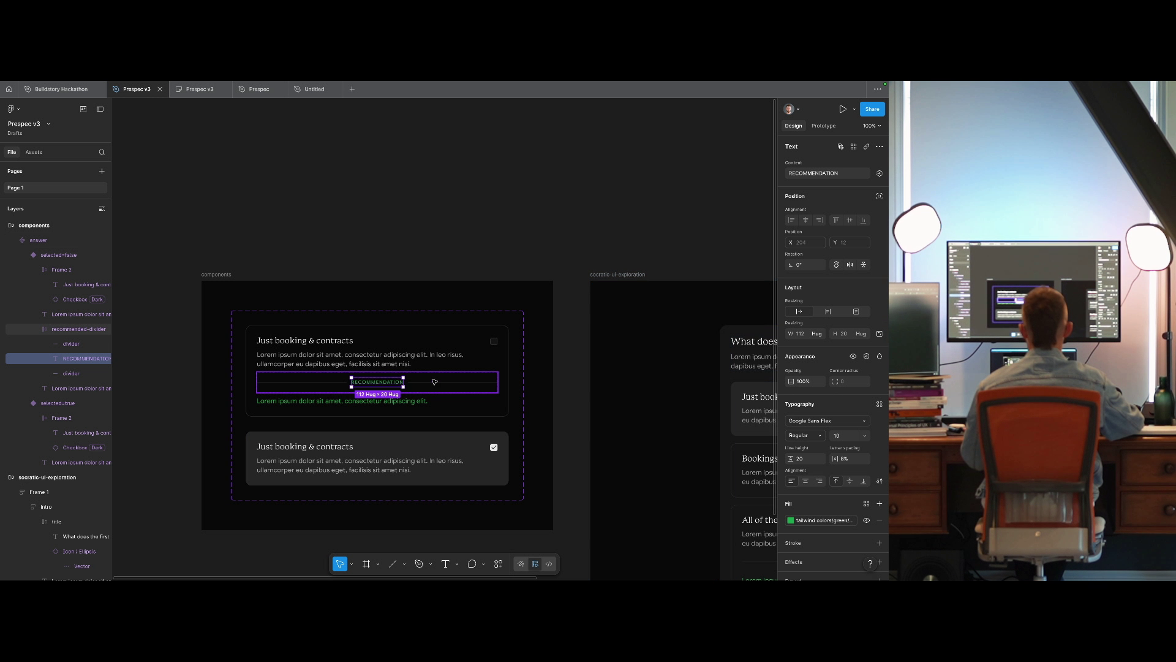
key("Escape")
left_click(857, 368)
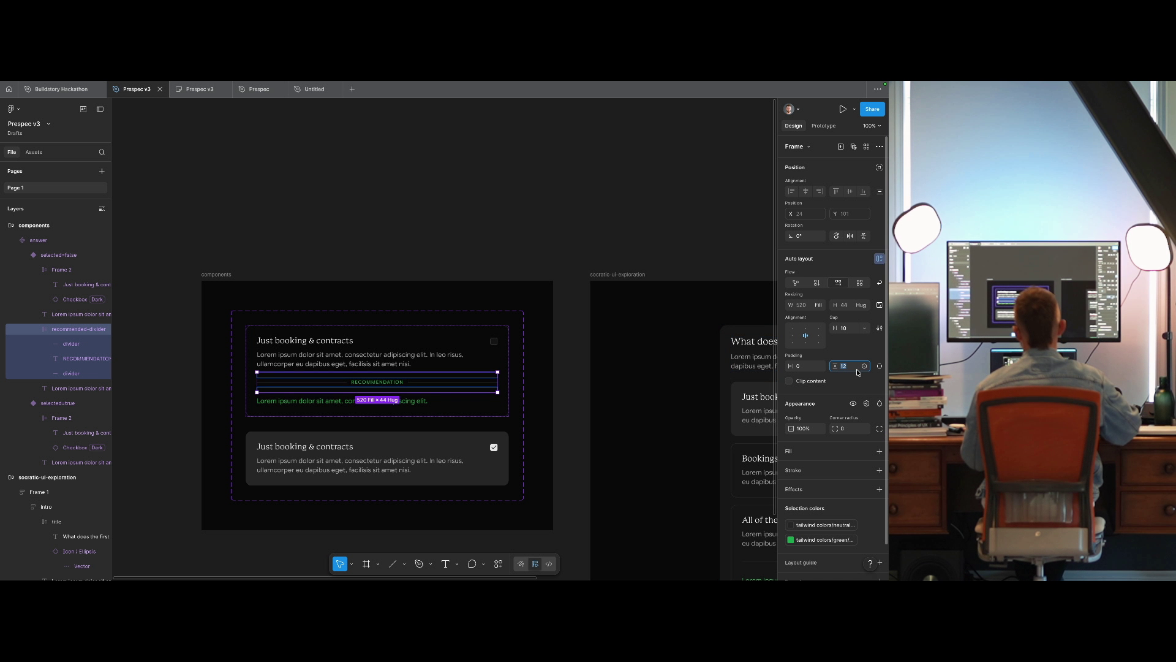
key("Escape")
key("Escape")
Try a darker green fill on the label, then revert it to green and preview the card.
mouse_move(569, 254)
left_mouse_down()
mouse_move(336, 202)
mouse_move(276, 163)
mouse_move(547, 209)
left_mouse_up()
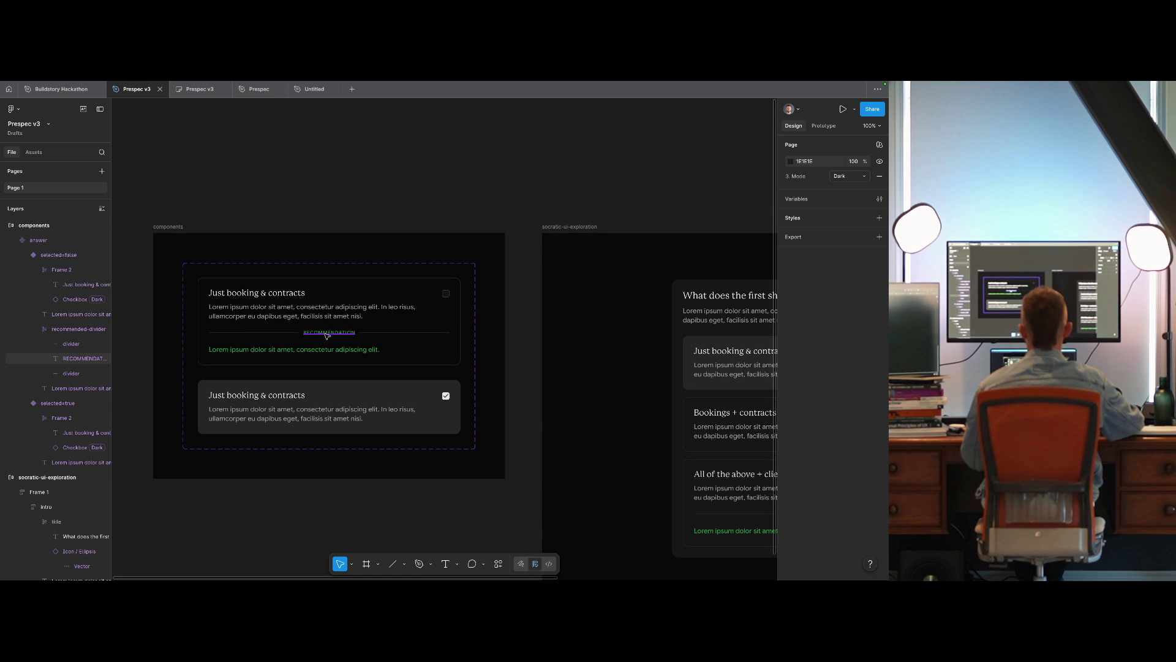
left_click(327, 335)
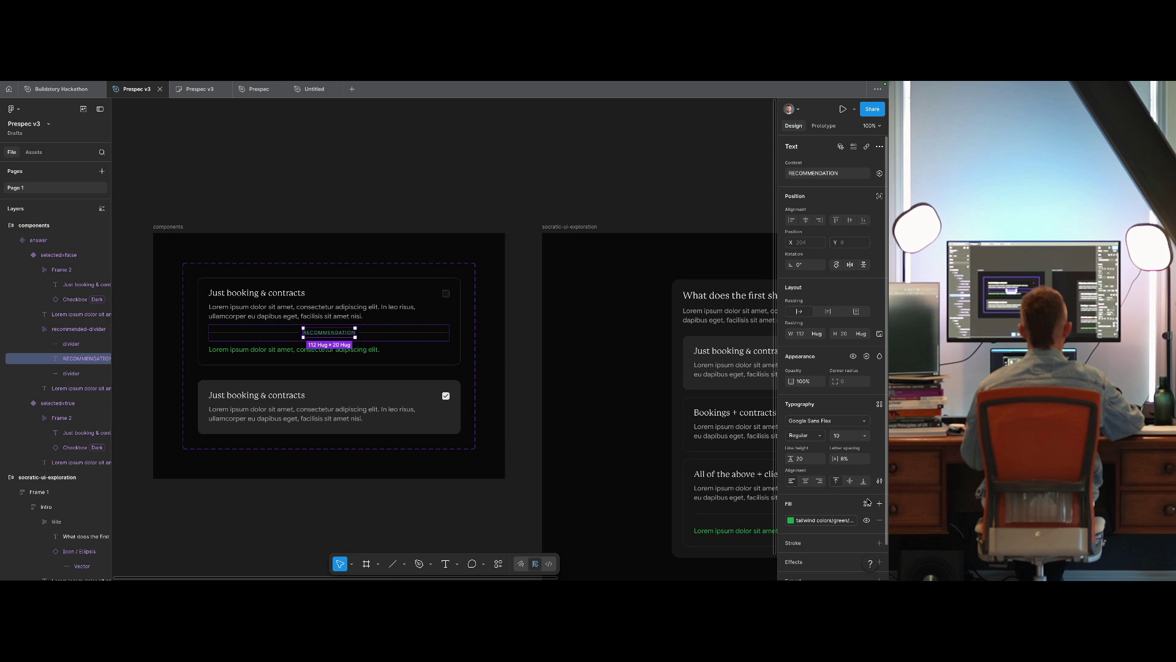
left_click(828, 523)
key("Escape")
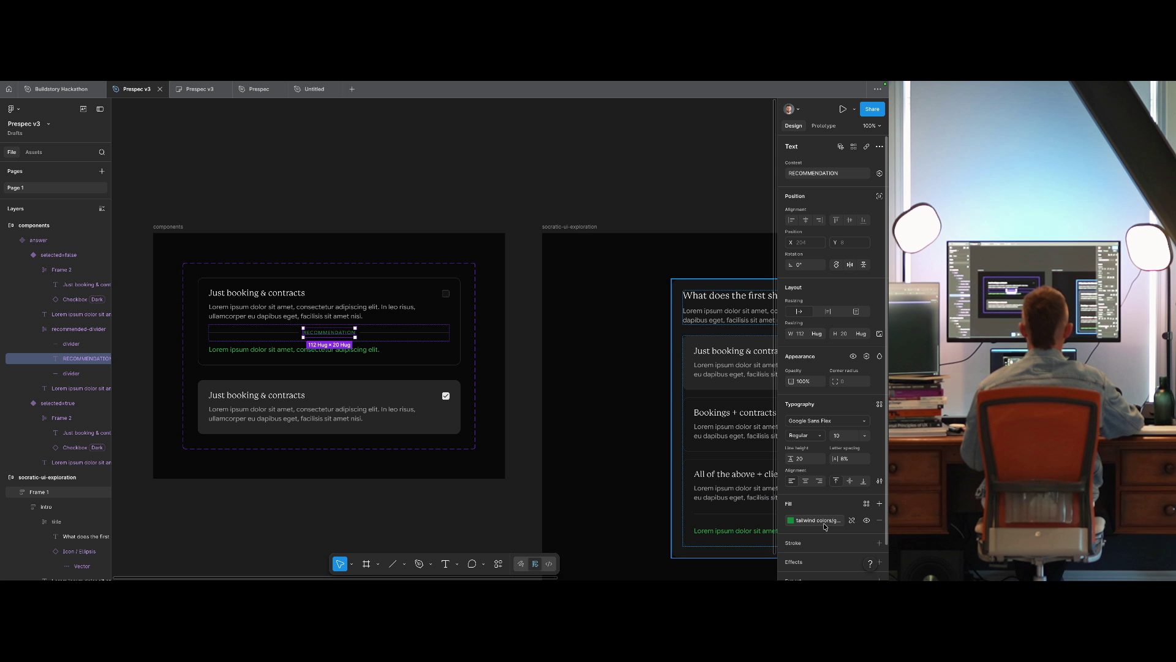
left_click(825, 523)
left_click(711, 550)
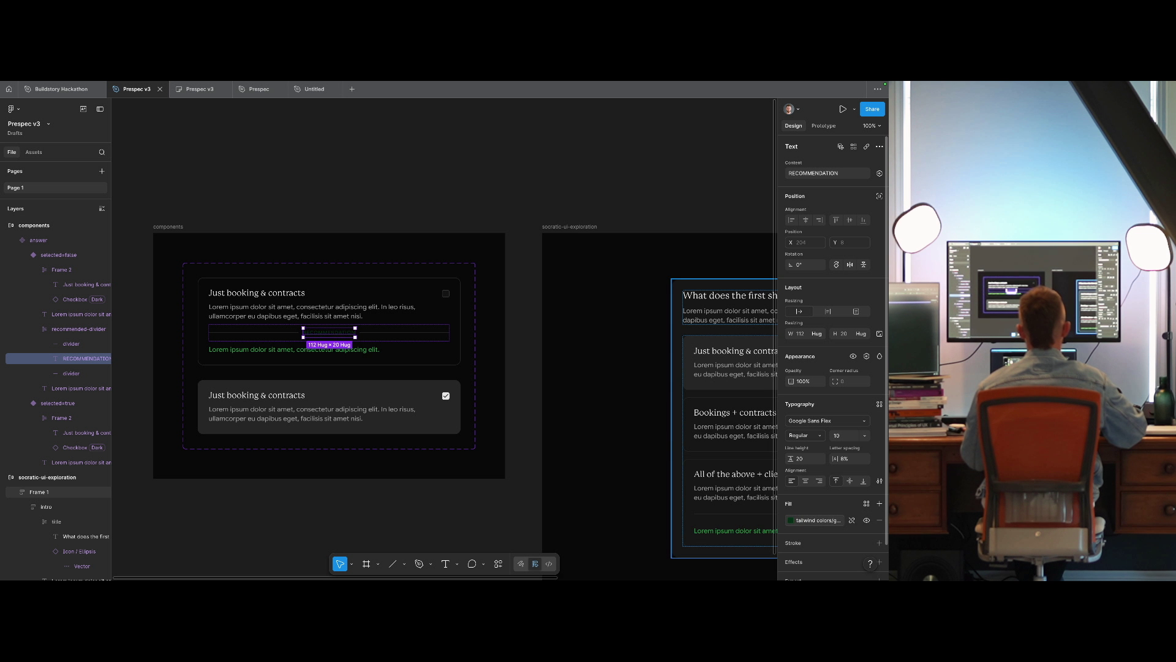
left_click(825, 521)
left_click(711, 477)
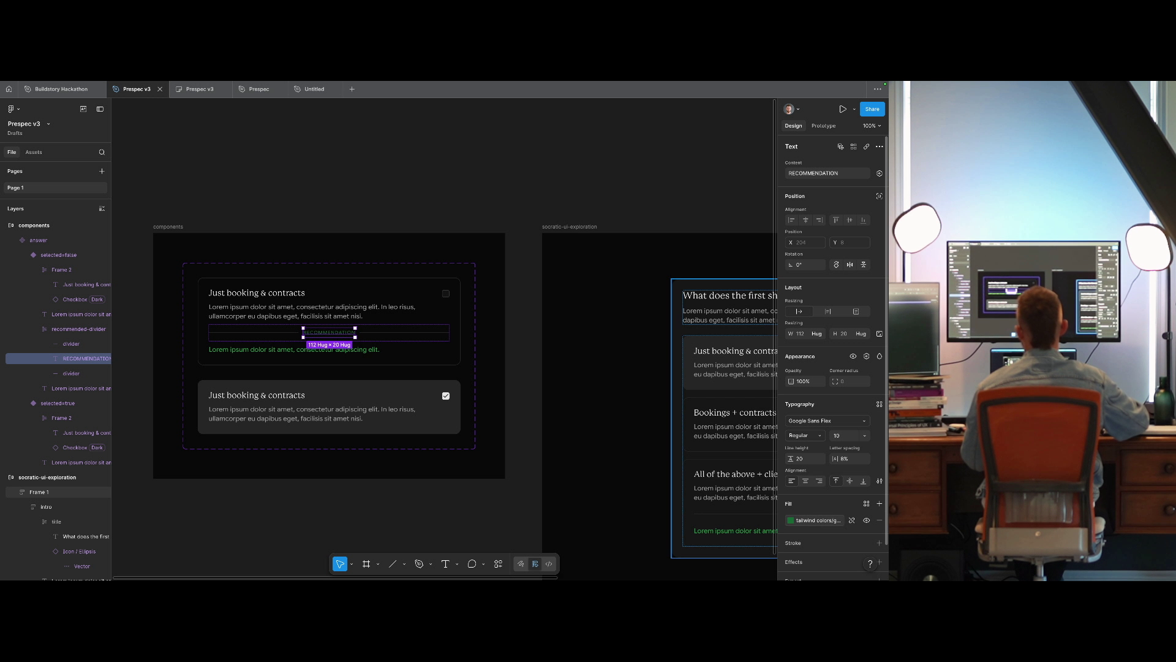
left_click(820, 521)
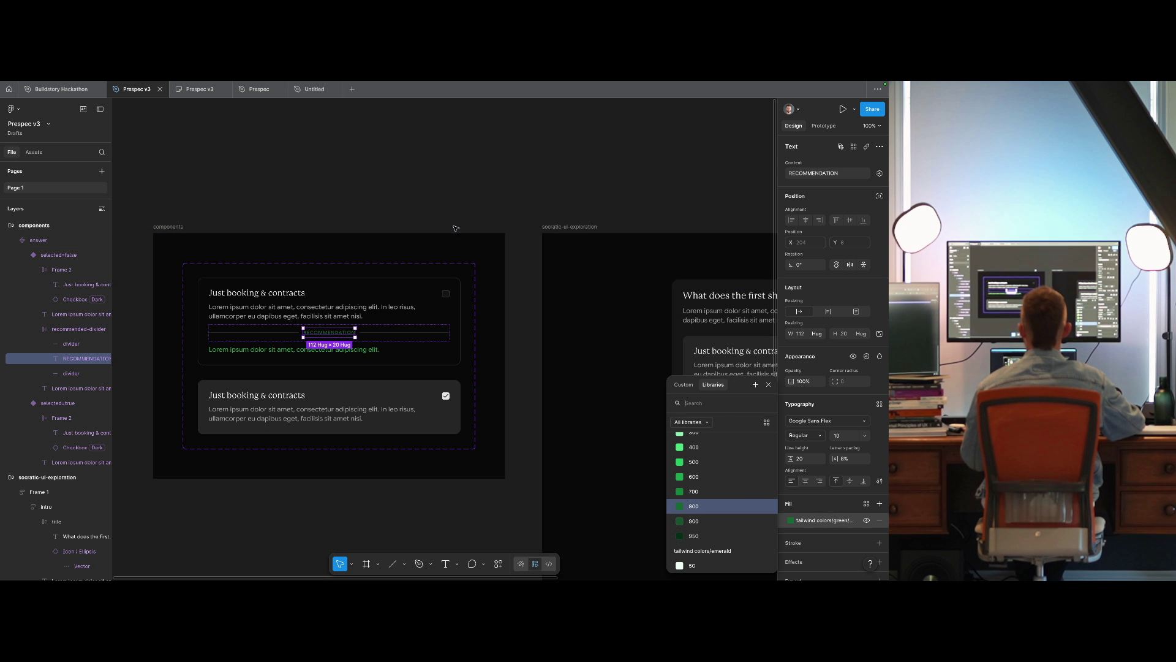
left_click(498, 200)
left_click_drag(498, 201, 382, 190)
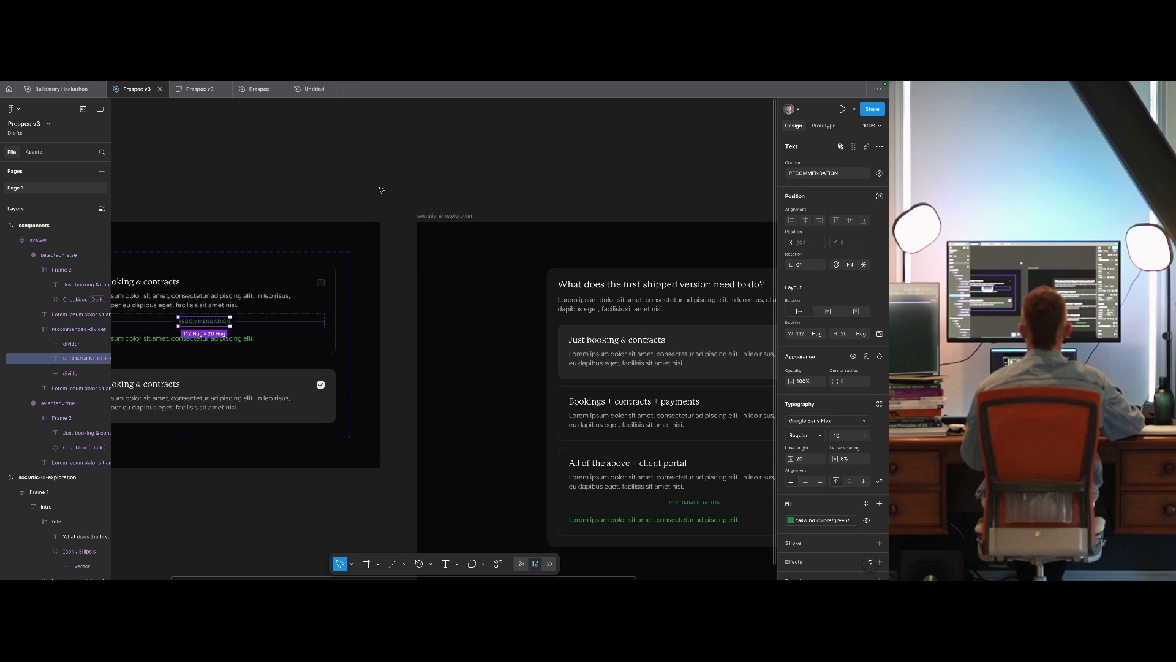
left_click(384, 182)
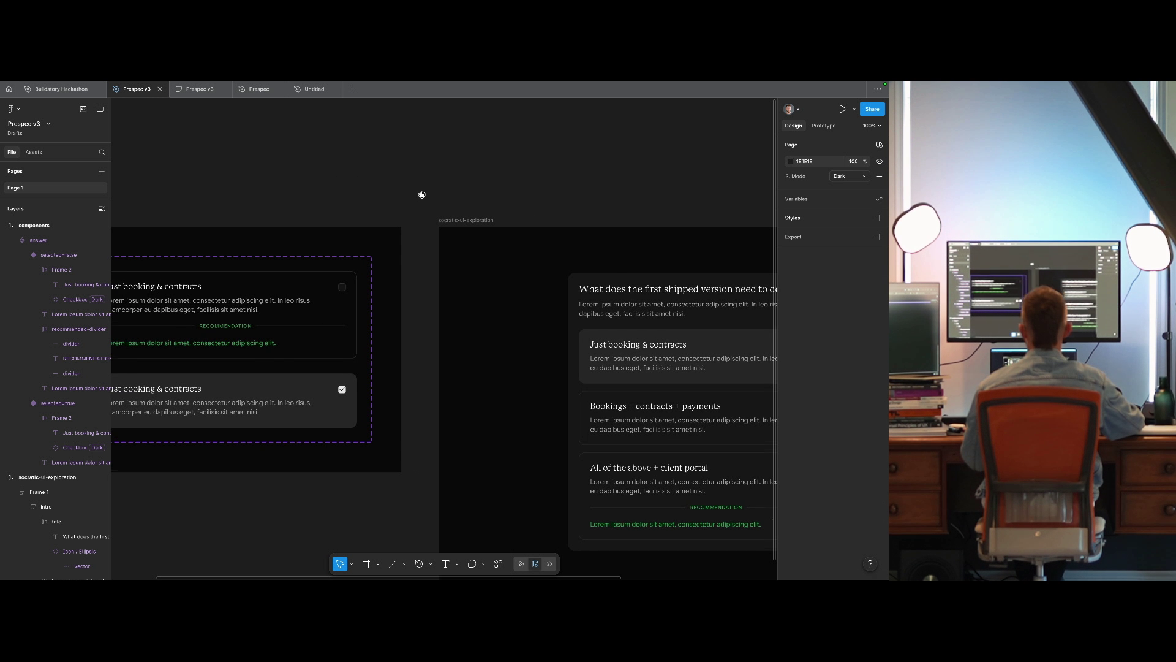
Widen the RECOMMENDATION label's letter spacing to 12%.
scroll(421, 194, "left", 5)
left_click(353, 333)
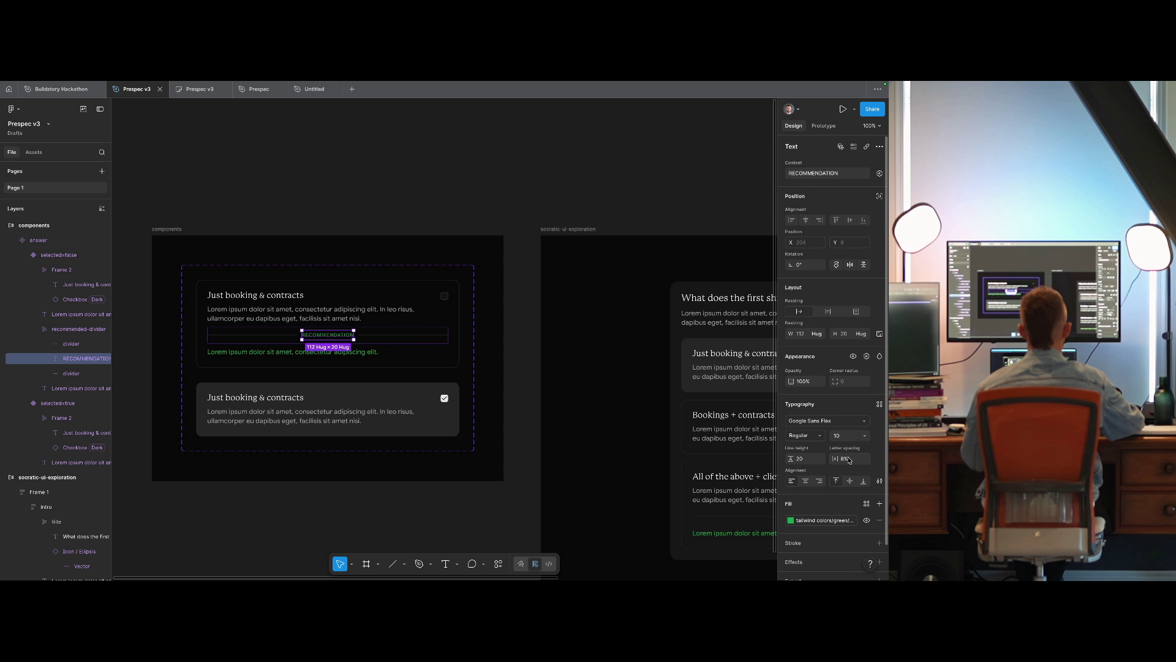
left_click(849, 459)
type("12")
key("Return")
Change the label fill to a neutral grey from the colour library.
mouse_move(581, 387)
left_mouse_down()
mouse_move(239, 349)
mouse_move(354, 341)
left_mouse_up()
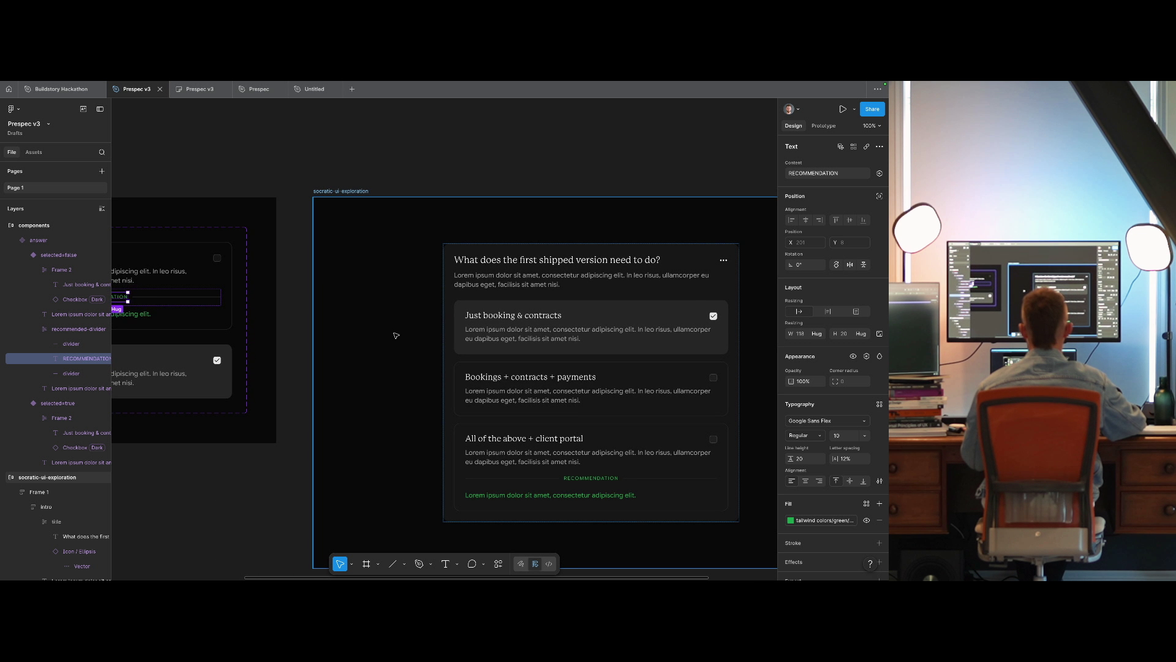
left_click_drag(324, 304, 488, 326)
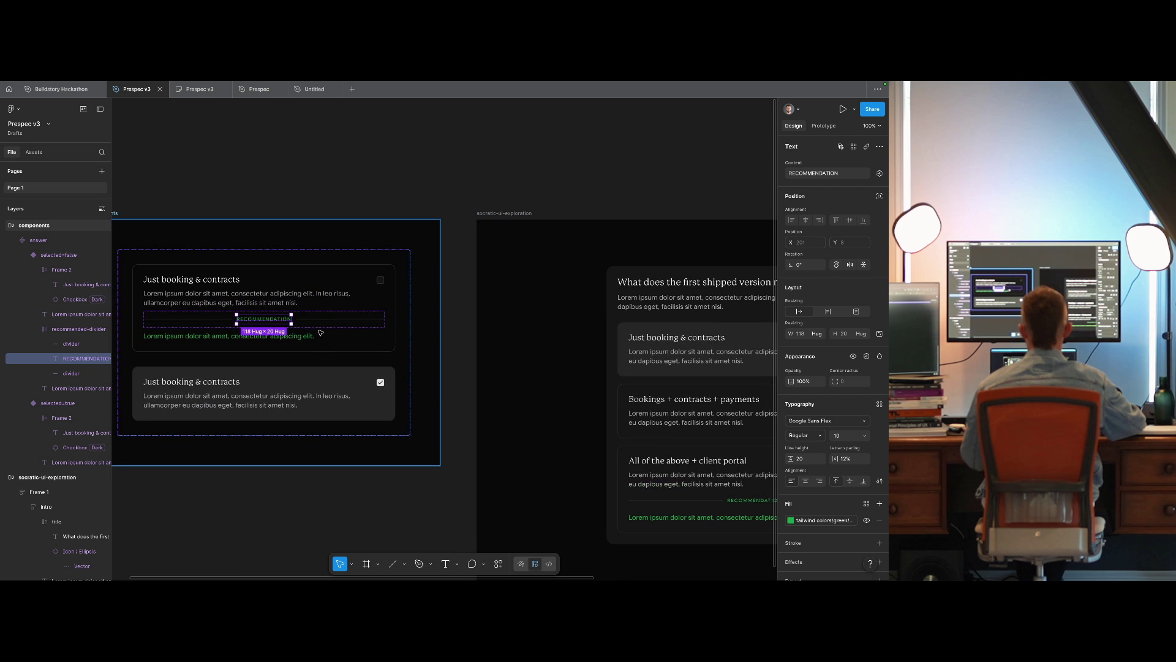
left_click(827, 521)
type("neutral")
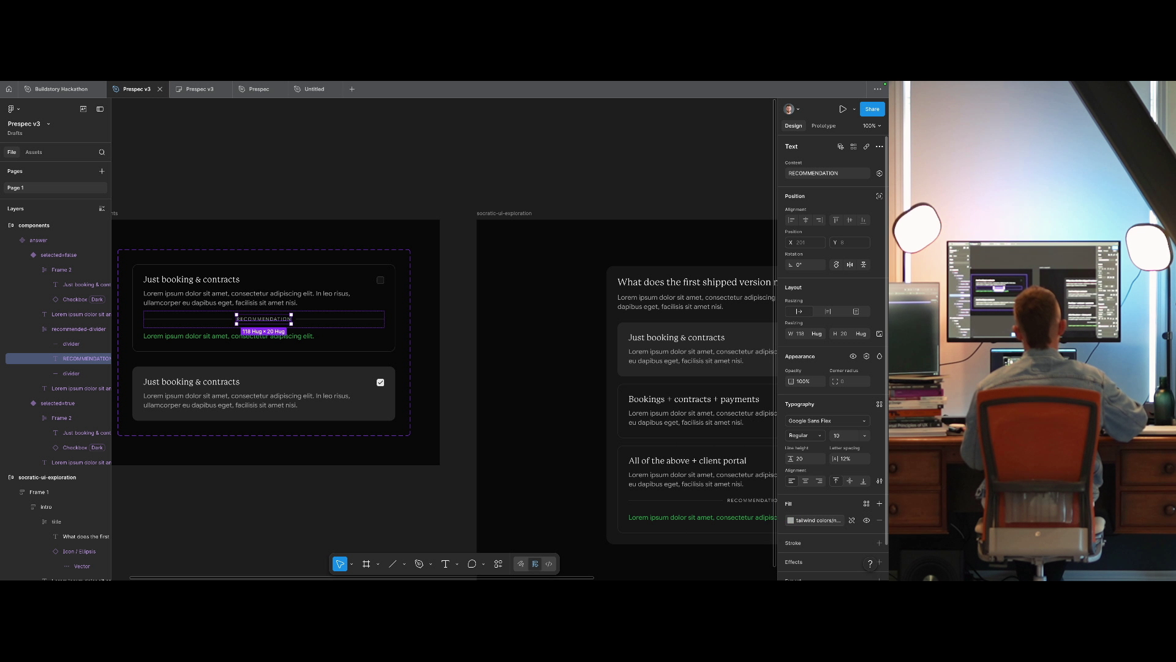
left_click(694, 466)
left_click(245, 298)
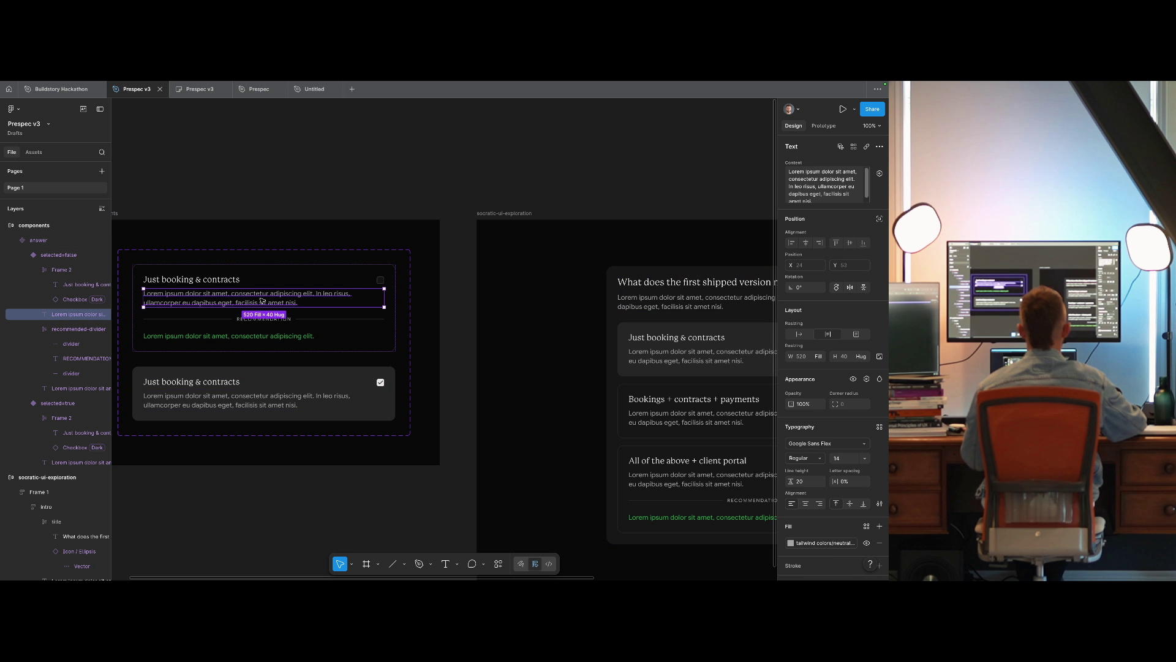
key("Escape")
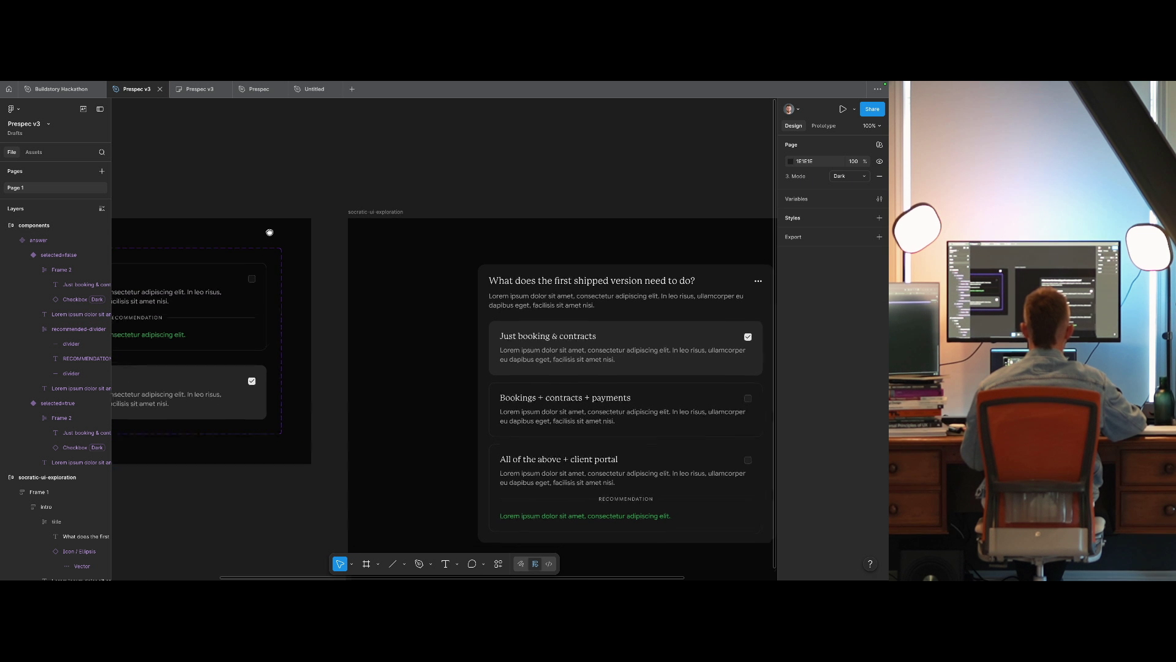
Remove the divider line to the left of RECOMMENDATION.
left_click_drag(272, 232, 516, 256)
left_click(73, 388)
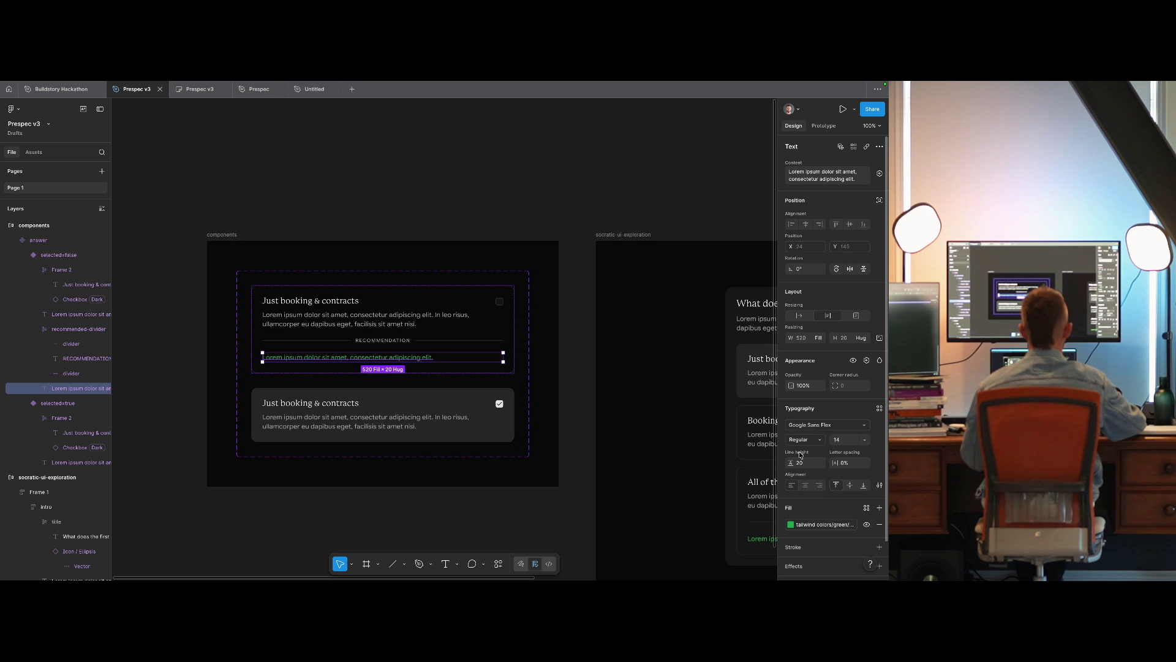
left_click(454, 185)
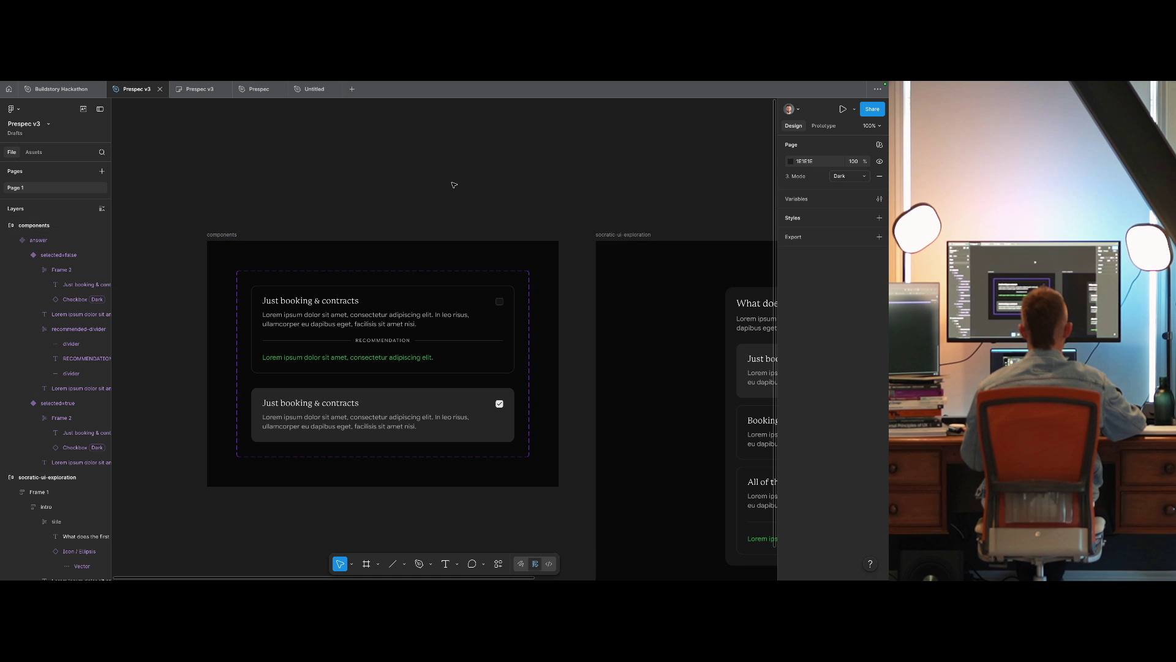
mouse_move(512, 206)
left_mouse_down()
mouse_move(386, 196)
mouse_move(546, 226)
mouse_move(556, 281)
mouse_move(323, 215)
mouse_move(359, 197)
mouse_move(348, 203)
mouse_move(532, 215)
mouse_move(434, 209)
left_mouse_up()
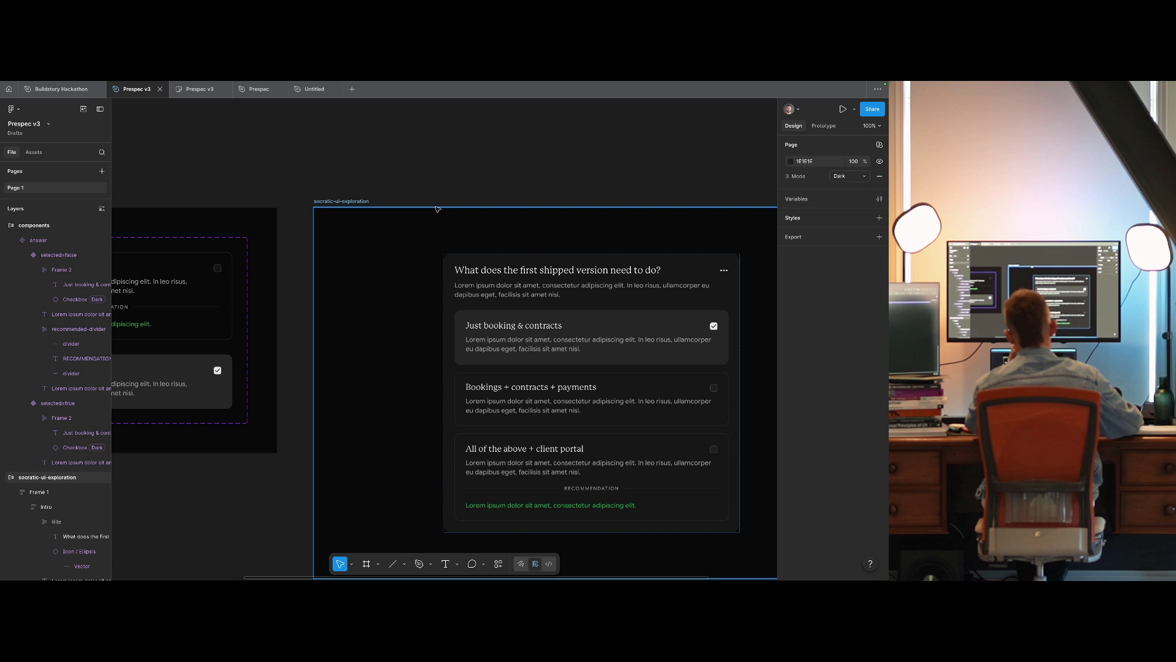
left_click_drag(371, 211, 612, 245)
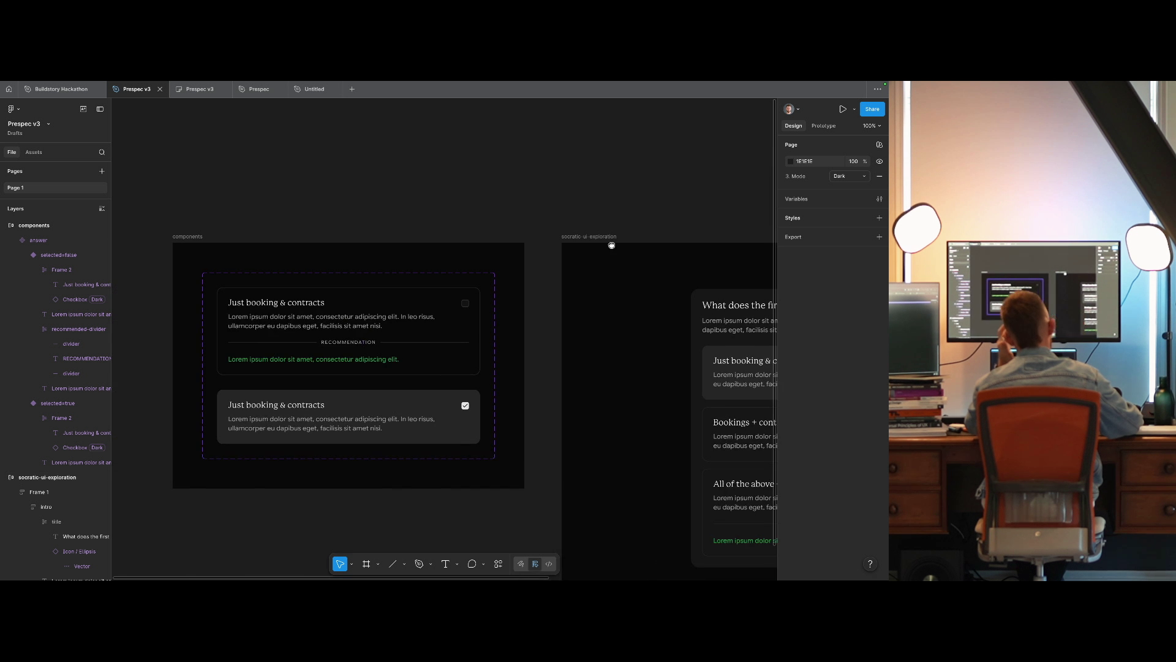
left_click(307, 345)
key("Right")
left_click(399, 203)
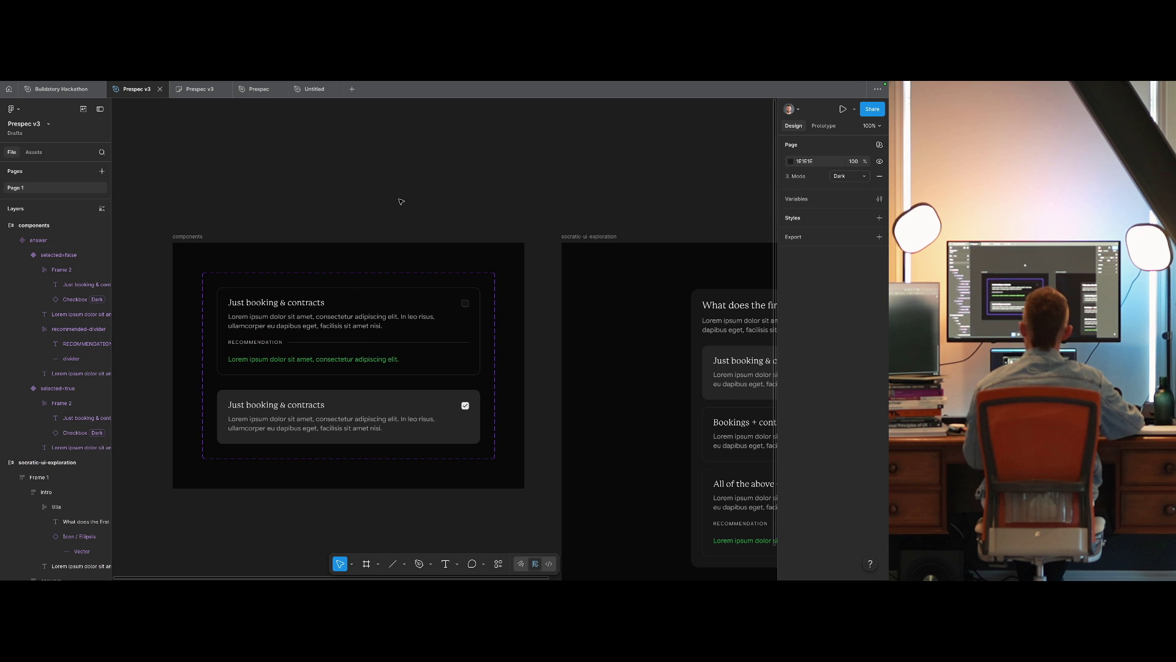
mouse_move(400, 202)
left_mouse_down()
mouse_move(352, 178)
mouse_move(237, 162)
mouse_move(470, 216)
left_mouse_up()
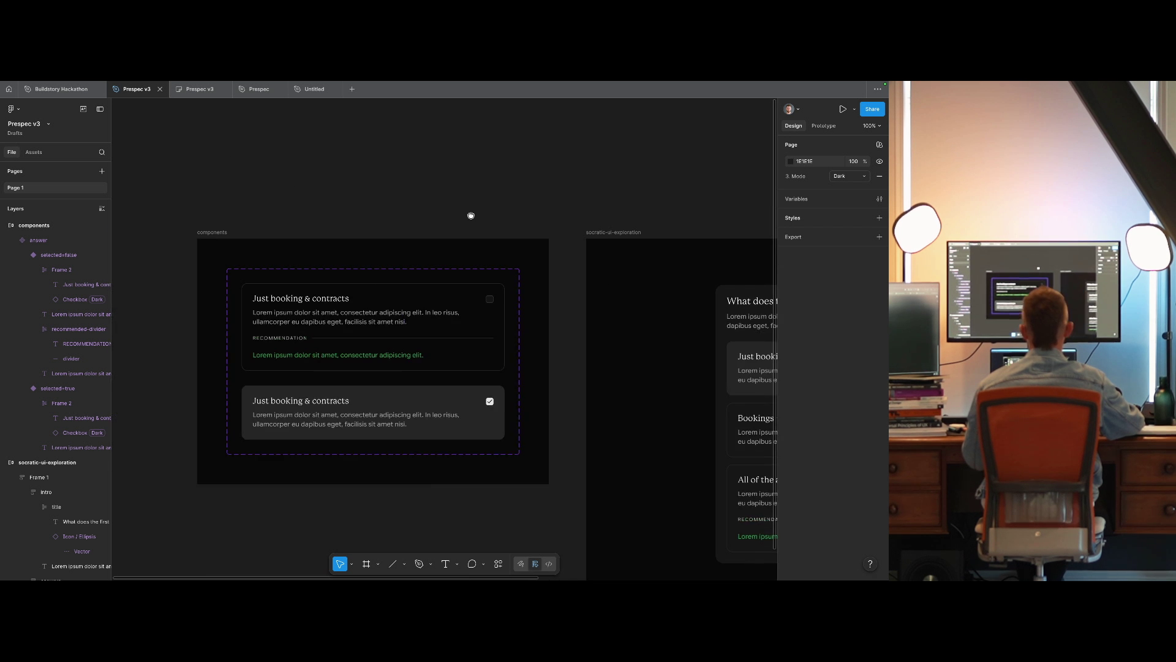
left_click(300, 337)
left_click(439, 197)
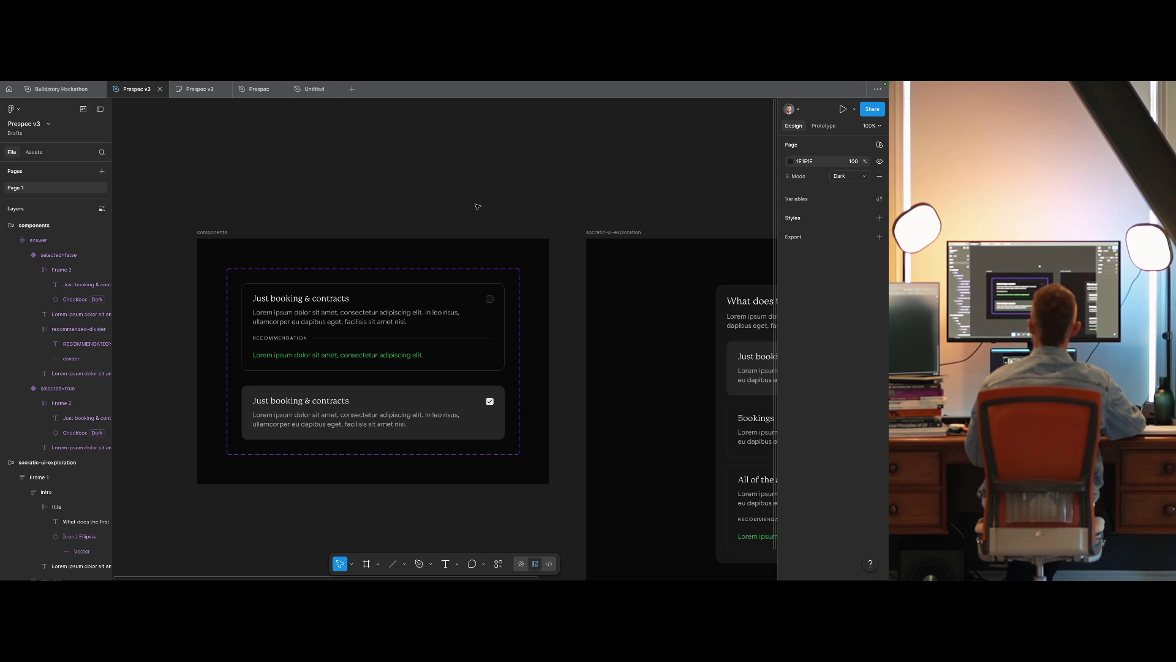
left_click(285, 338)
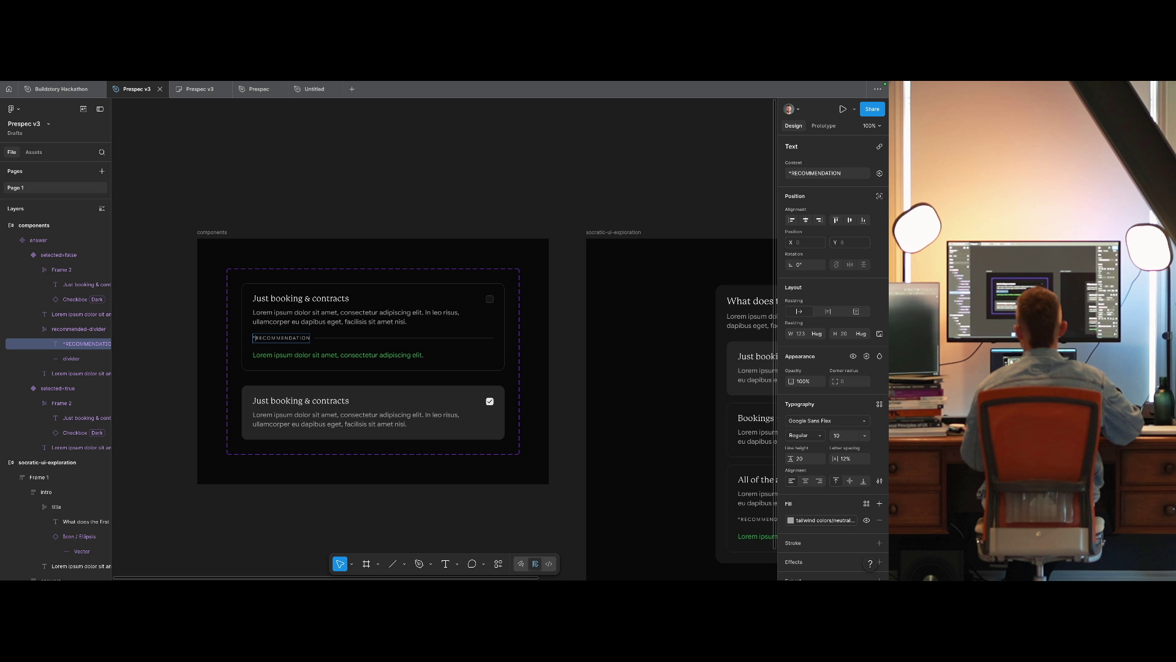
left_click(273, 200)
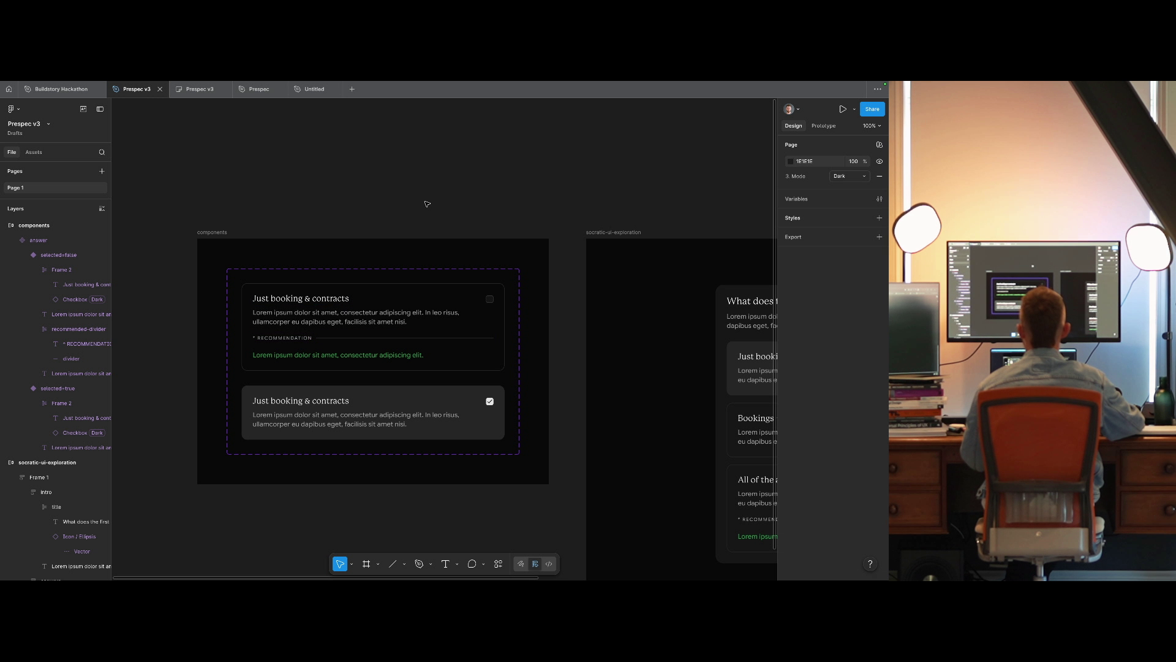
mouse_move(428, 202)
left_mouse_down()
mouse_move(171, 157)
mouse_move(507, 195)
left_mouse_up()
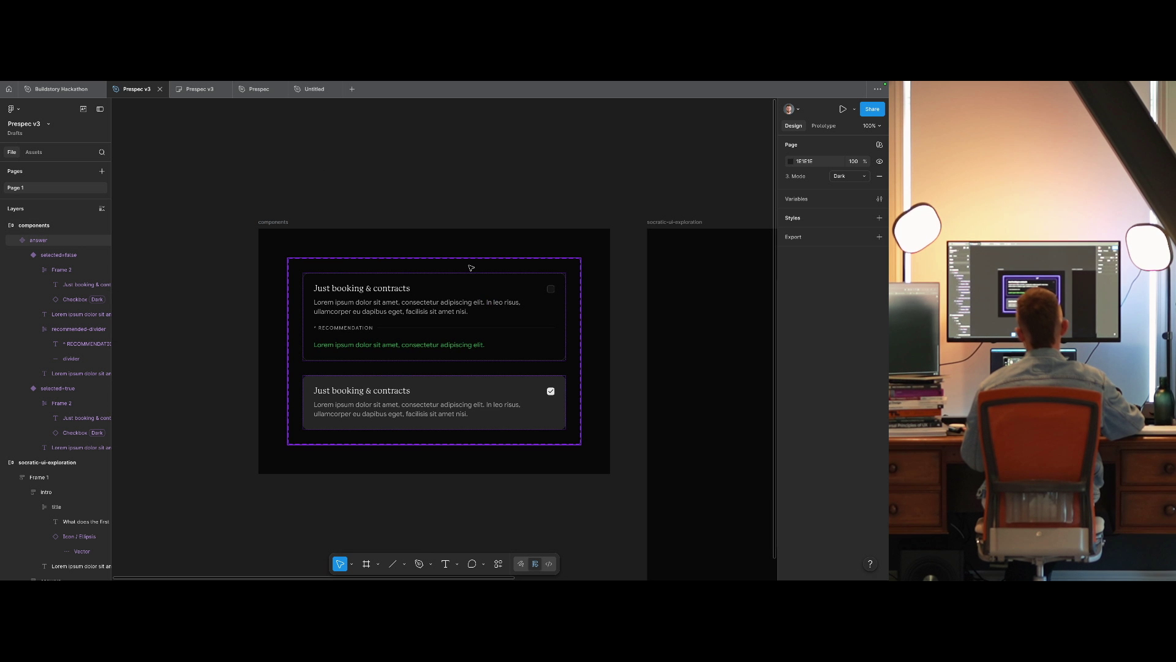
left_click(314, 327)
scroll(314, 329, "up", 5)
scroll(315, 329, "up", 5)
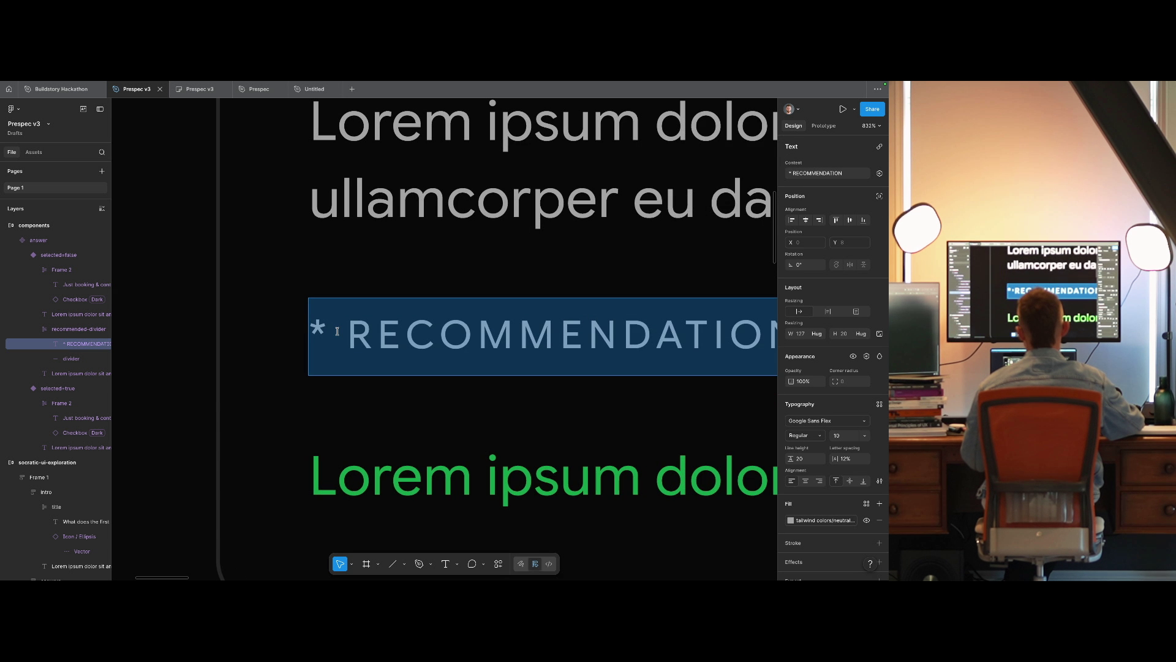
double_click(336, 333)
double_click(337, 332)
scroll(413, 331, "down", 5)
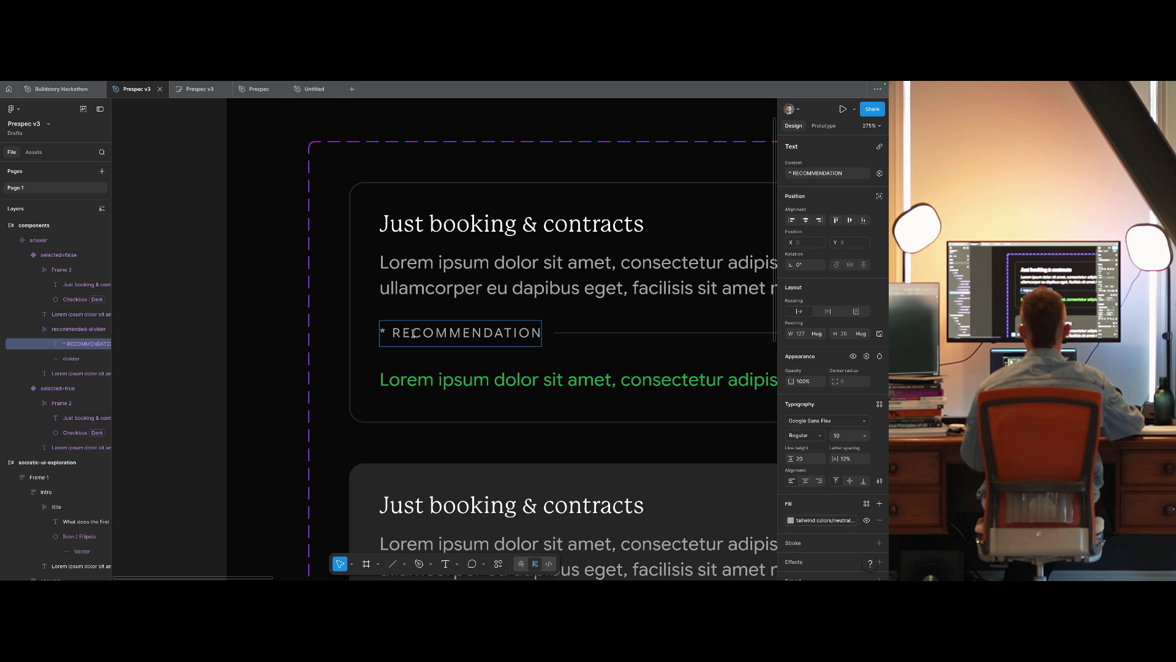
key("Home")
key("Delete")
key("Delete")
left_click(207, 330)
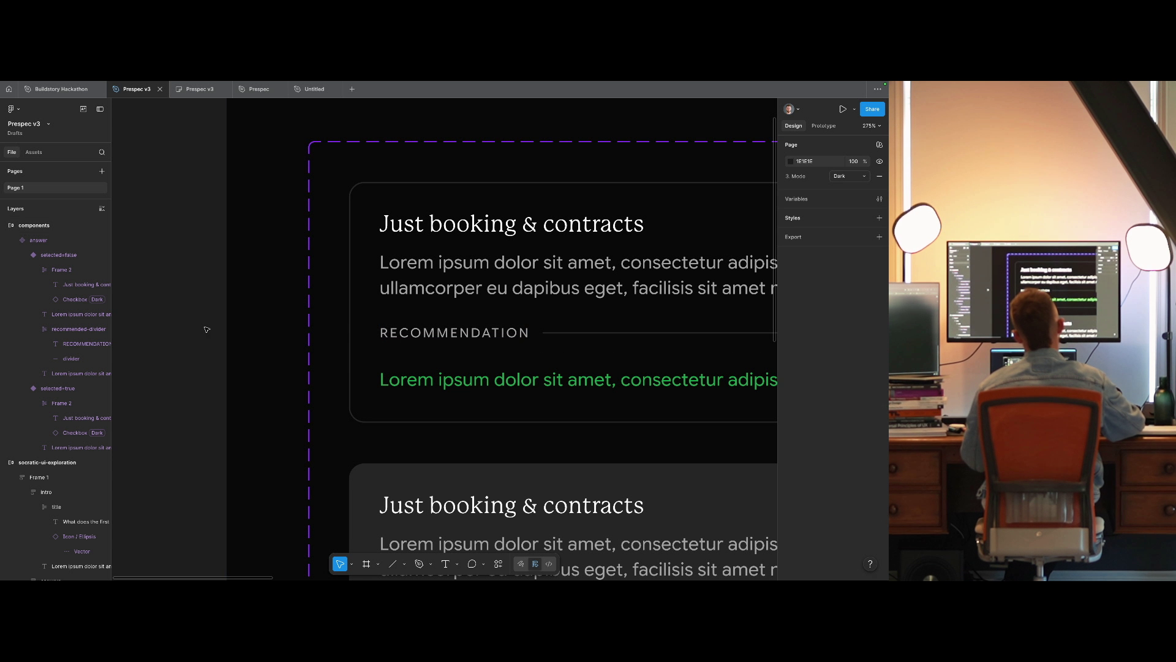
key("shift+0")
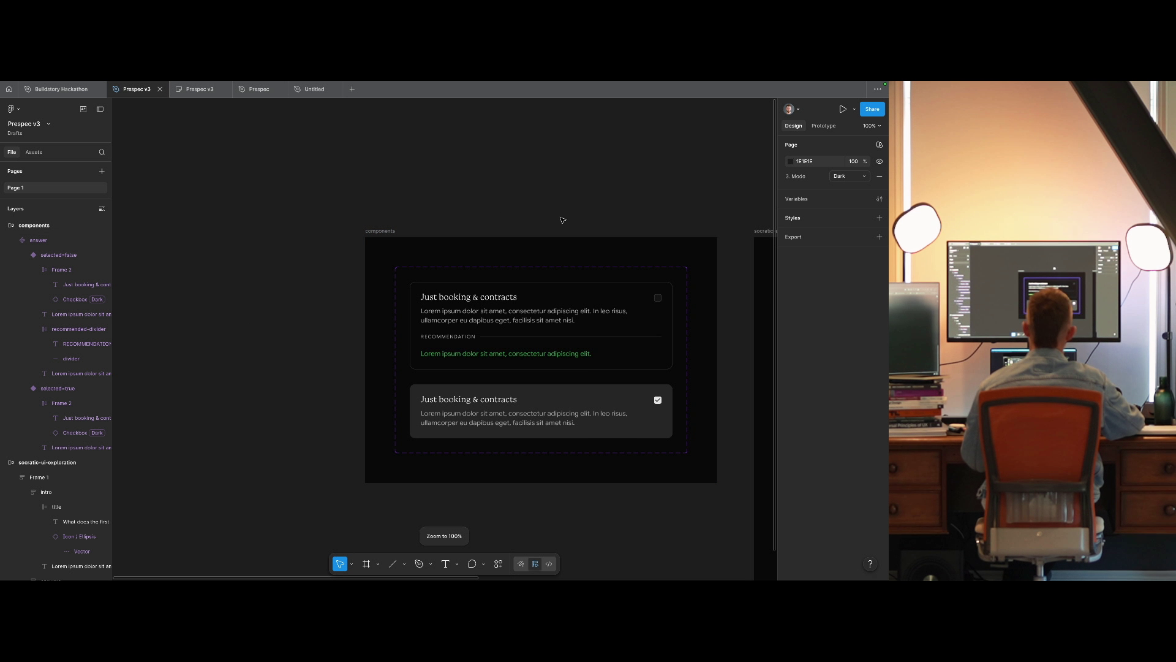
scroll(560, 220, "right", 5)
scroll(342, 181, "right", 5)
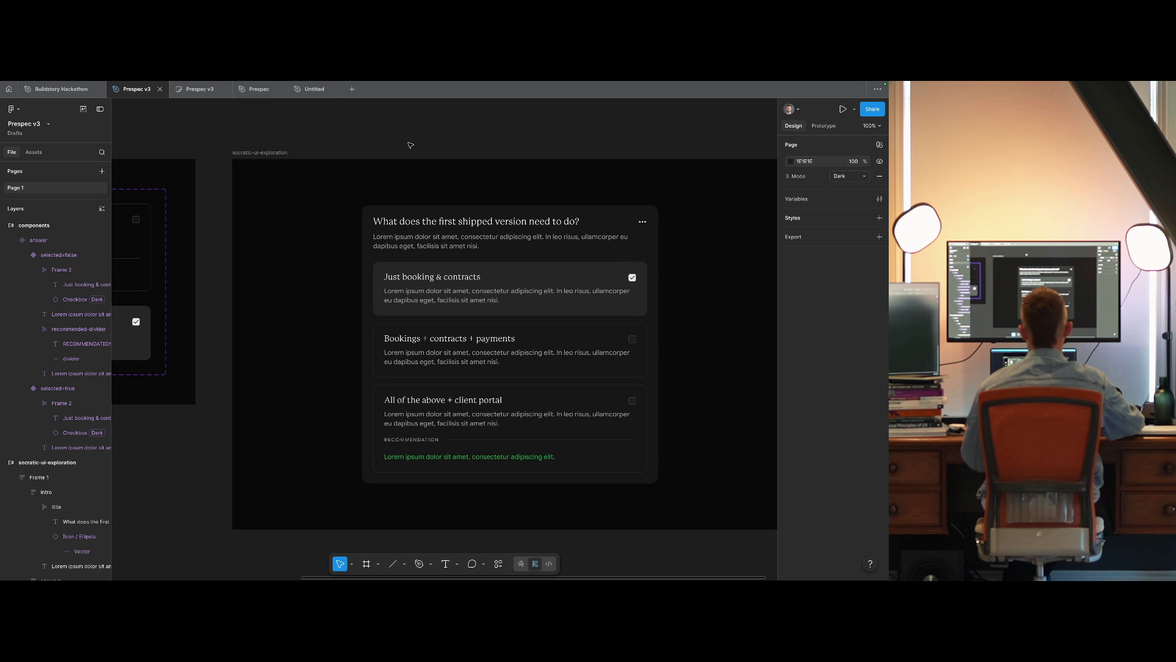
mouse_move(278, 167)
left_mouse_down()
mouse_move(295, 188)
mouse_move(396, 186)
mouse_move(220, 183)
left_mouse_up()
Give the question card (Frame 1) 32 padding on every side.
left_click(39, 477)
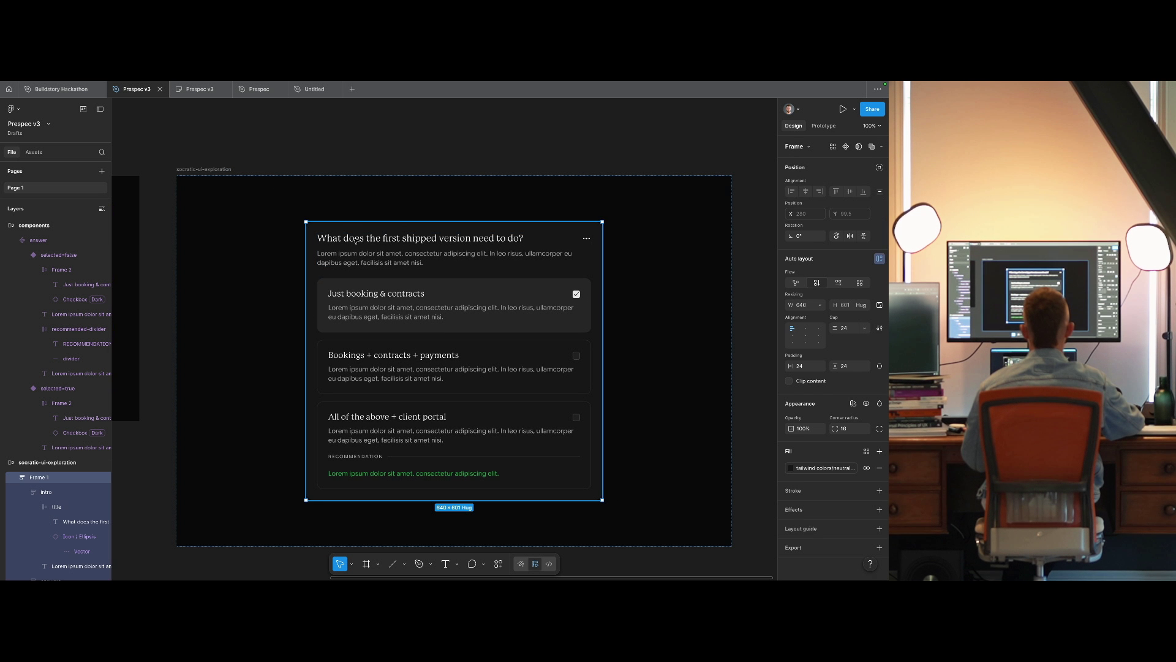
left_click(810, 367)
type("32")
key("Return")
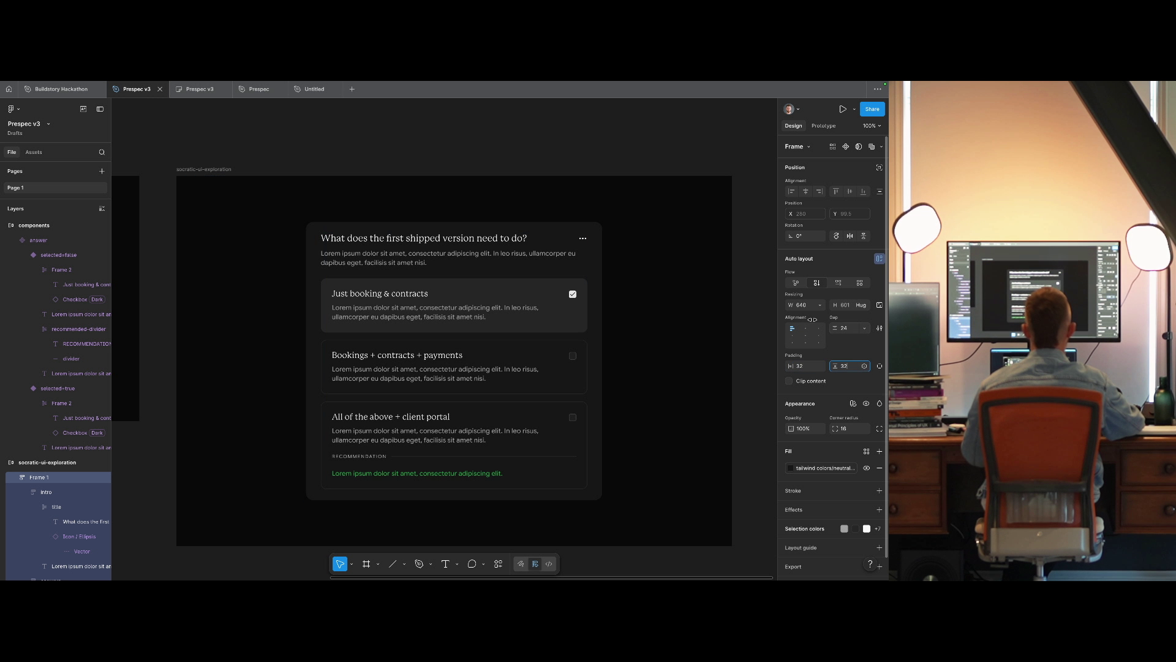
key("Escape")
left_click(526, 255)
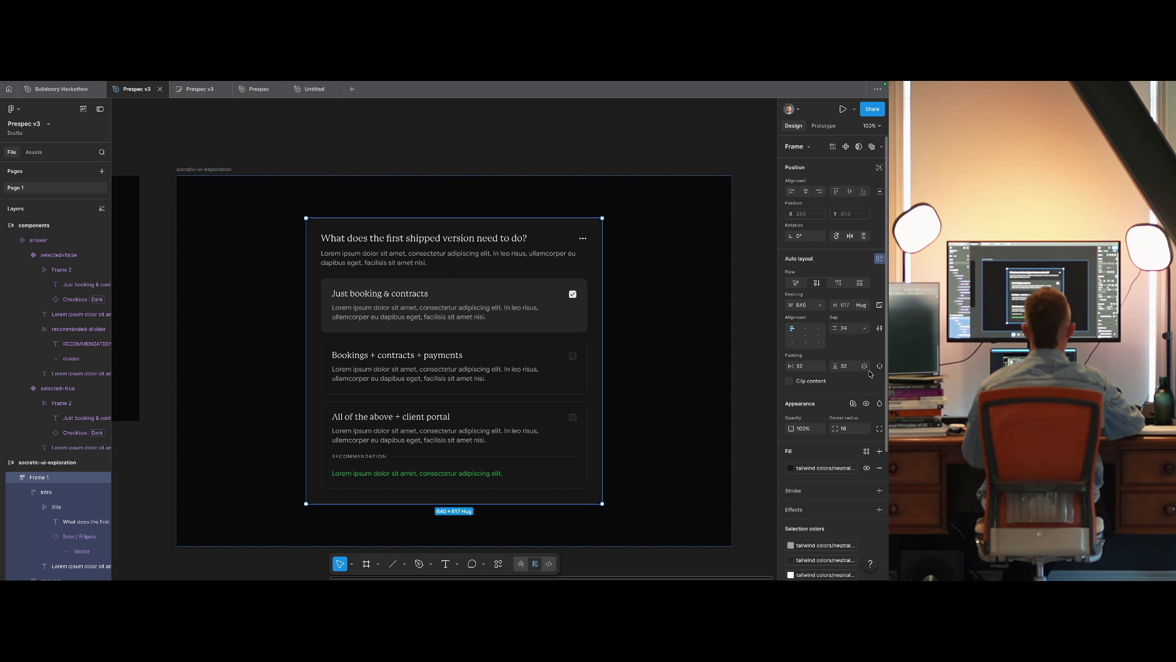
Pan the canvas to show the selected=false and selected=true answer variants.
left_click(542, 149)
key("shift+0")
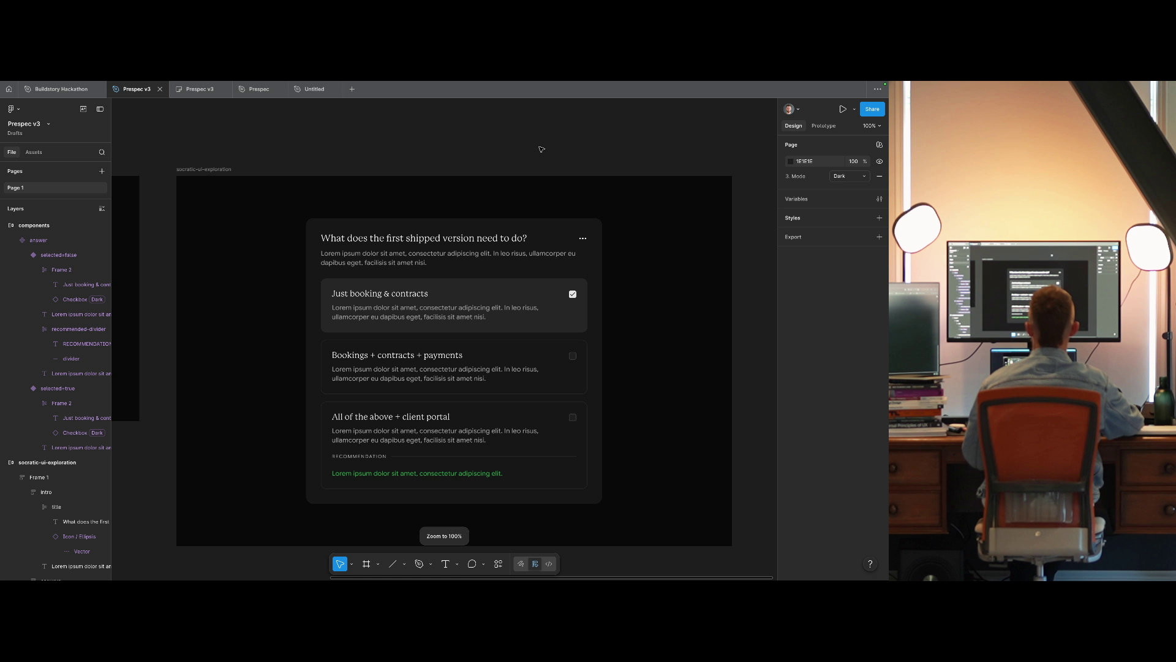
scroll(551, 153, "up", 1)
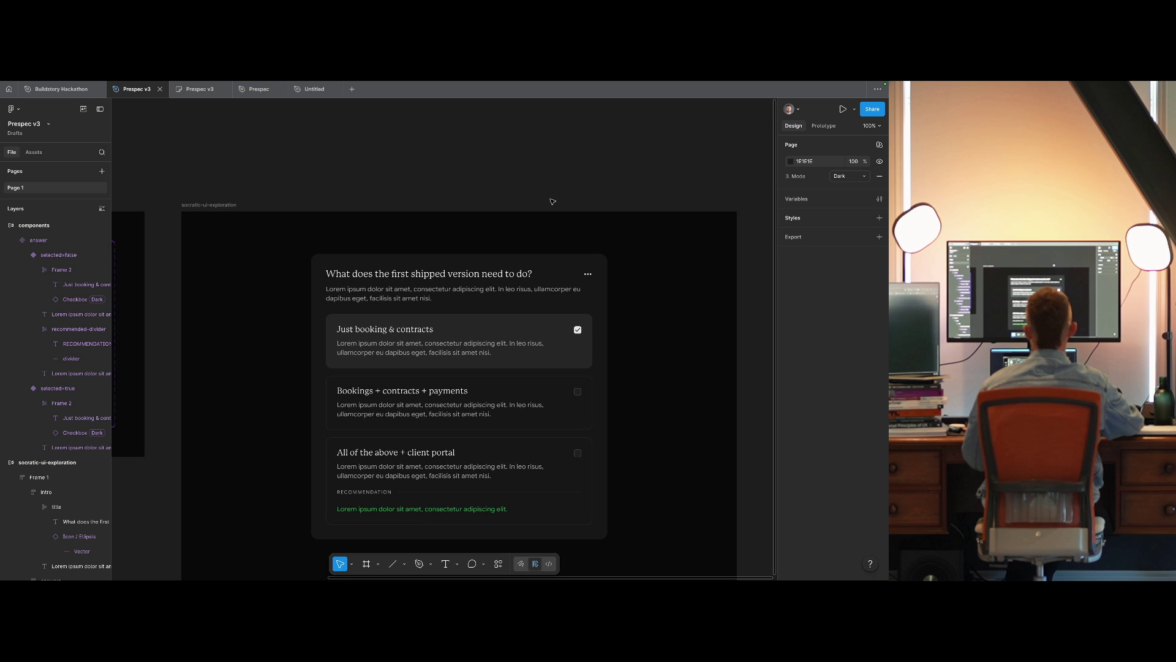
left_click(533, 326)
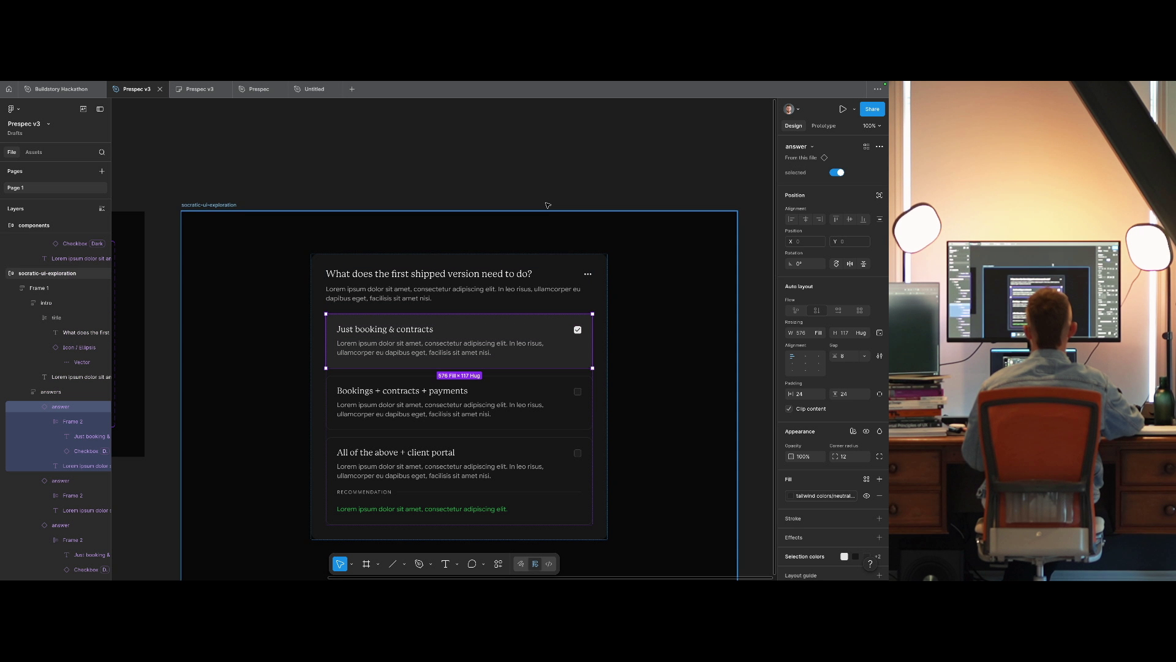
left_click(355, 183)
mouse_move(355, 183)
left_mouse_down()
mouse_move(727, 192)
mouse_move(508, 192)
mouse_move(702, 213)
left_mouse_up()
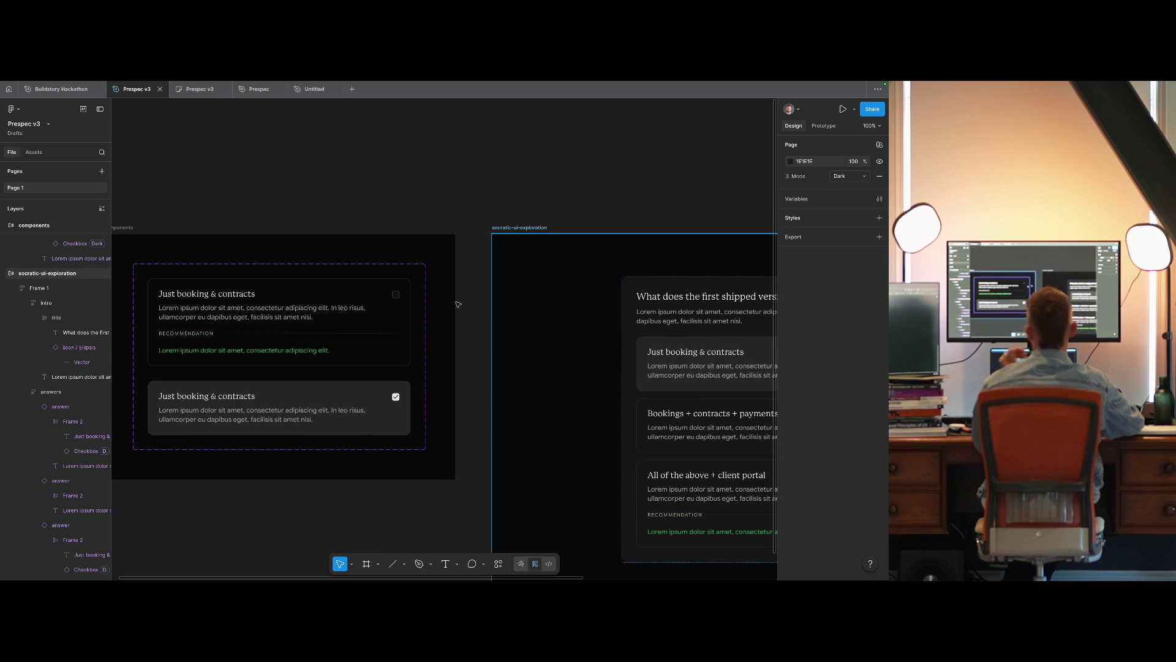
Group the recommendation divider, label and green text into a layer named 'recommendation'.
left_click(307, 334)
left_click(304, 350, "shift")
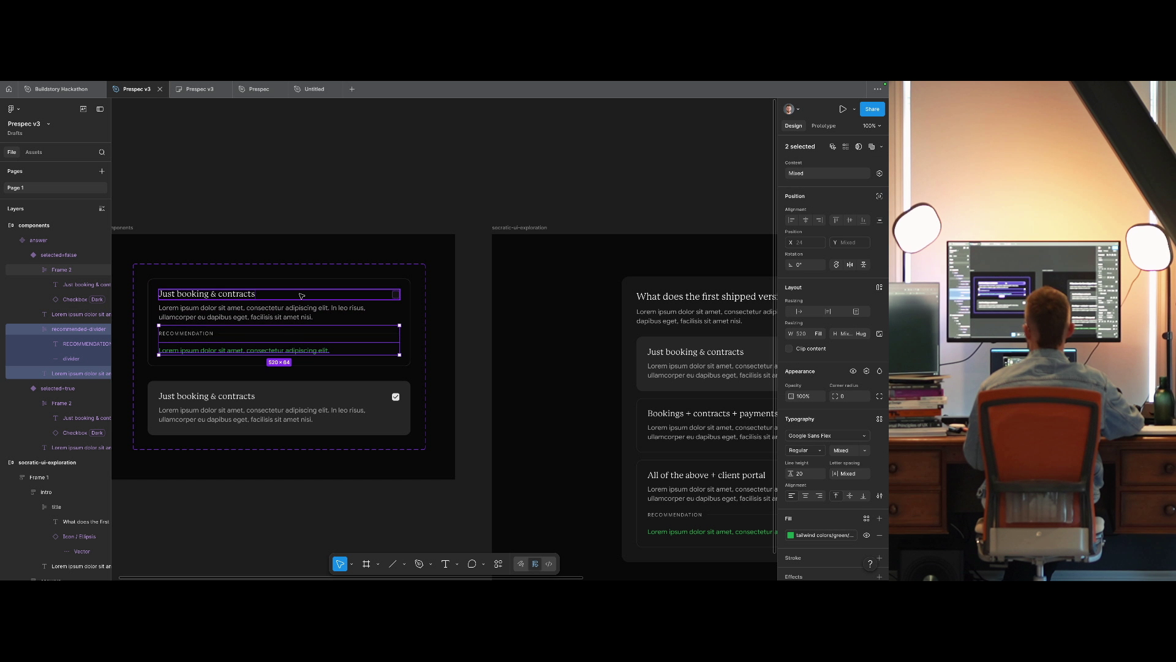
key("ctrl+g")
key("ctrl+r")
type("re")
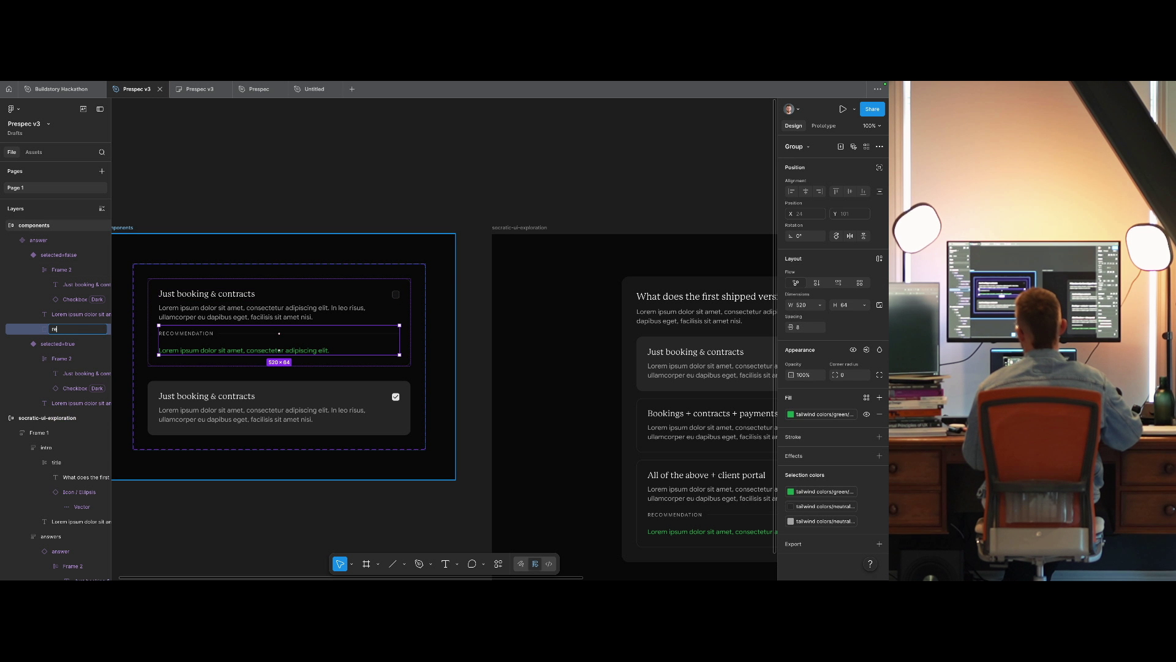
type("commen")
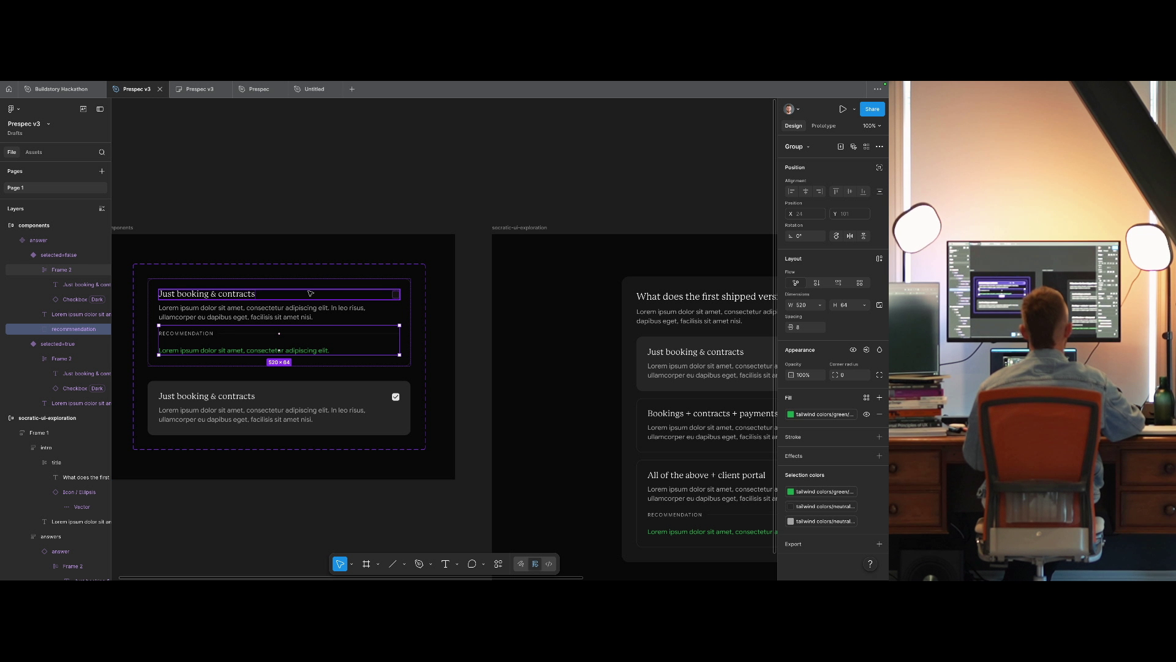
key("Return")
Bind the group's visibility to a new boolean property defaulting to False.
left_click(866, 349)
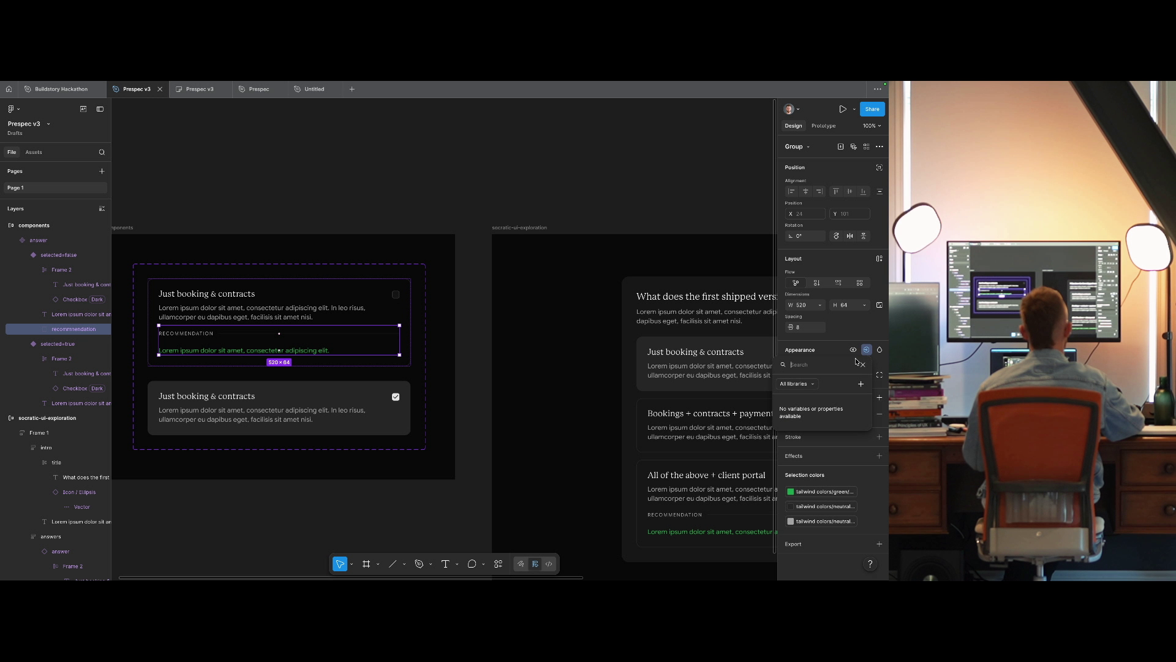
left_click(862, 383)
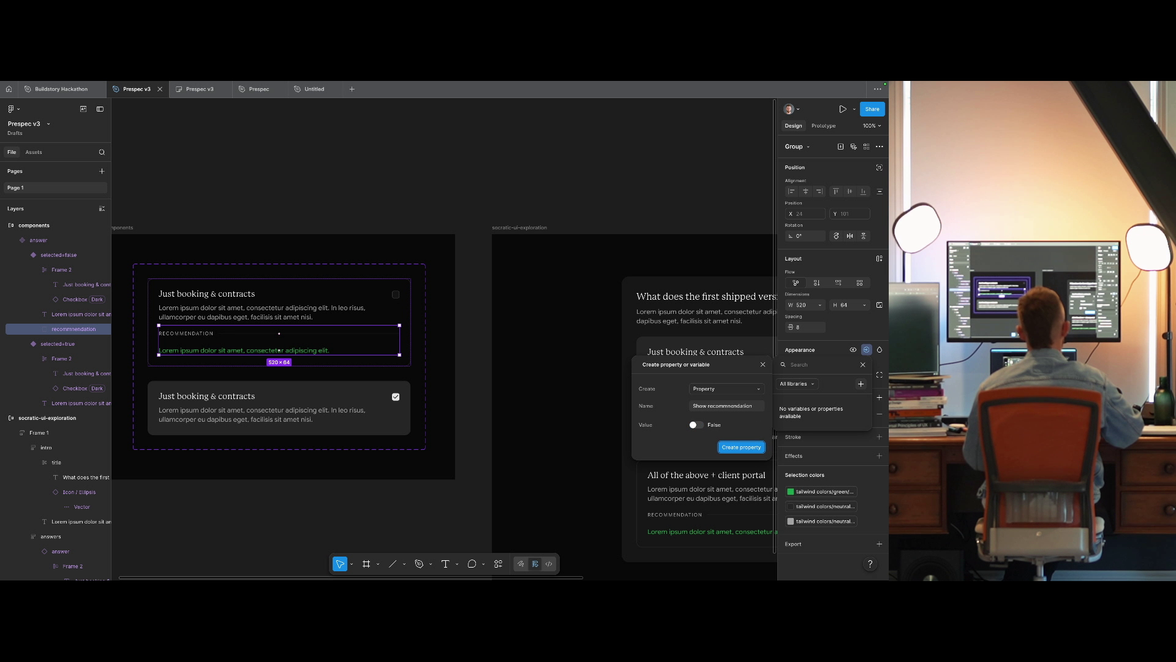
key("Return")
left_click(682, 502)
Turn the recommendation on for the third card, 'All of the above'.
double_click(682, 503)
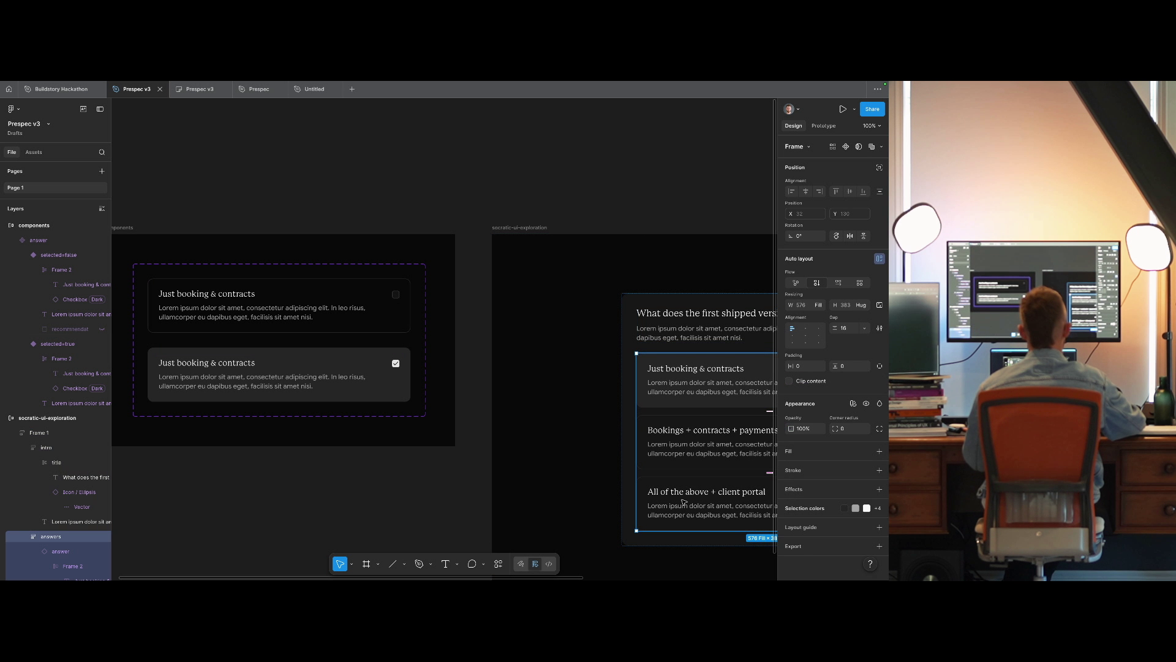
left_click(835, 187)
left_click(672, 189)
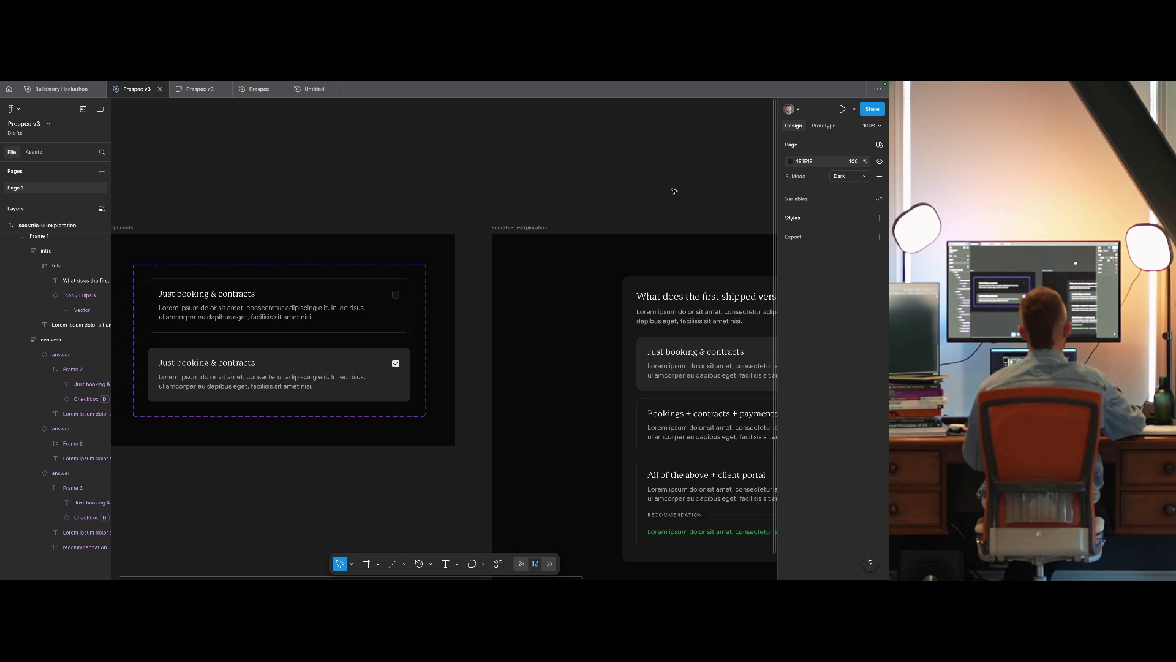
scroll(672, 189, "right", 5)
scroll(672, 190, "down", 1)
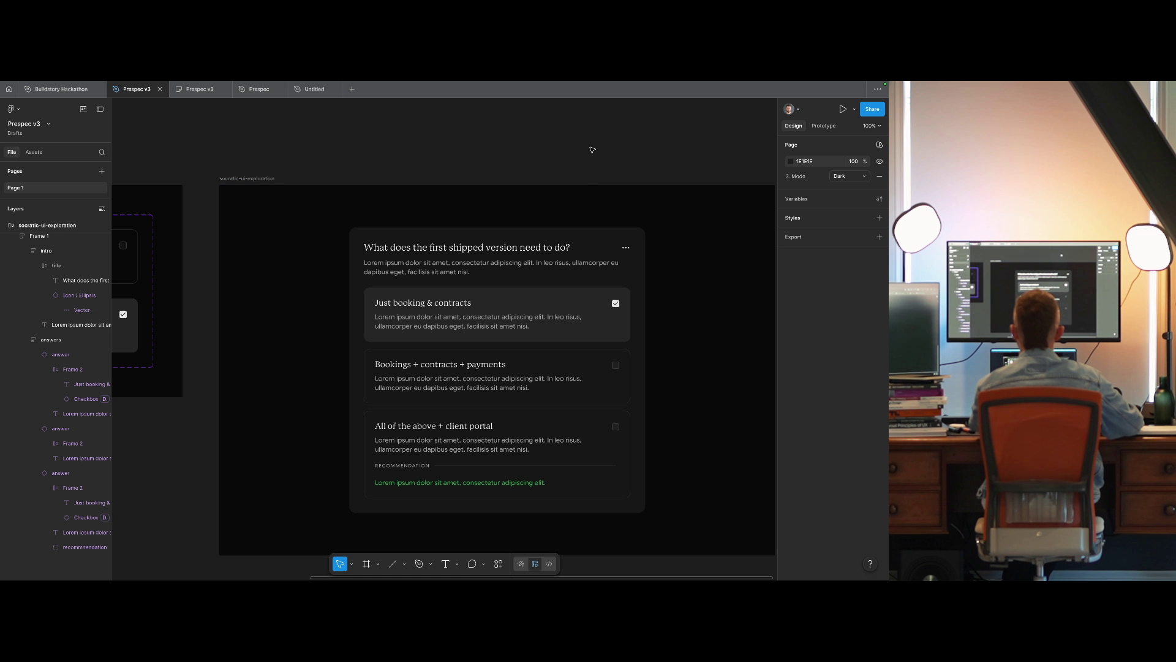
mouse_move(449, 166)
left_mouse_down()
mouse_move(485, 200)
mouse_move(481, 174)
left_mouse_up()
Set both answer variant titles to 16 Medium.
scroll(350, 185, "left", 10)
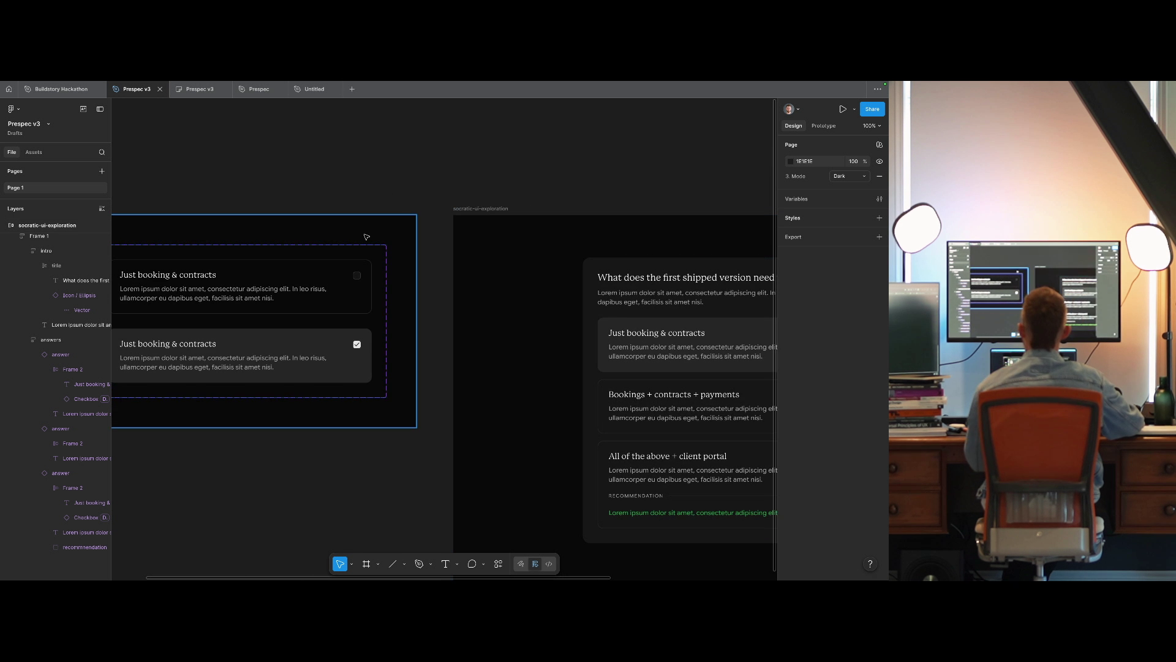
left_click(283, 267)
left_click(283, 260)
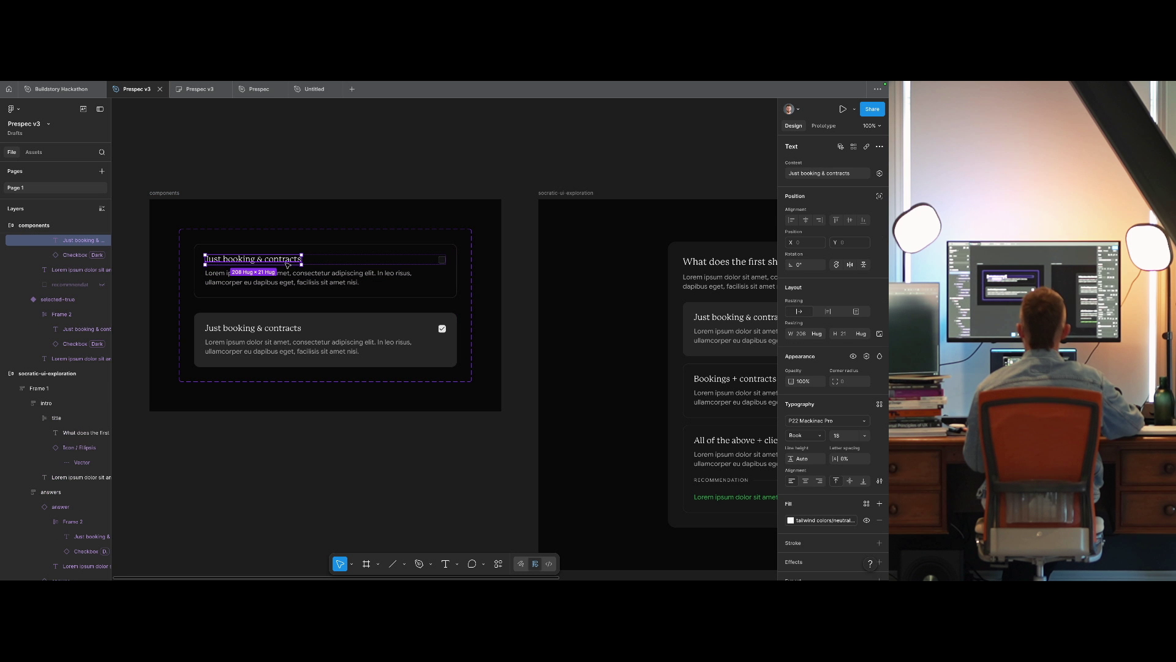
left_click(282, 328, "shift")
left_click(842, 436)
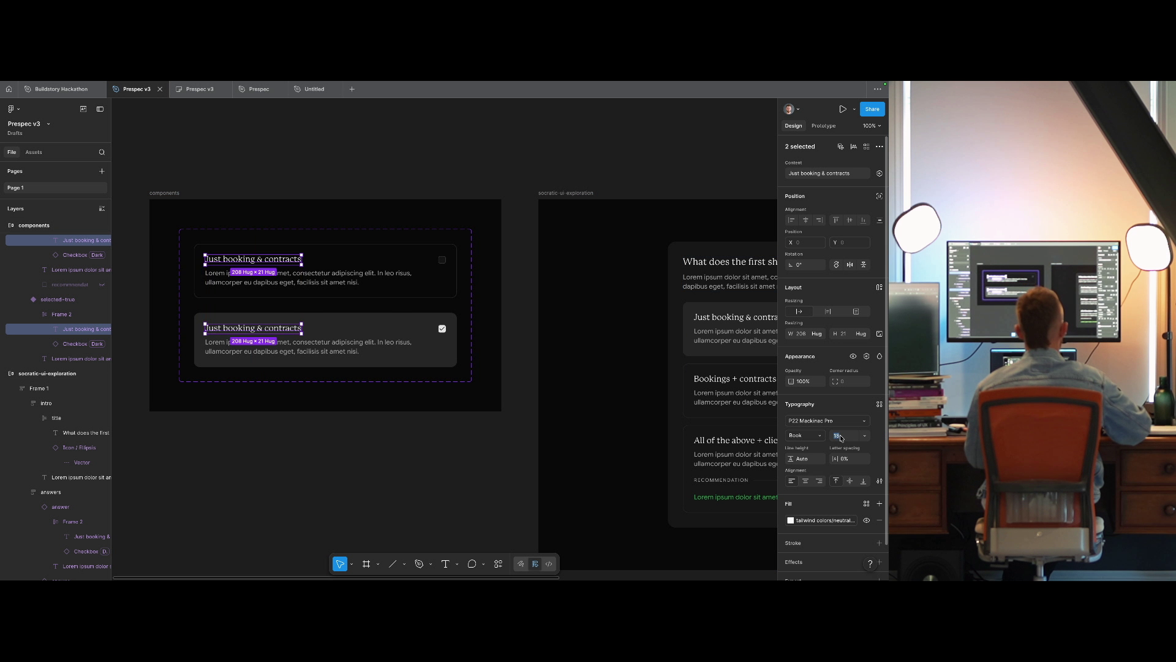
type("16")
key("Return")
left_click(820, 436)
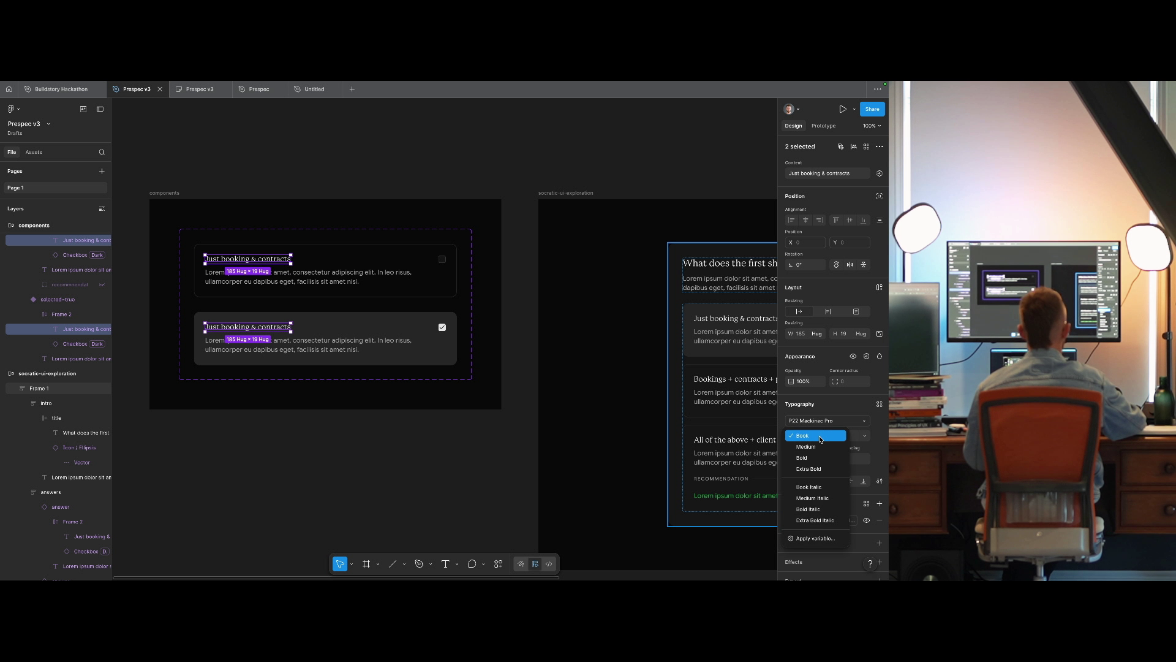
left_click(805, 447)
scroll(308, 368, "right", 5)
left_click(518, 201)
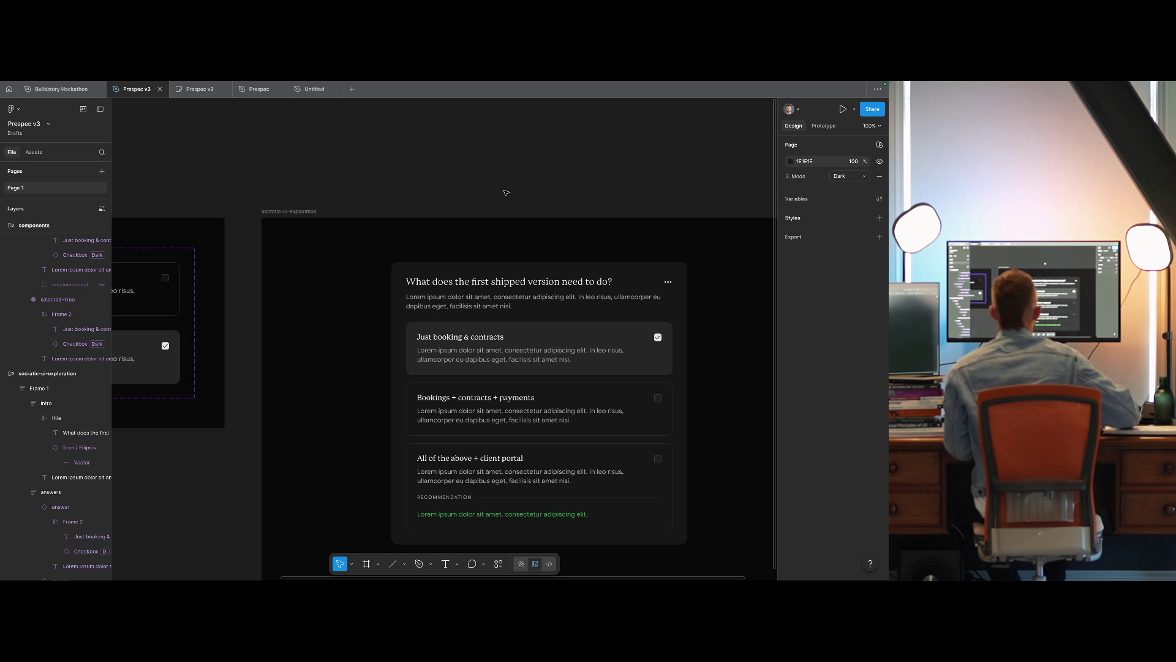
Reduce the question heading font size to 18.
scroll(365, 198, "left", 5)
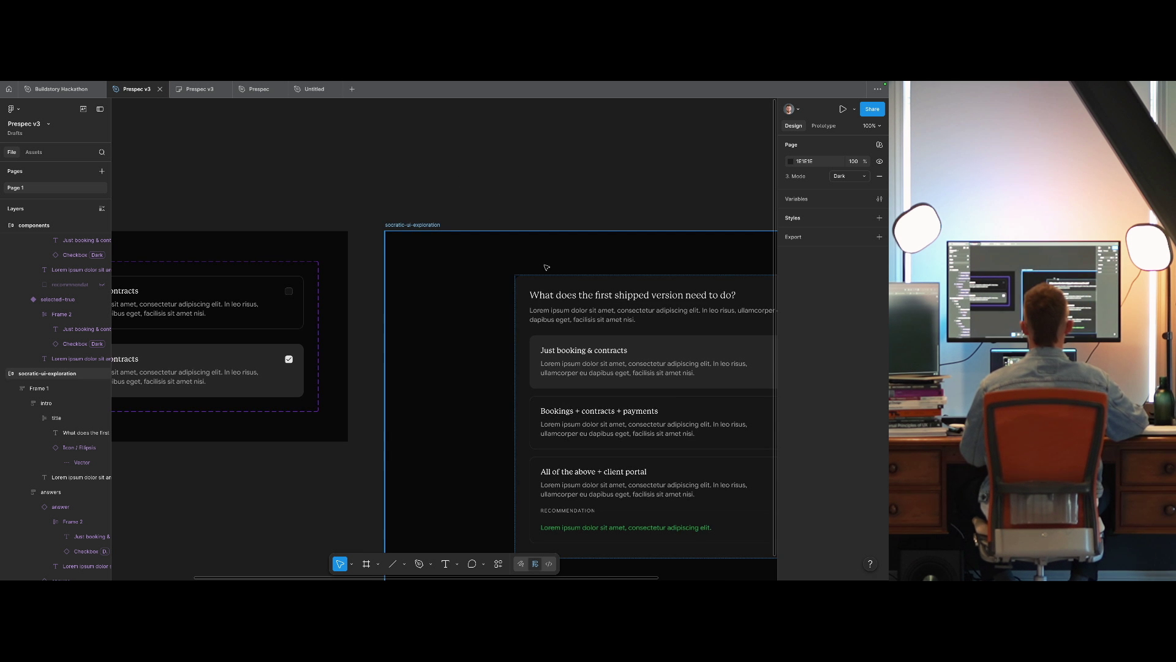
left_click(613, 294)
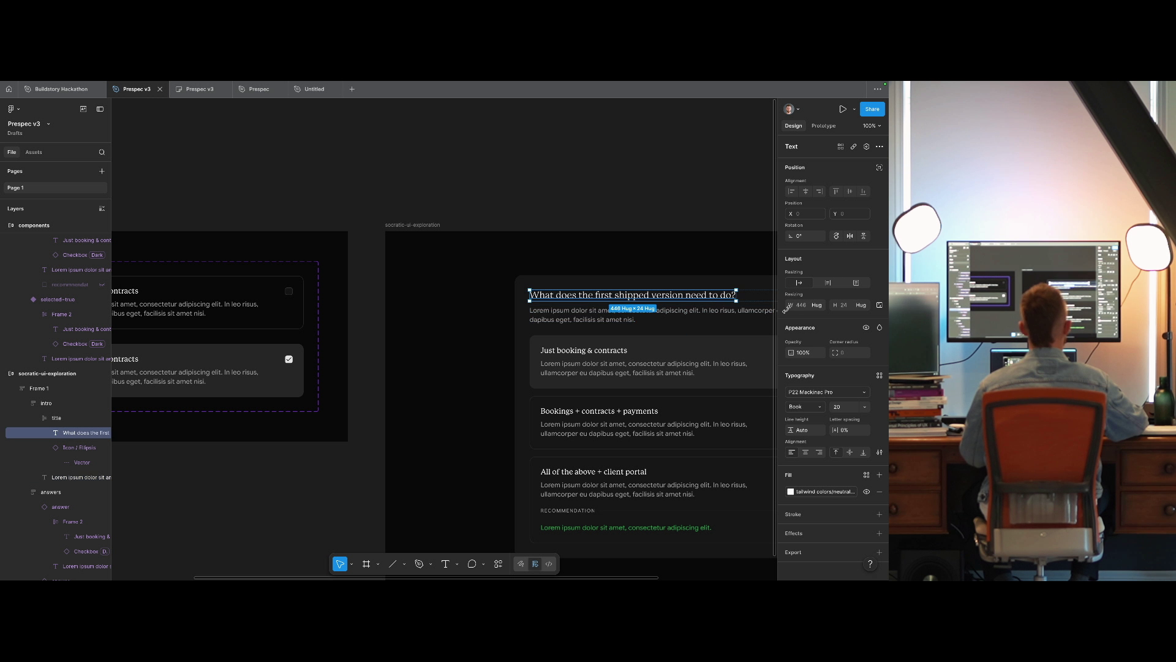
left_click(839, 409)
type("18")
key("Return")
left_click(601, 158)
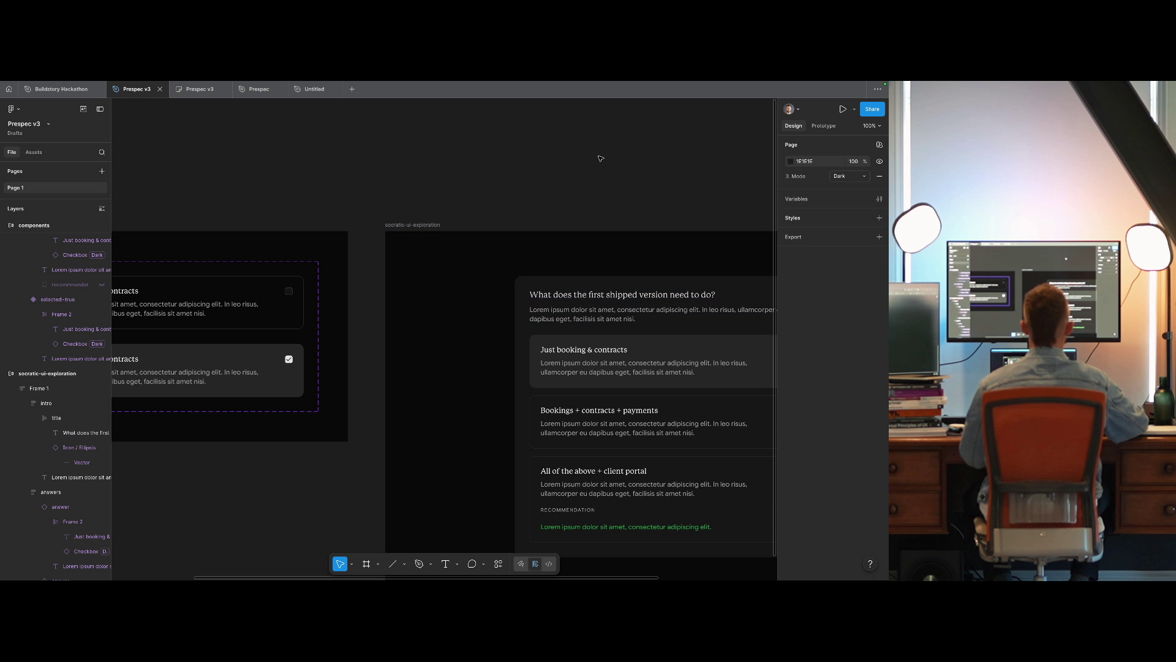
Preview the socratic-ui-exploration frame in presentation mode, then close it.
mouse_move(600, 158)
left_mouse_down()
mouse_move(370, 150)
mouse_move(476, 118)
mouse_move(462, 142)
left_mouse_up()
left_click(207, 163)
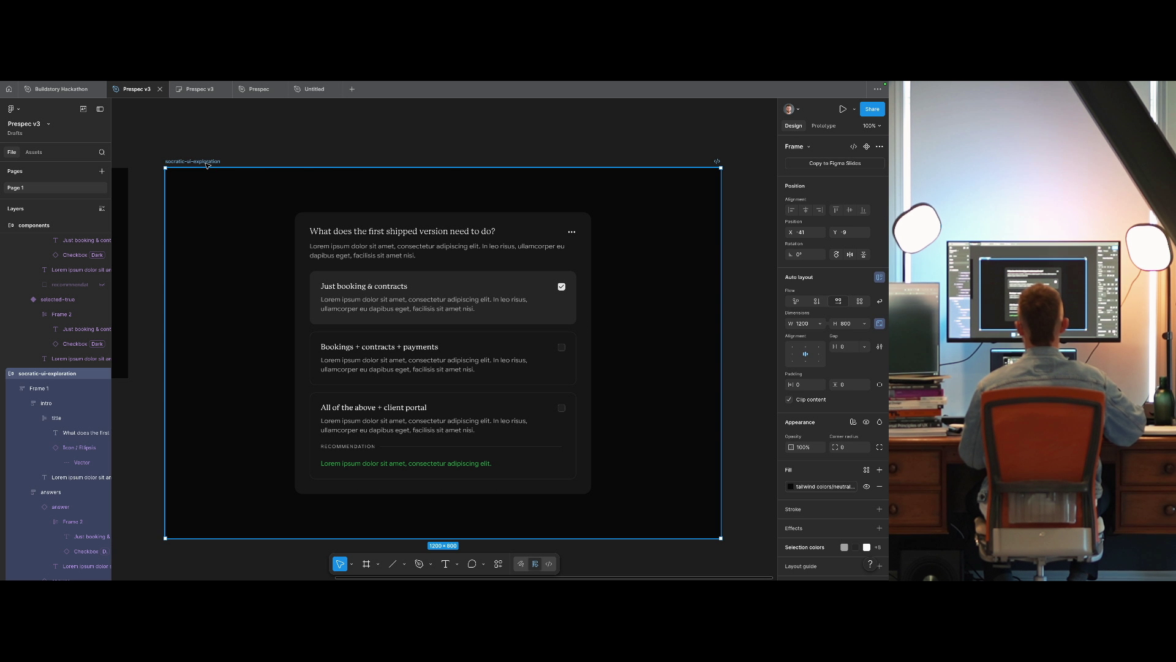
key("ctrl+alt+Return")
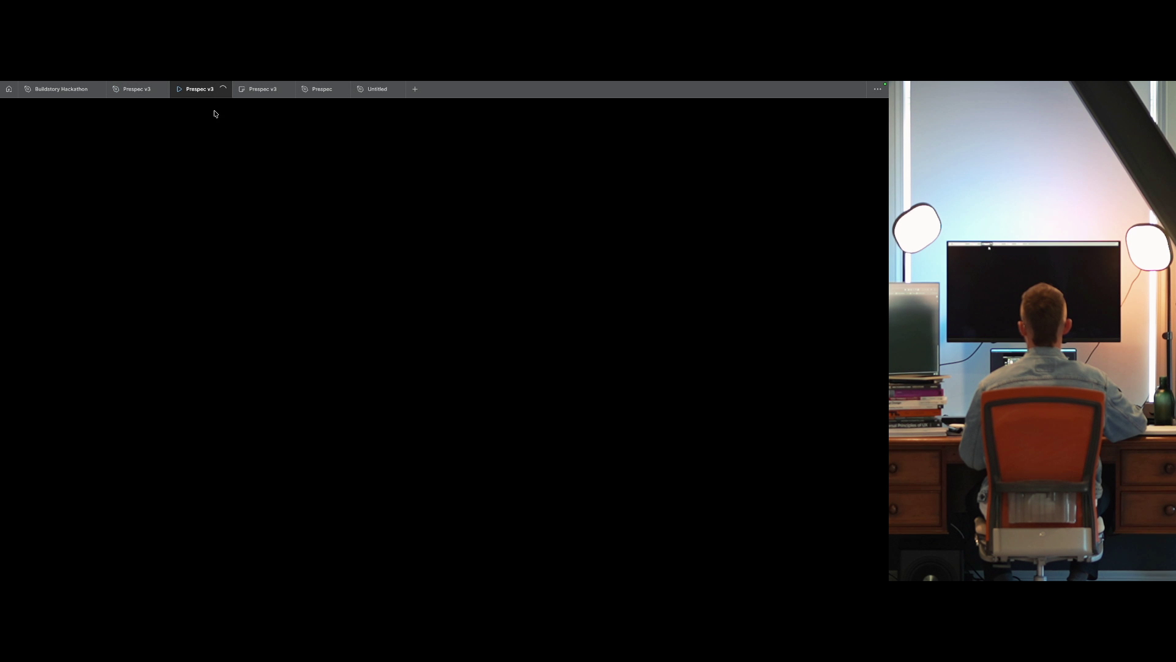
key("ctrl+w")
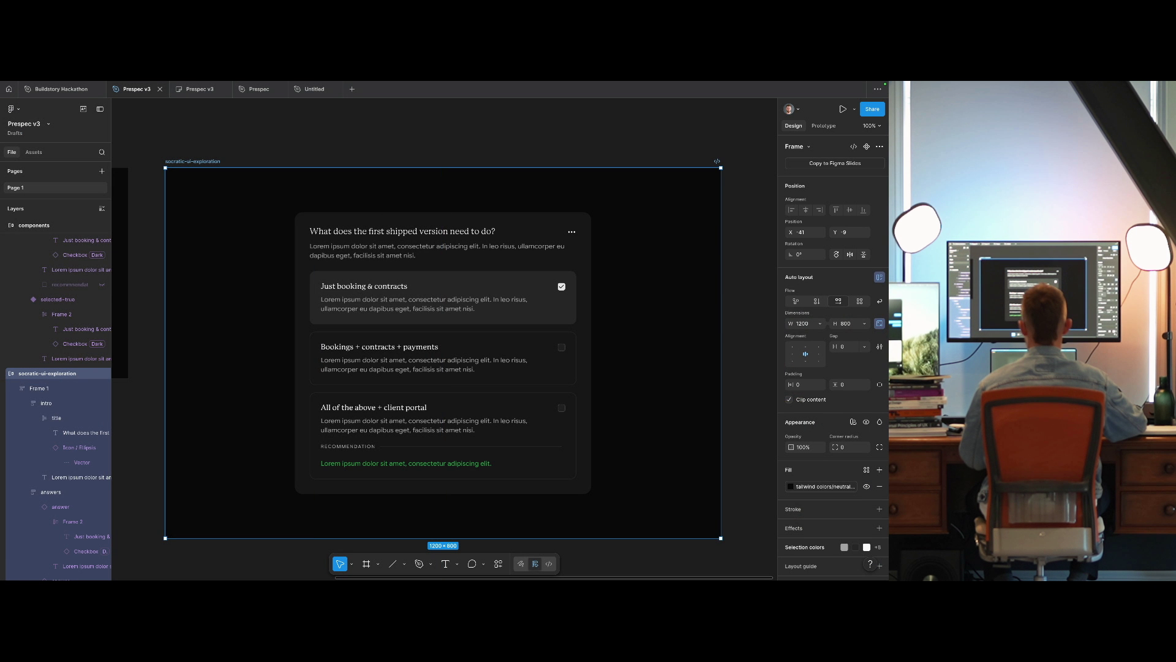
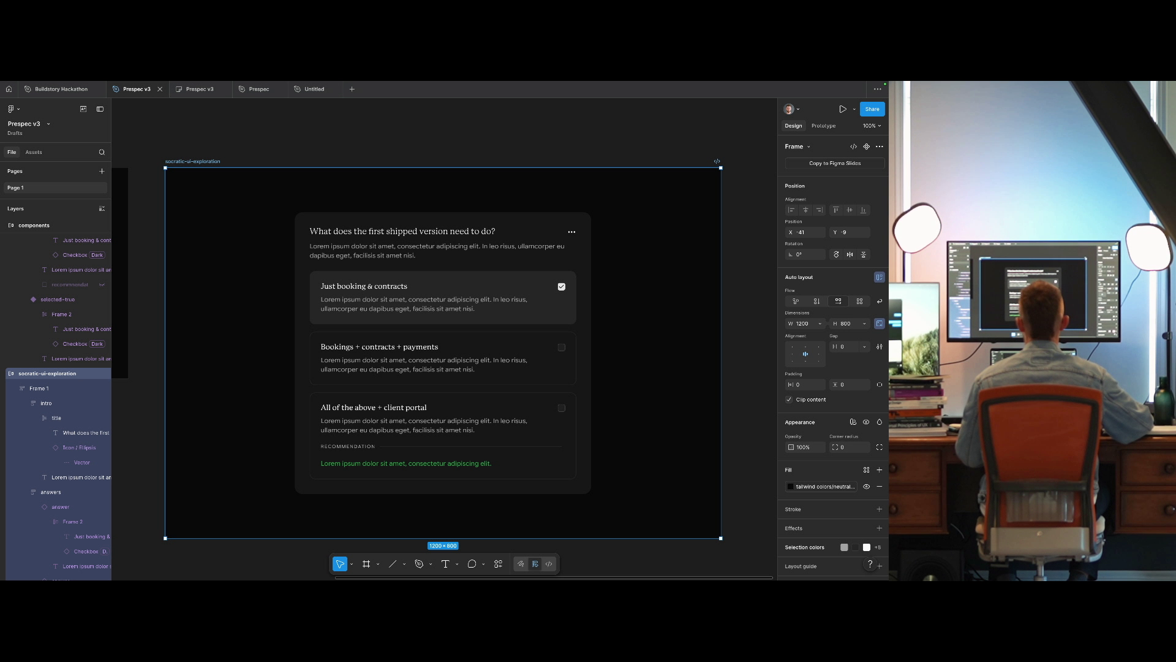
Set the quiz question title's font size to 20.
left_click(392, 231)
left_click(842, 407)
type("20")
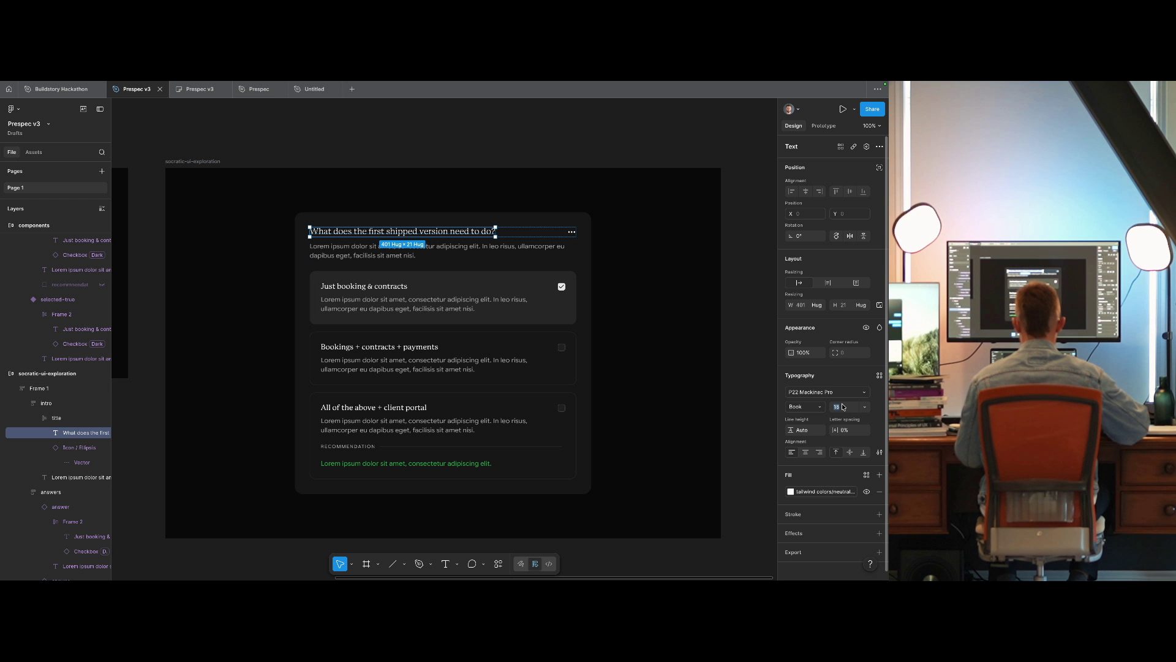
key("Return")
Enlarge both variants' 'Just booking & contracts' headings from 16 to size 18.
scroll(490, 337, "up", 1)
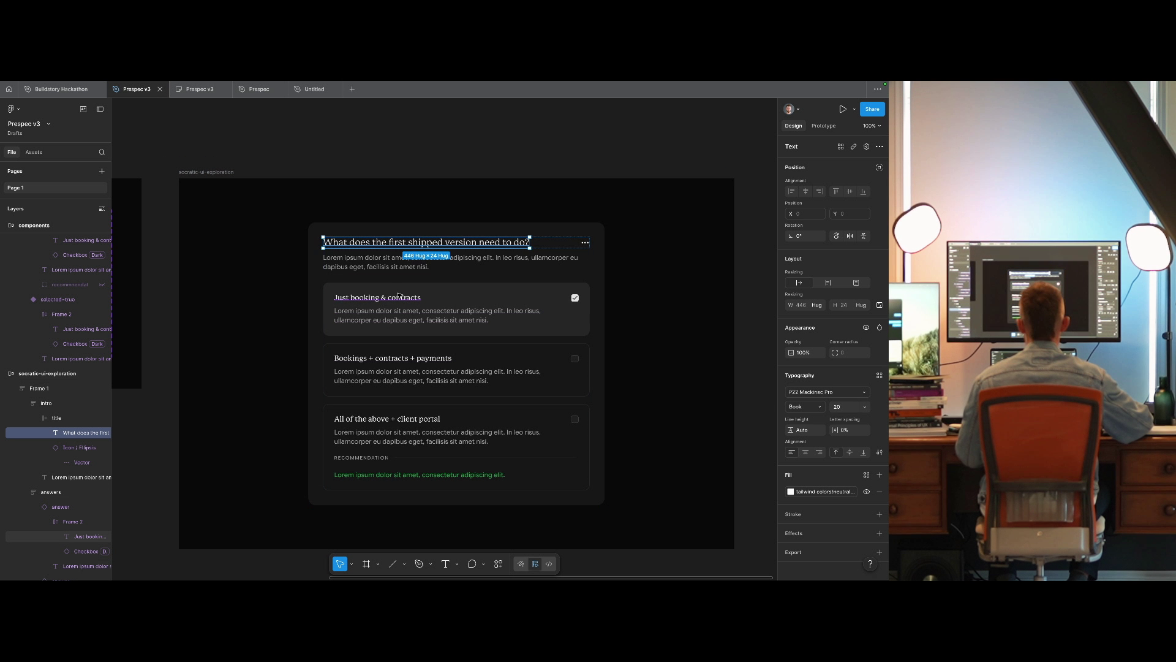
double_click(368, 297)
scroll(306, 321, "left", 10)
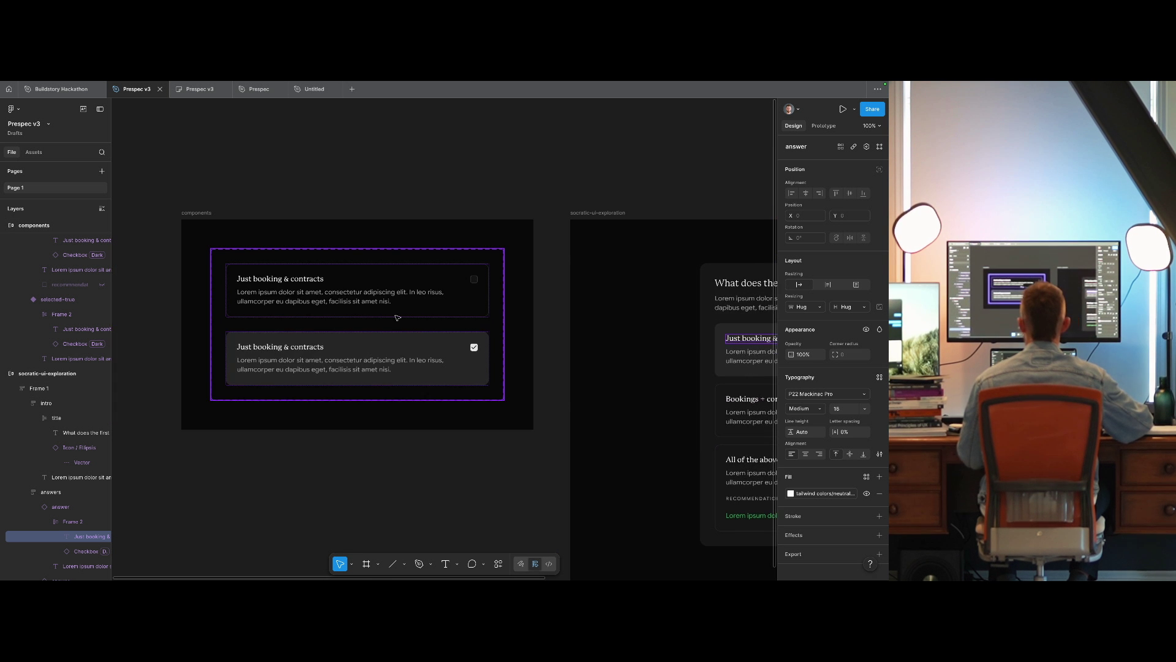
double_click(283, 279)
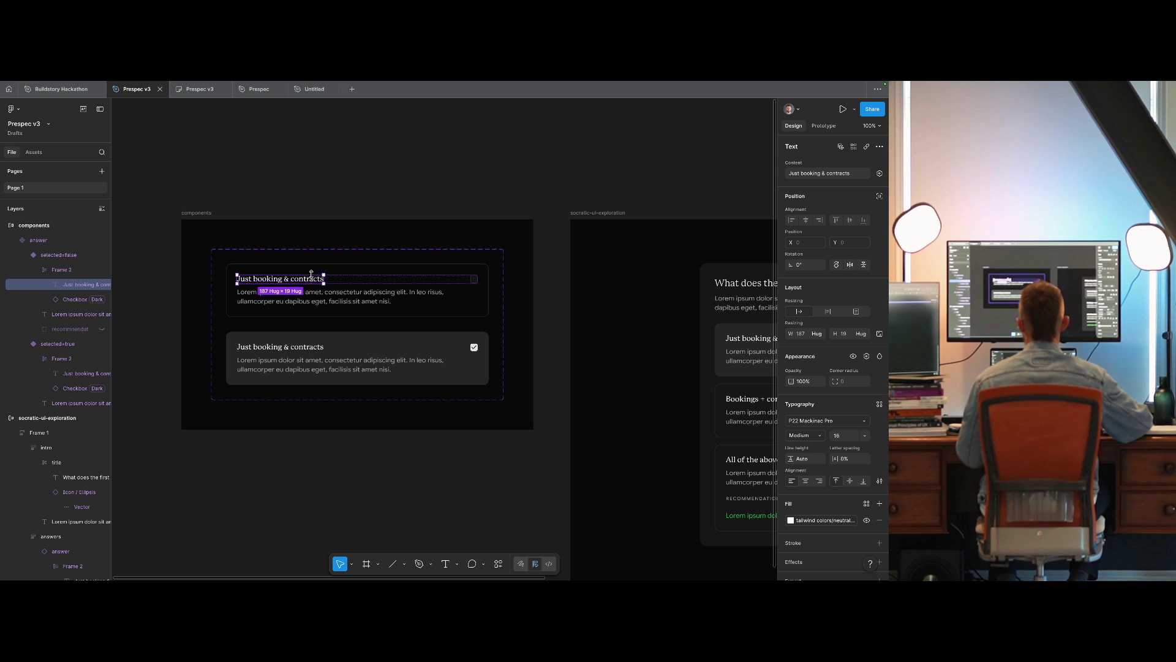
key("ctrl+alt+a")
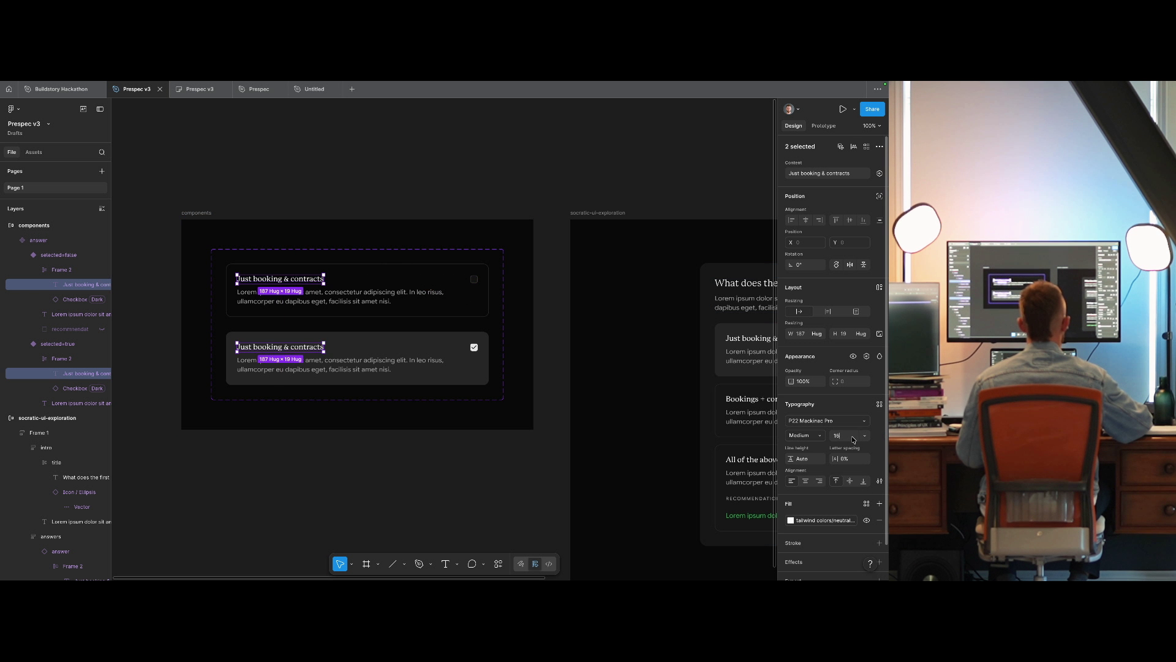
key("Return")
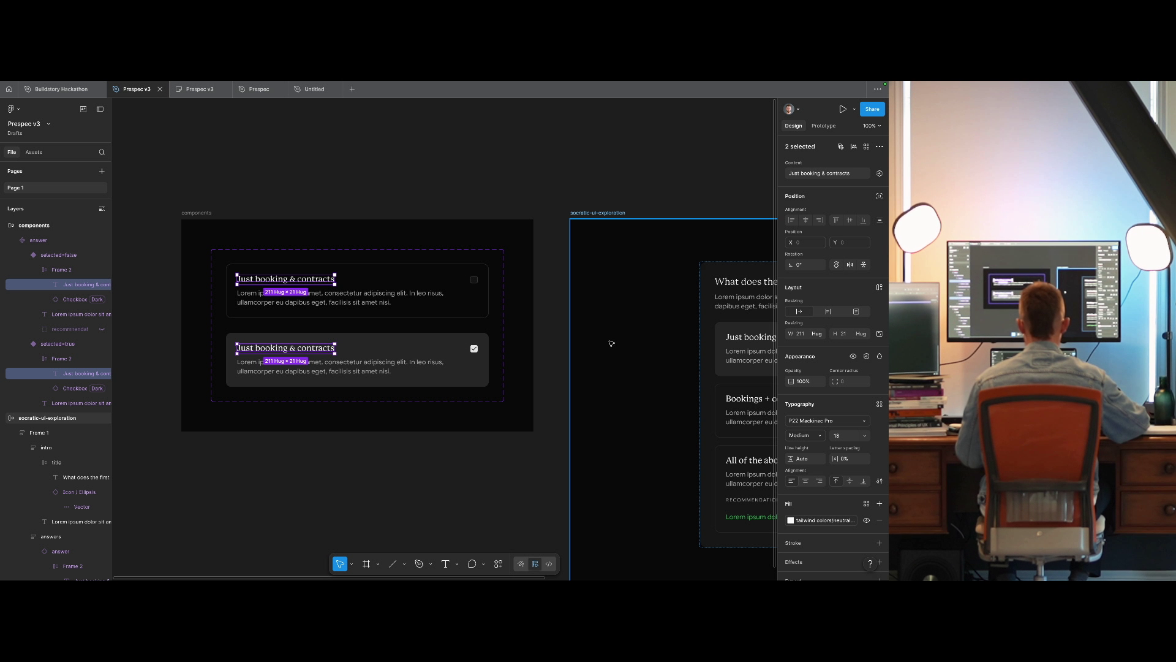
key("Tab")
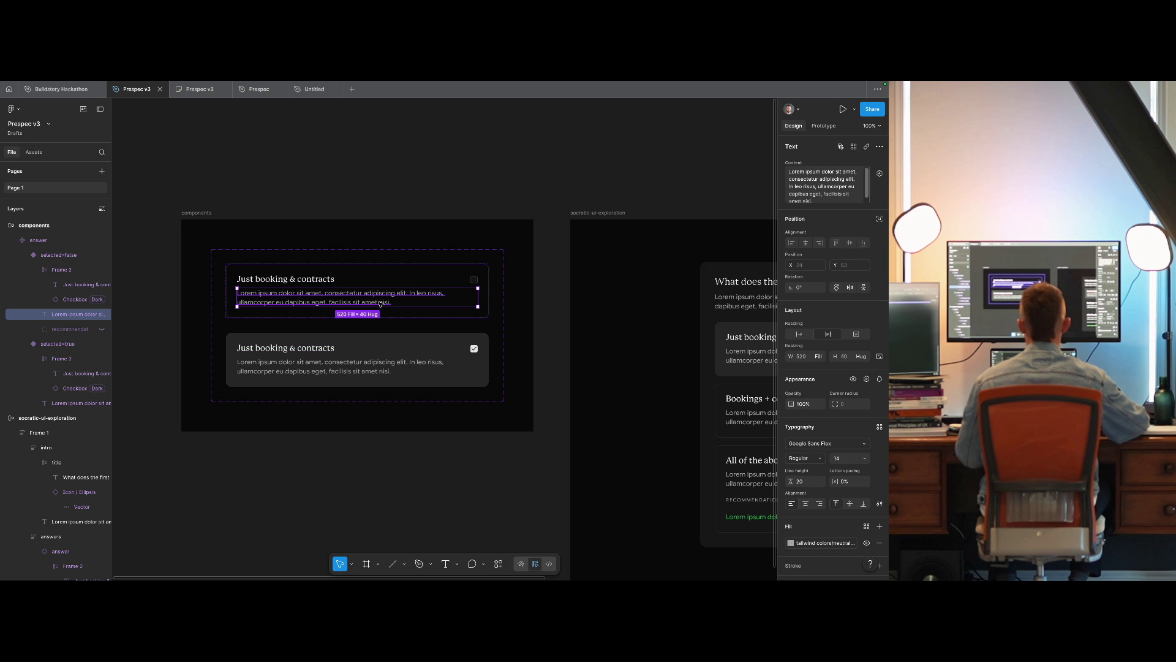
Try a font size of 16 on the body text and the question description.
scroll(517, 344, "right", 5)
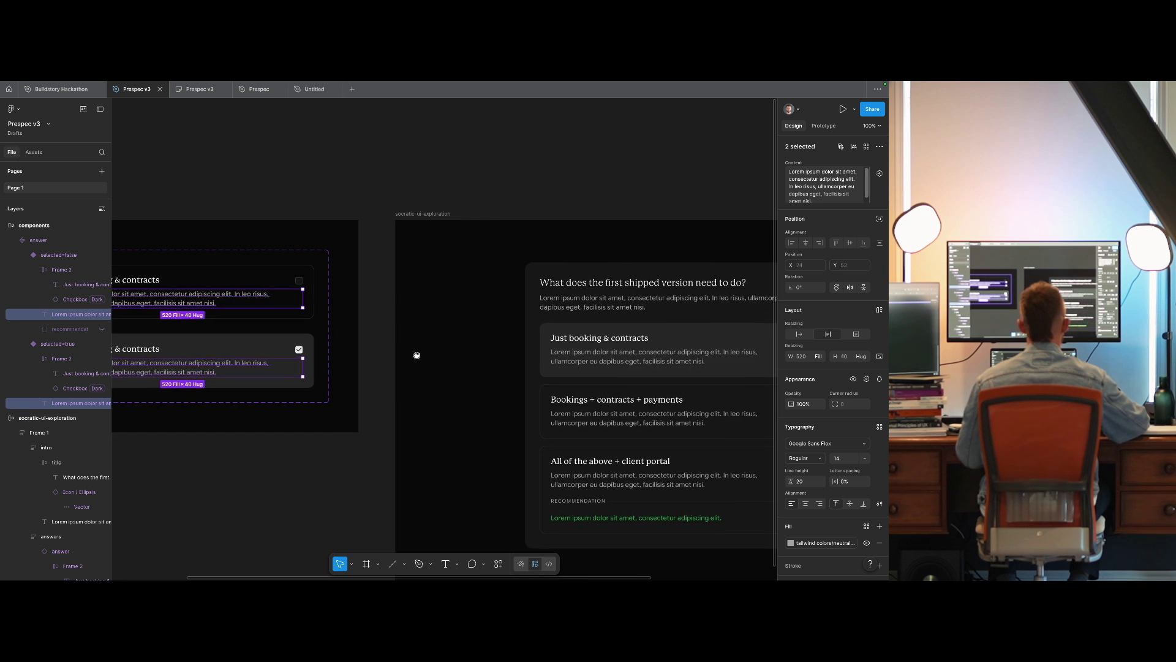
left_click(864, 458)
left_click(853, 459)
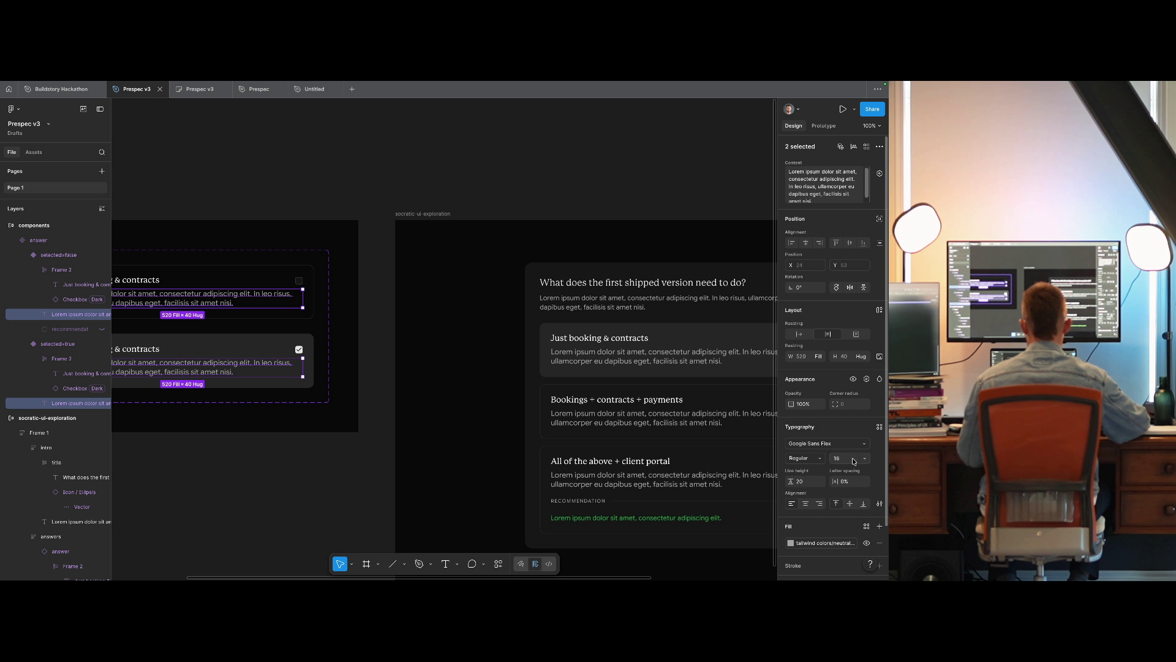
key("ctrl+z")
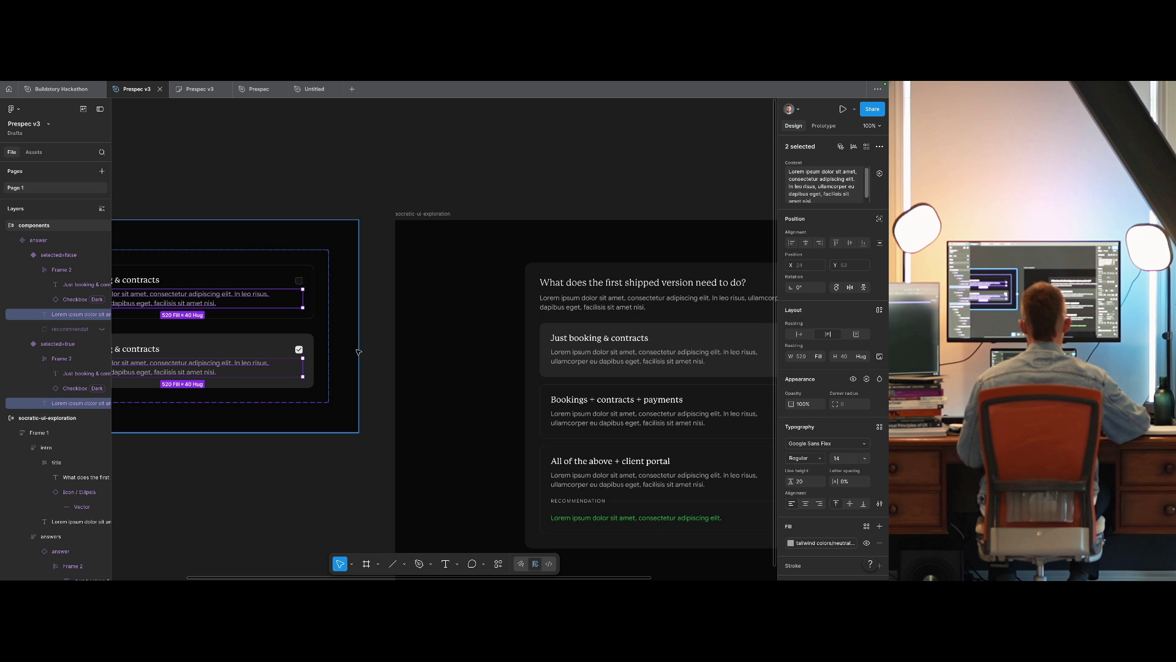
left_click(589, 301)
type("16")
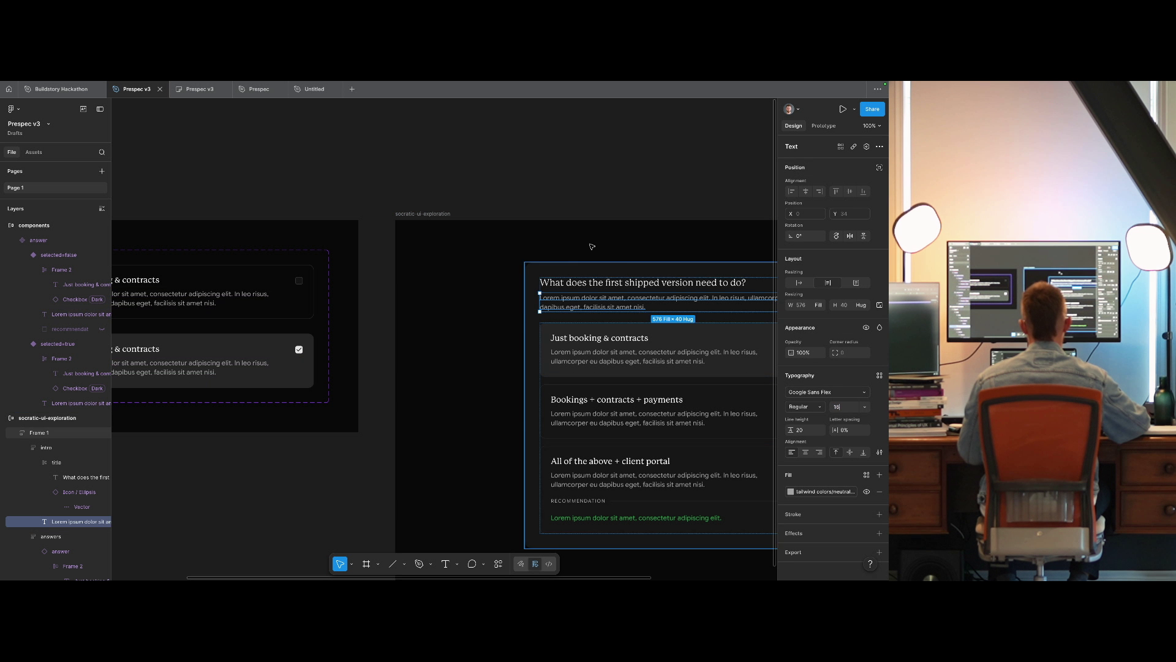
left_click(532, 206)
Try a 24 line height on the description, then undo back to earlier edits.
left_click(588, 300)
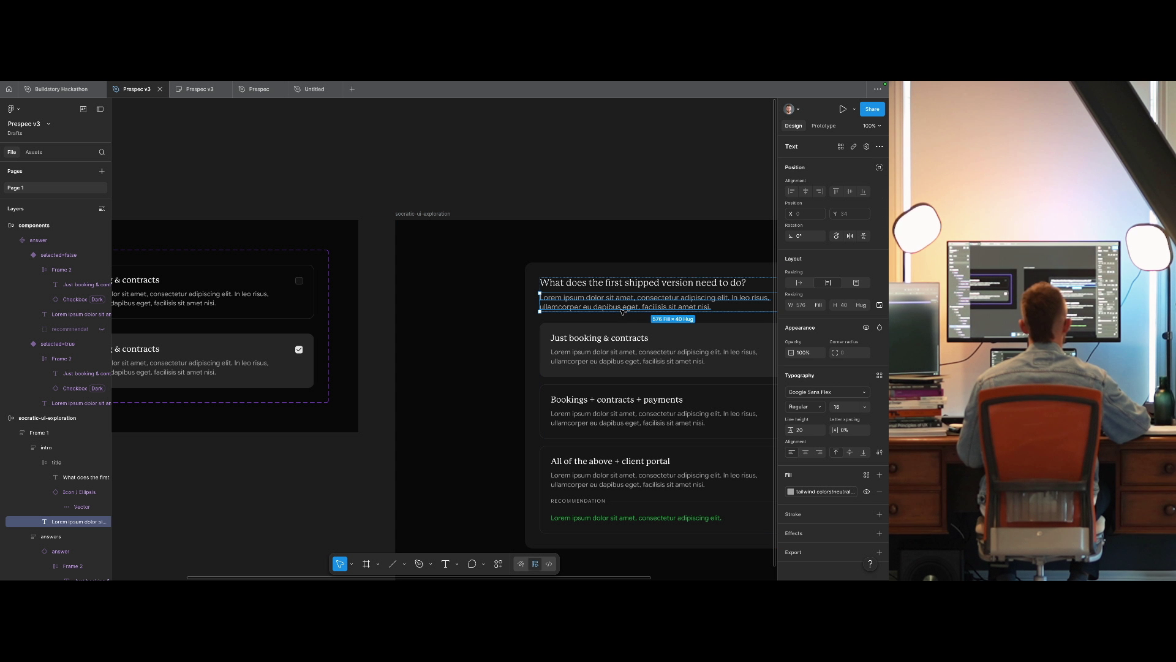
left_click(815, 430)
type("24")
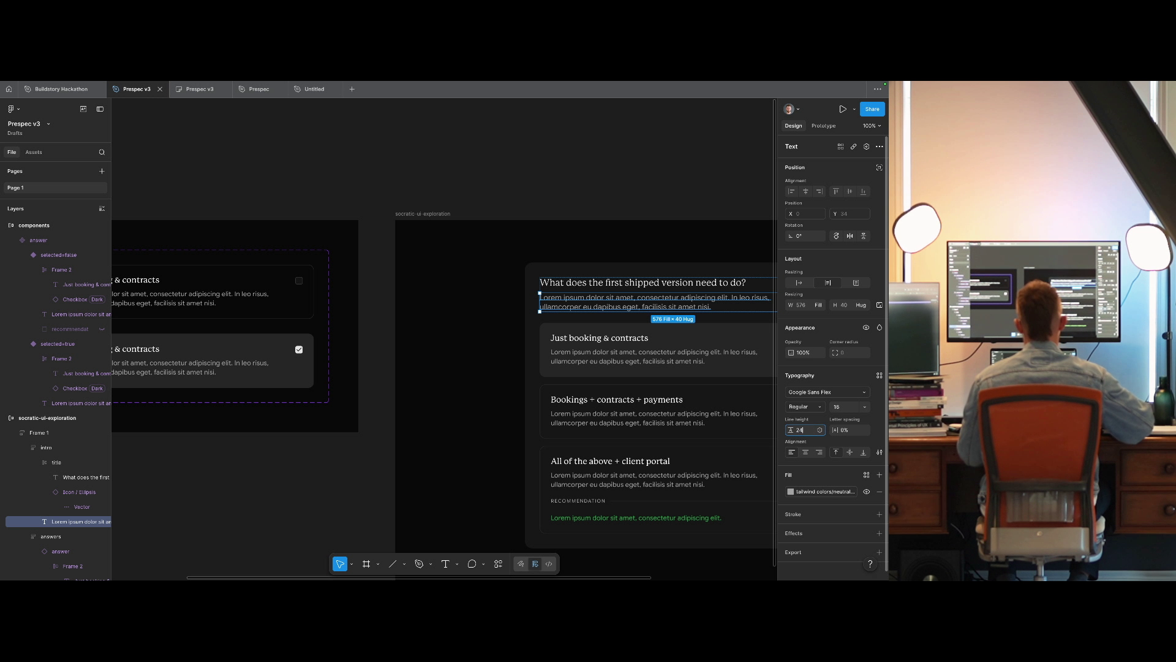
key("Return")
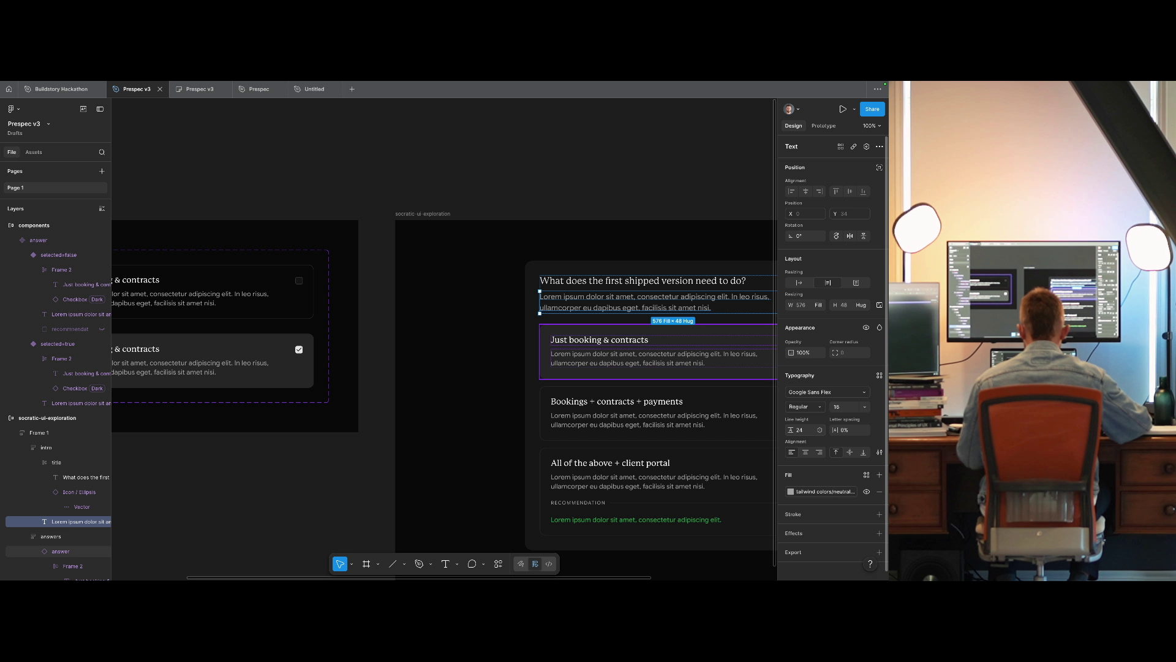
key("ctrl+z")
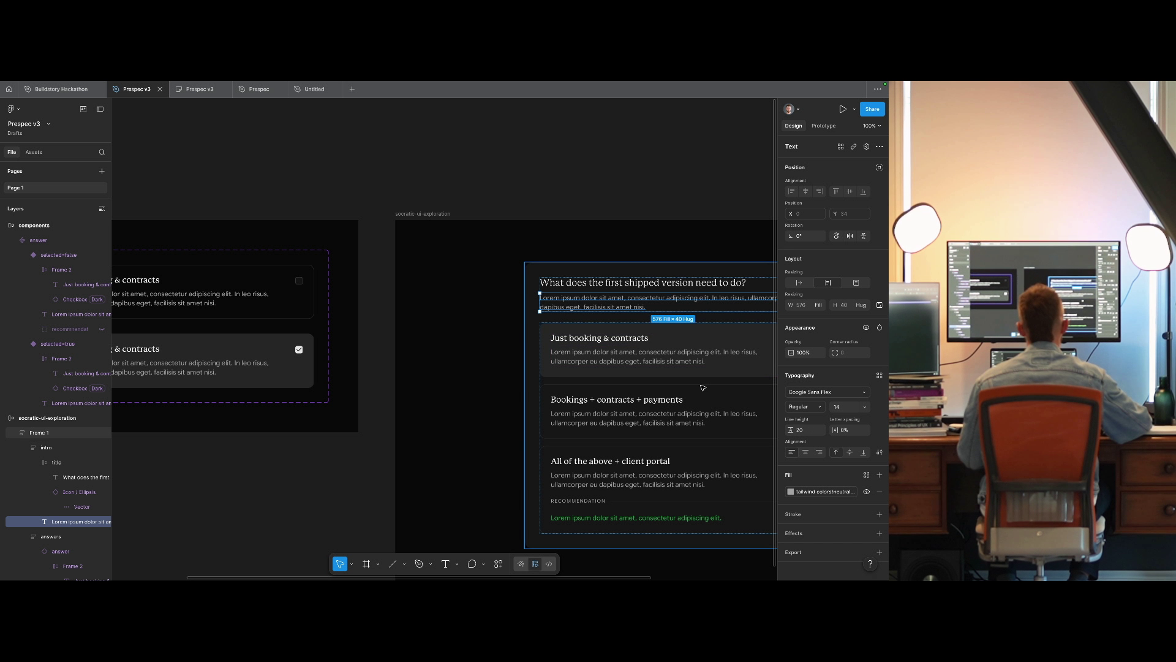
key("ctrl+alt+a")
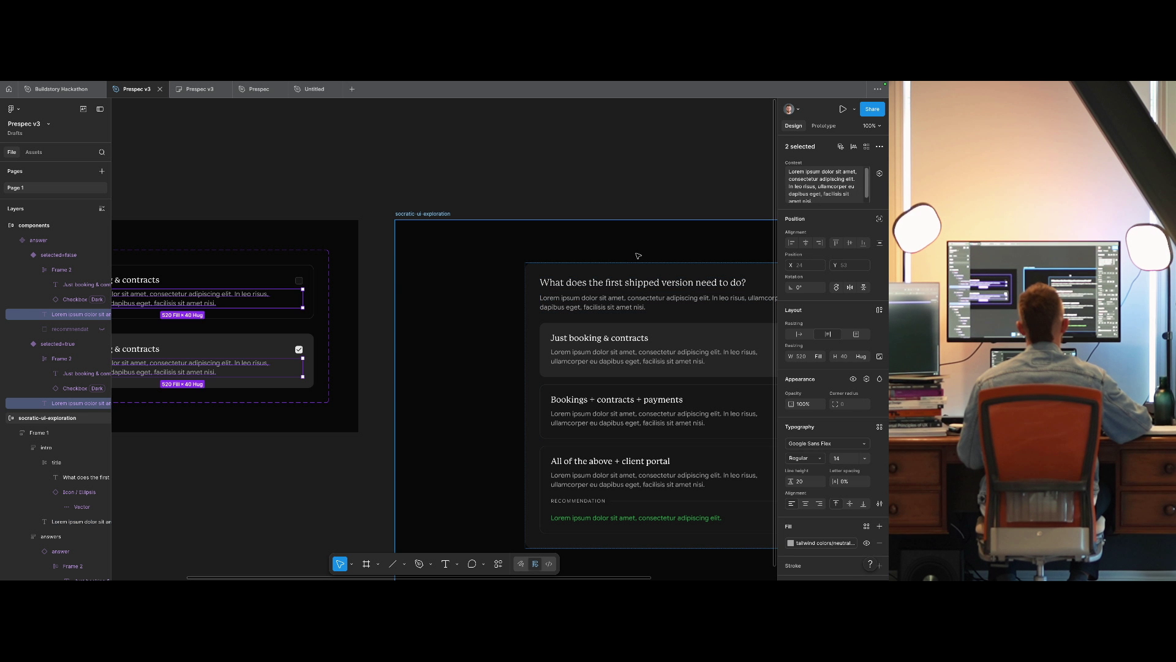
Set the gap between the question title and description to 8.
left_click(644, 288)
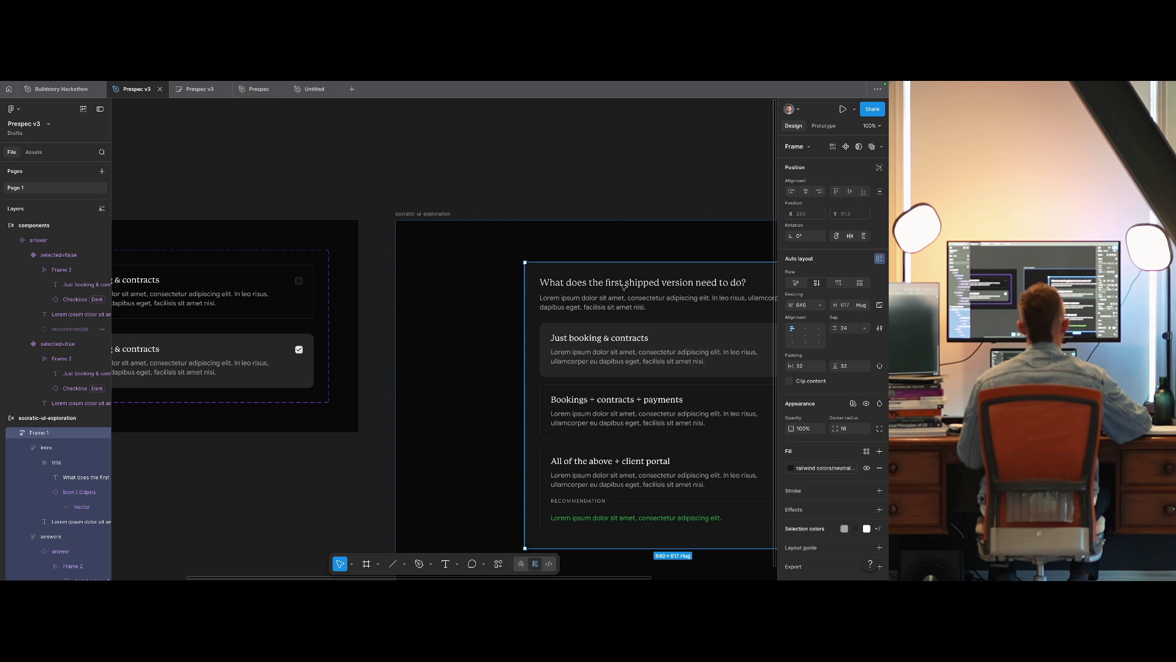
left_click(849, 327)
type("8")
key("Return")
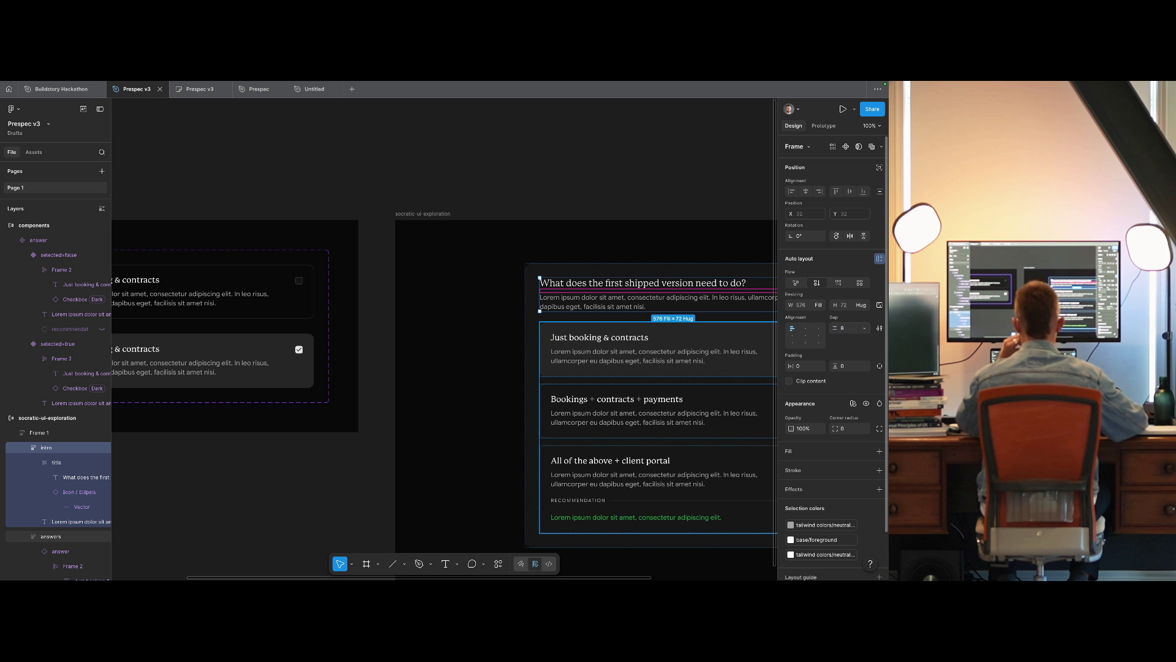
left_click_drag(617, 184, 414, 163)
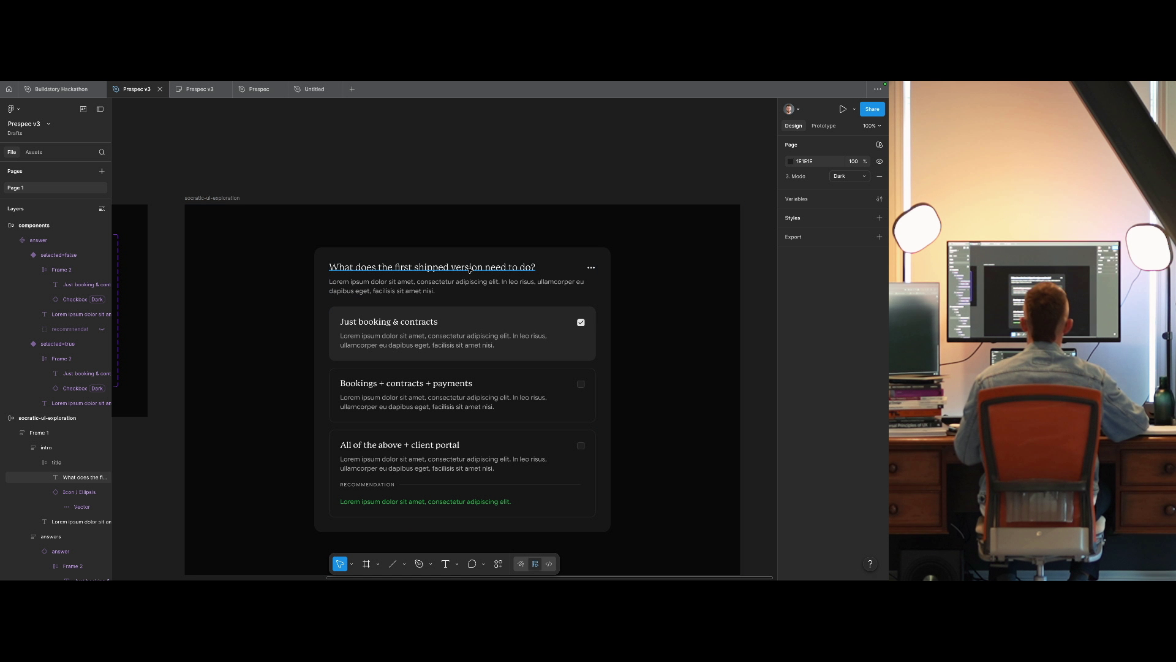
Try a bold weight on the quiz question title, then revert it.
left_click(428, 267, "ctrl")
key("Return")
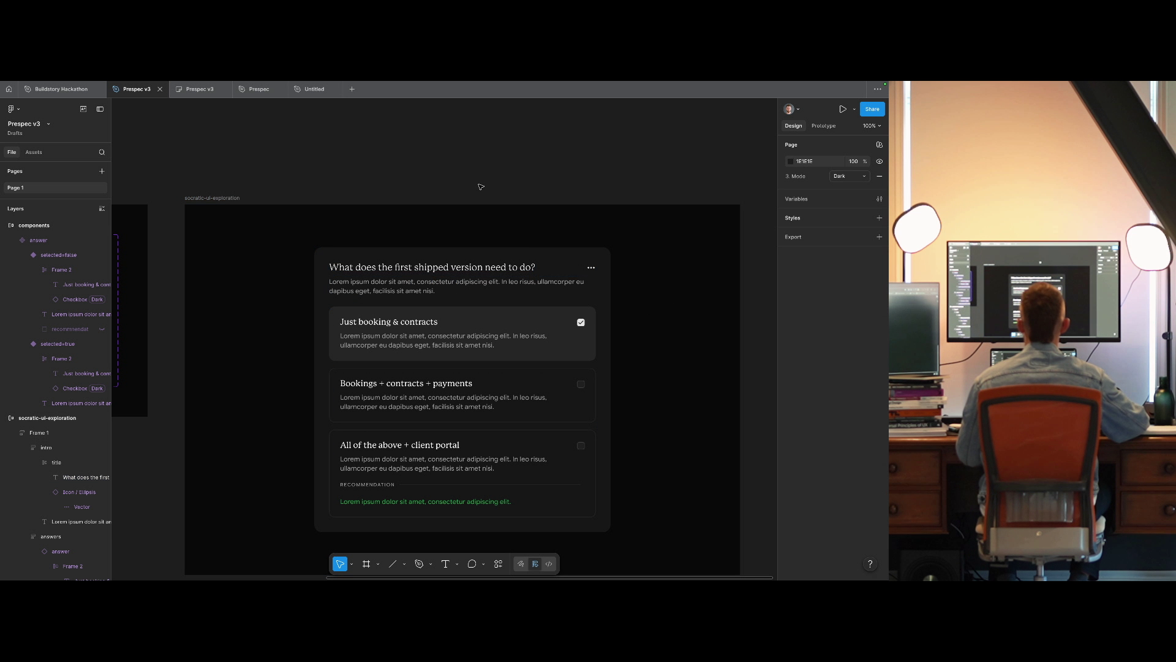
left_click(429, 324, "ctrl")
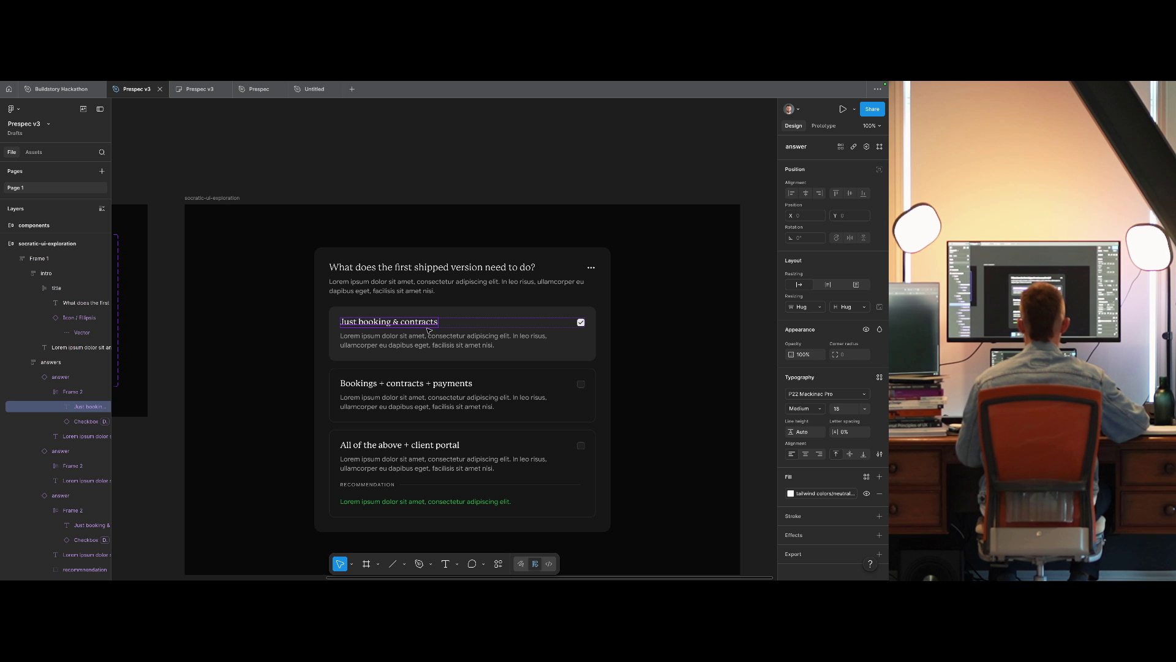
left_click(428, 267, "ctrl")
left_click(804, 406)
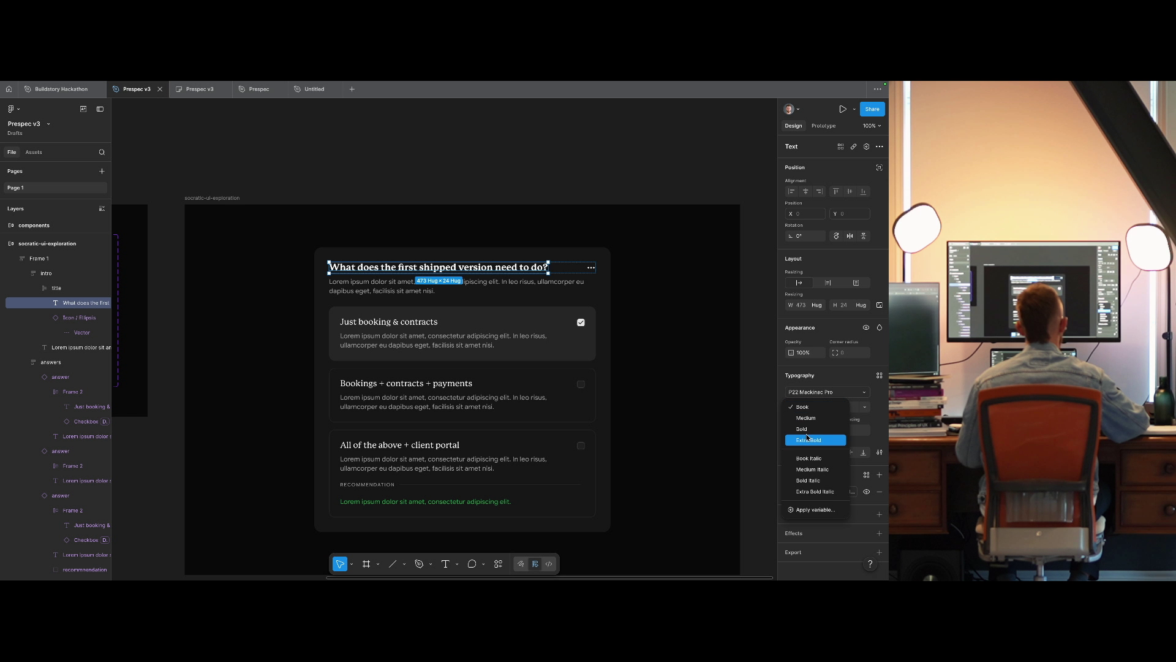
left_click(808, 431)
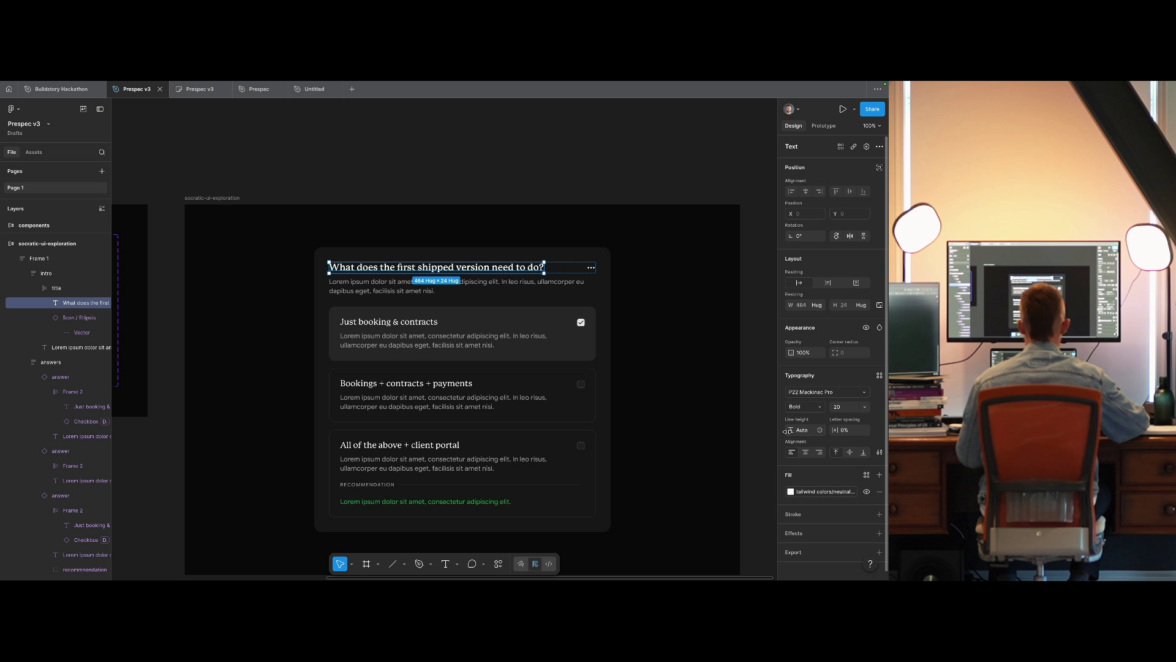
key("ctrl+z")
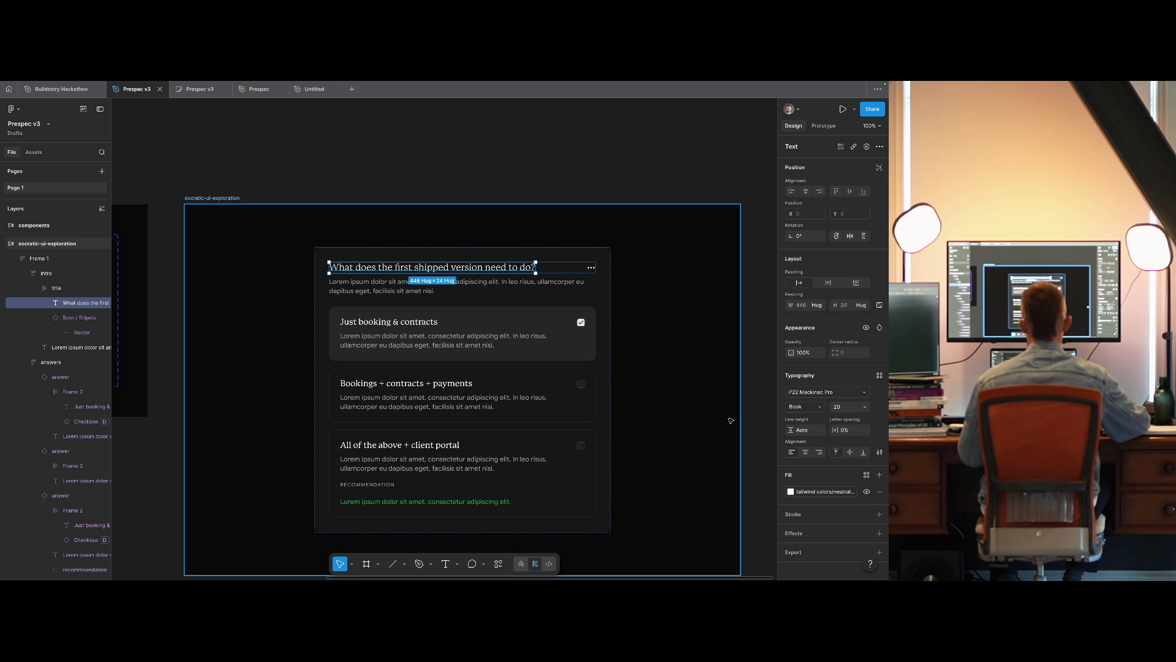
left_click(409, 323)
left_click(430, 218)
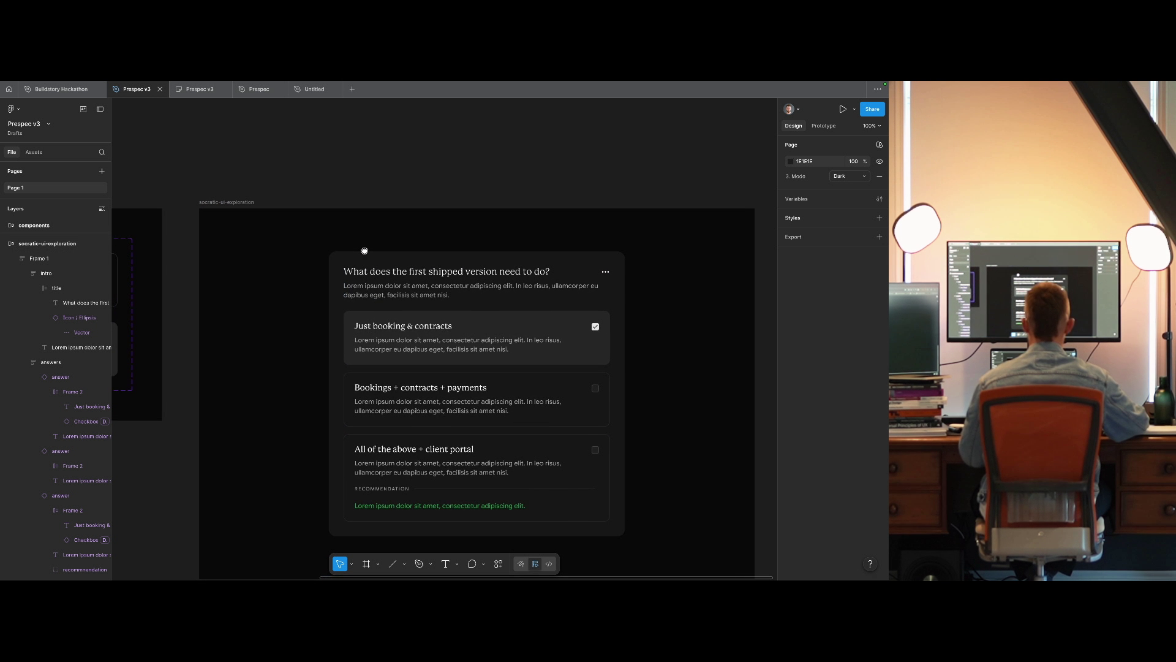
Change both variants' answer headings to the Book weight.
scroll(362, 255, "left", 10)
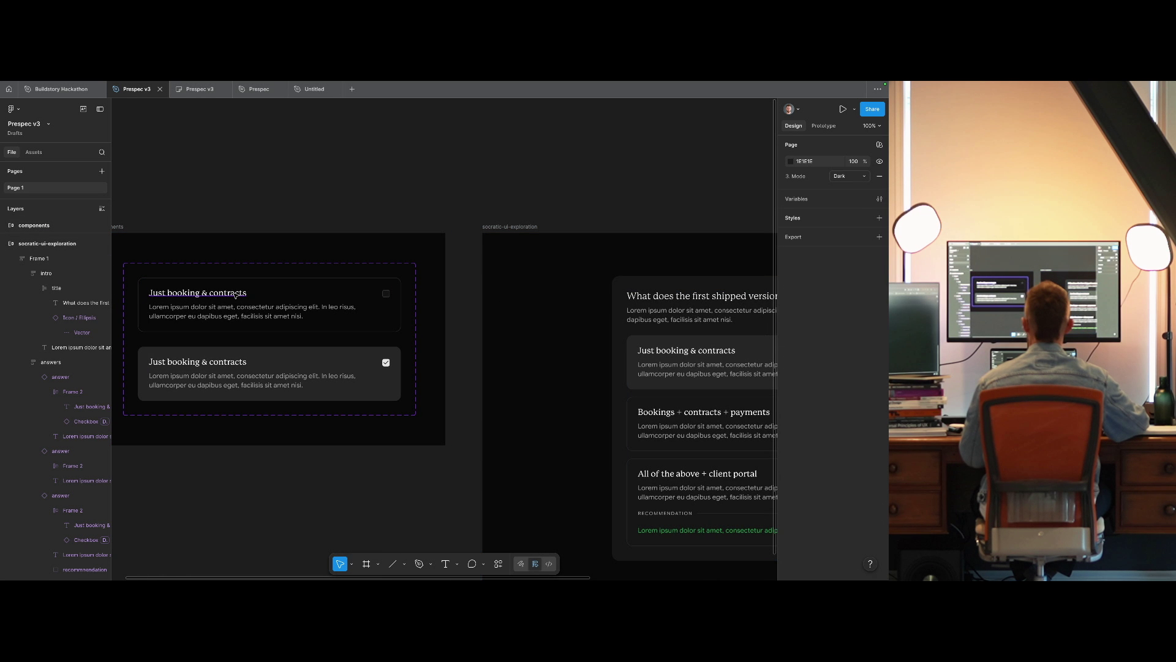
double_click(239, 294)
left_click(239, 363, "ctrl+shift")
left_click(794, 437)
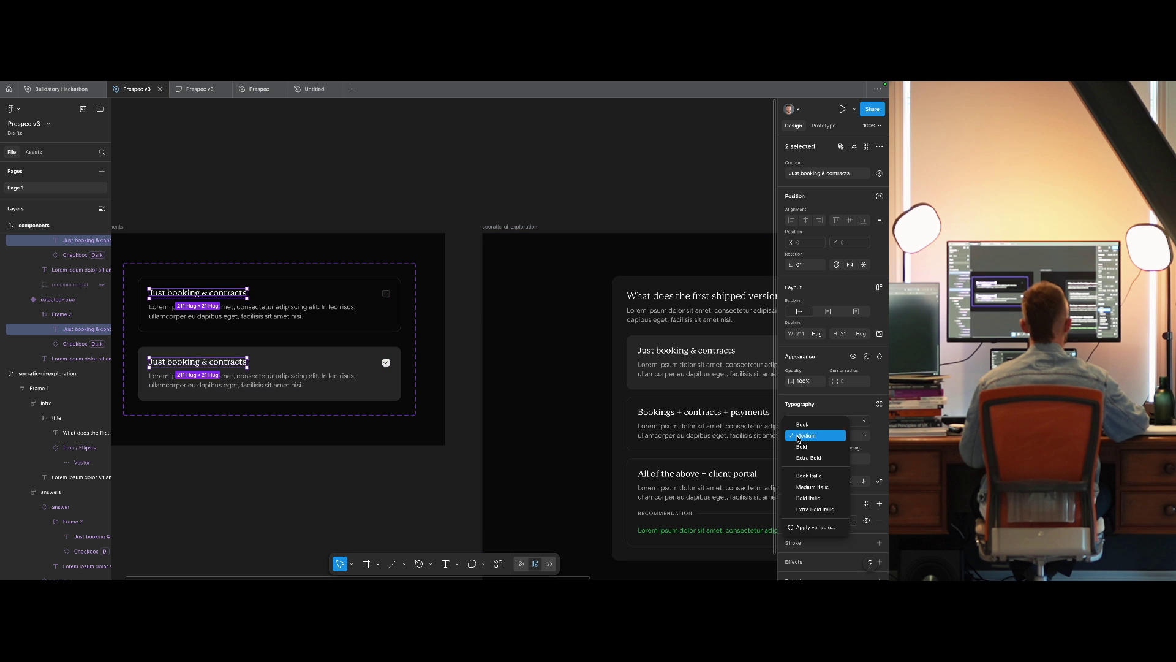
left_click(799, 423)
Check the question title's font weight options, then deselect.
left_click(680, 300)
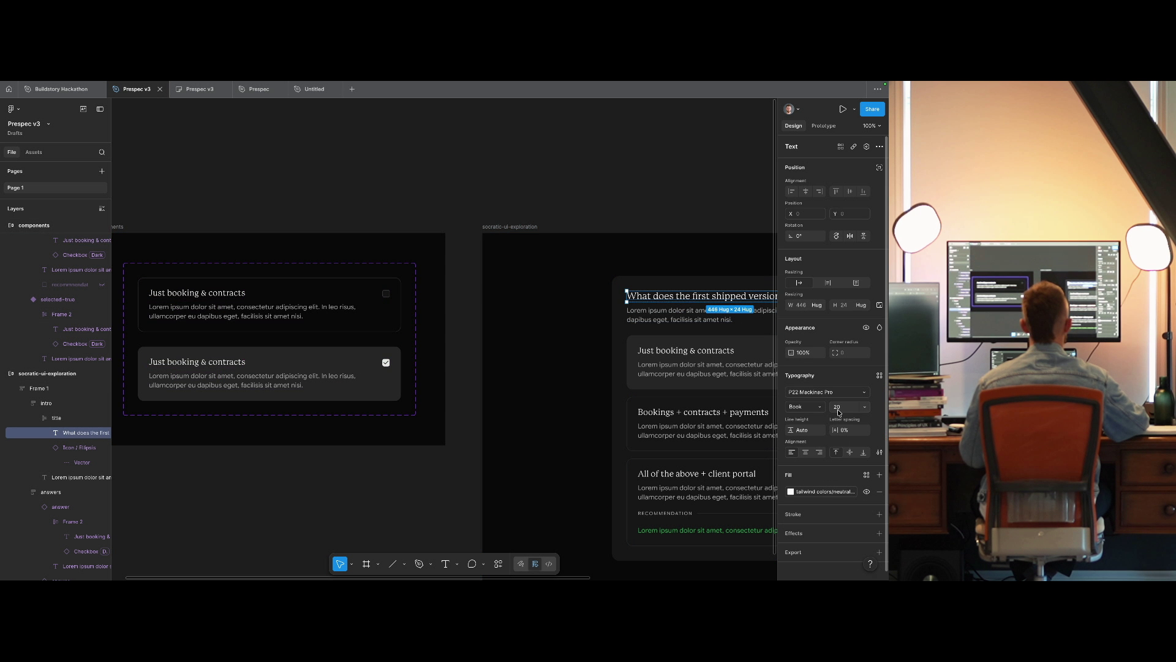
left_click(806, 407)
left_click(799, 406)
scroll(624, 296, "right", 5)
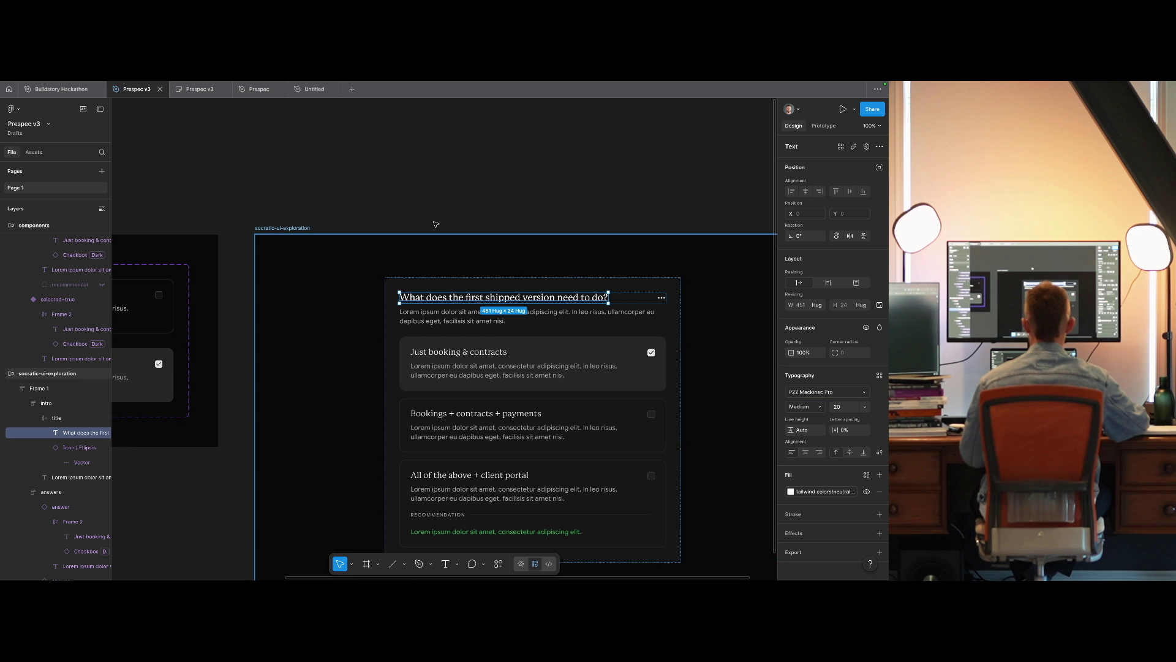
left_click(481, 216)
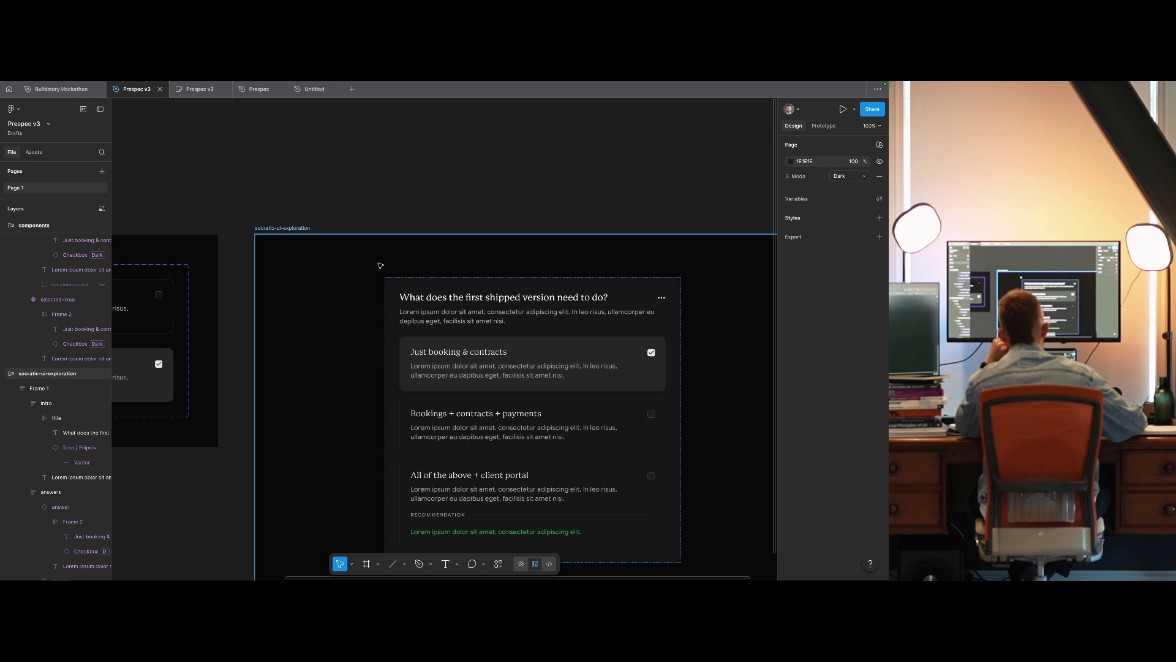
left_click(397, 279)
left_click(801, 366)
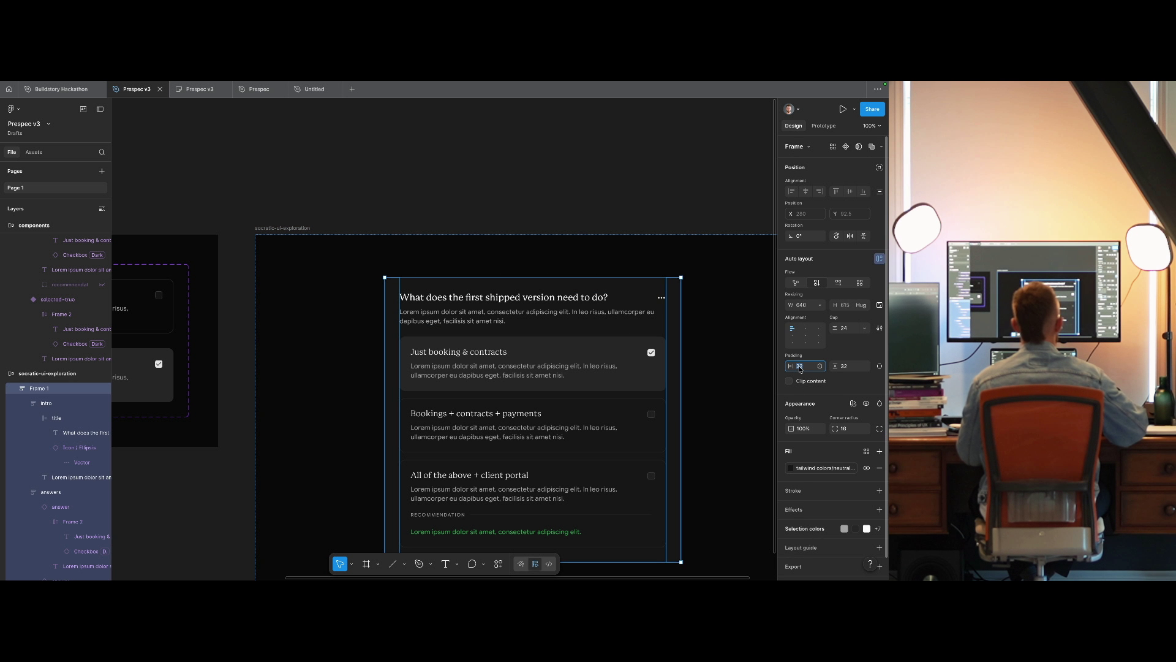
type("40")
key("Tab")
type("40")
key("Return")
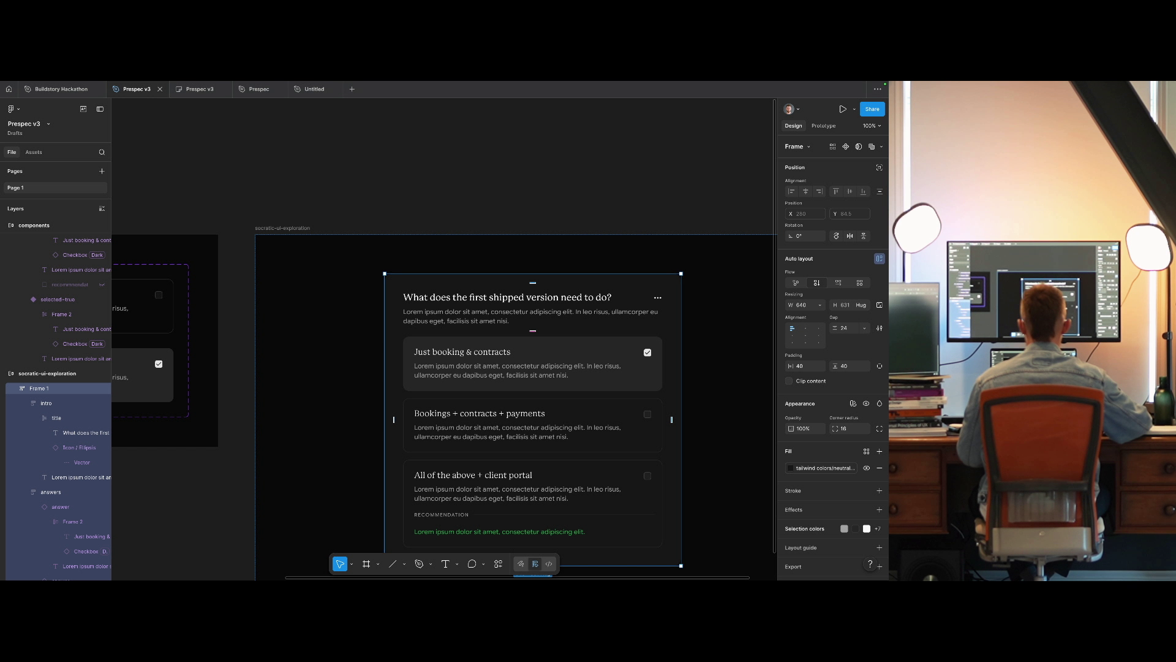
left_click(510, 325)
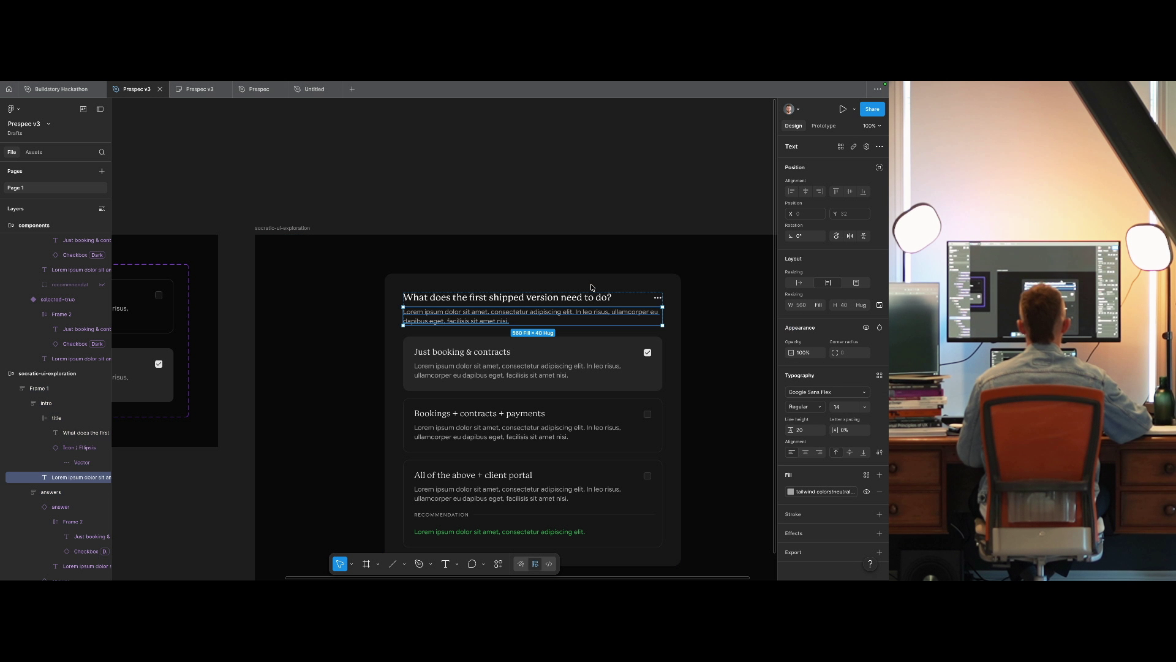
left_click(613, 213)
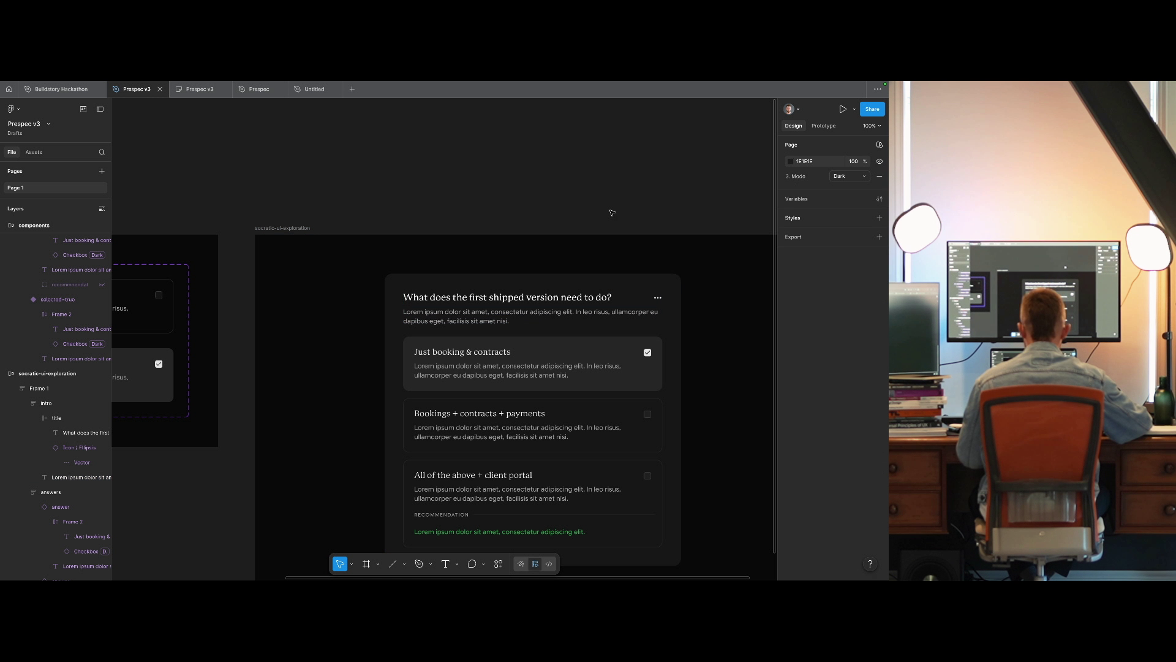
key("ctrl+z")
key("ctrl+z")
key("ctrl+z")
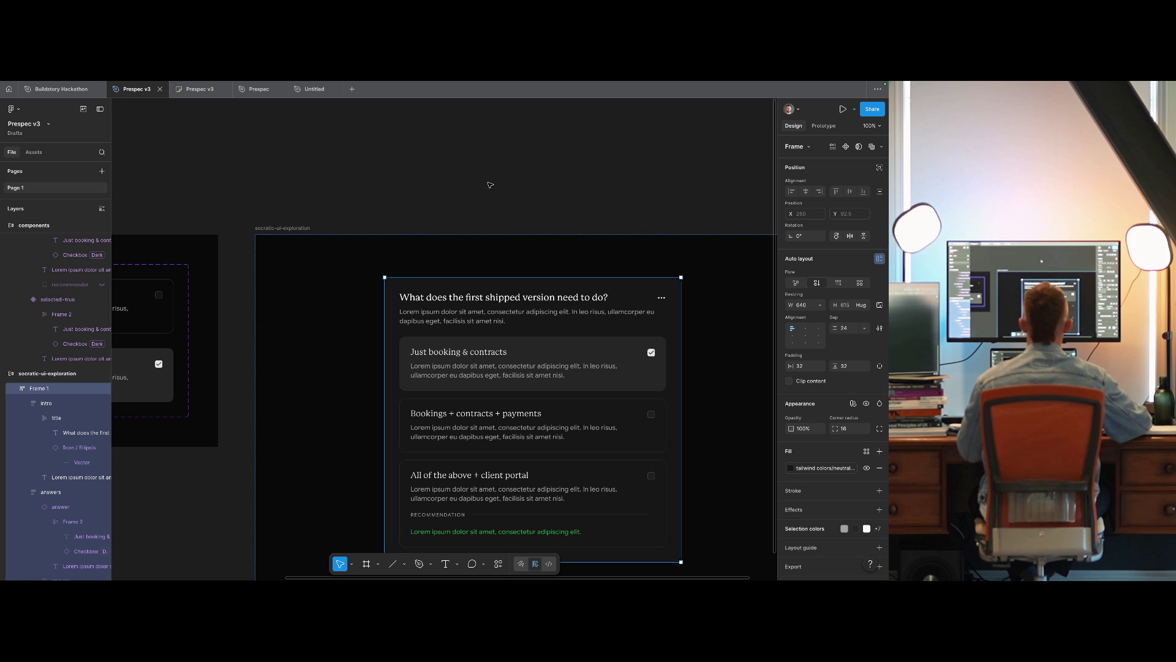
left_click(433, 183)
scroll(265, 272, "left", 3)
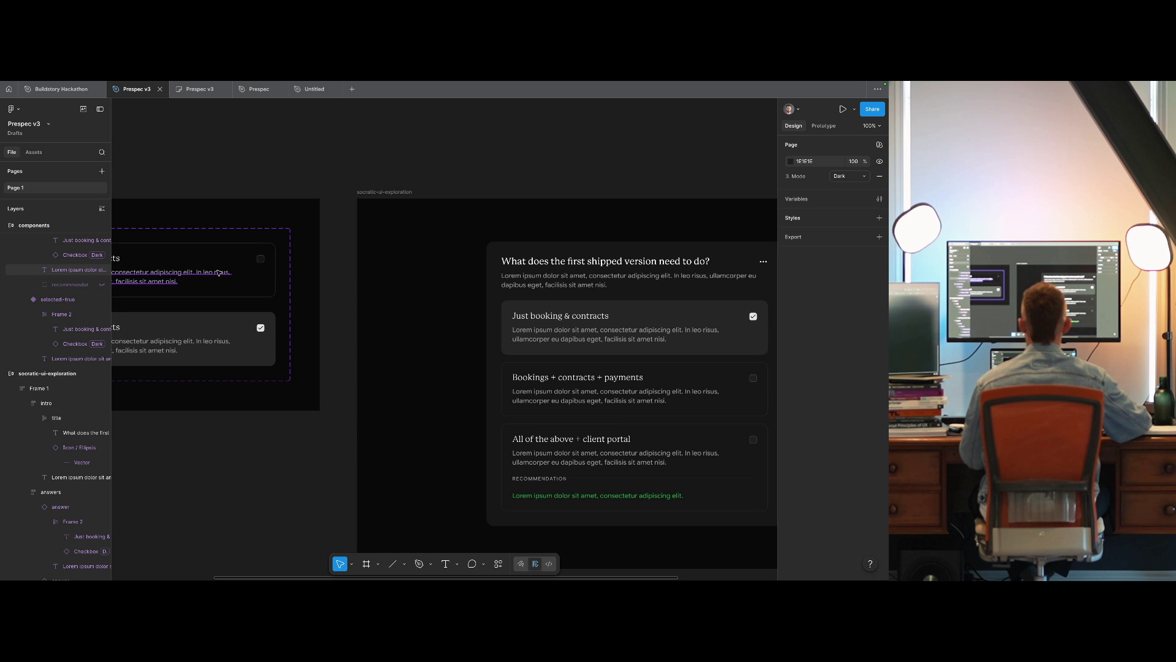
left_click(263, 274)
left_click(263, 345, "shift")
left_click(583, 285, "shift")
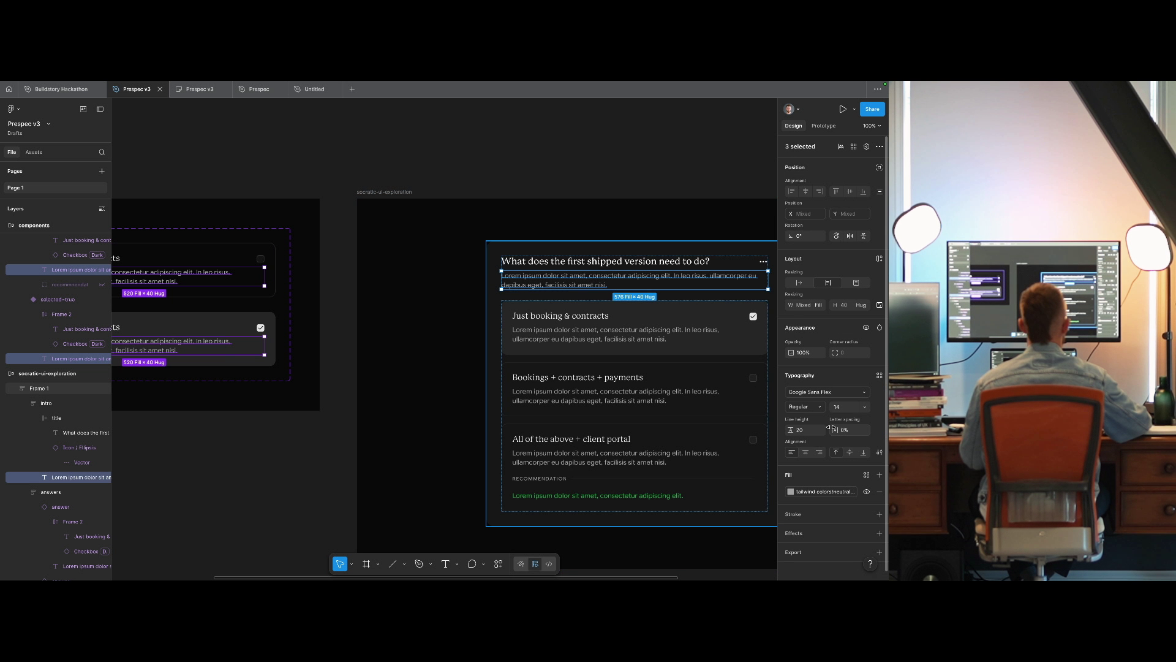
left_click(847, 406)
type("16")
type("22")
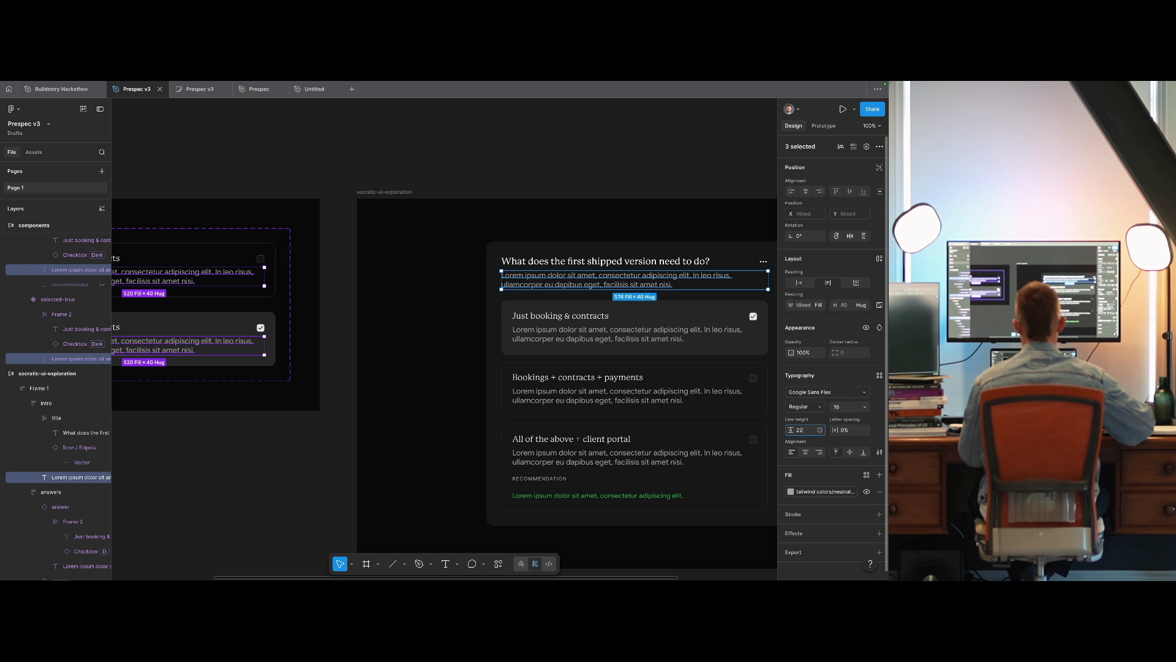
key("Return")
type("24")
key("Return")
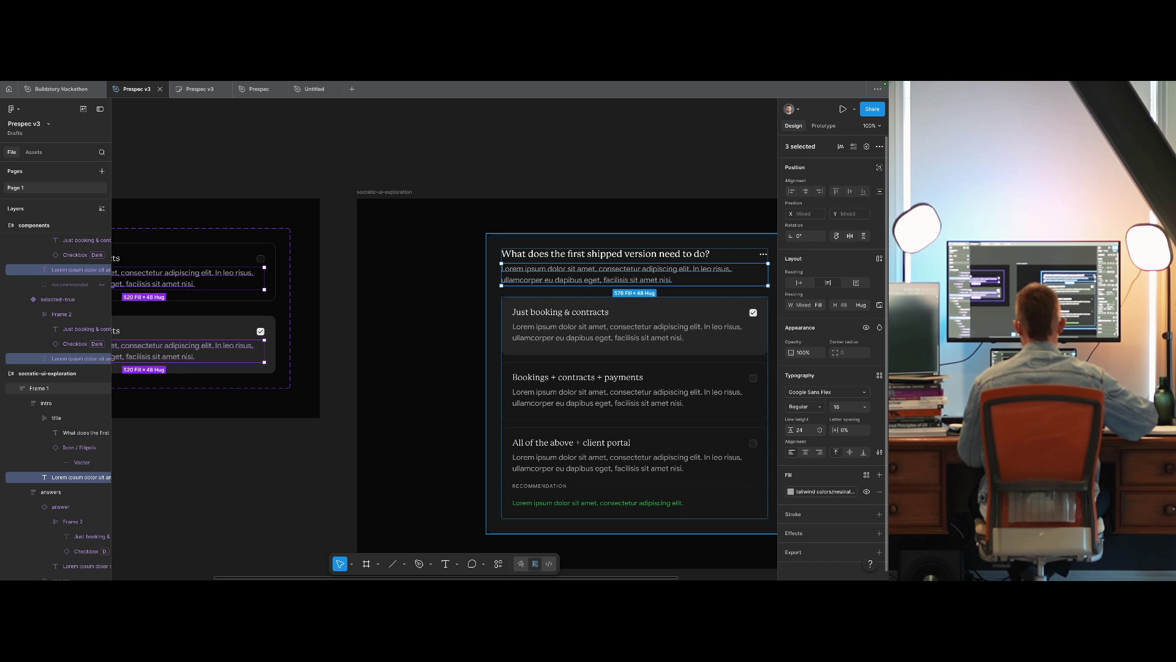
key("ctrl+z")
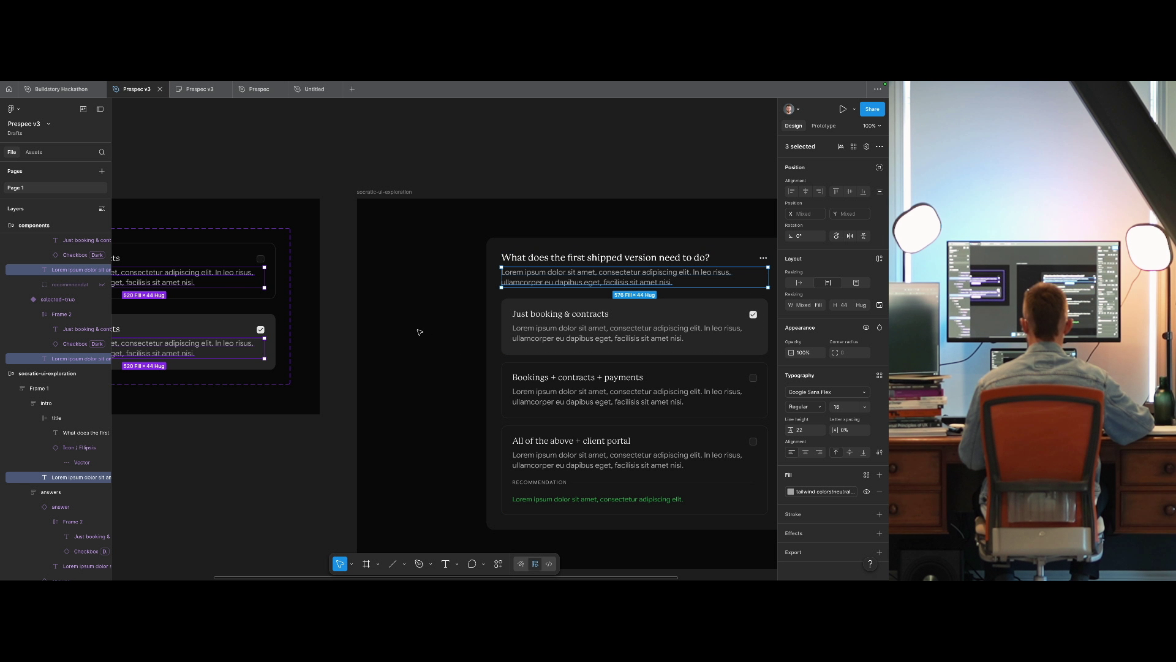
key("ctrl+z")
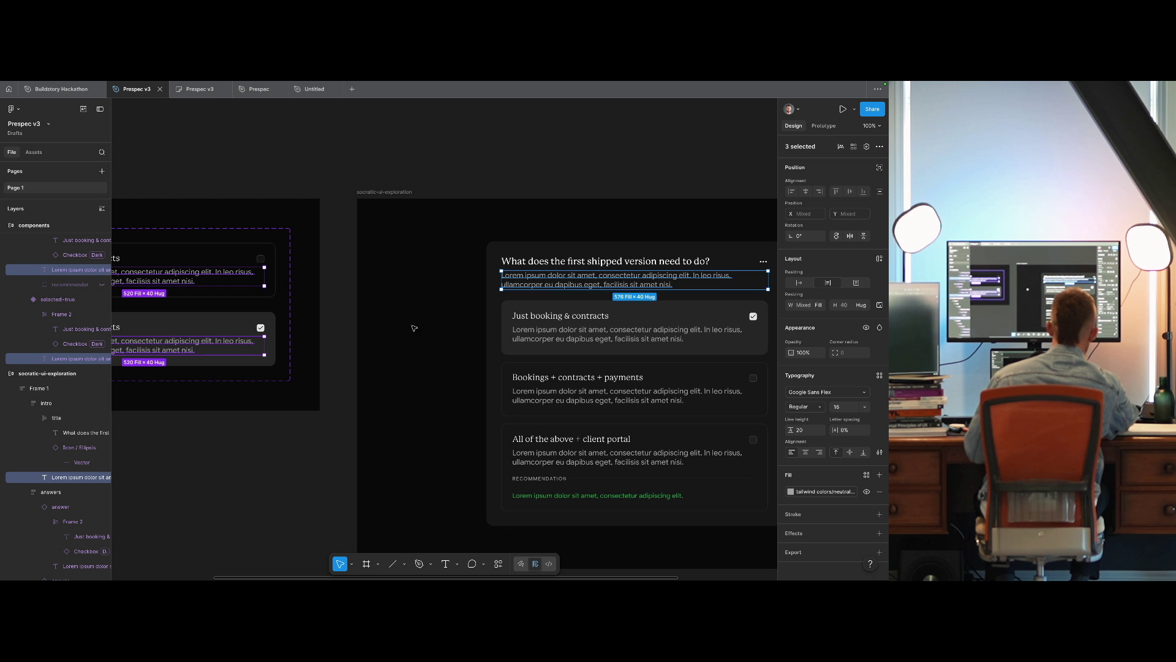
key("ctrl+z")
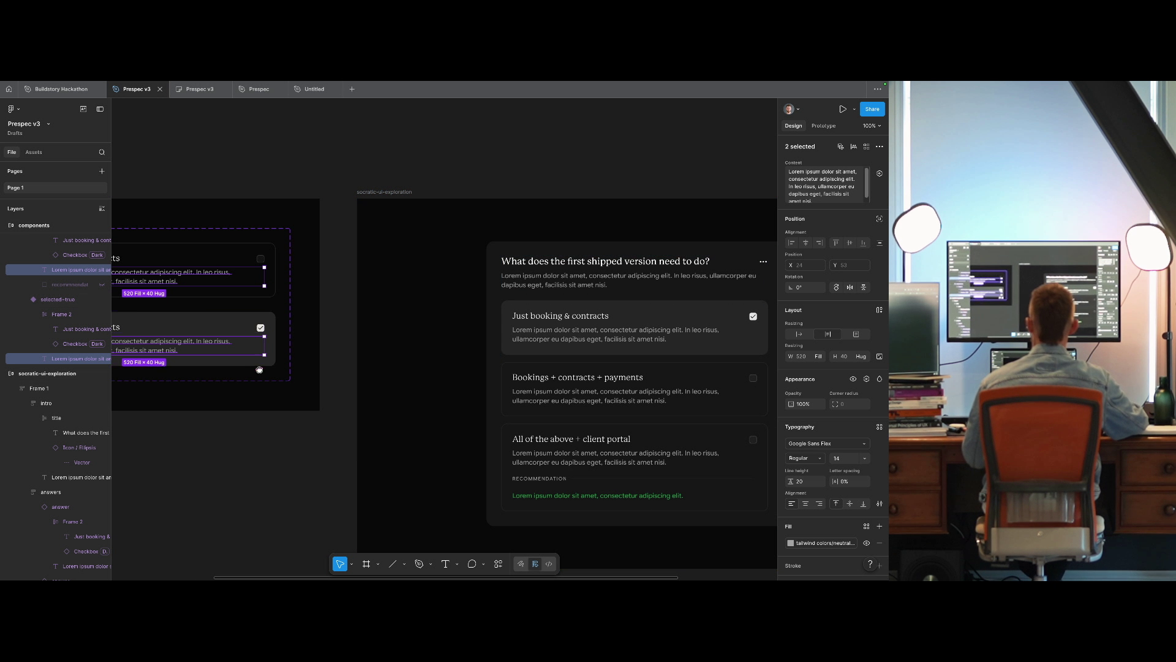
scroll(638, 499, "left", 3)
key("shift+Return")
key("shift+Return")
double_click(662, 501)
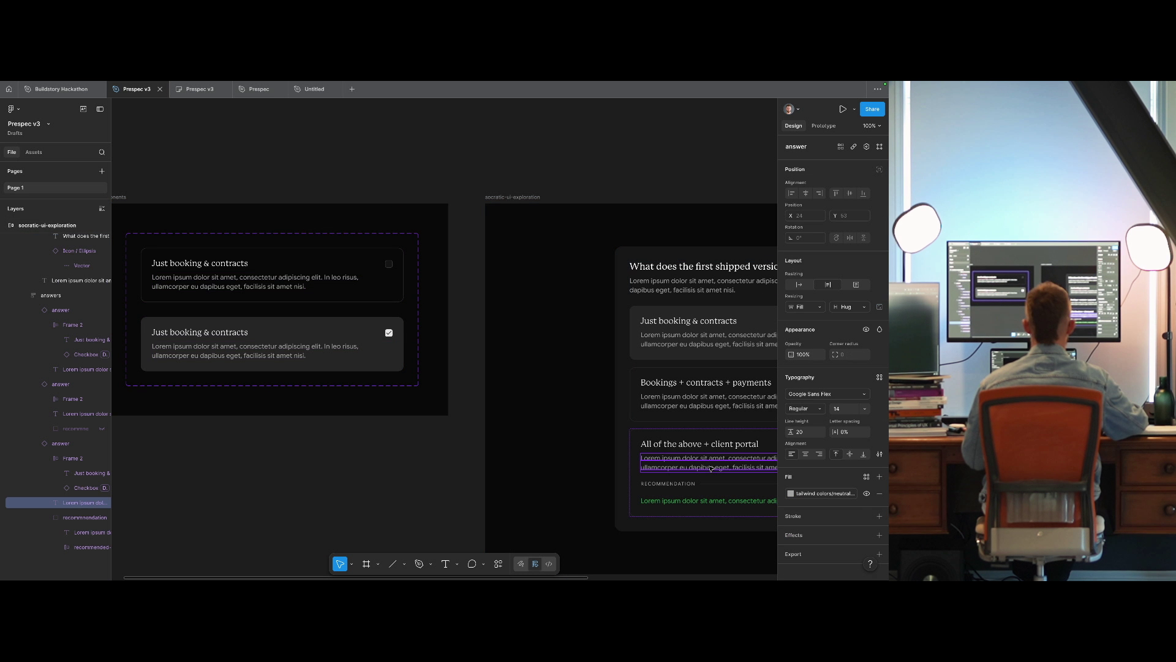
Reveal the hidden recommendation block in the main answer component.
scroll(517, 435, "right", 3)
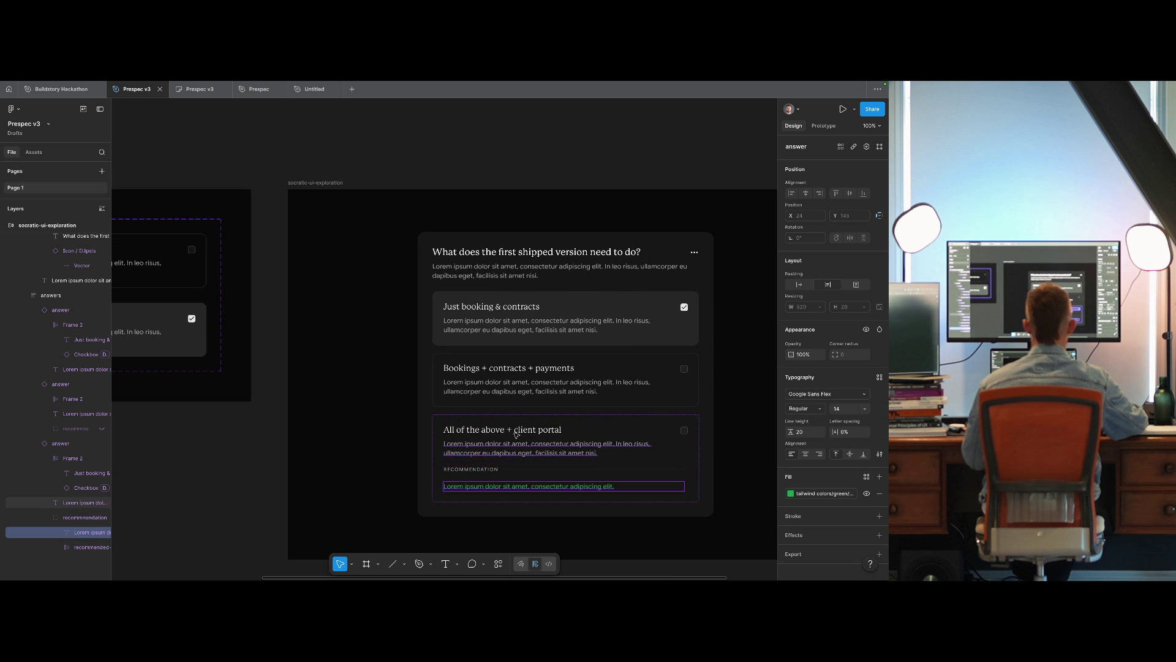
left_click(524, 470)
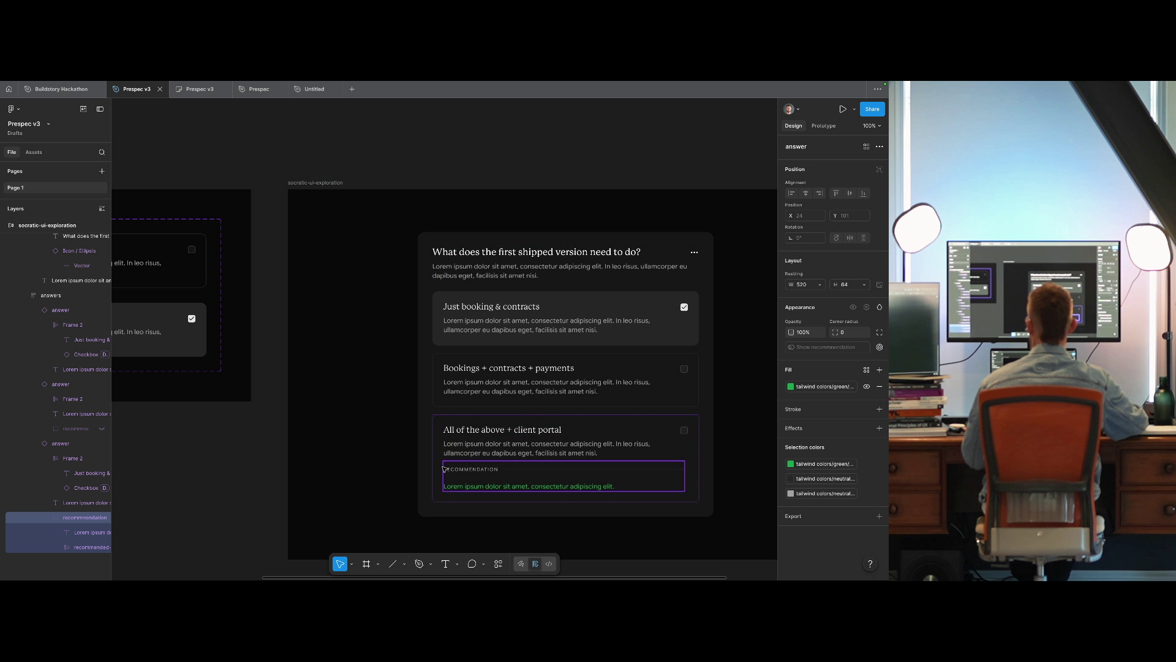
right_click(513, 477)
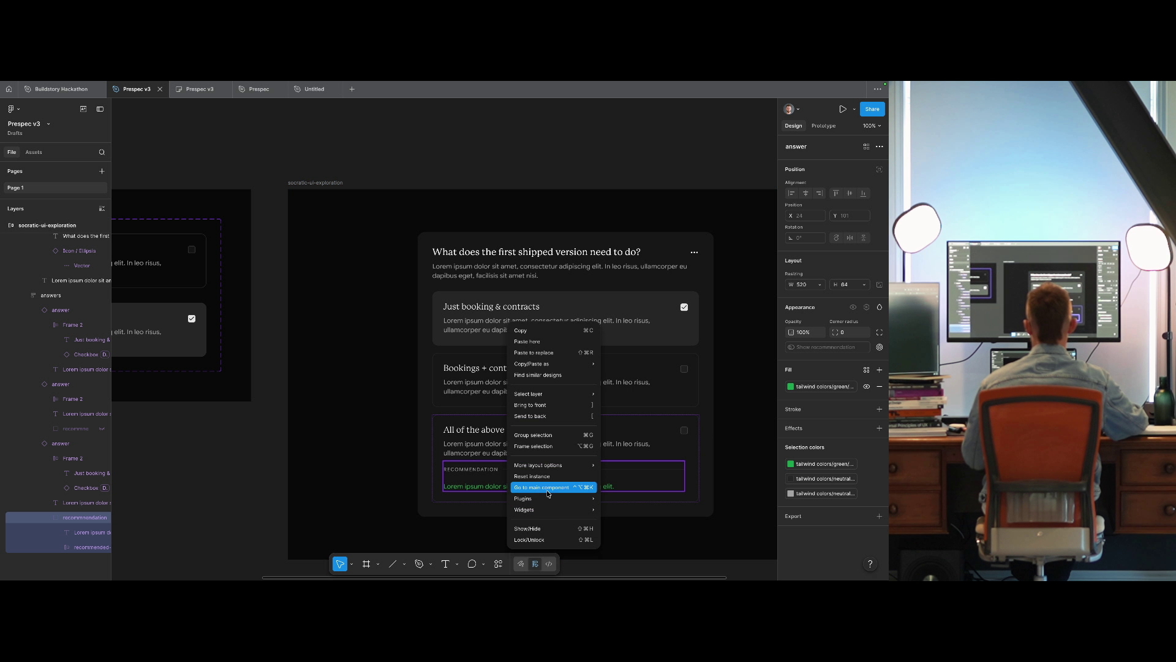
left_click(545, 484)
left_click(101, 314)
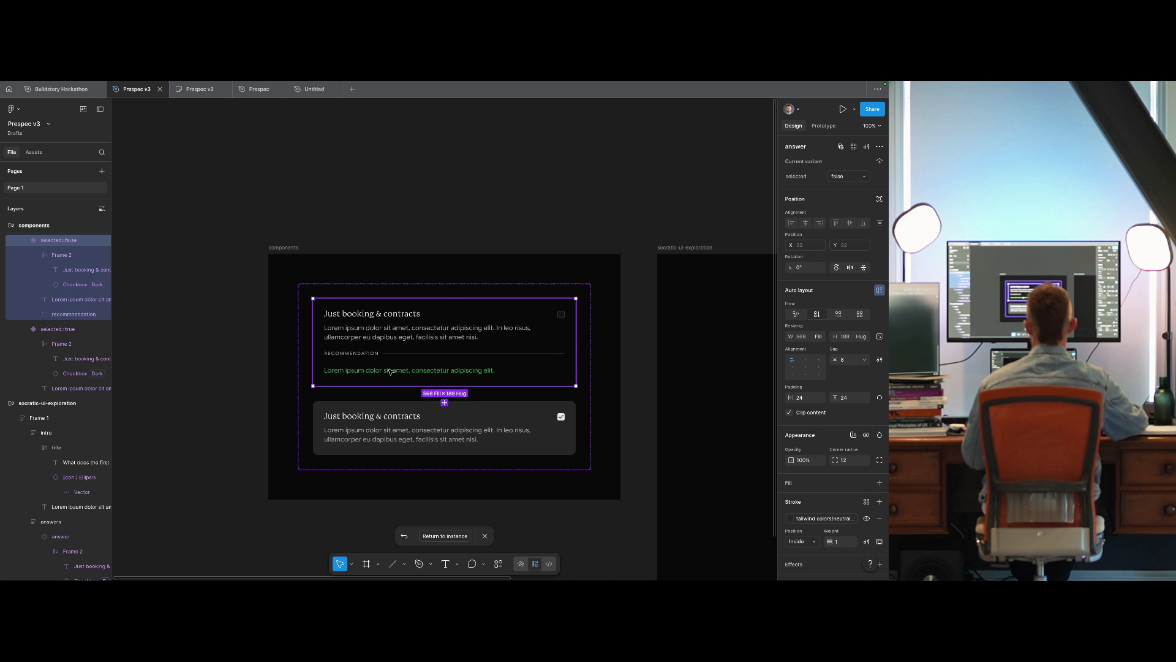
Make the unselected variant's recommendation group an auto-layout frame with 0 gap.
left_click(392, 370)
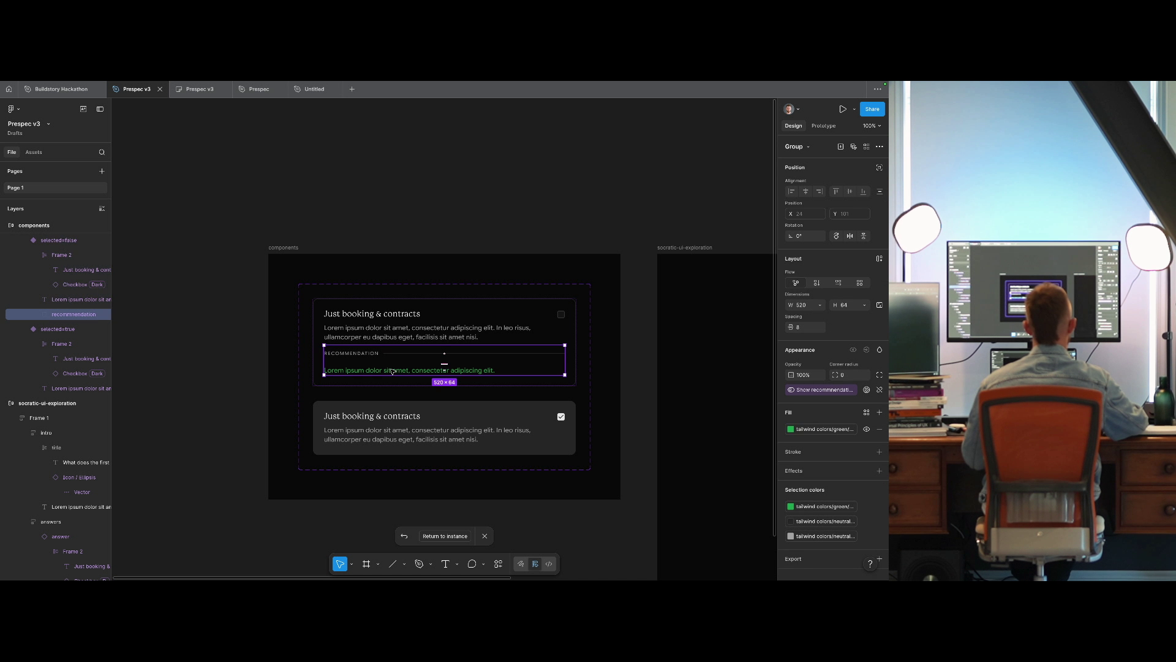
key("shift+a")
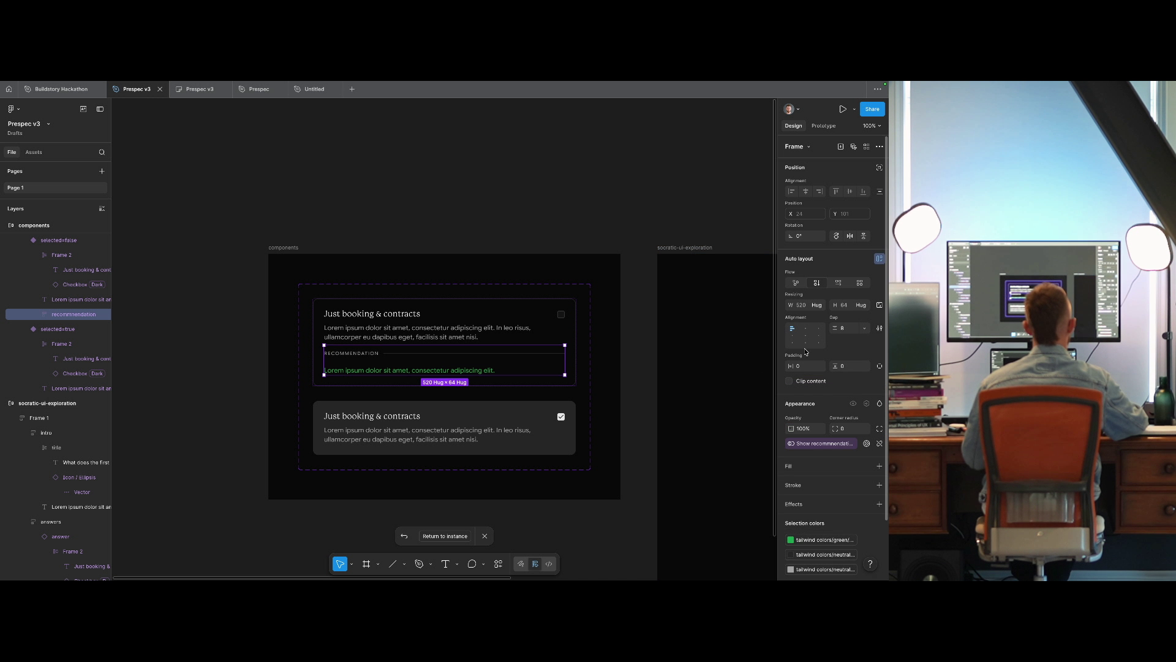
left_click(845, 329)
type("0")
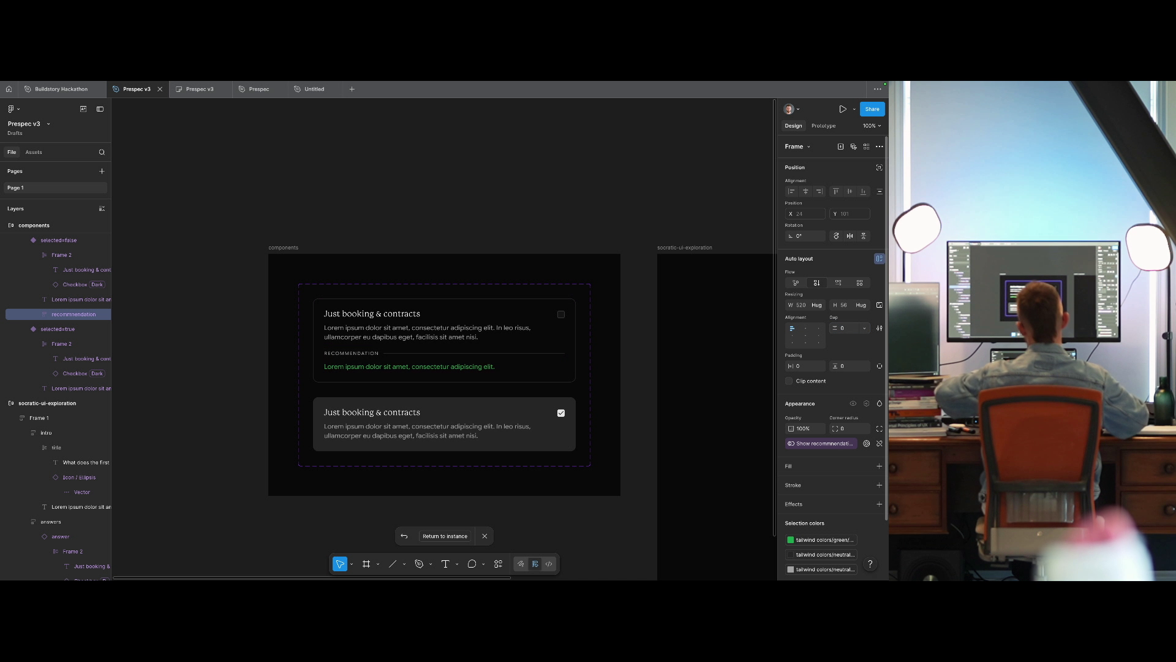
left_click(354, 184)
left_click_drag(552, 234, 231, 148)
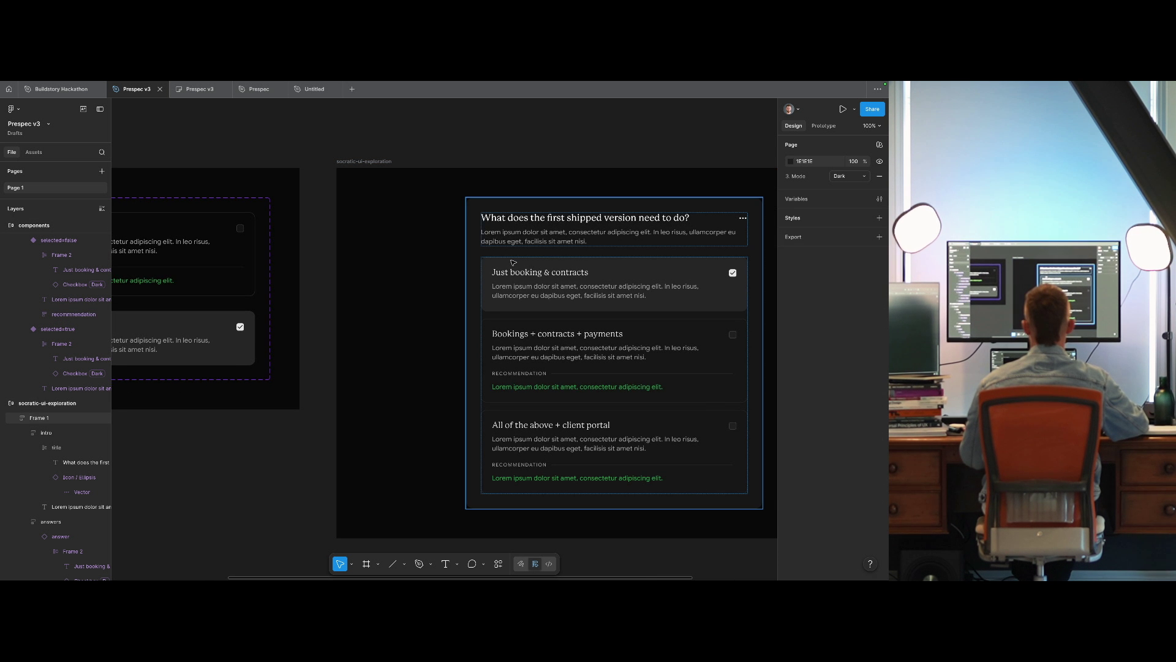
mouse_move(310, 294)
left_mouse_down()
mouse_move(386, 331)
mouse_move(570, 356)
left_mouse_up()
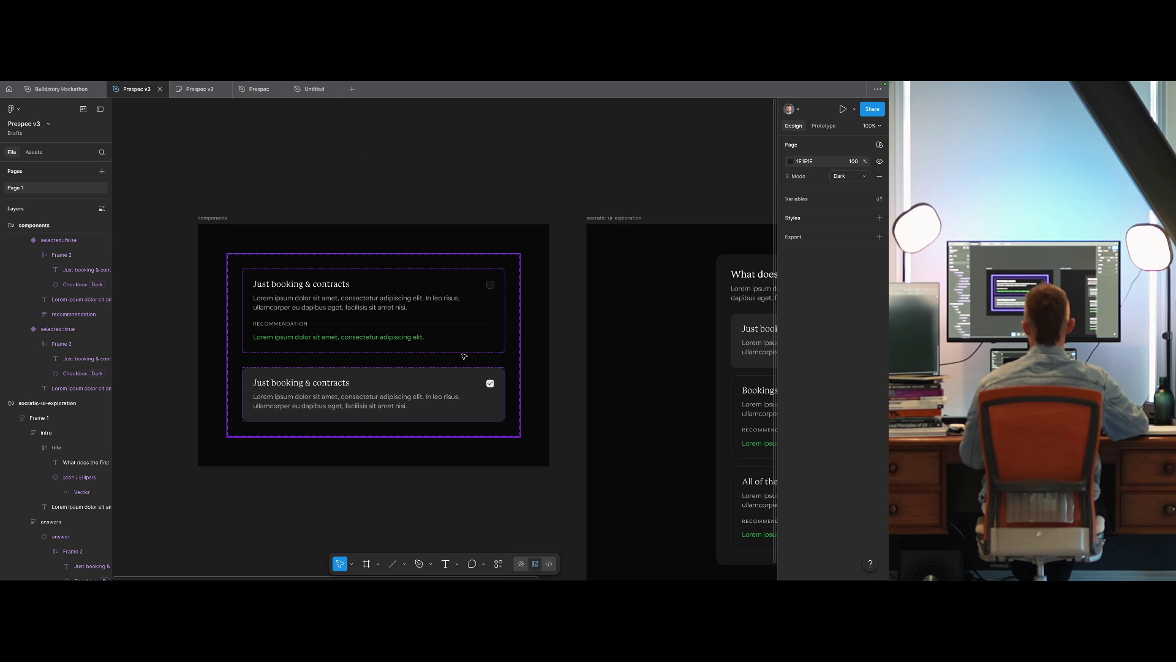
left_click(279, 255)
Select the recommendation frame inside the unselected answer variant.
scroll(245, 313, "up", 5)
left_click(331, 337, "ctrl")
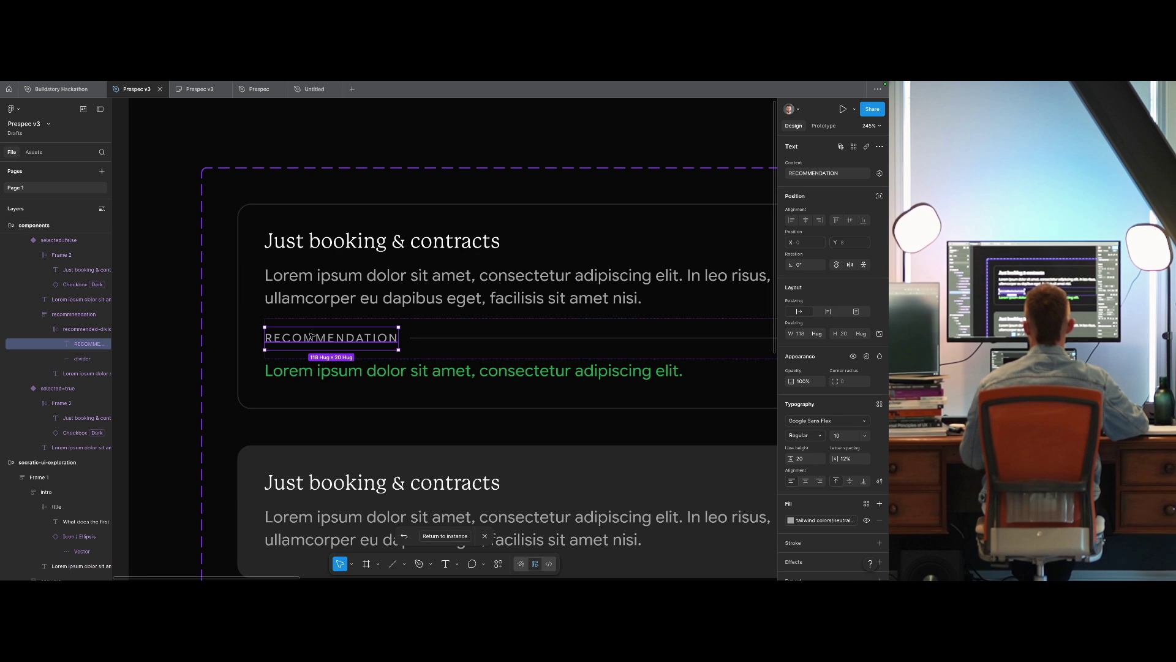
key("Escape")
key("Escape")
key("Escape")
scroll(526, 270, "down", 5)
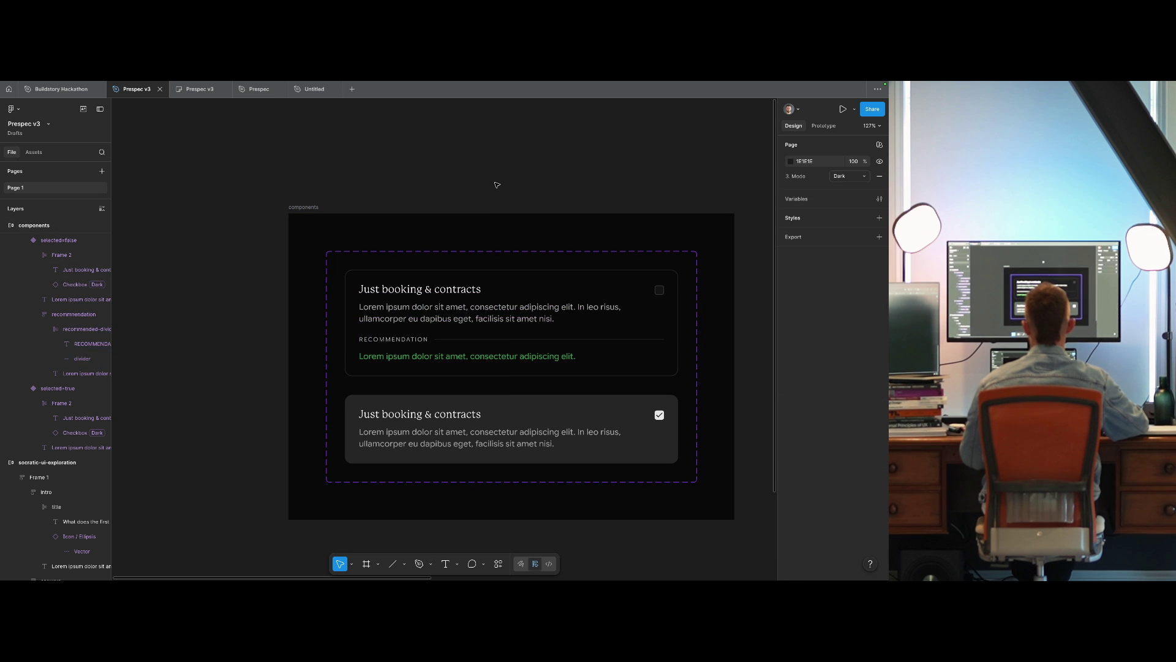
left_click(544, 320)
left_click(529, 335)
left_click(525, 340)
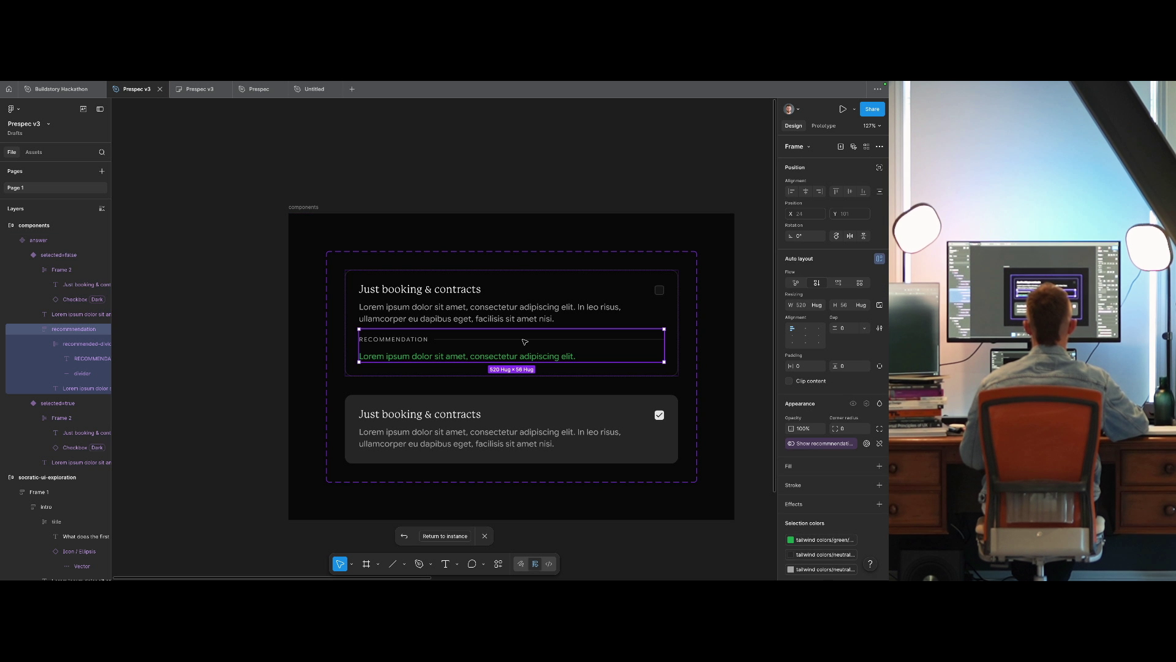
Confirm the 'Show recommendation' boolean property, defaulting to False, and deselect.
scroll(704, 341, "down", 3)
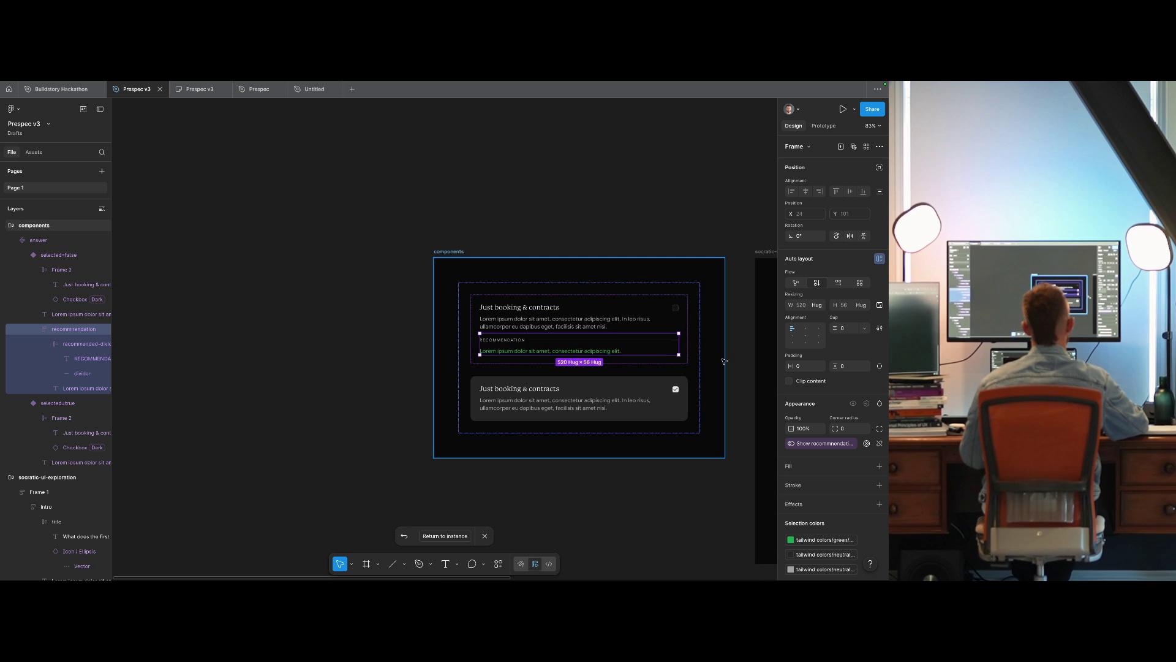
left_click(868, 445)
key("Return")
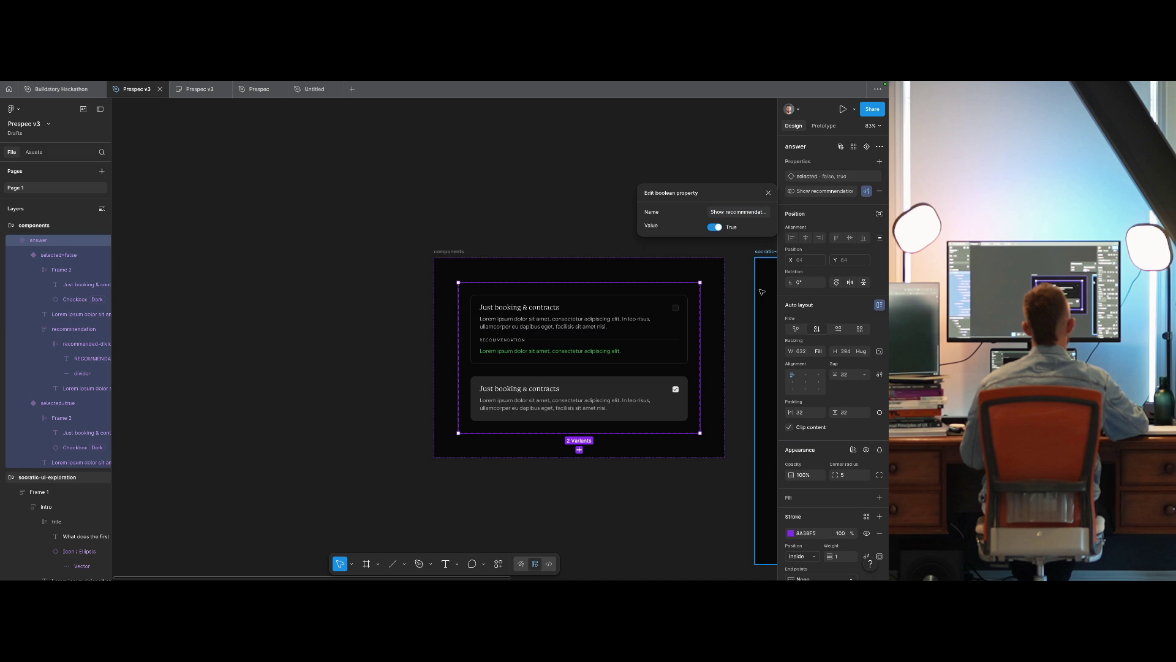
left_click(511, 223)
scroll(511, 224, "right", 10)
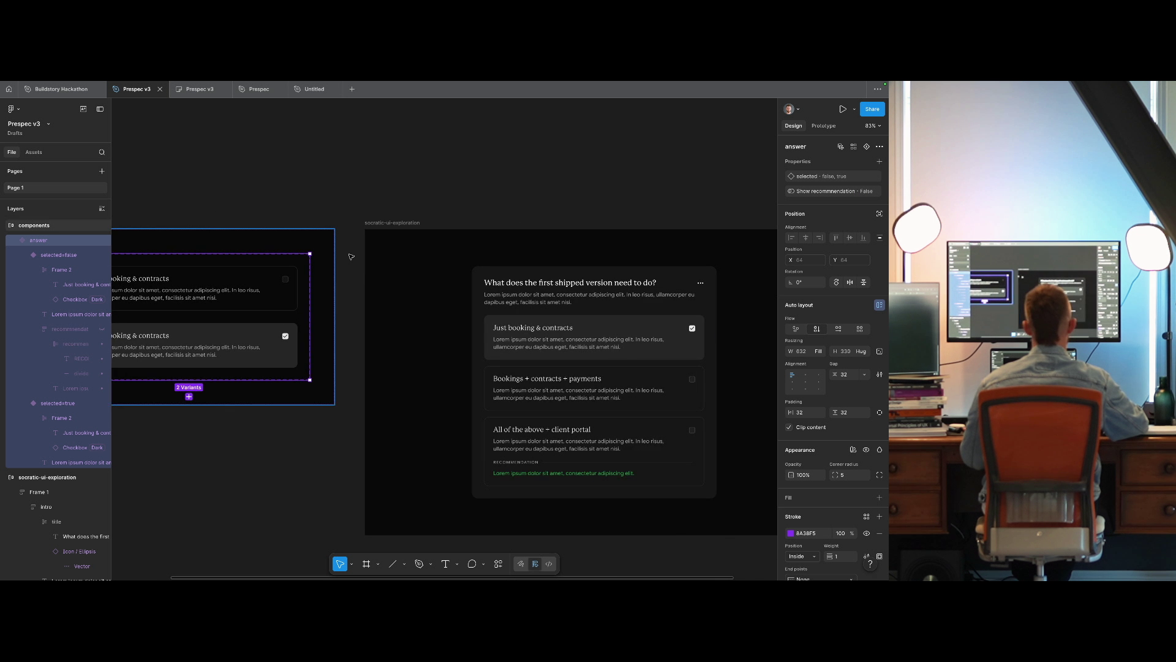
left_click(525, 184)
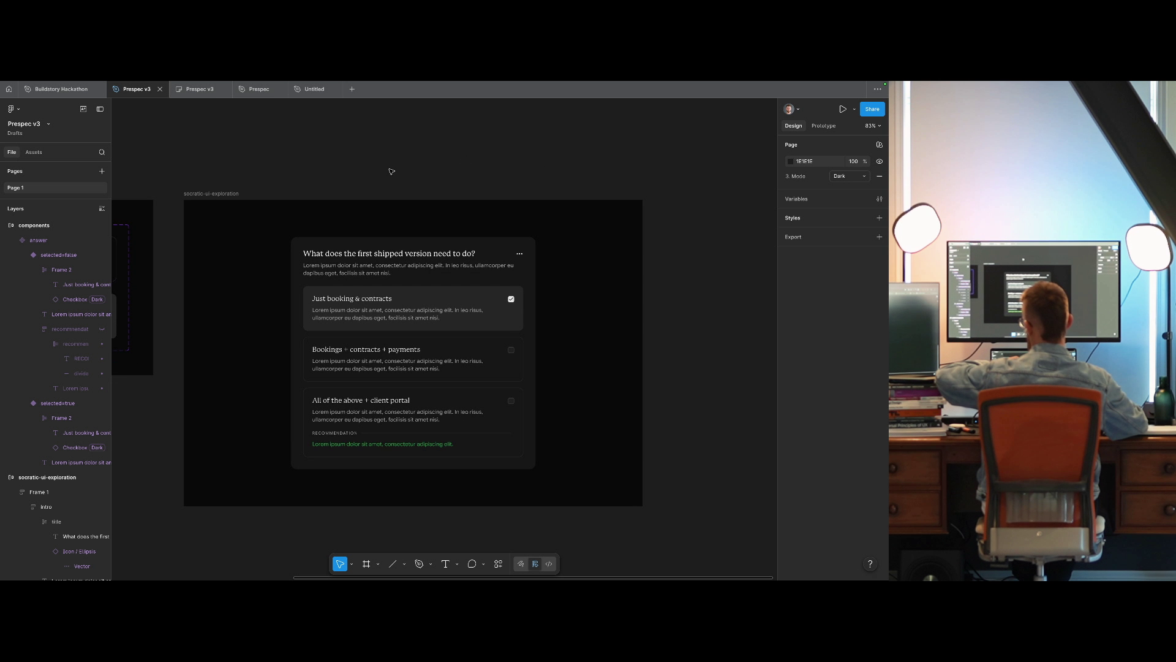
left_click(479, 292)
key("Escape")
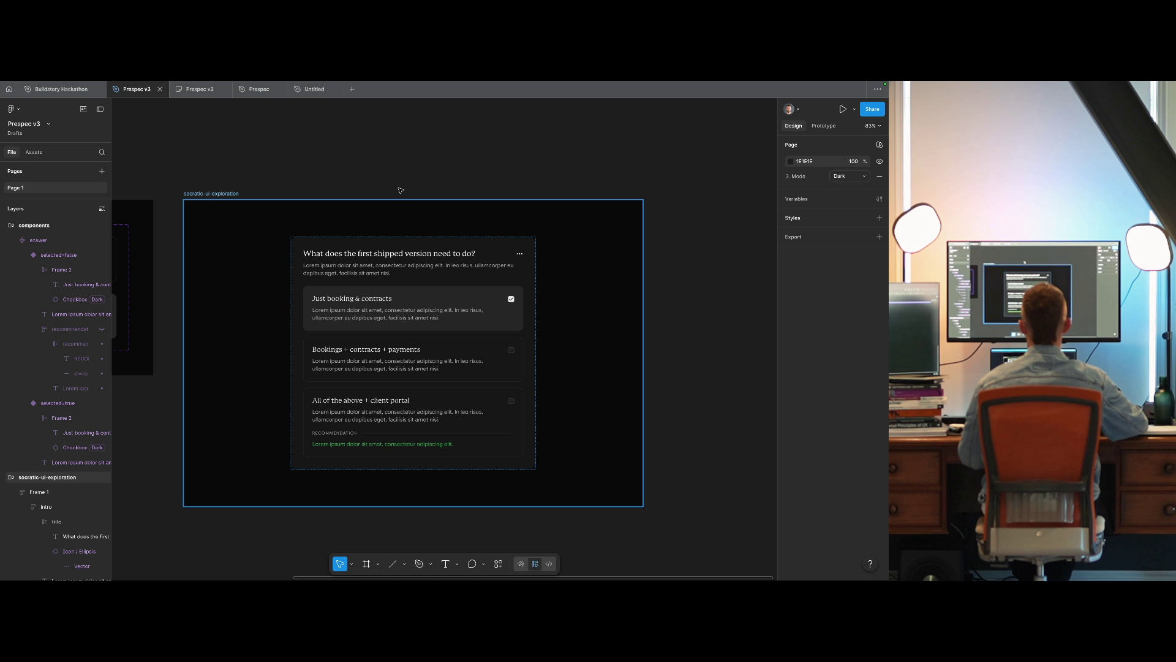
scroll(429, 202, "left", 5)
scroll(429, 202, "up", 3)
key("ctrl+Right")
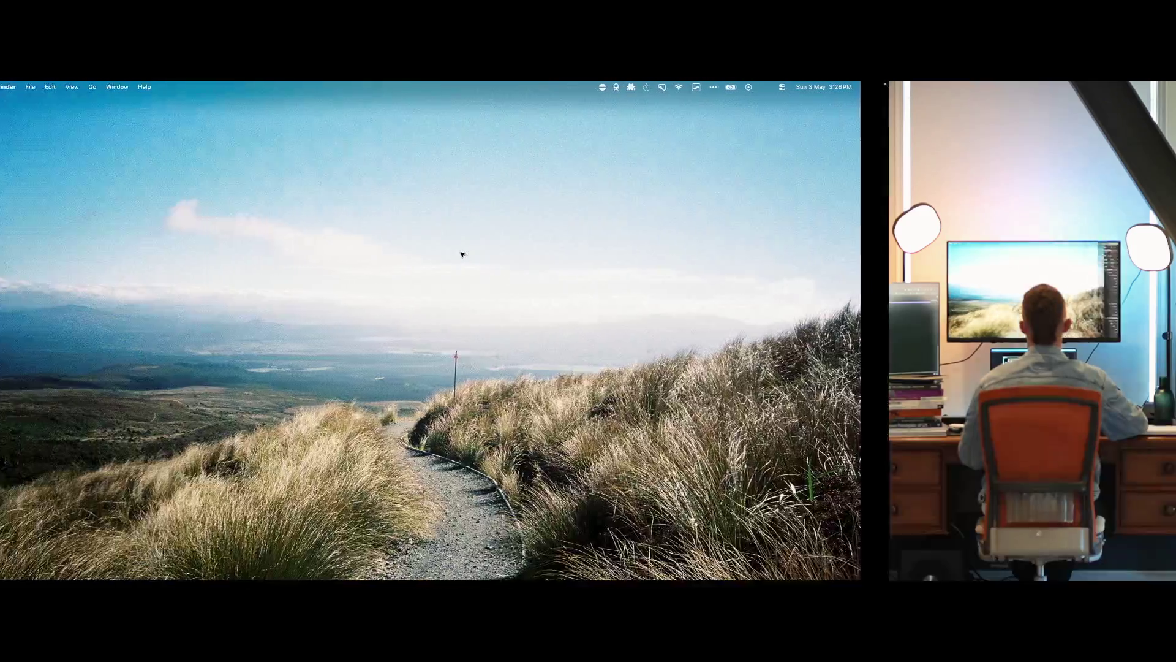
key("ctrl+Left")
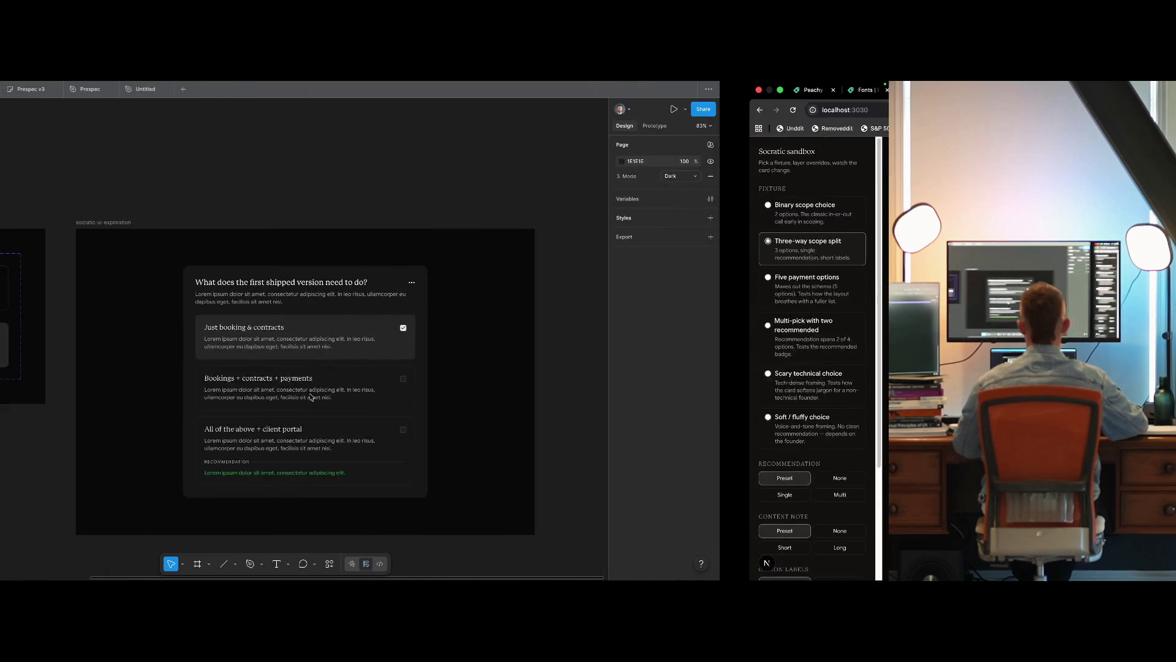
left_click(432, 388)
double_click(432, 388)
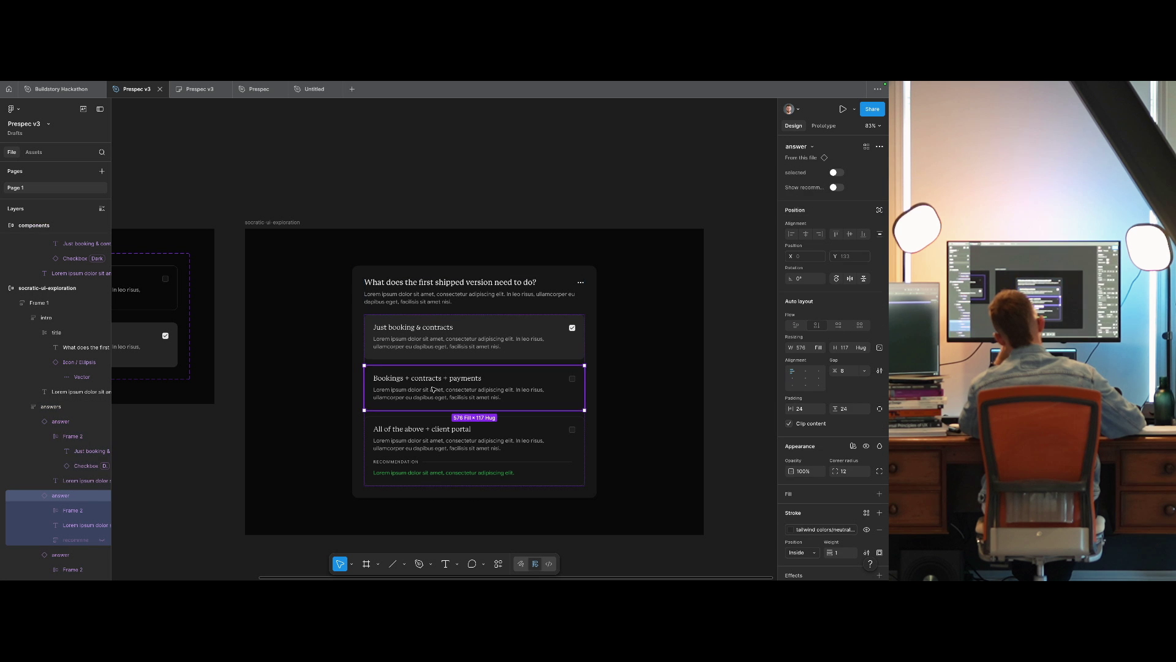
Set the gap between the three answer cards to 24.
left_click(450, 354)
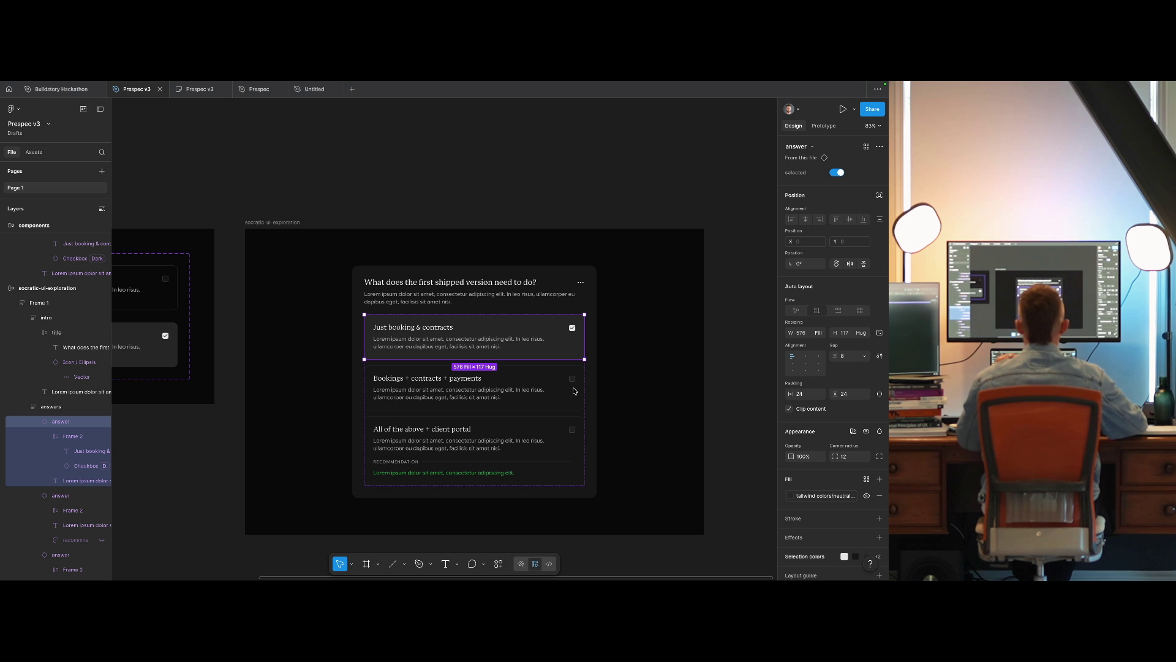
key("Tab")
left_click(593, 354)
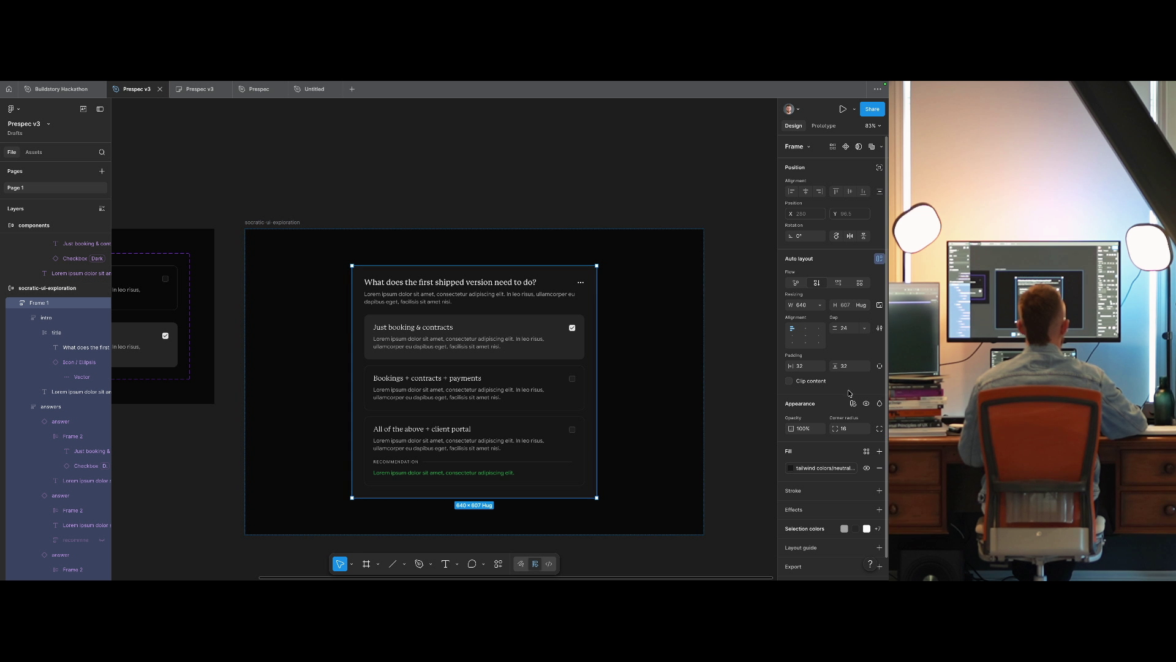
left_click(854, 330)
key("Return")
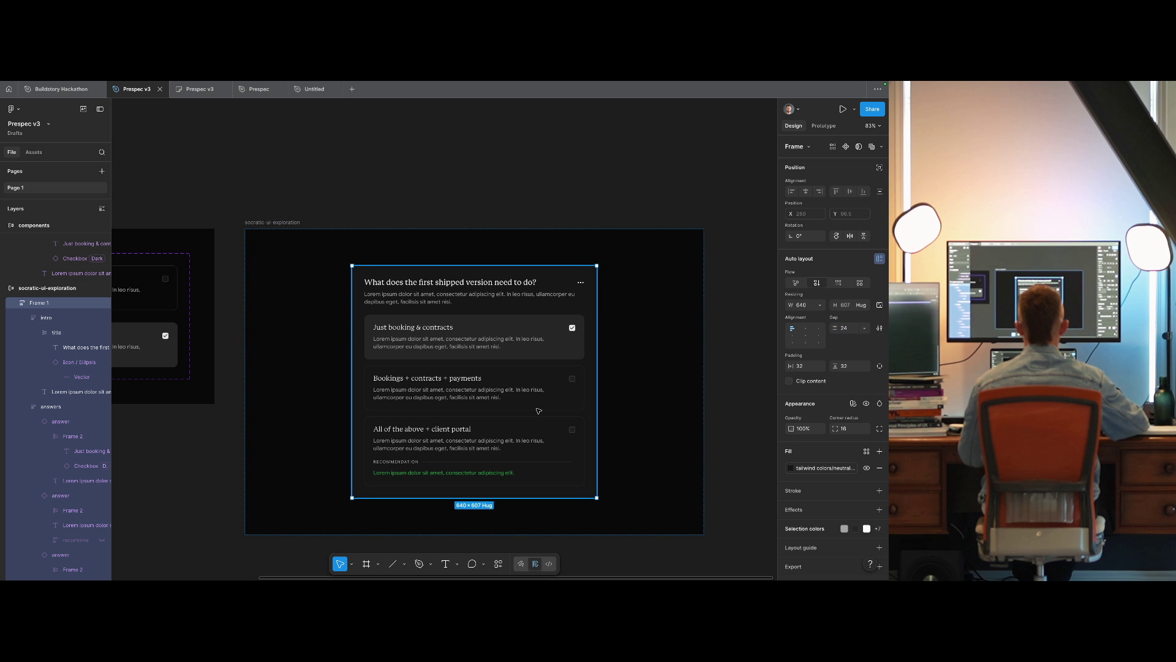
key("Return")
left_click(846, 331)
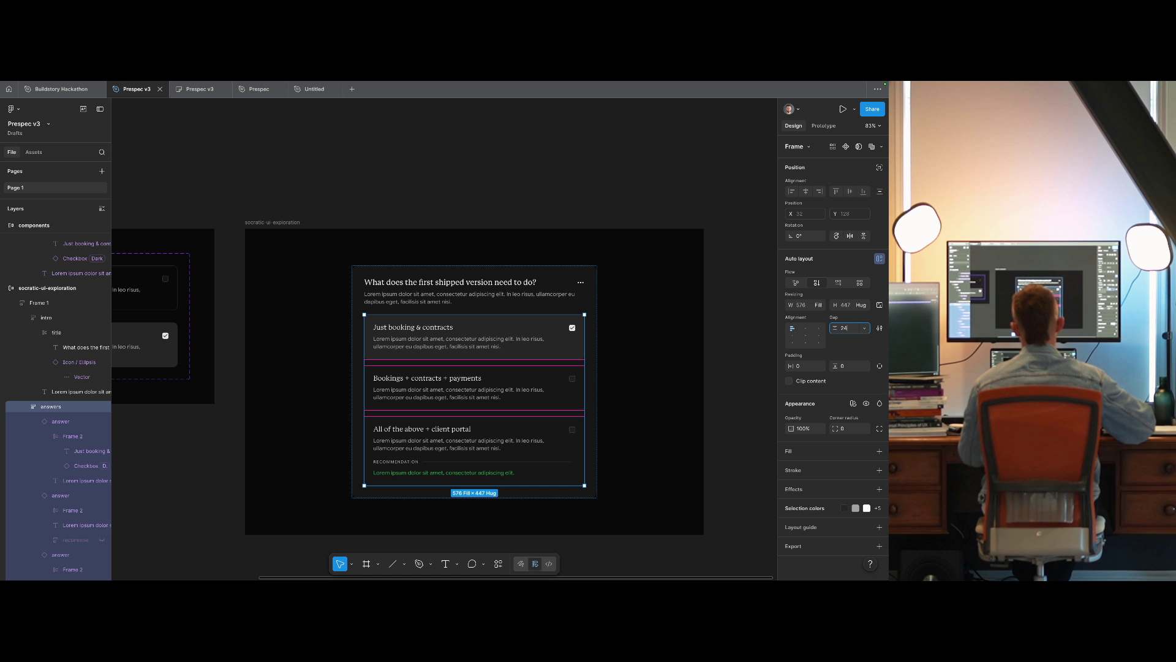
type("24")
key("Return")
Set the card's spacing between intro and answers to 32.
left_click(582, 298)
key("Escape")
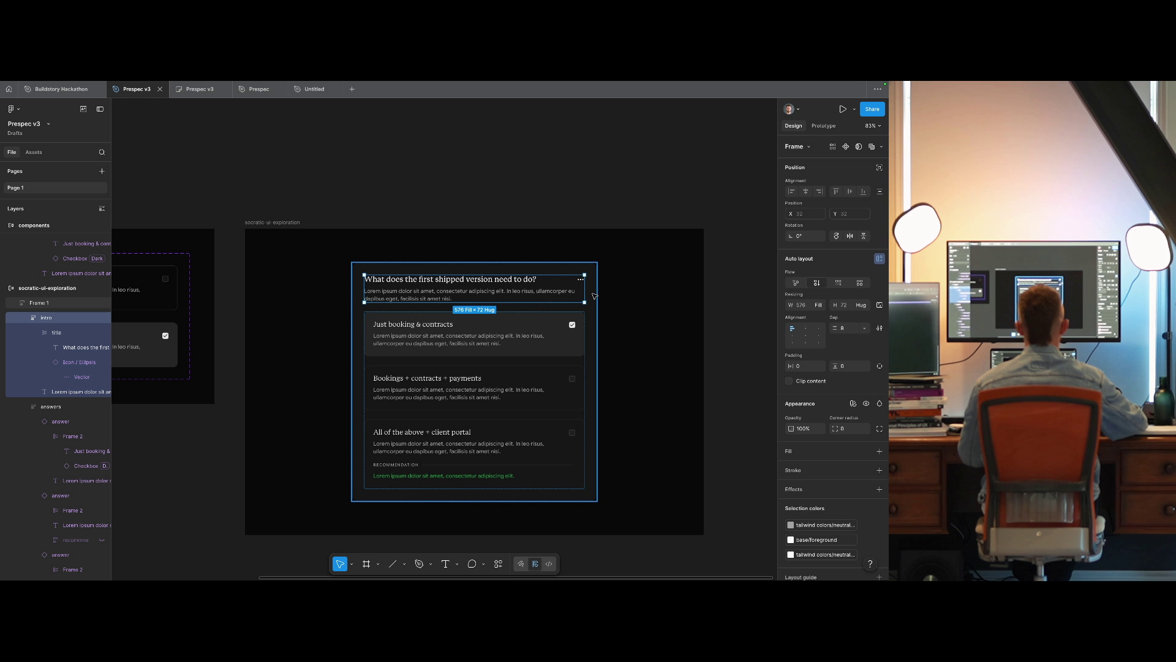
left_click(848, 328)
left_click(450, 185)
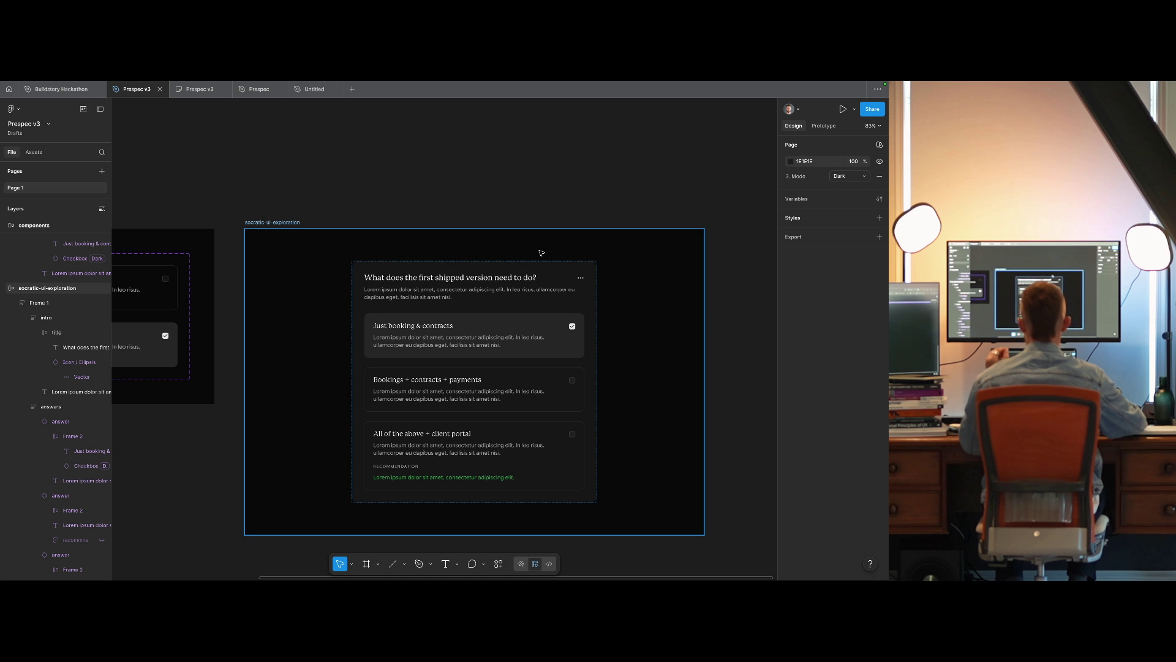
key("ctrl+Right")
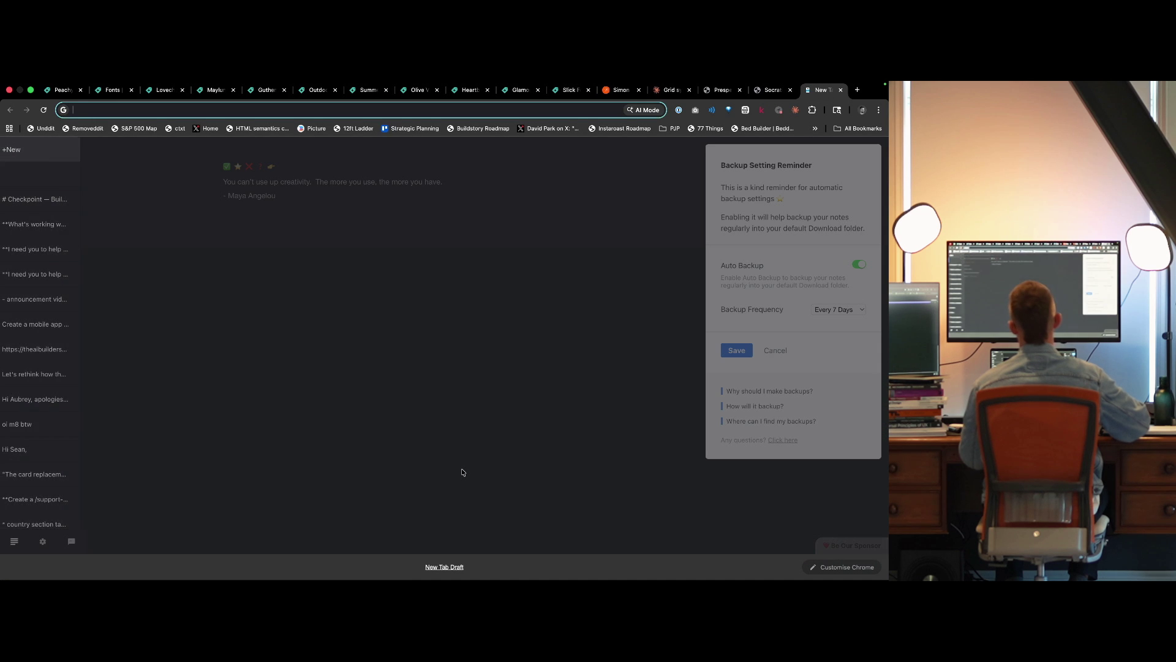
Start a new Claude chat requesting a multi-option AskUserQuestion prompt.
key("super+t")
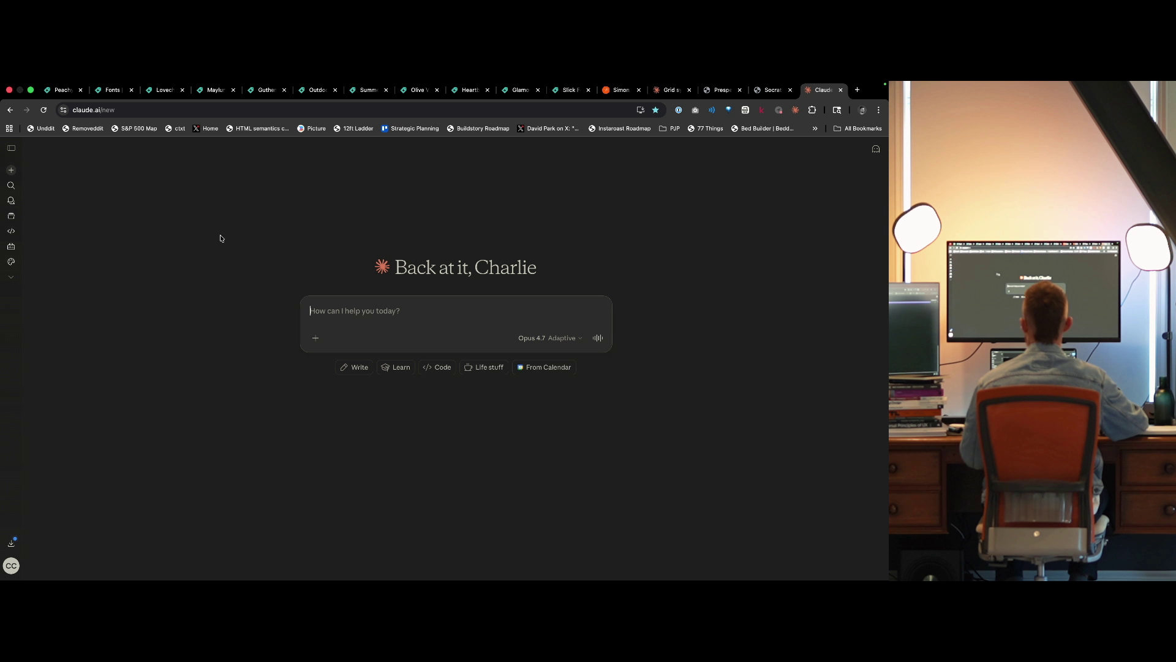
type("ASK")
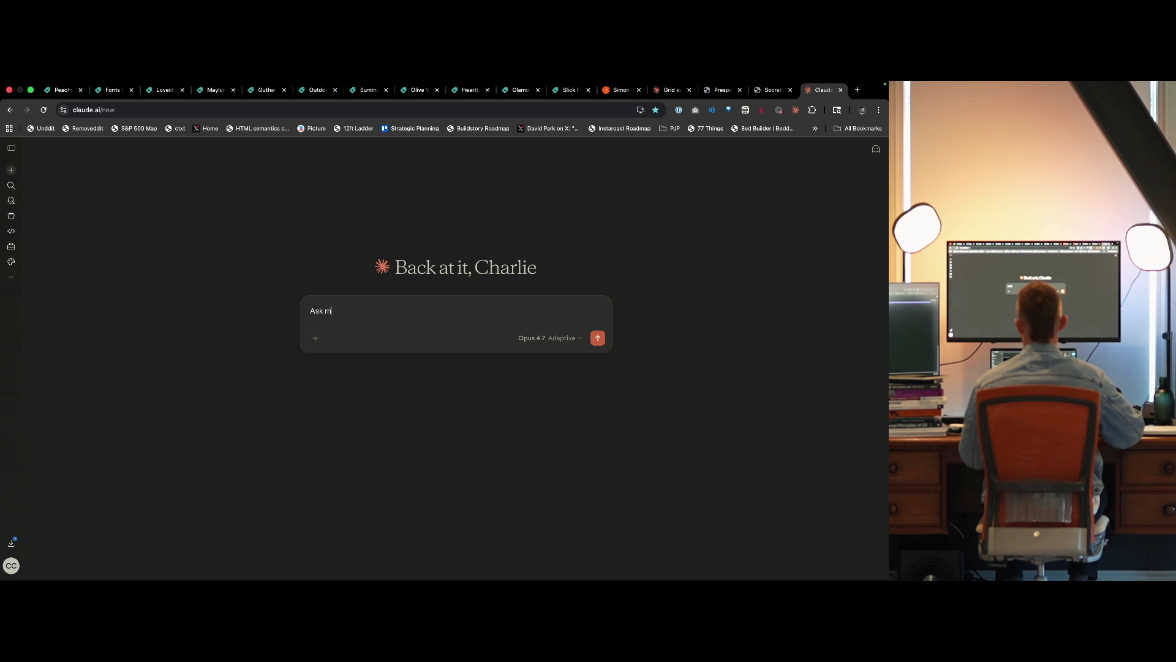
type("utli option question using the Aske")
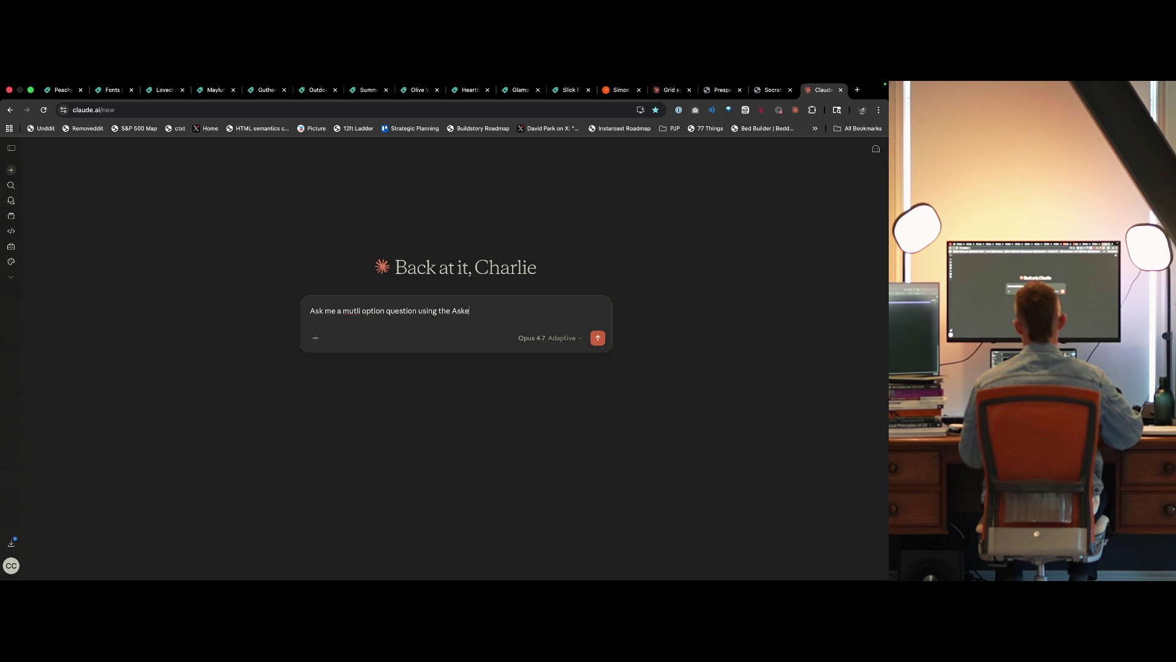
type("rUser")
type("estion tools, pleas")
key("Return")
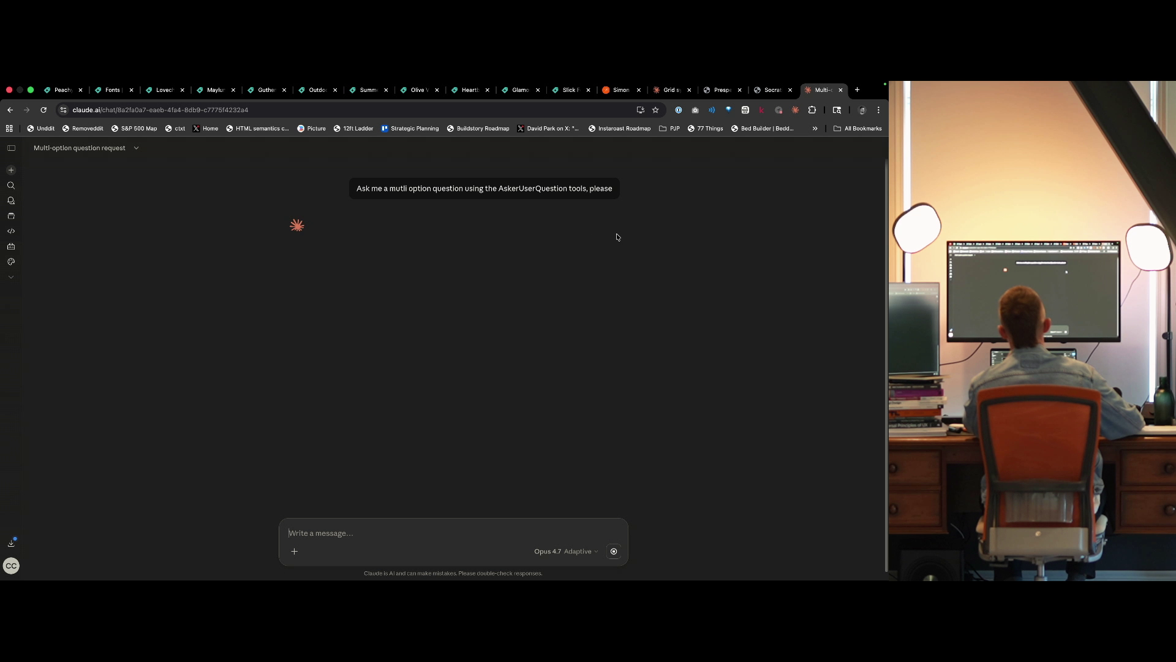
Check the resulting question picker in Claude, then return to Figma.
left_click(662, 90)
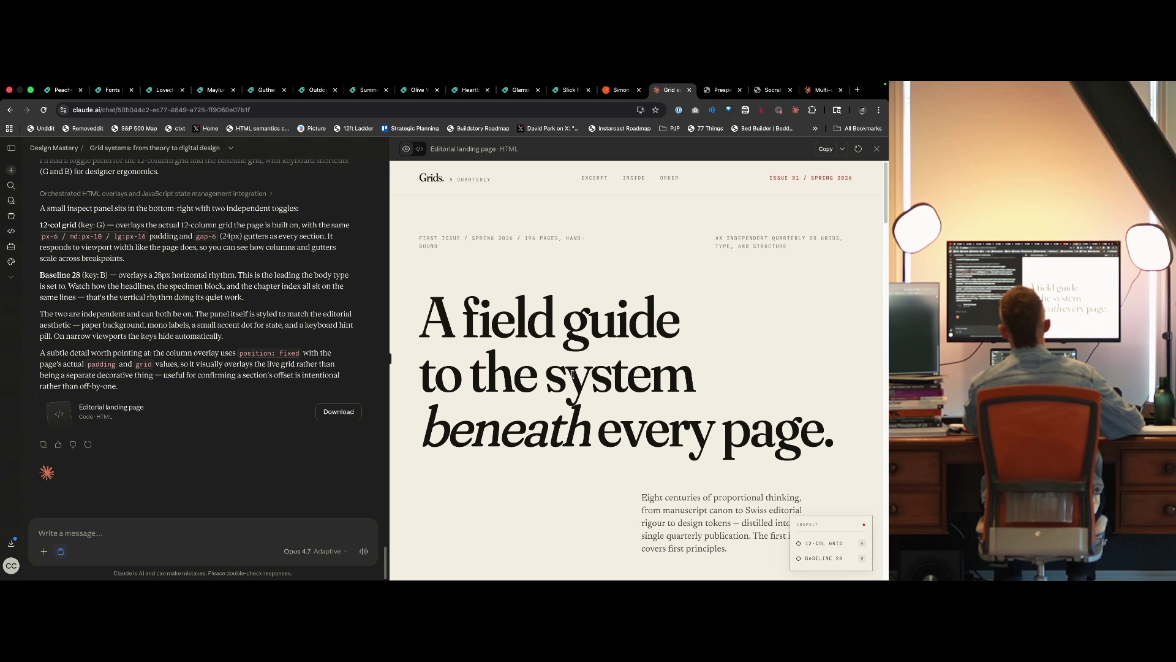
left_click(821, 90)
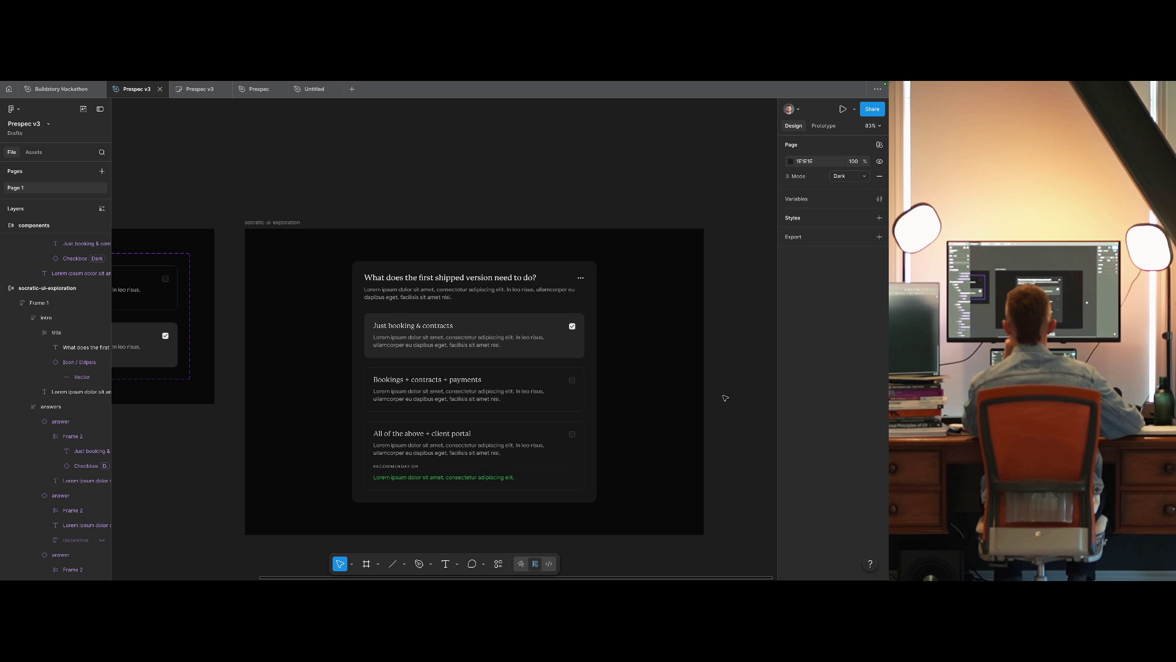
key("ctrl+Right")
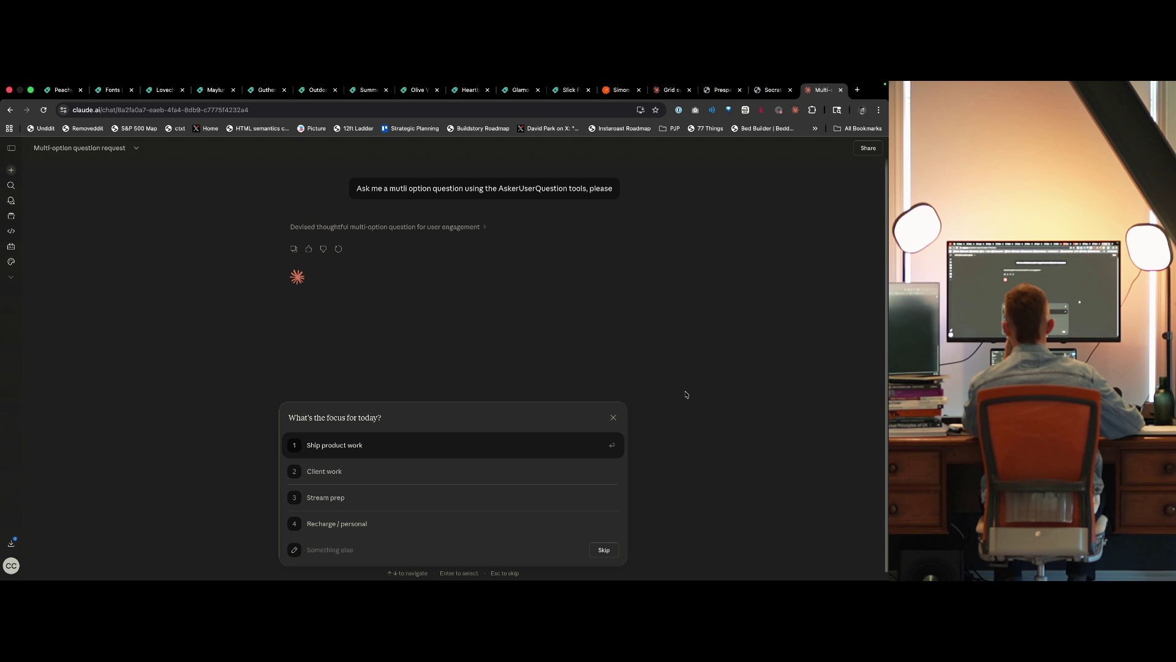
key("ctrl+Left")
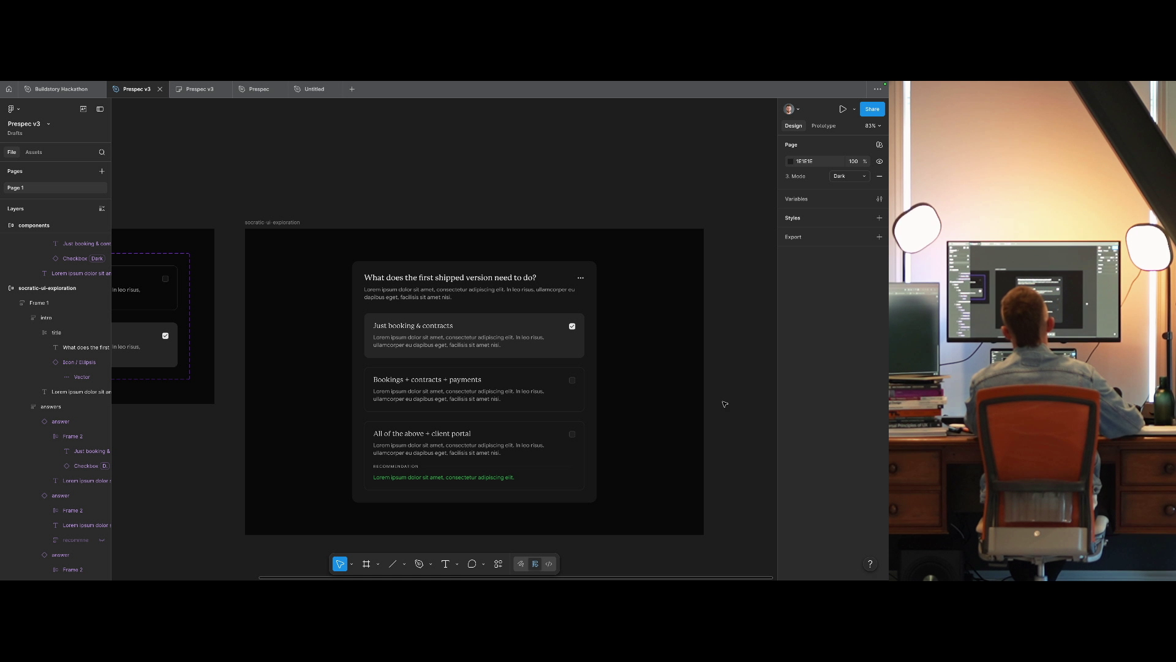
Compare with Claude's picker, then select the 'Suggestion: pick 2-3 max' hint in Figma.
key("ctrl+Right")
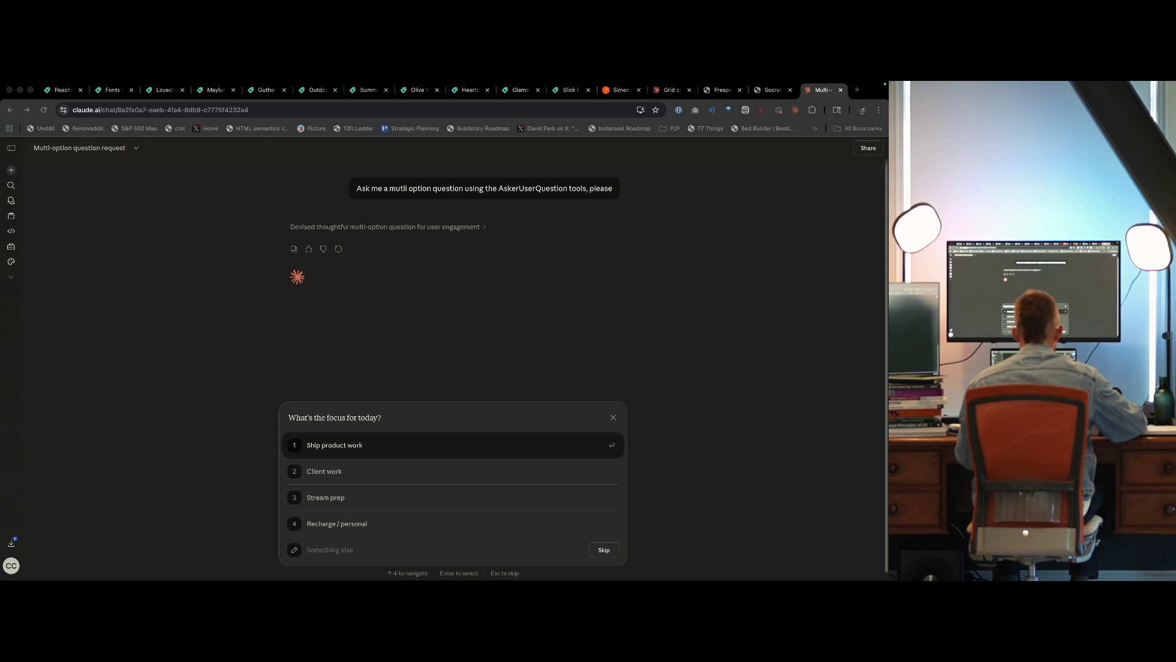
key("super+Tab")
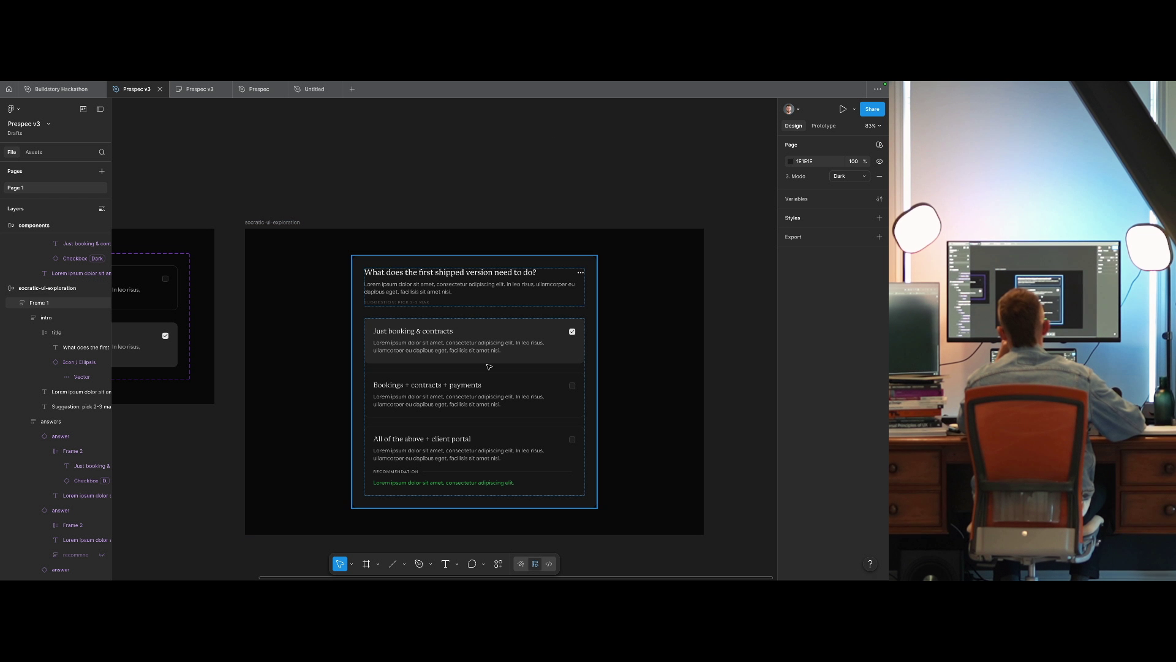
left_click(422, 303, "ctrl")
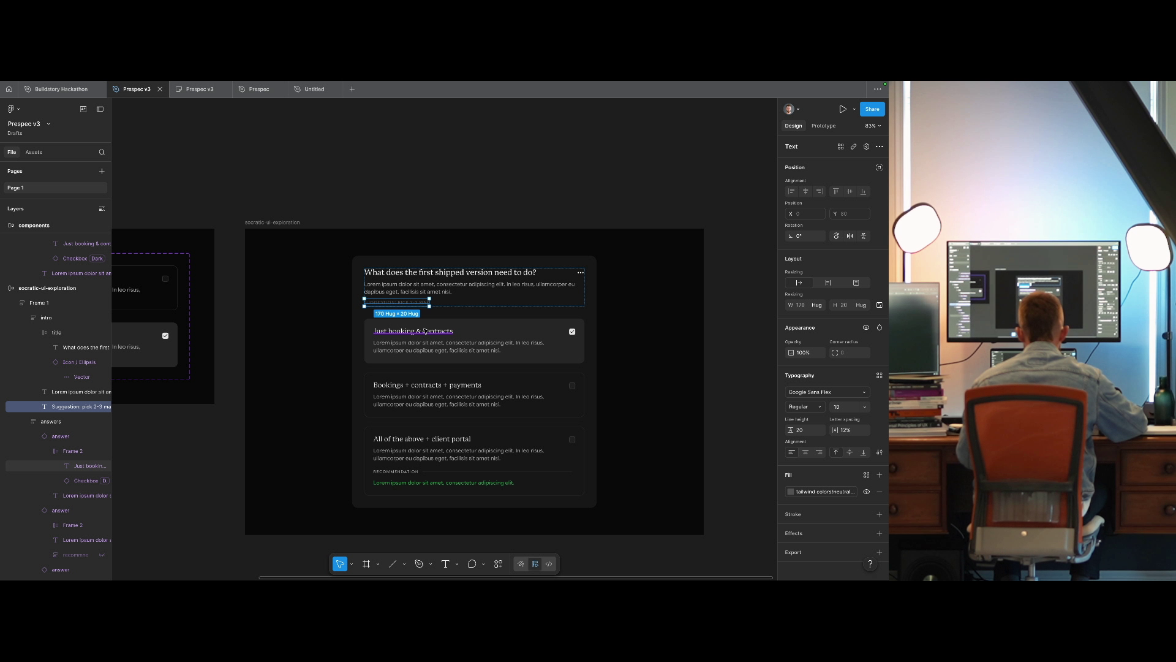
key("ctrl+alt+c")
left_click(211, 493)
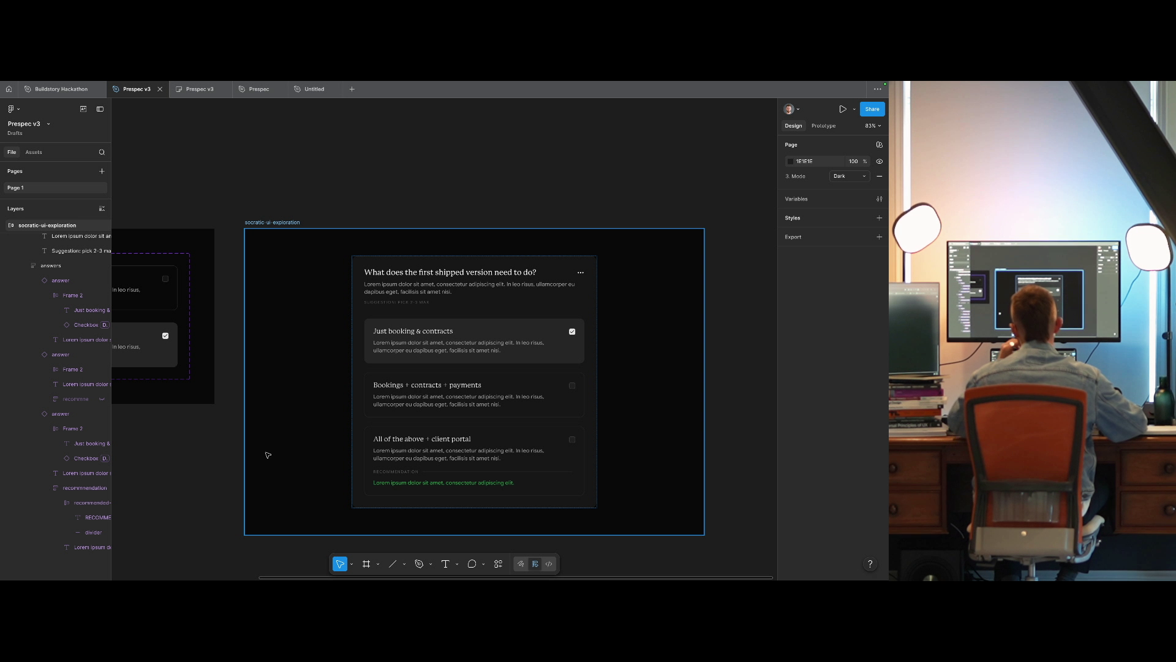
left_click(433, 484, "ctrl")
left_click(866, 476)
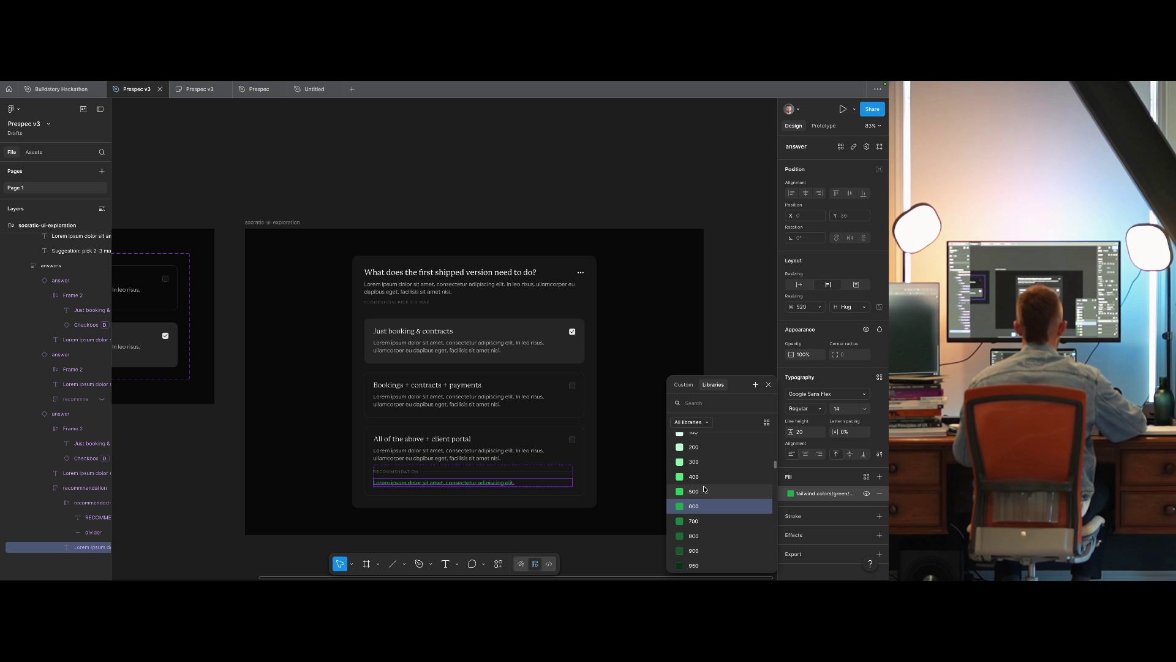
left_click(741, 478)
left_click(866, 476)
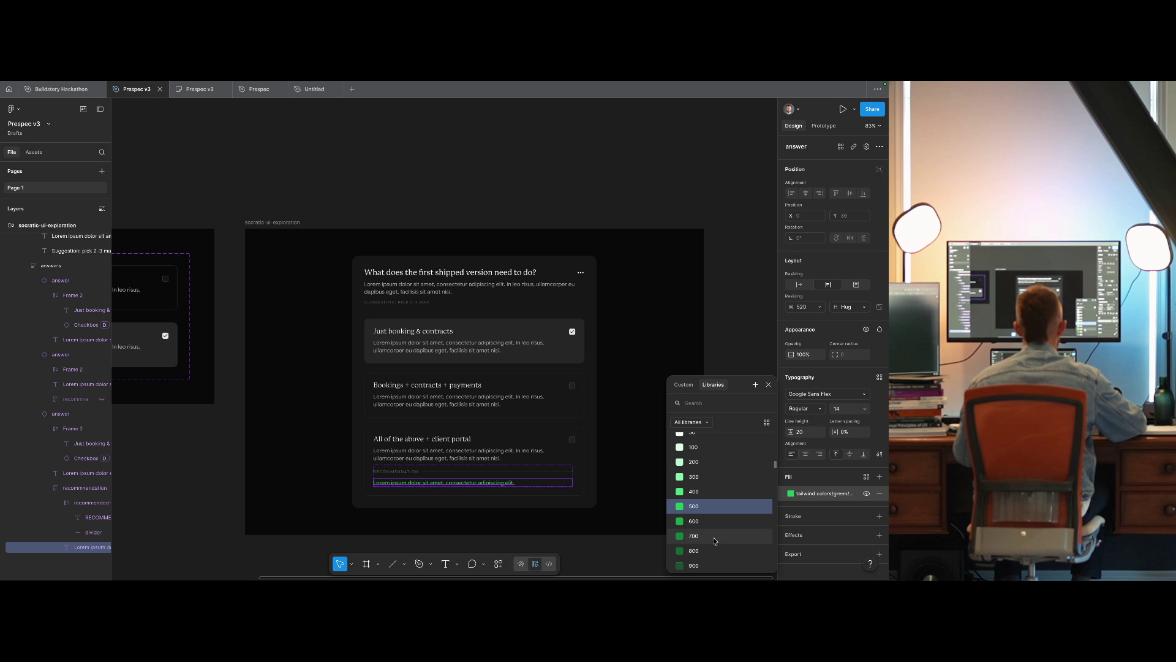
left_click(687, 538)
left_click(687, 537)
key("ctrl+z")
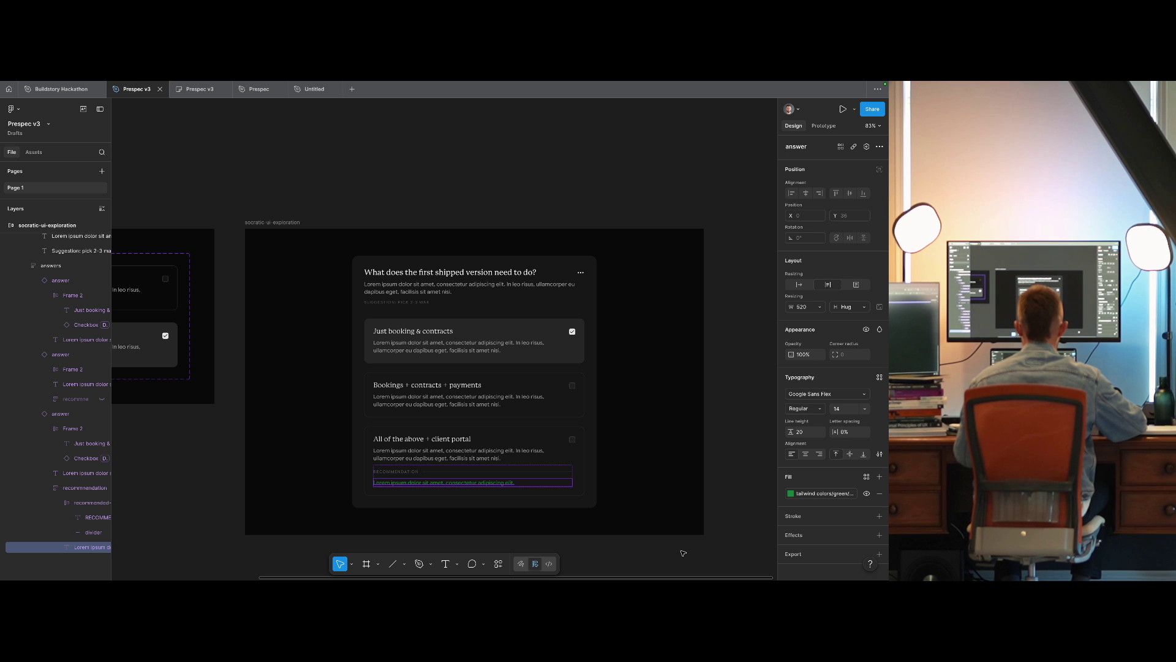
left_click(683, 553)
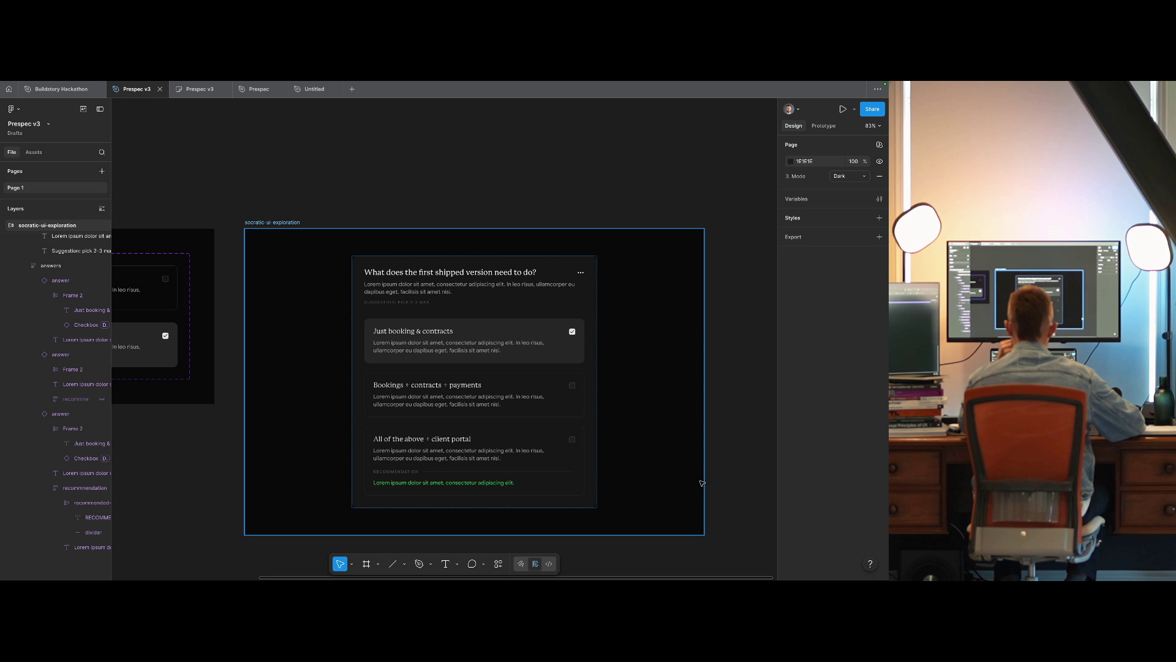
key("ctrl+Right")
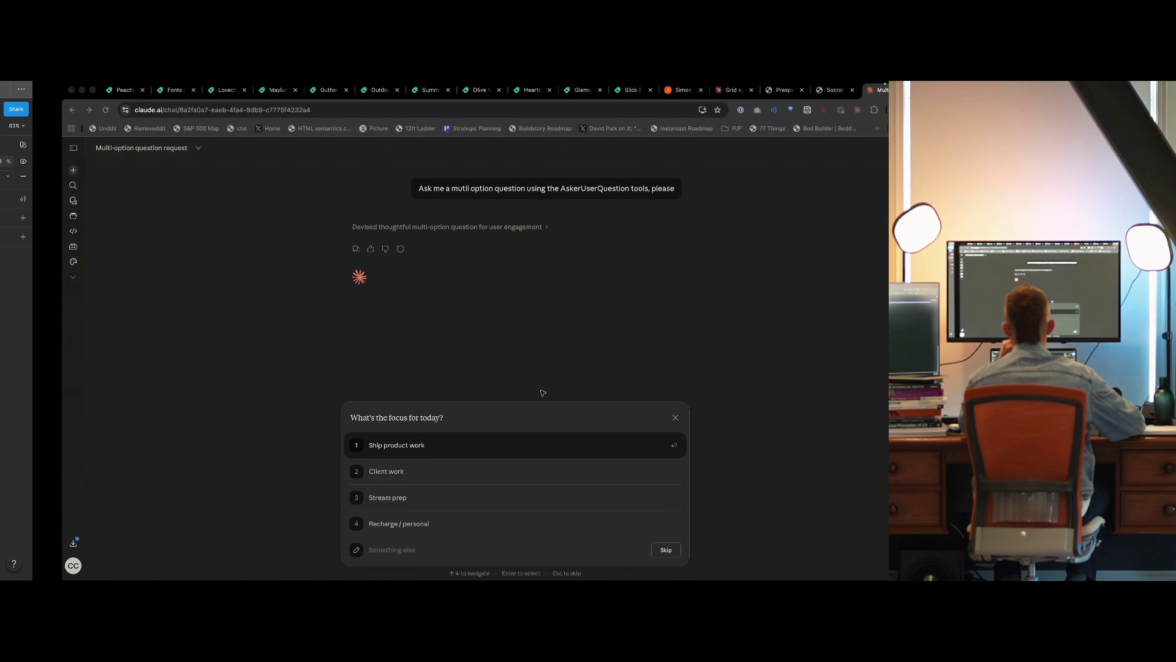
key("ctrl+Left")
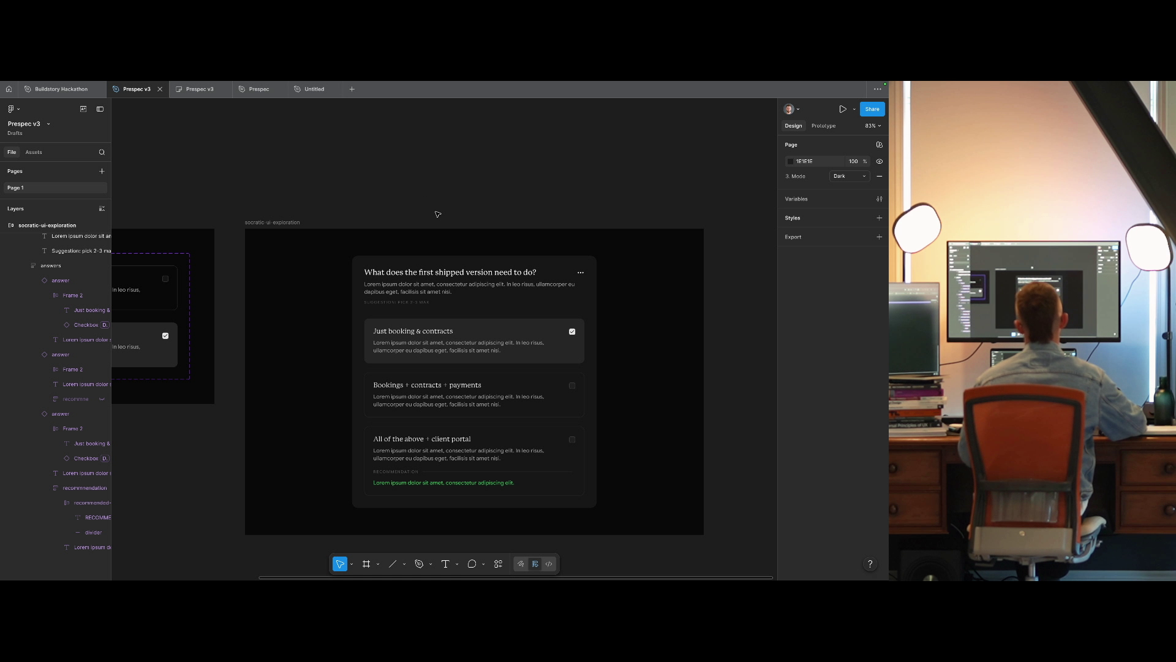
double_click(424, 344)
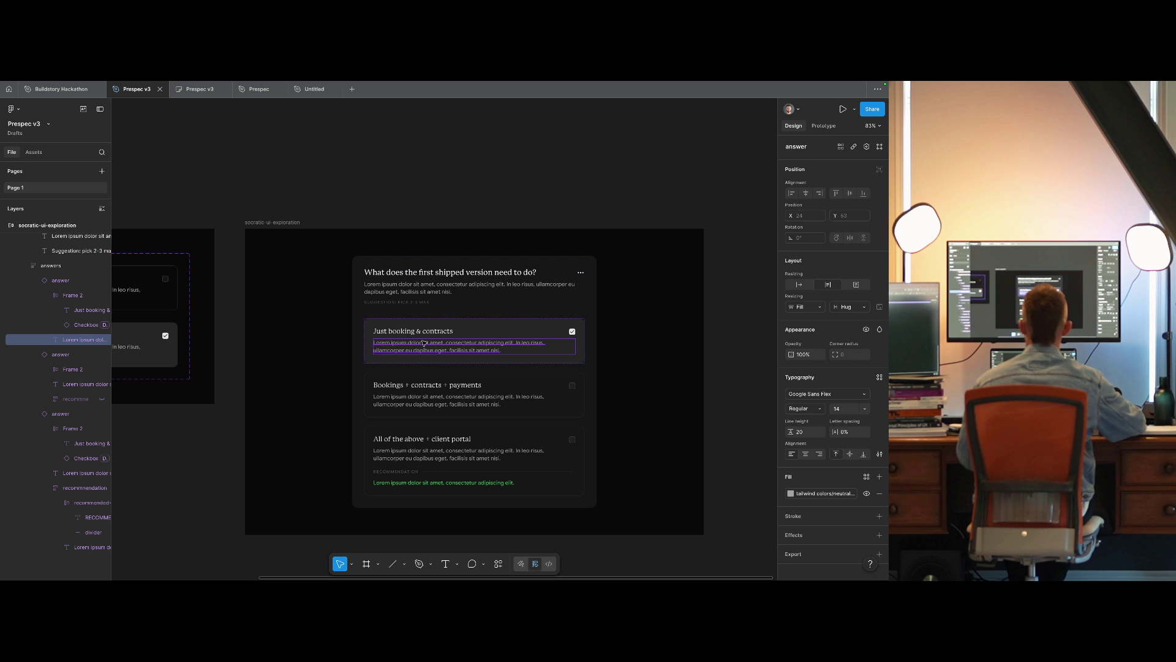
Draw a small auto-layout frame and name it 'option-letter'.
scroll(433, 213, "up", 3)
key("Escape")
key("f")
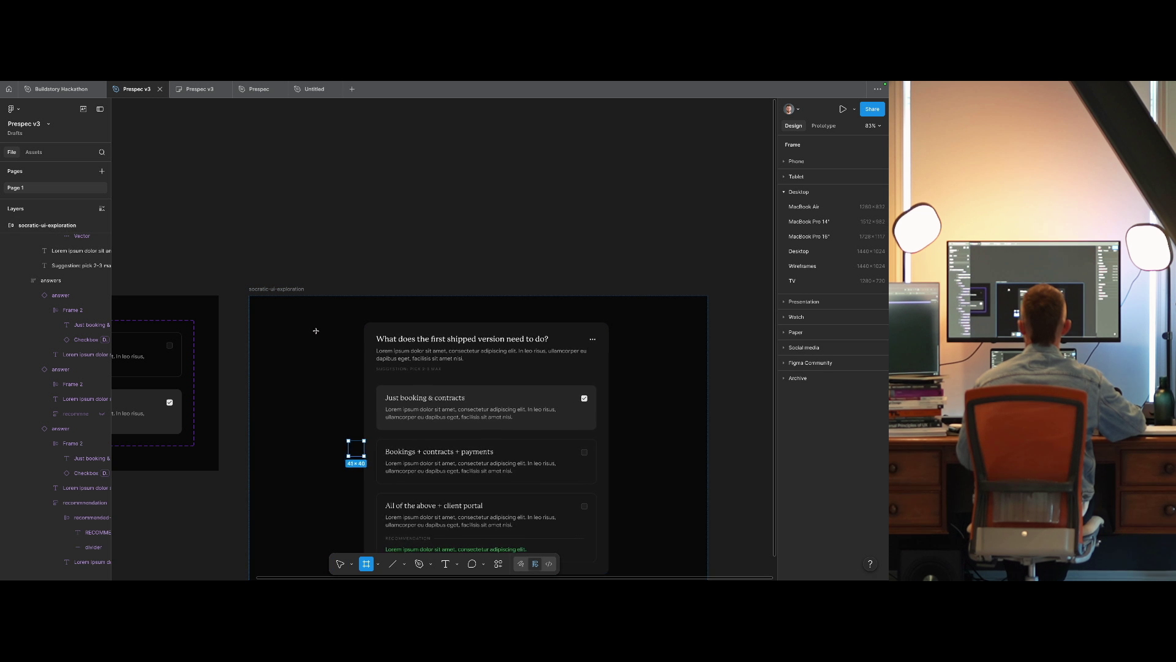
left_click_drag(316, 331, 319, 336)
key("shift+a")
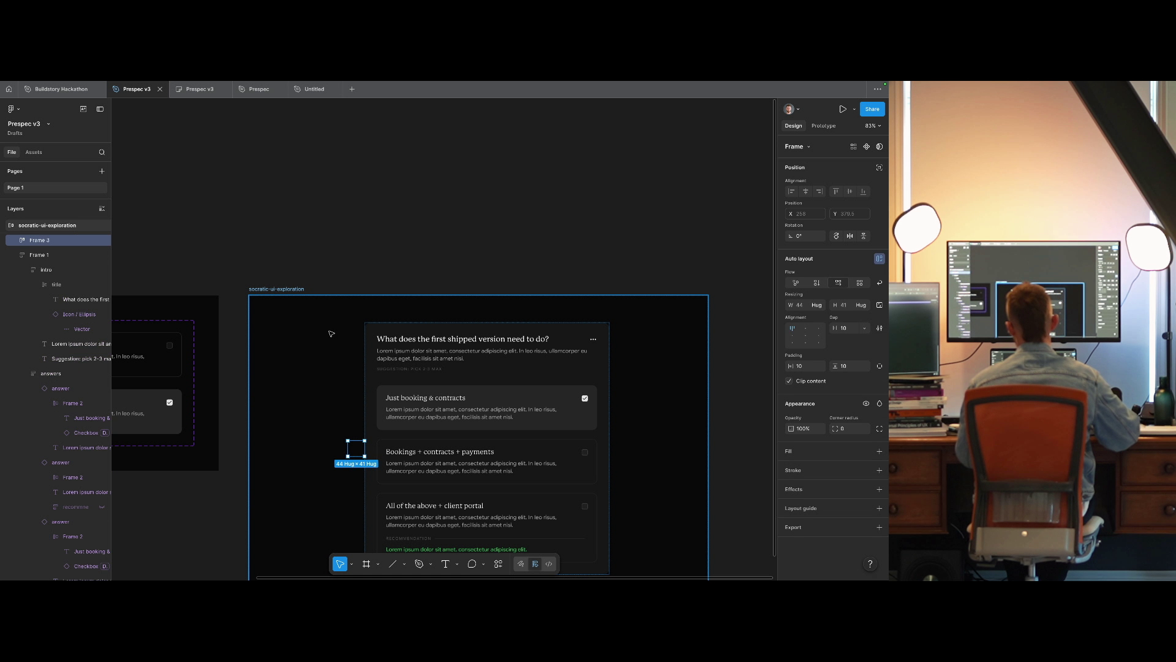
key("Return")
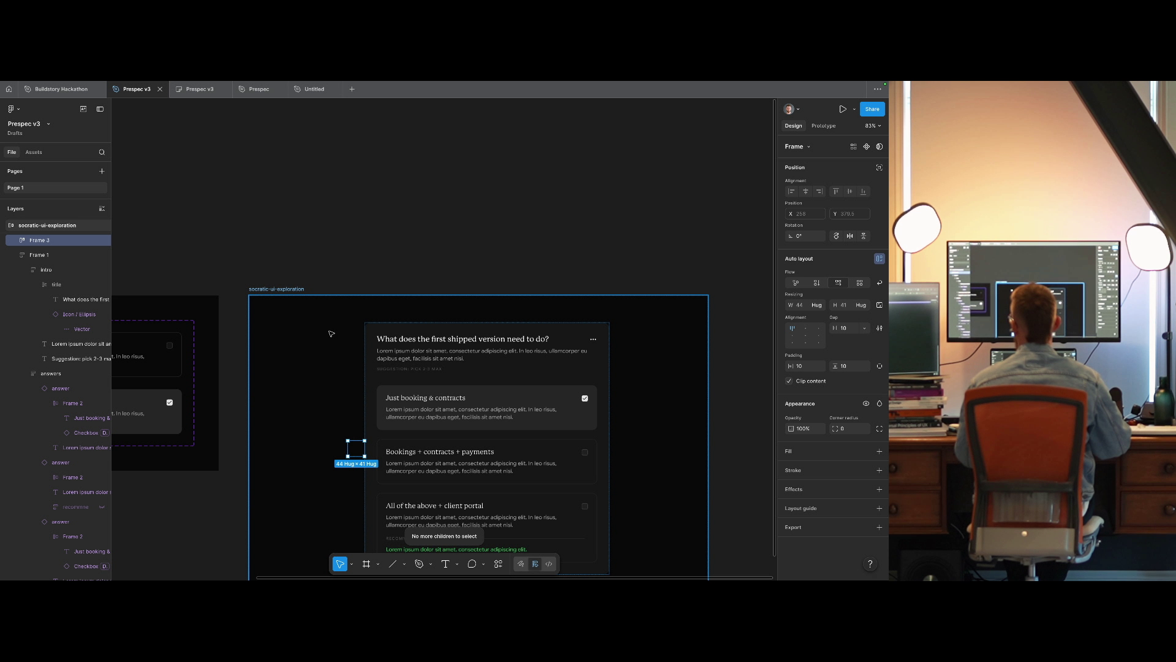
key("ctrl+r")
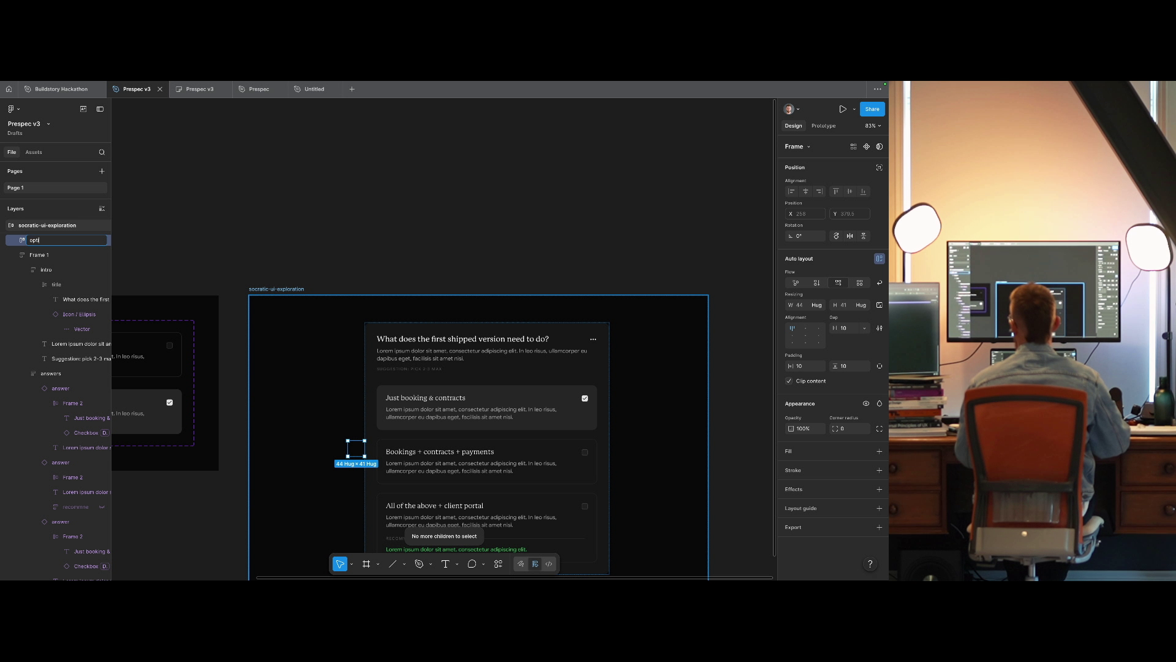
type("on-letter")
key("Return")
Add a hug-width text layer with the letter 'A' inside the badge.
key("ctrl+v")
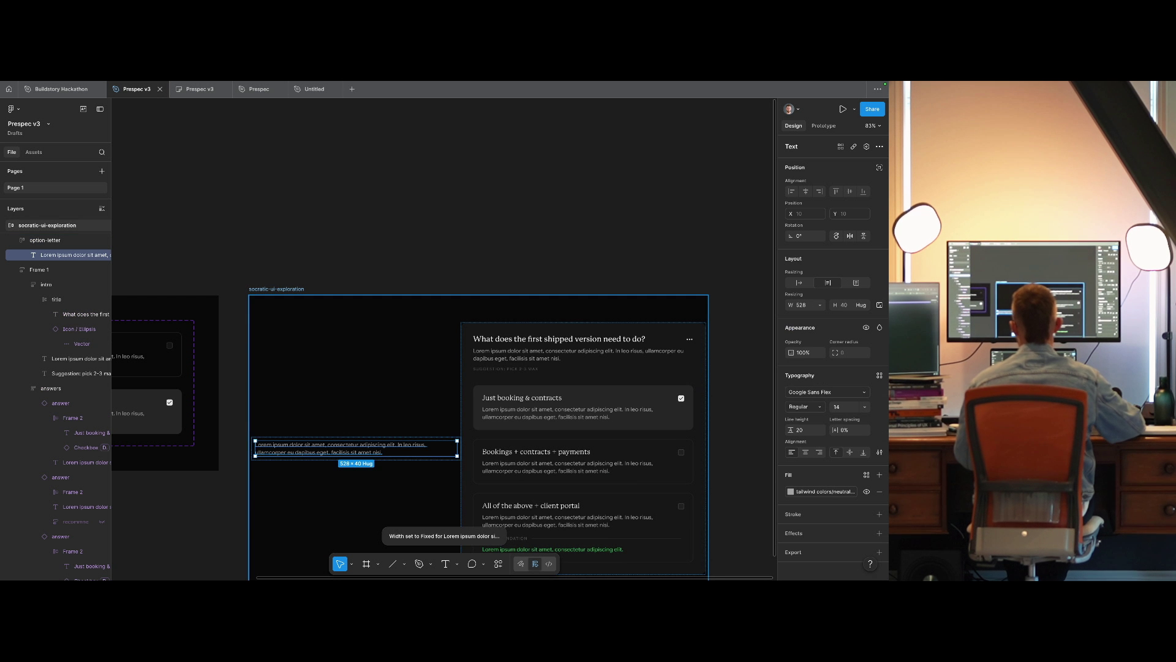
key("Return")
type("A")
key("Escape")
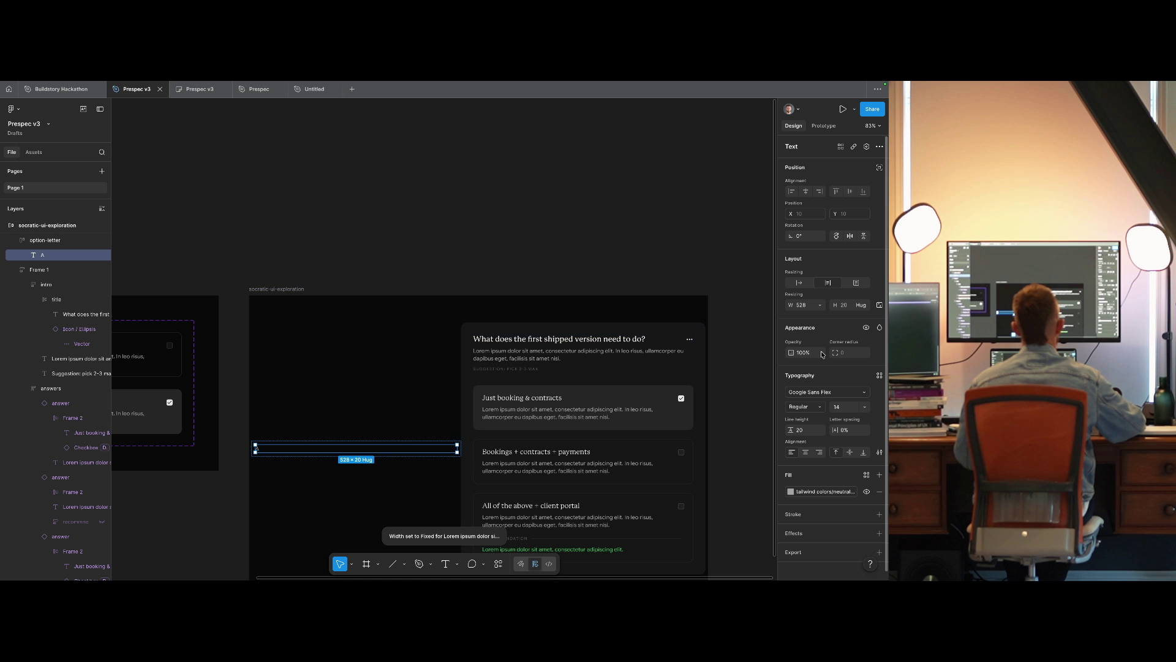
left_click(799, 283)
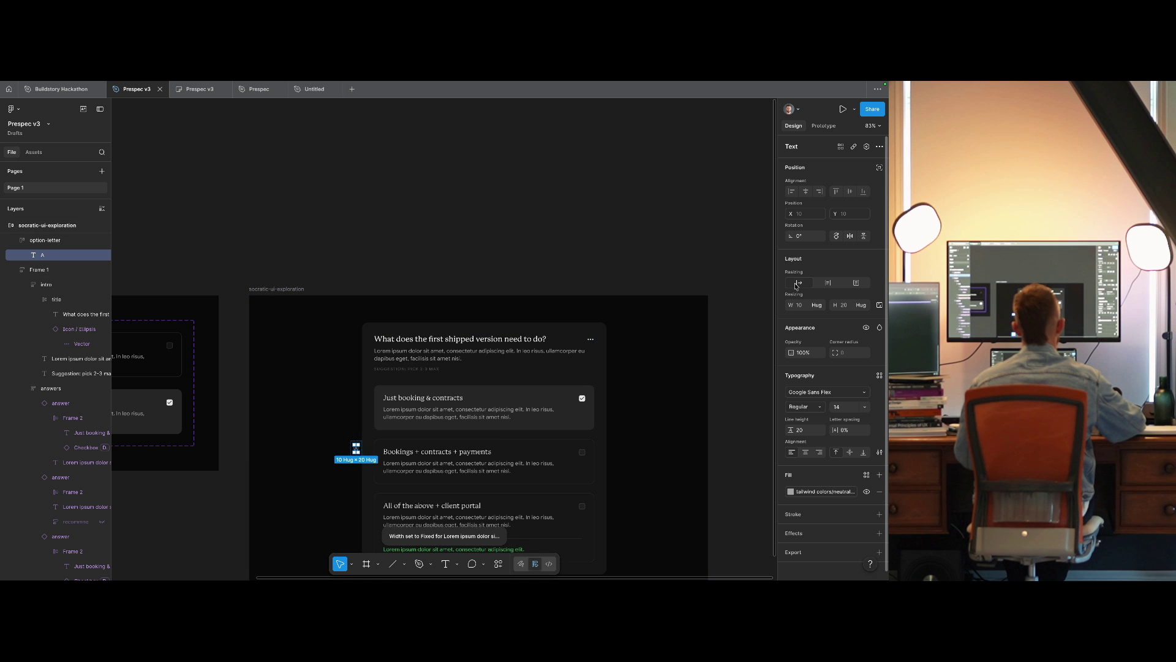
Make the badge 32×32 with centred content and 8 px rounded corners.
left_click(356, 448)
left_click(801, 304)
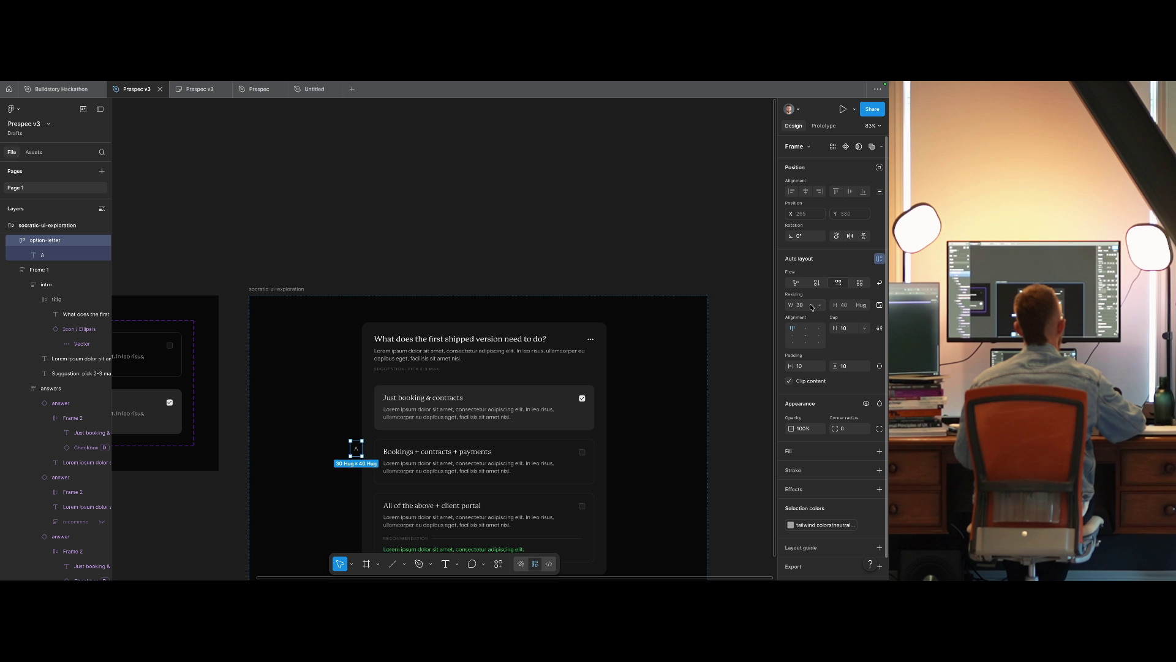
type("40")
key("Return")
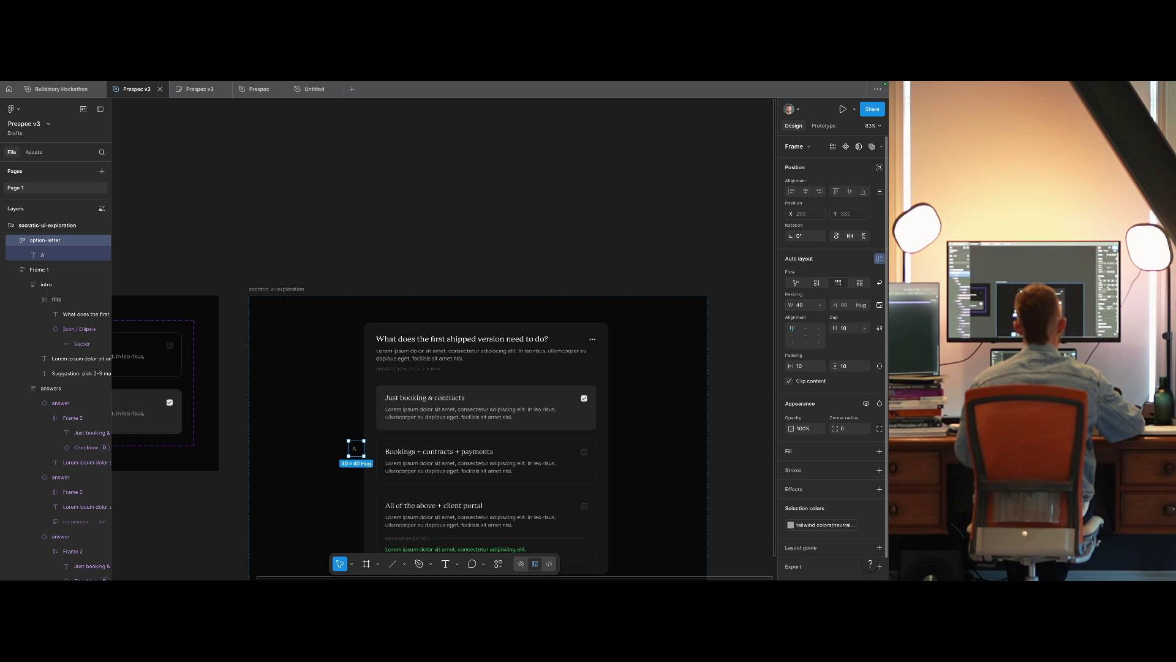
left_click(806, 340)
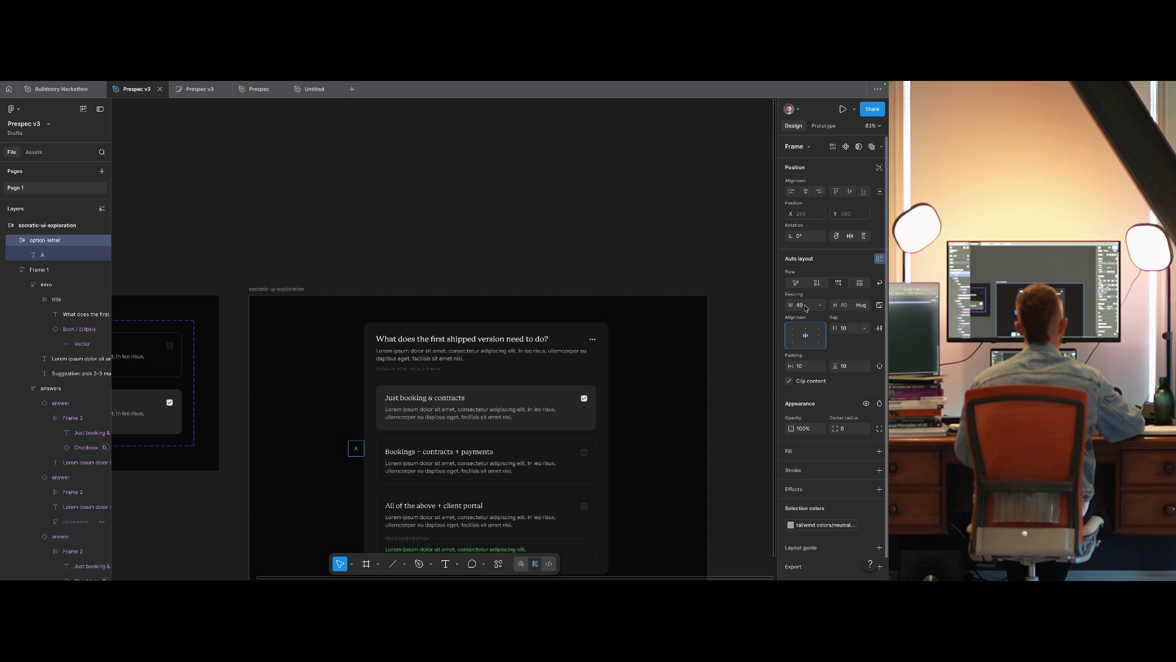
left_click(807, 307)
type("32")
key("Return")
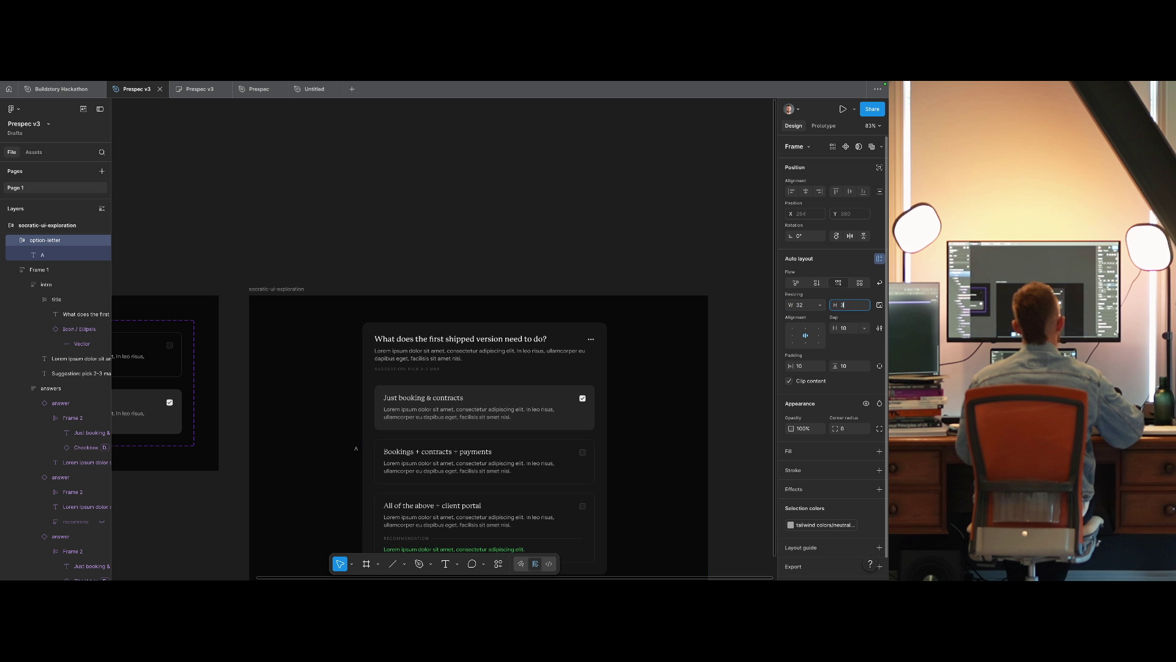
type("2")
left_click(880, 306)
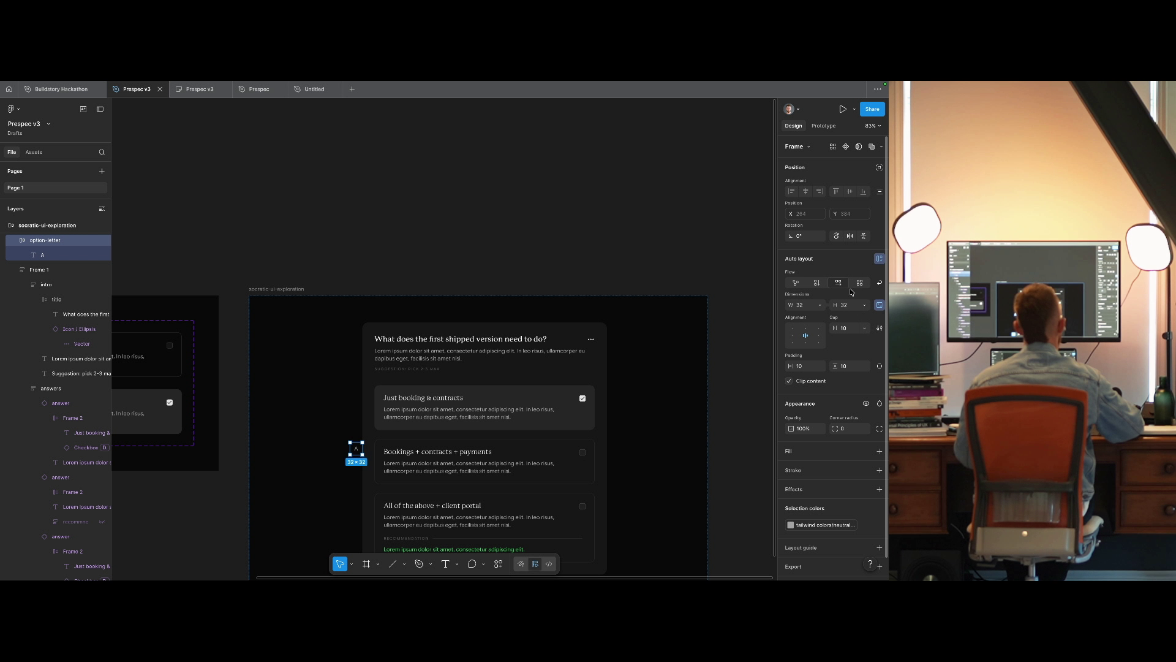
left_click(850, 429)
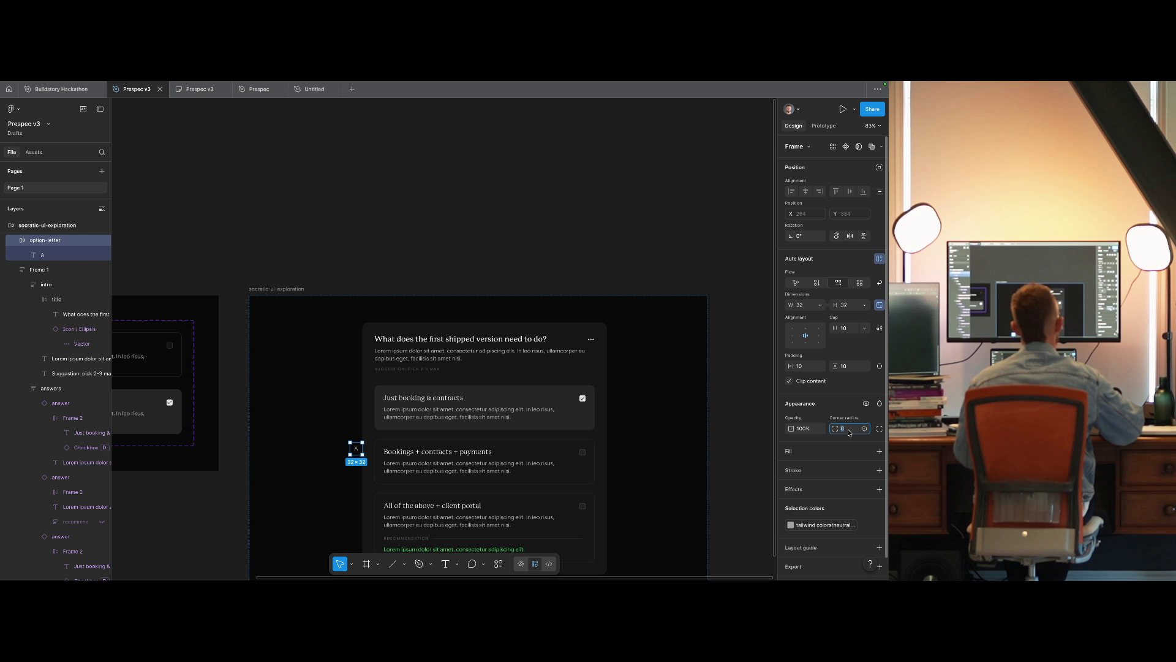
type("8")
key("Return")
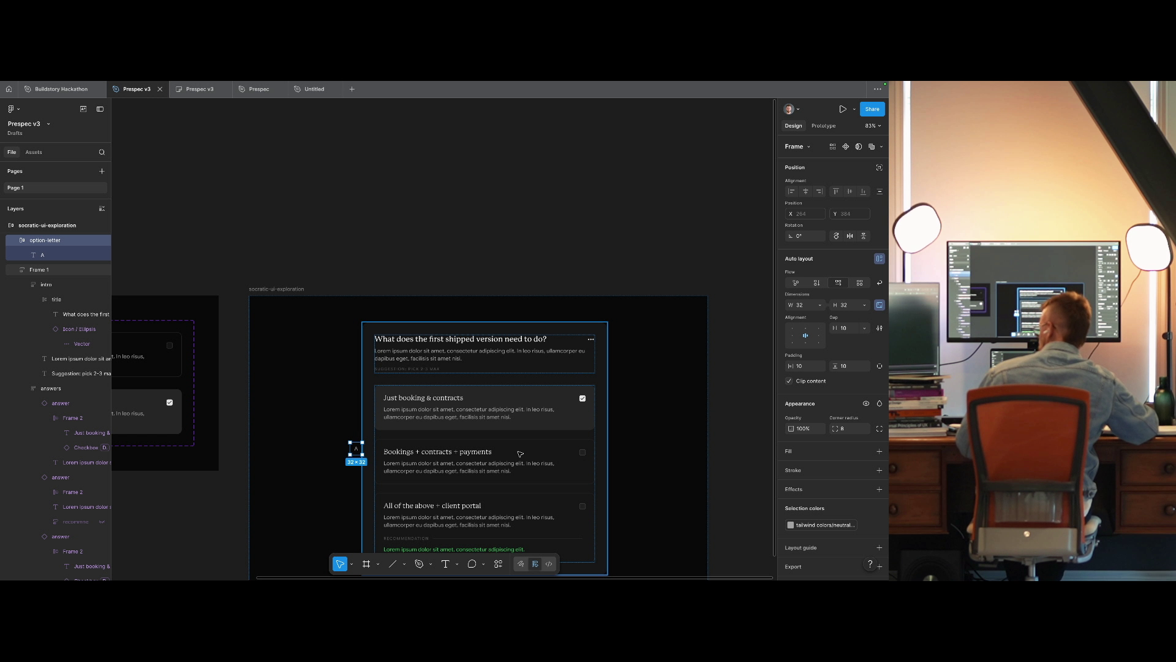
Fill the option-letter badge with the Tailwind 'neutral 950' library colour.
key("ctrl+Left")
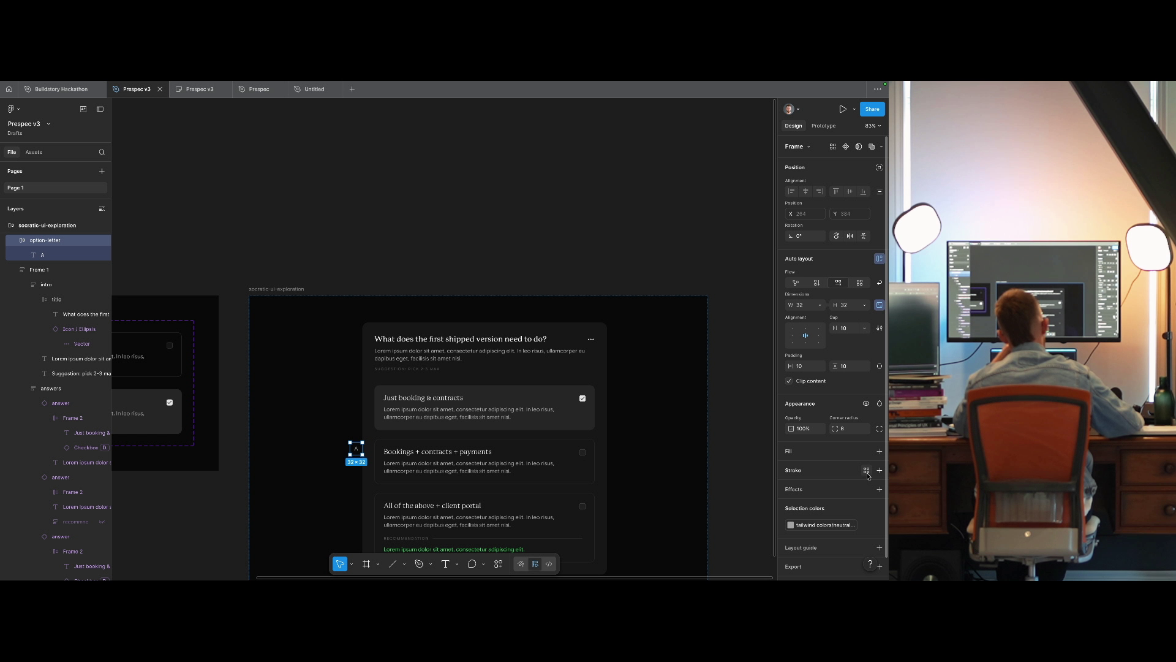
left_click(866, 451)
type("neut")
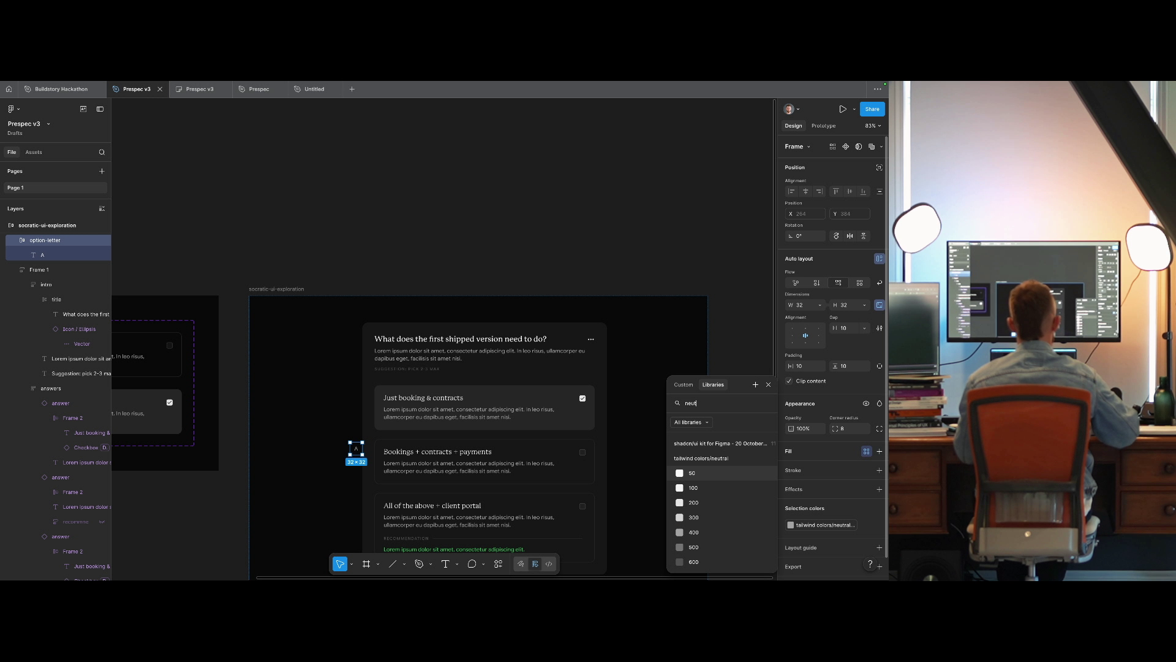
type("ral 950")
key("Return")
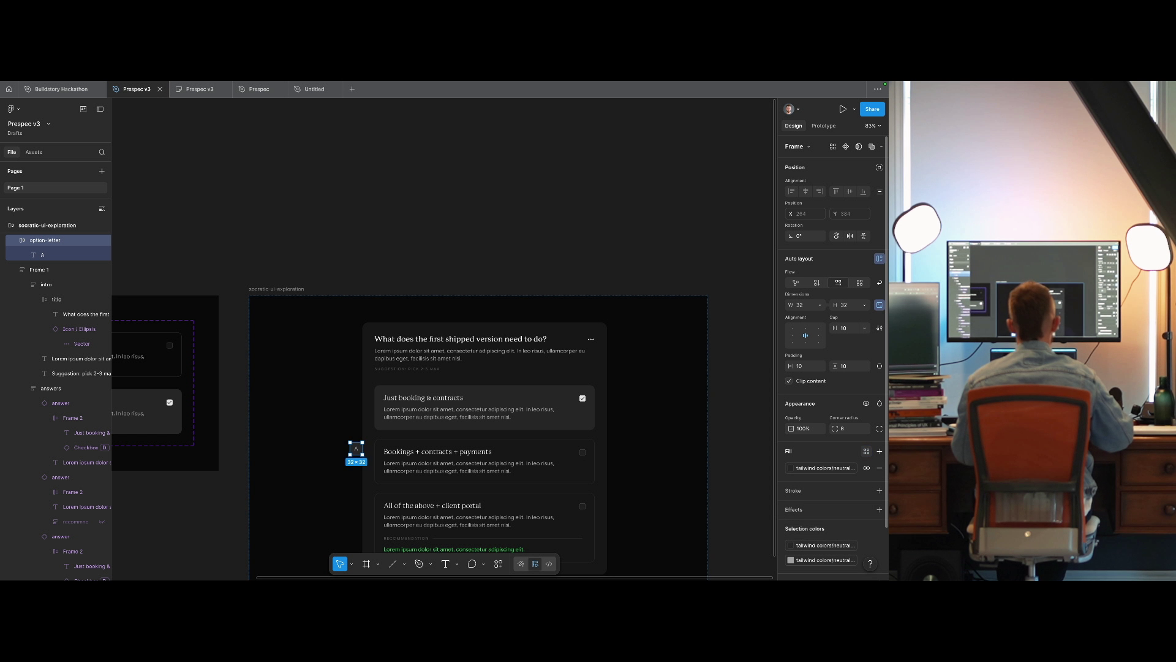
scroll(435, 375, "down", 3)
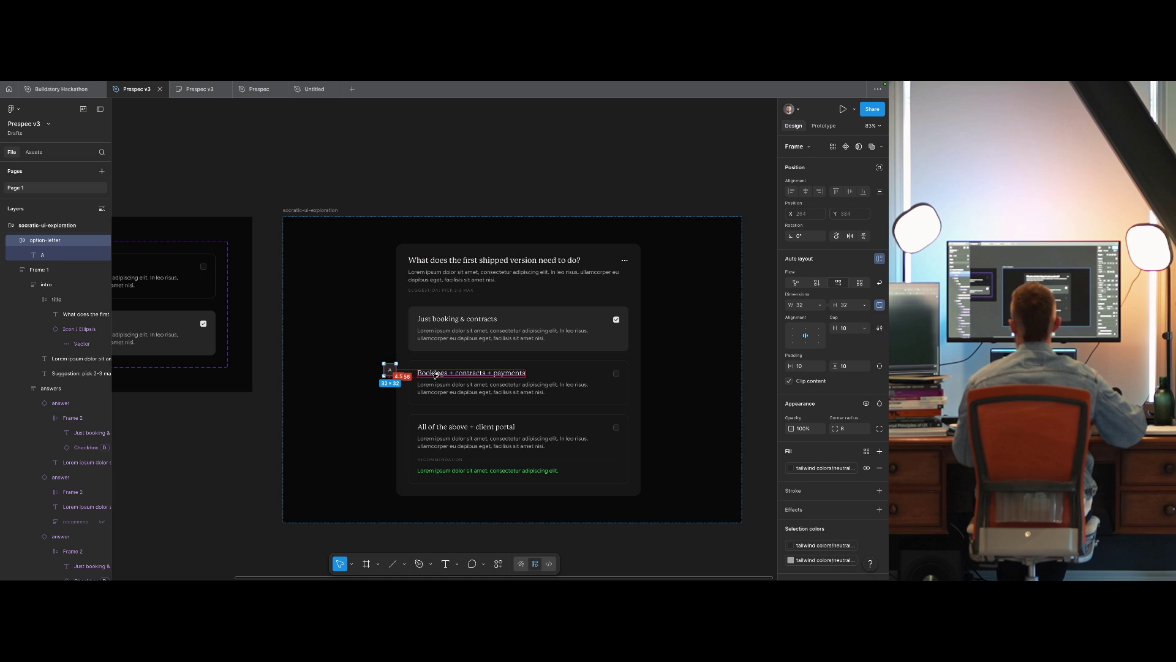
left_click(466, 334, "ctrl")
scroll(552, 363, "left", 5)
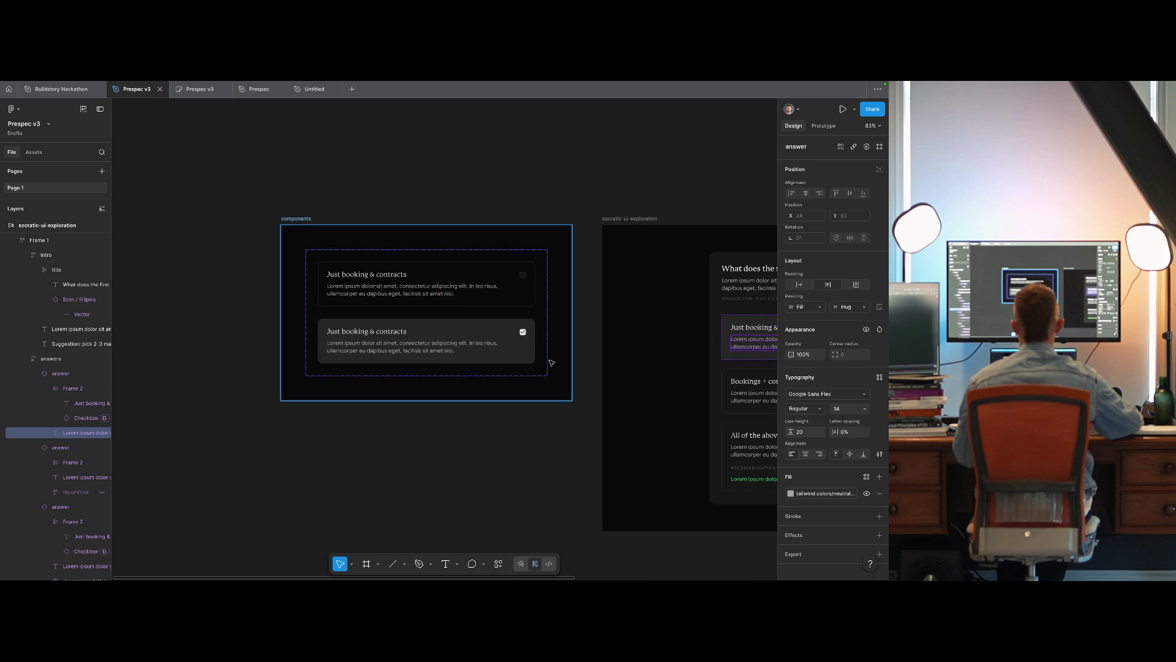
Move the A badge variant out of the answer set and stack the components frame vertically.
left_click(324, 381)
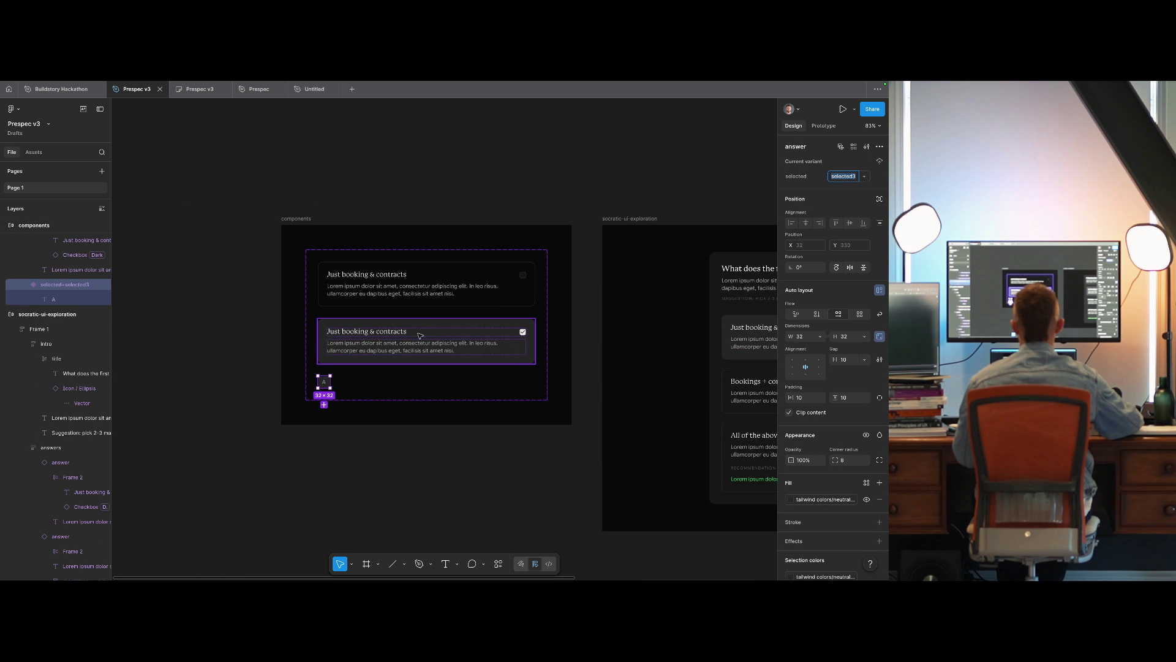
left_click(351, 490)
left_click(330, 378)
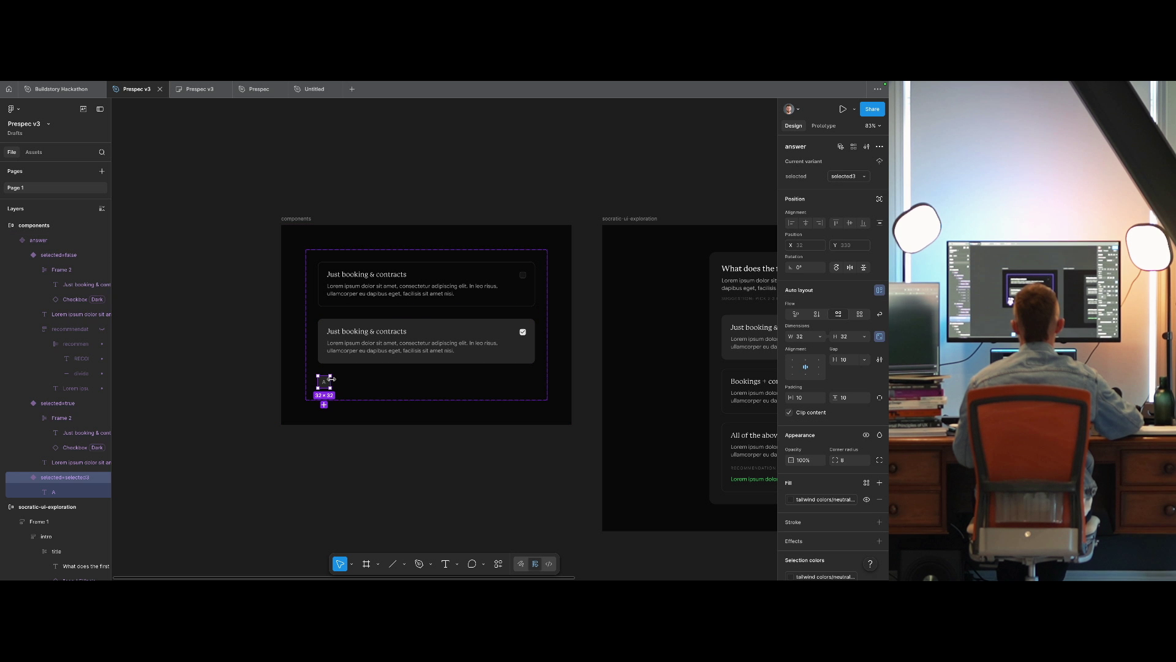
mouse_move(331, 378)
left_mouse_down()
mouse_move(314, 235)
mouse_move(531, 334)
left_mouse_up()
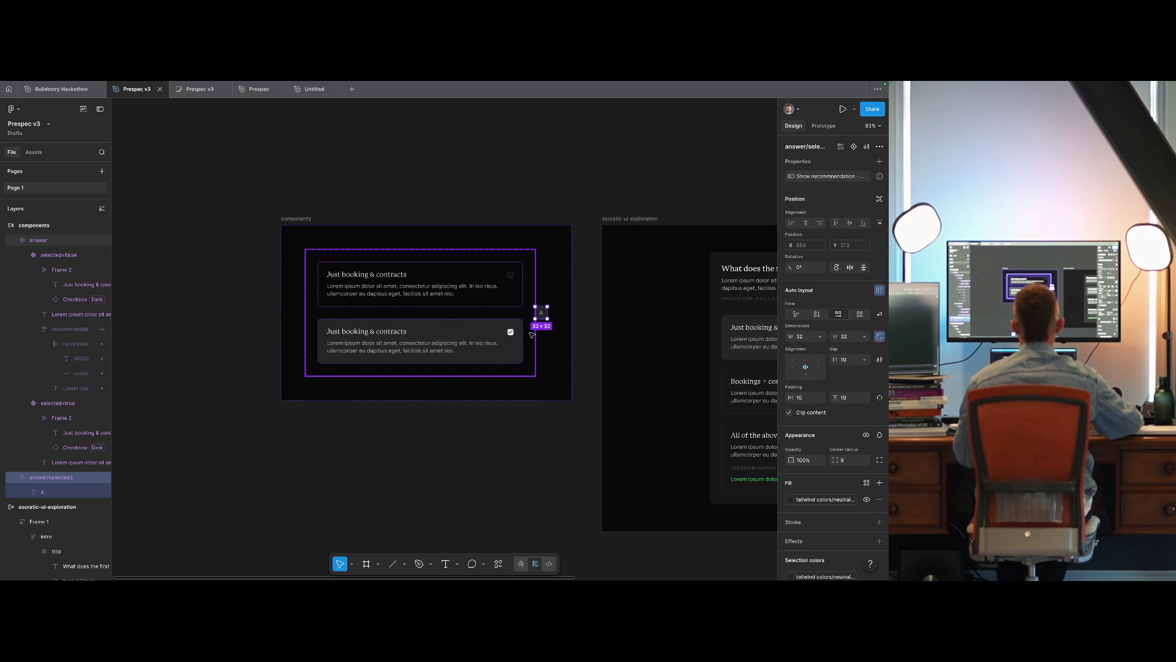
left_click(303, 218)
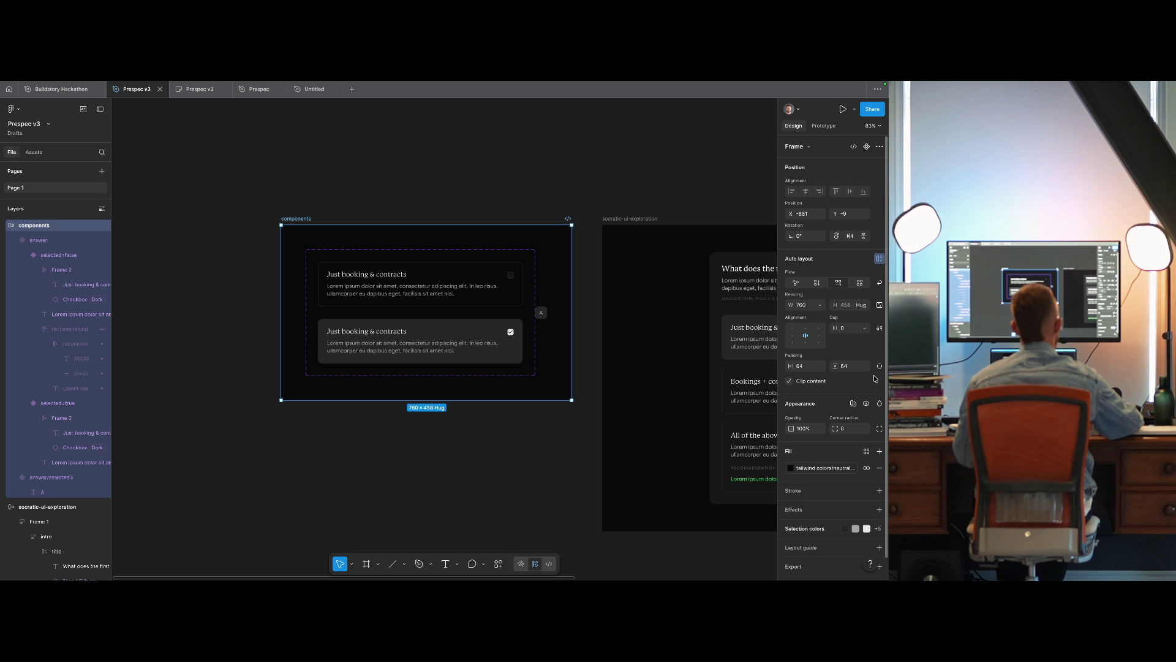
left_click(817, 283)
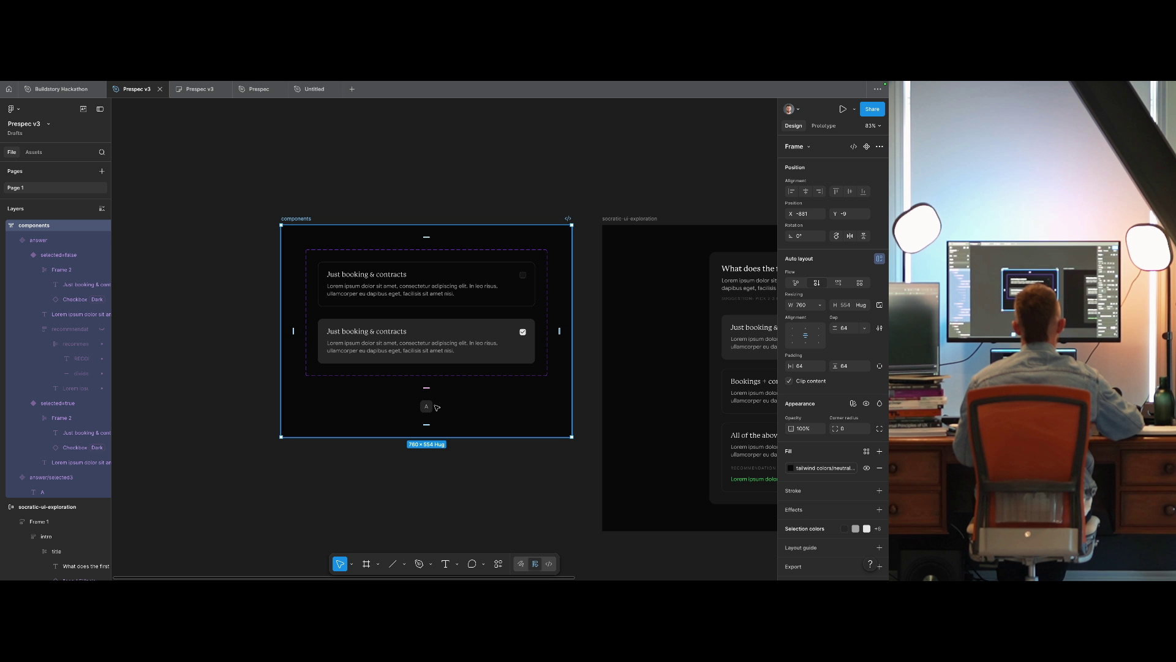
Wrap the A badge and first card's heading in a 'title' auto layout, left-centre, gap 8.
left_click_drag(437, 407, 365, 283)
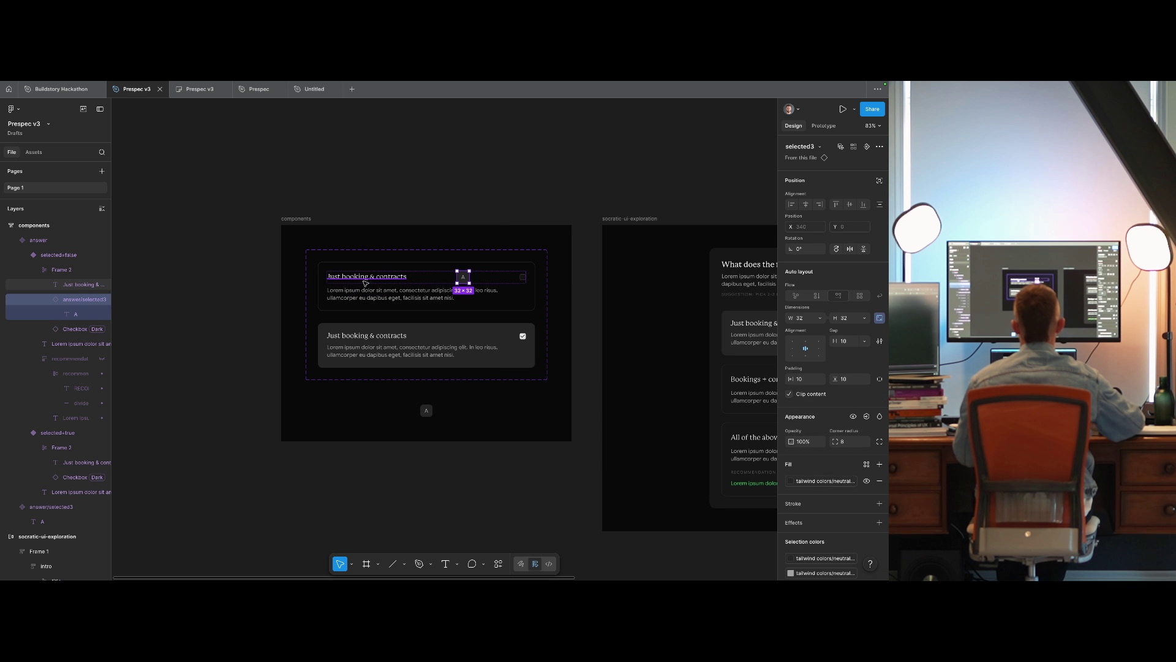
key("Left")
left_click(376, 281, "shift")
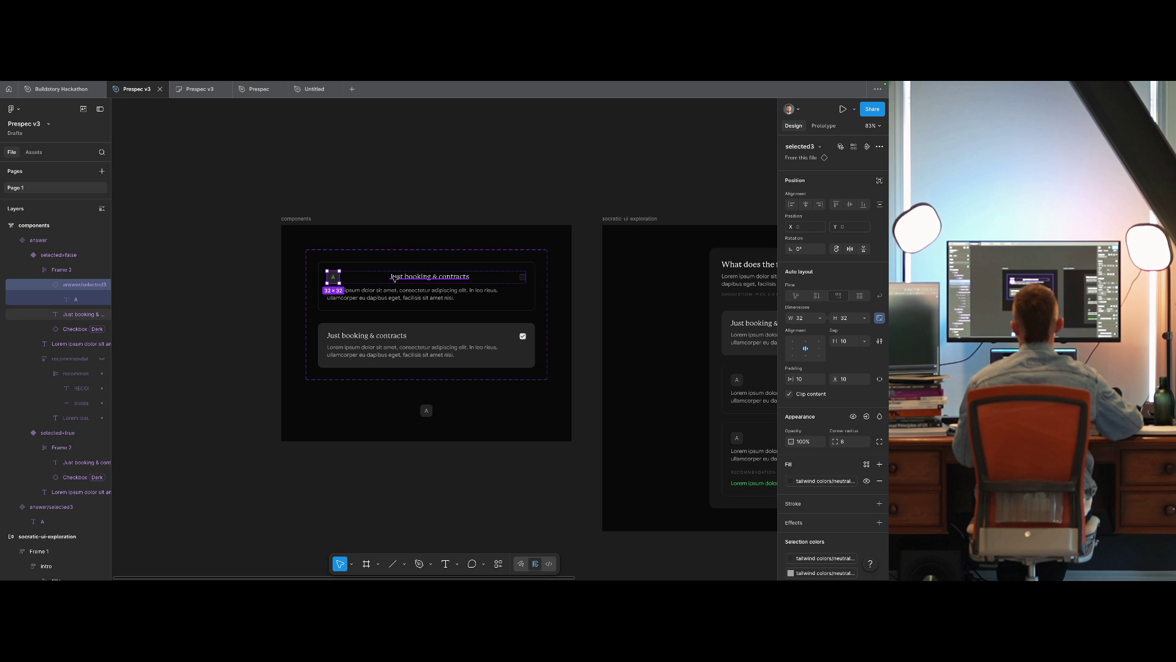
key("shift+a")
key("ctrl+r")
type("title")
key("Return")
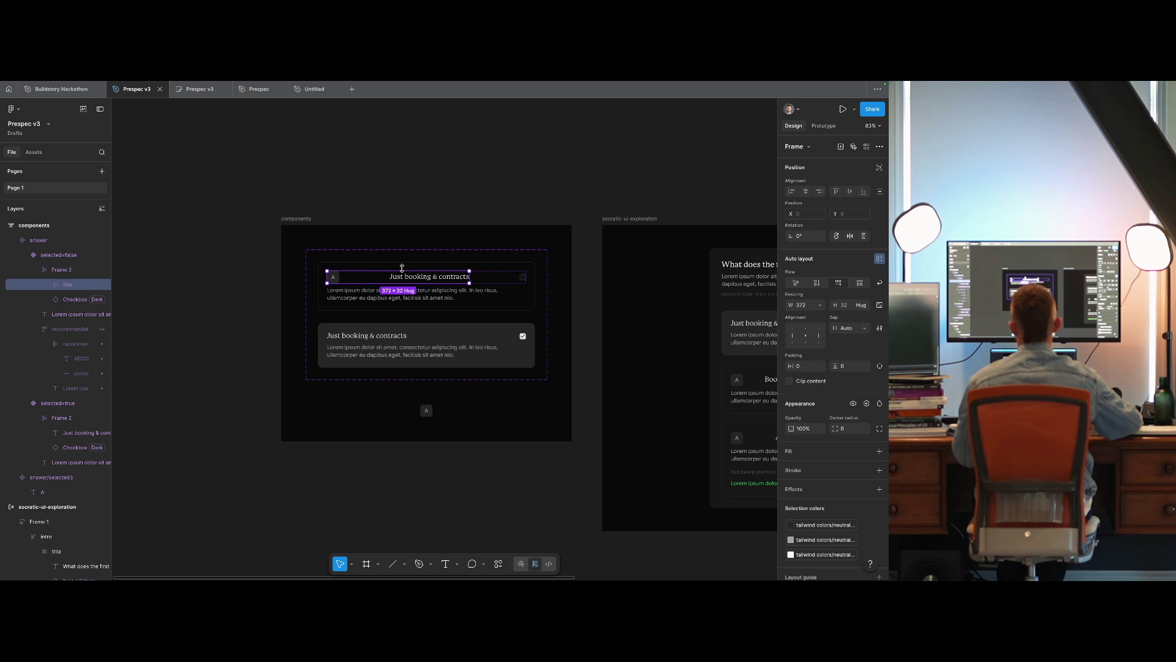
left_click(792, 335)
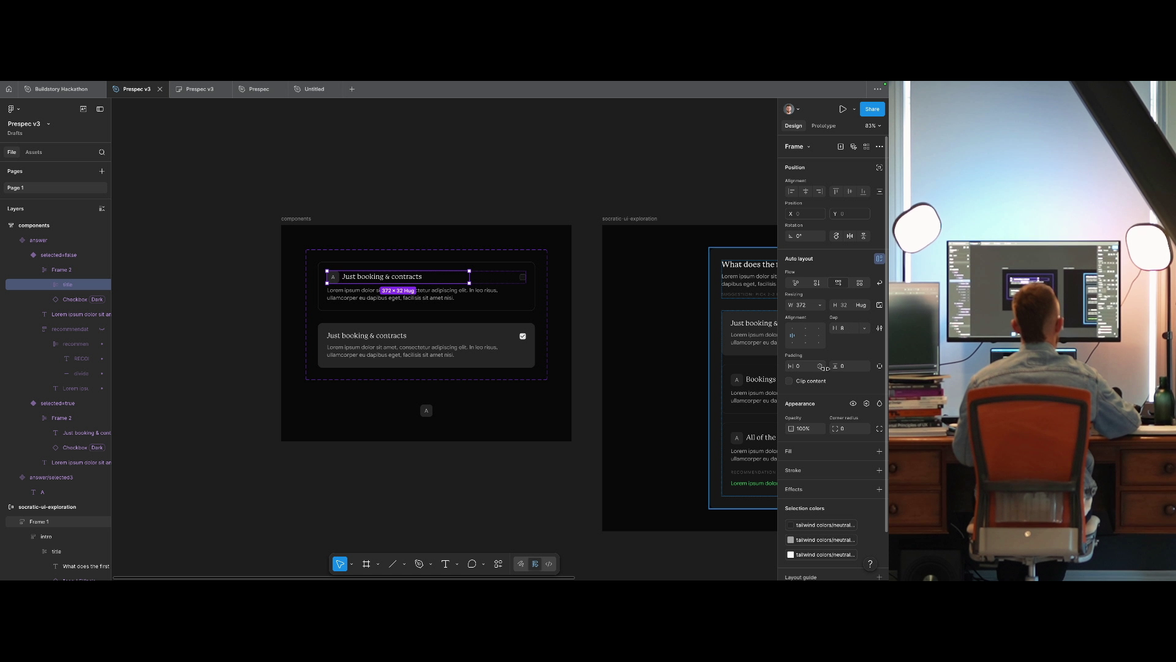
Copy the badge-and-heading title row into the selected card and delete its old heading text.
left_click(821, 305)
left_click(481, 178)
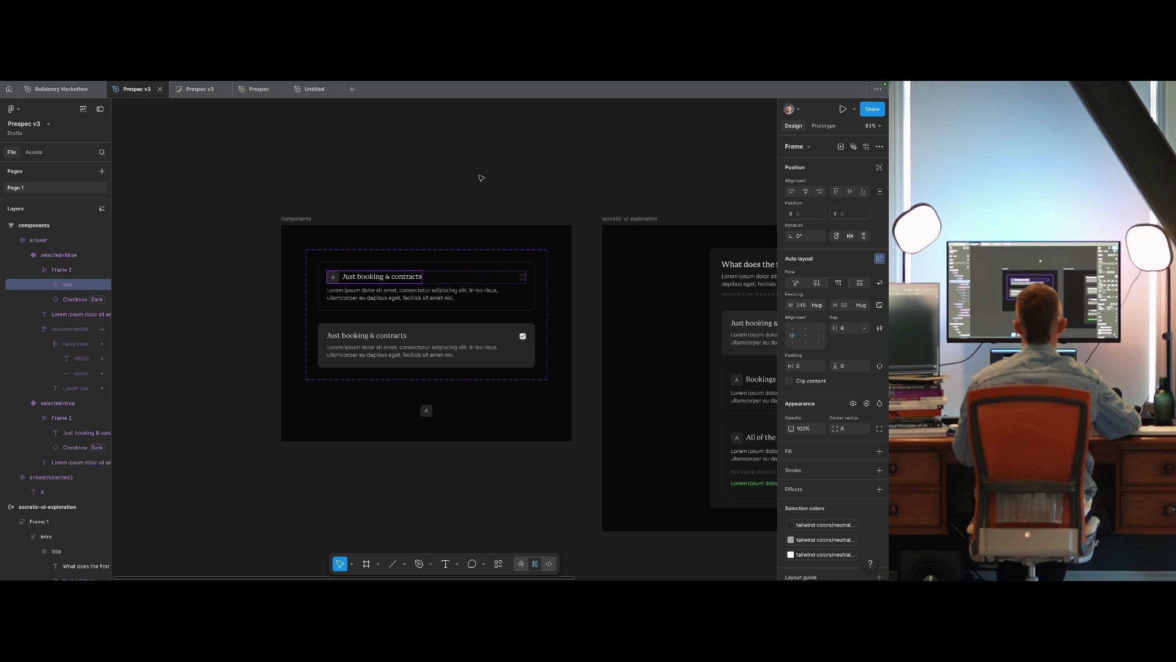
left_click(480, 178)
mouse_move(480, 179)
left_mouse_down()
mouse_move(141, 172)
mouse_move(263, 268)
mouse_move(284, 220)
mouse_move(362, 223)
left_mouse_up()
left_click(314, 298)
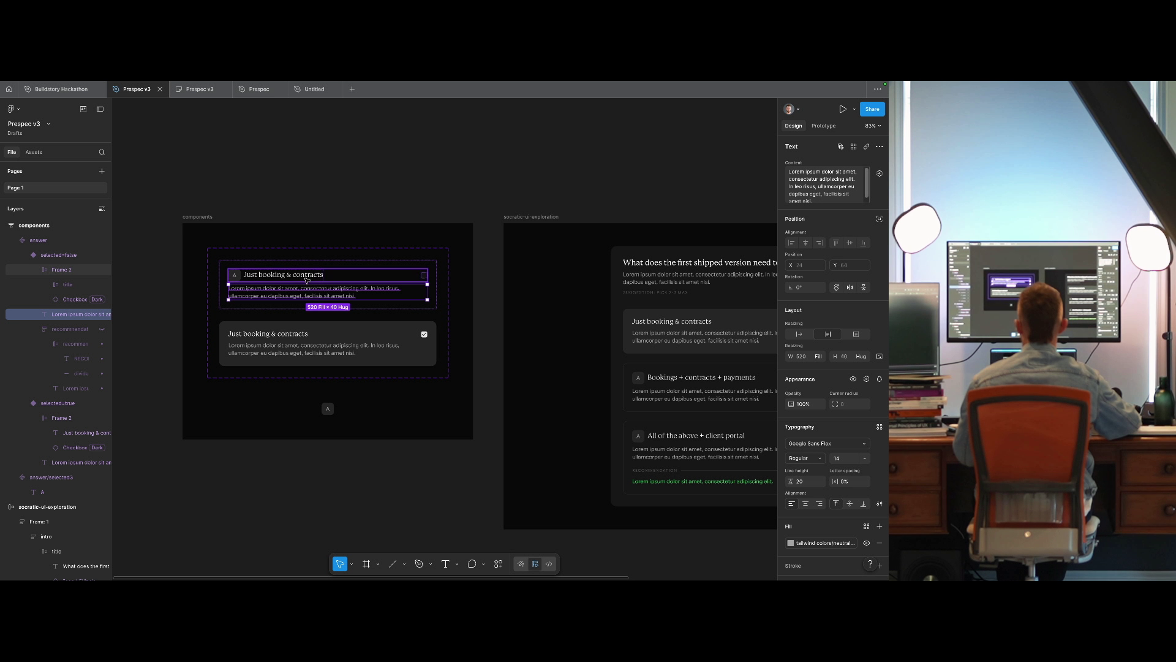
left_click(288, 274)
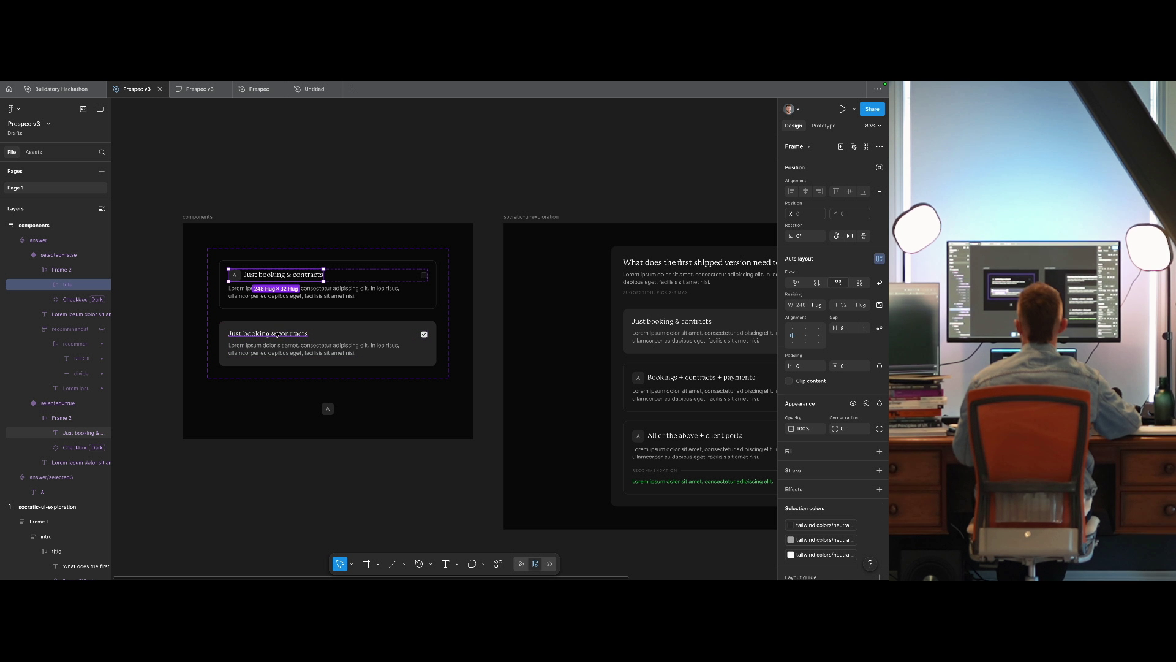
left_click_drag(288, 274, 357, 340)
key("shift+Tab")
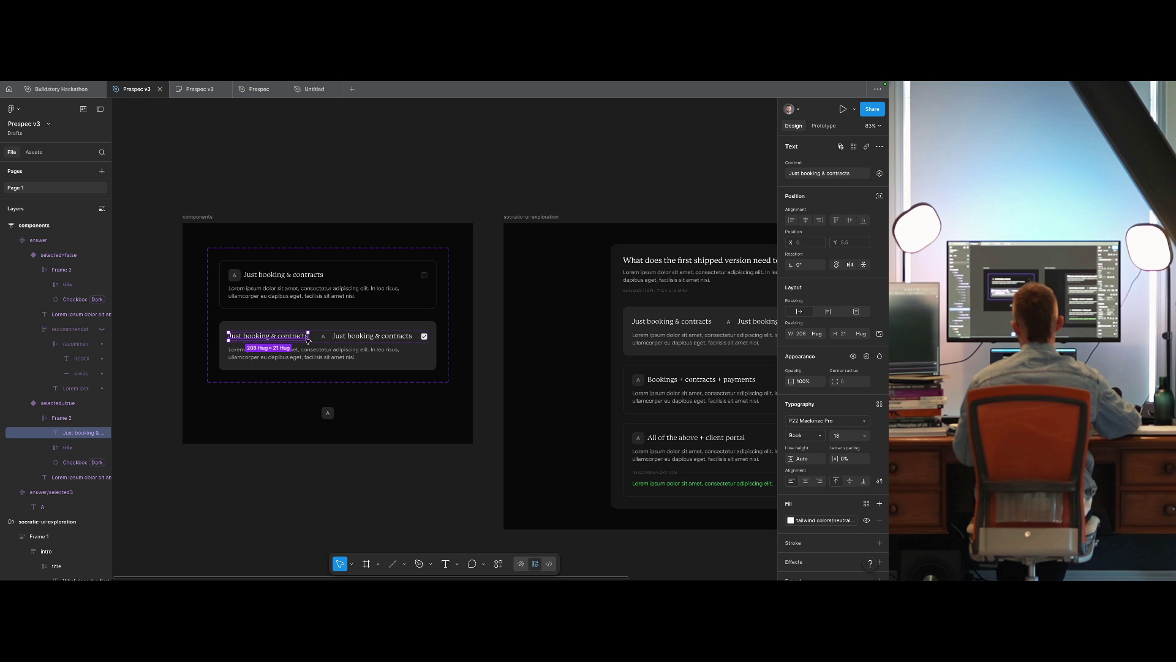
key("Delete")
Change the copied badge letter from A to B and select the badge instance in the title.
left_click(235, 336)
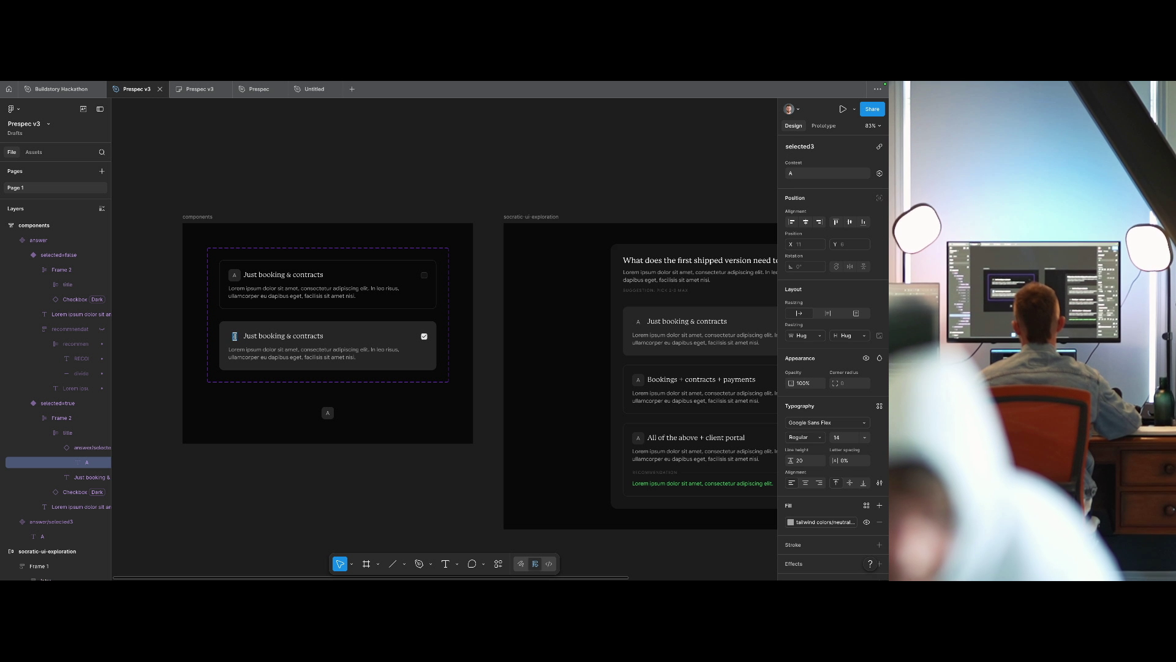
type("B")
key("Escape")
key("Escape")
left_click(253, 337)
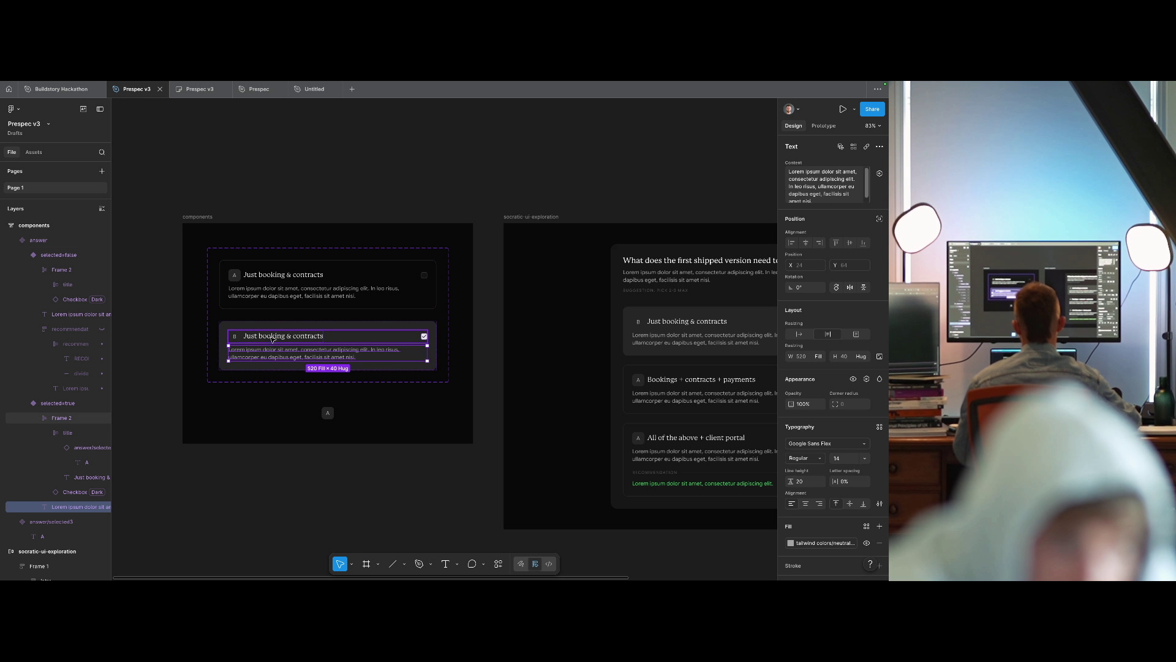
double_click(235, 337)
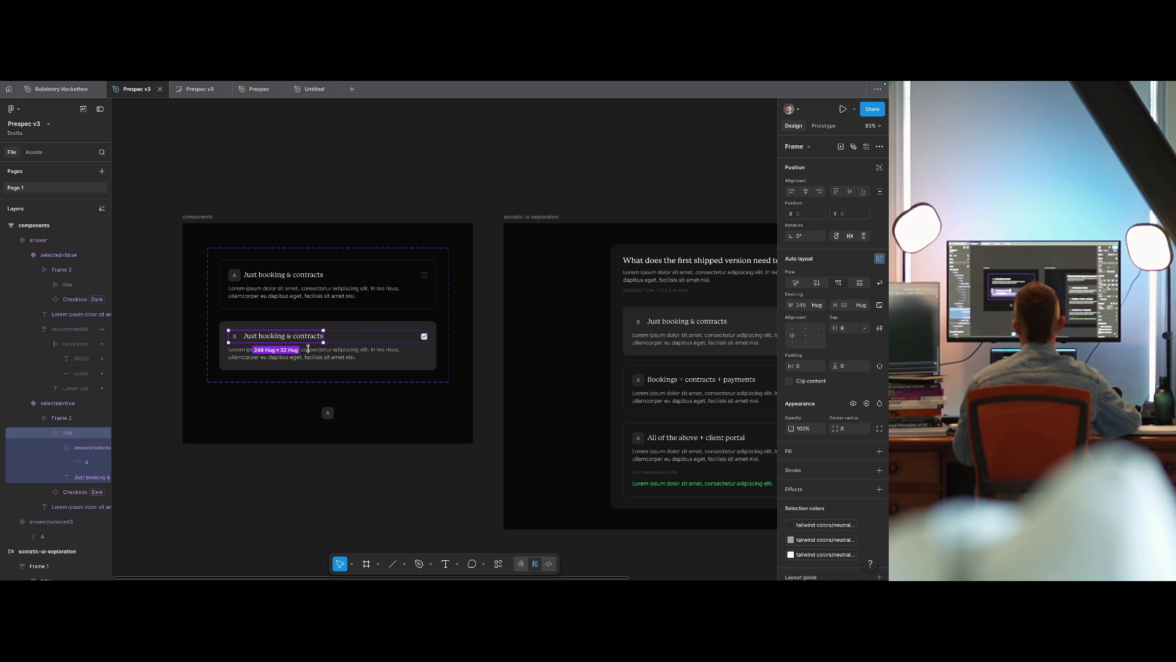
double_click(235, 338)
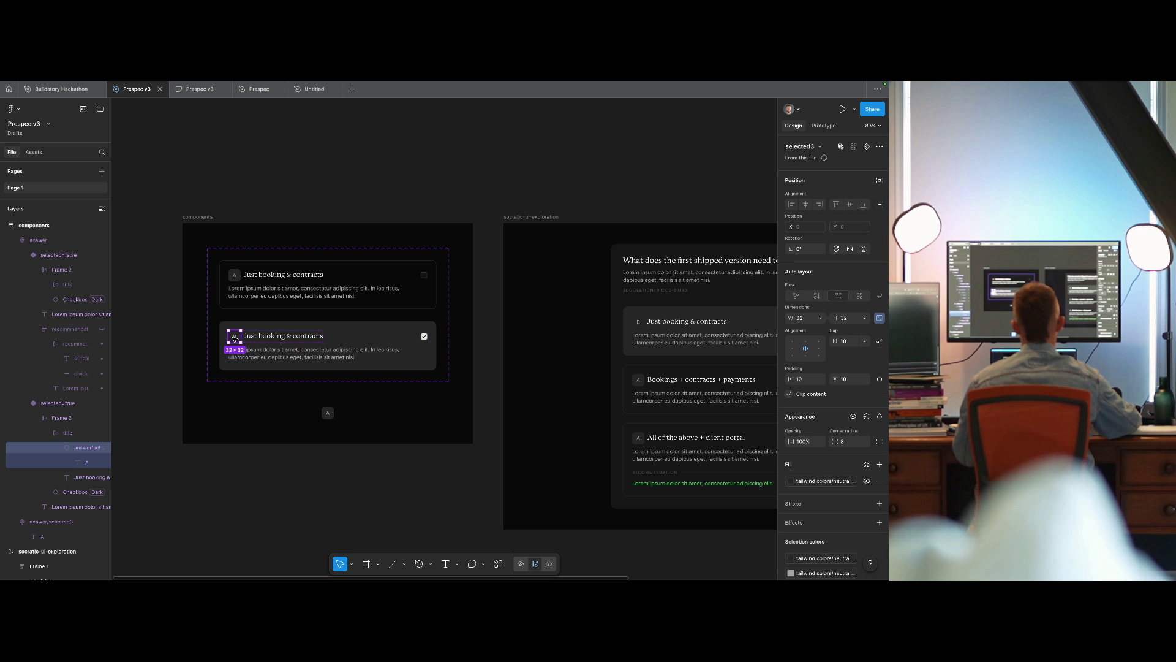
Try darker and lighter neutral fills on the standalone A badge component.
left_click(827, 481)
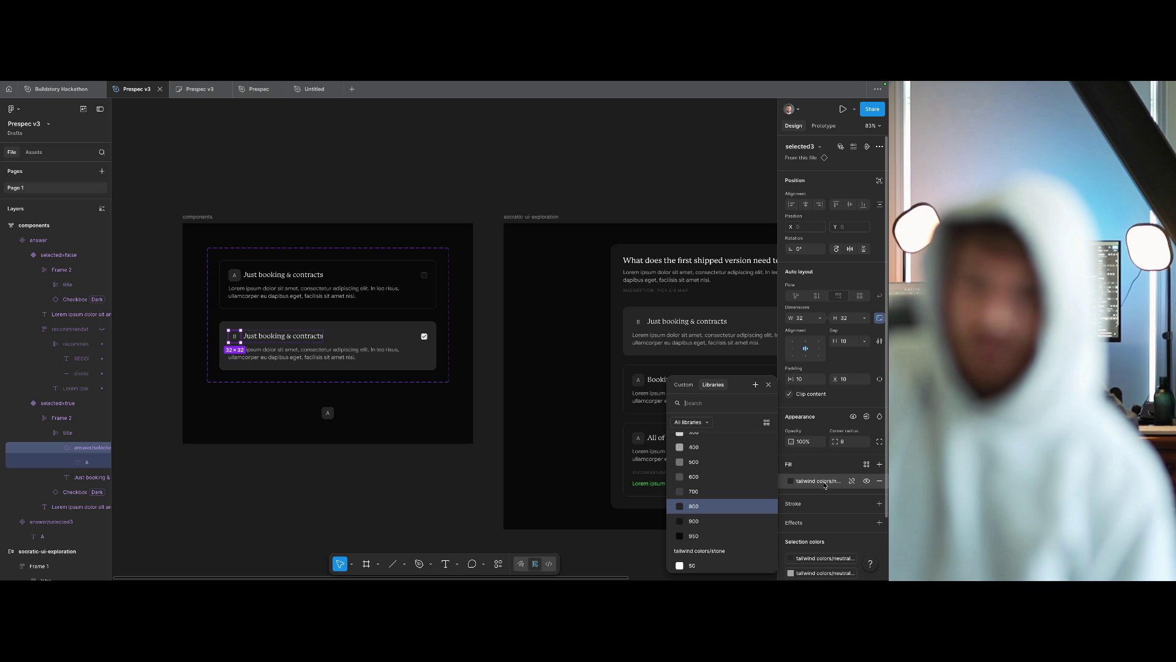
key("Escape")
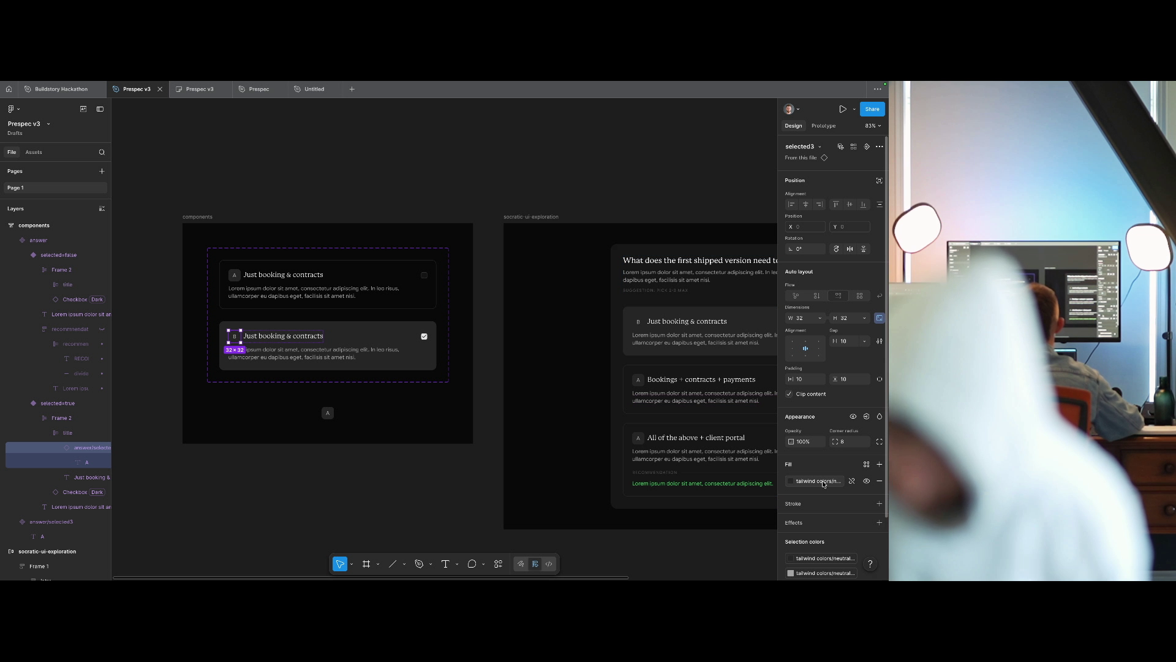
left_click(399, 155)
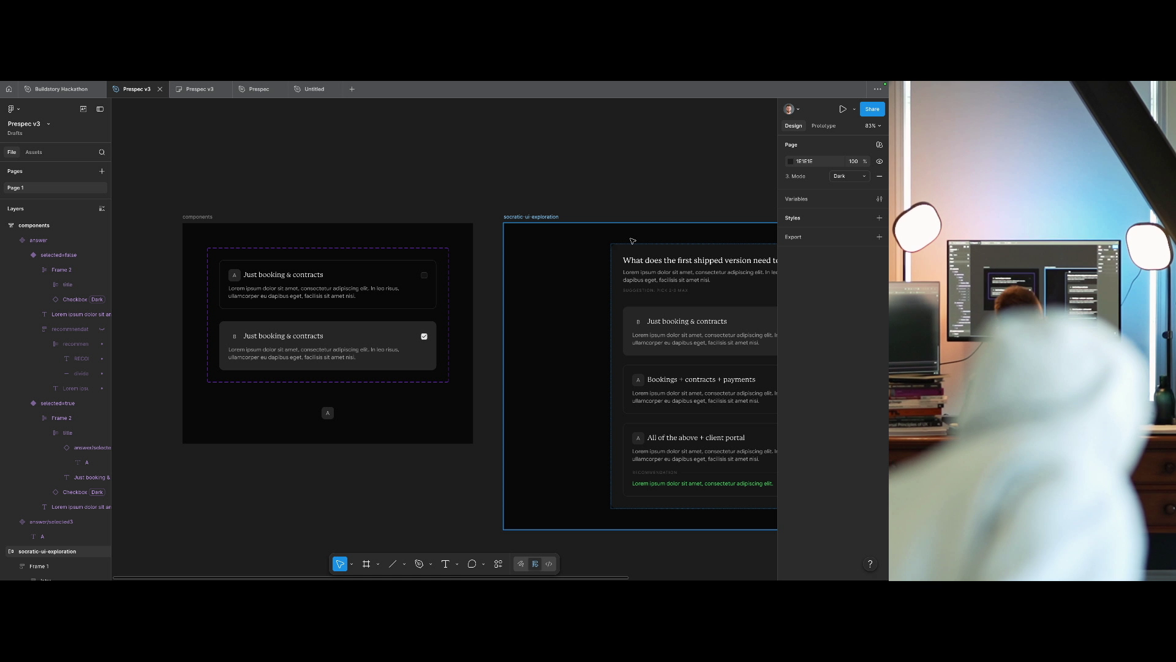
scroll(600, 238, "right", 3)
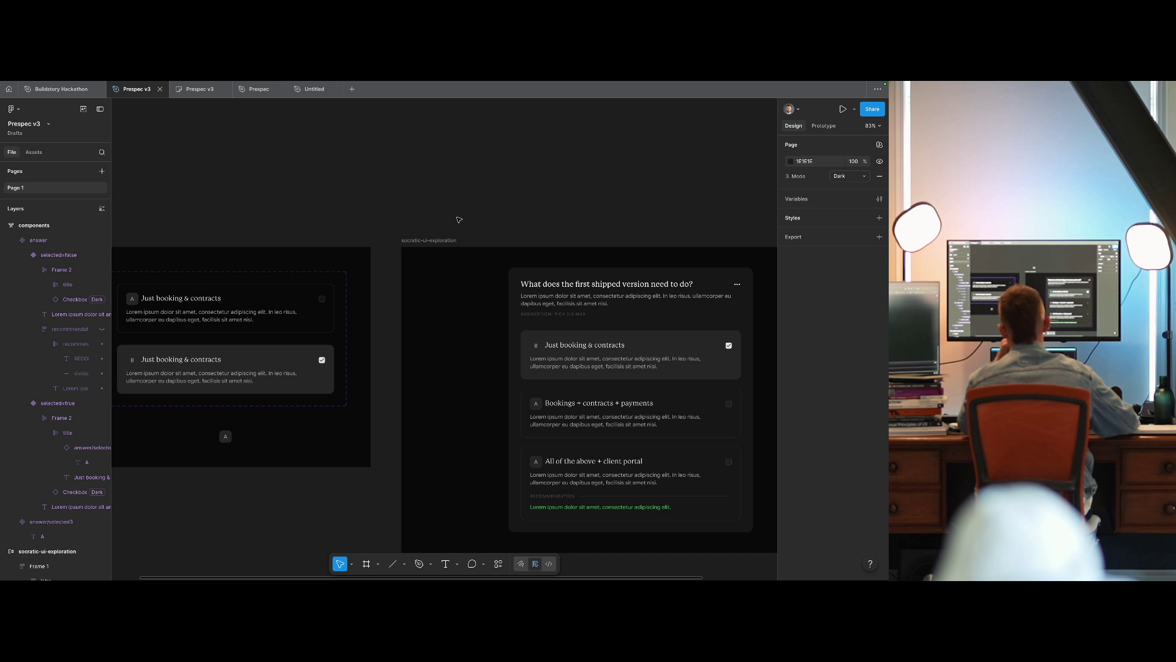
scroll(366, 224, "left", 4)
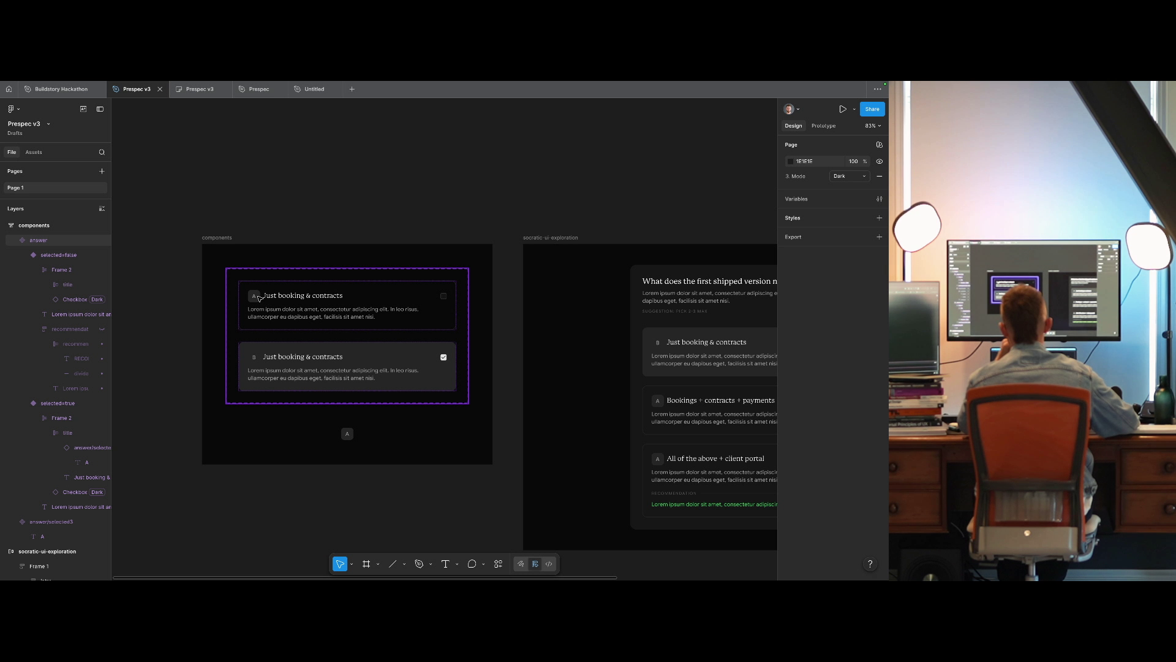
left_click(347, 433)
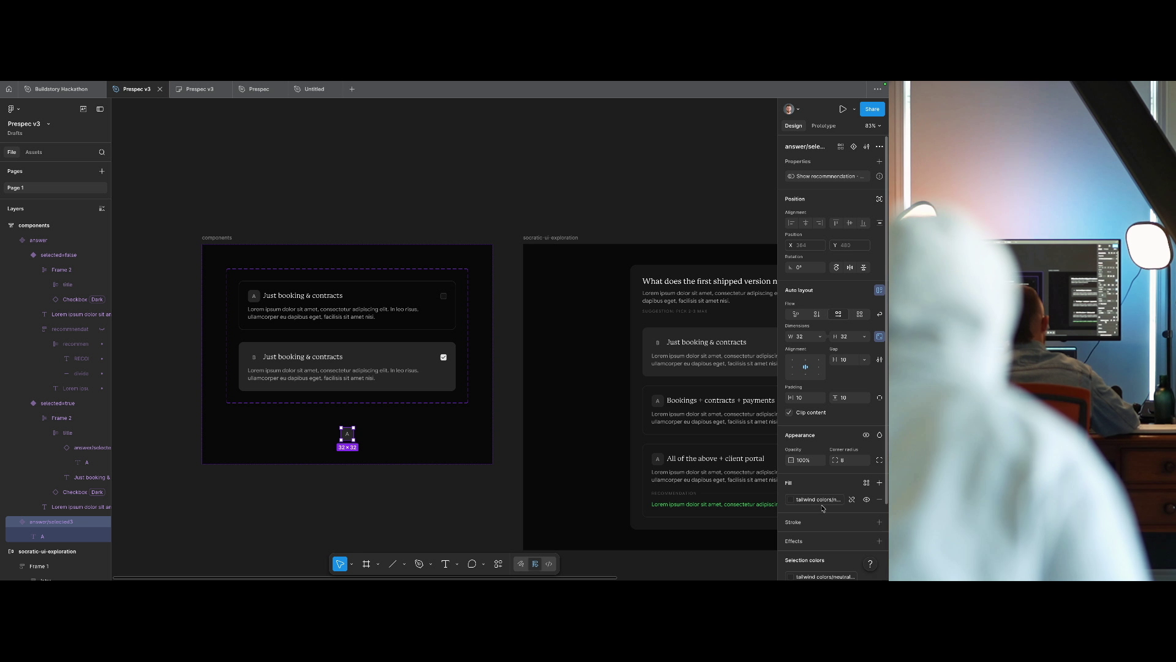
left_click(821, 501)
left_click(705, 535)
scroll(523, 403, "right", 1)
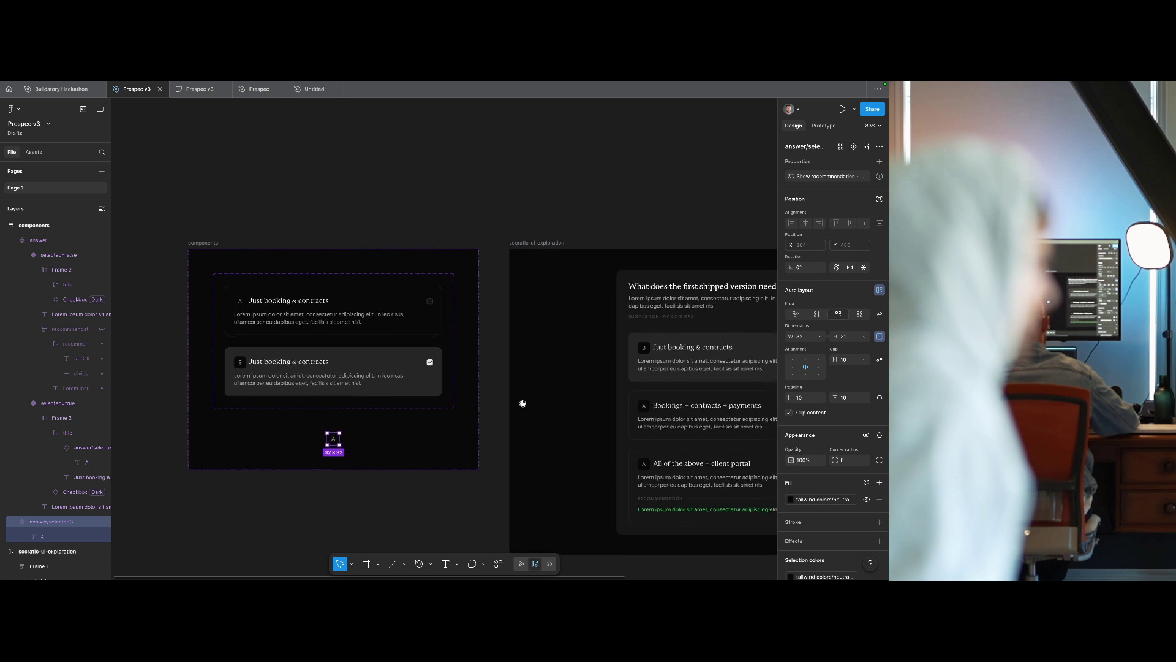
scroll(523, 403, "right", 3)
left_click(821, 499)
left_click(718, 457)
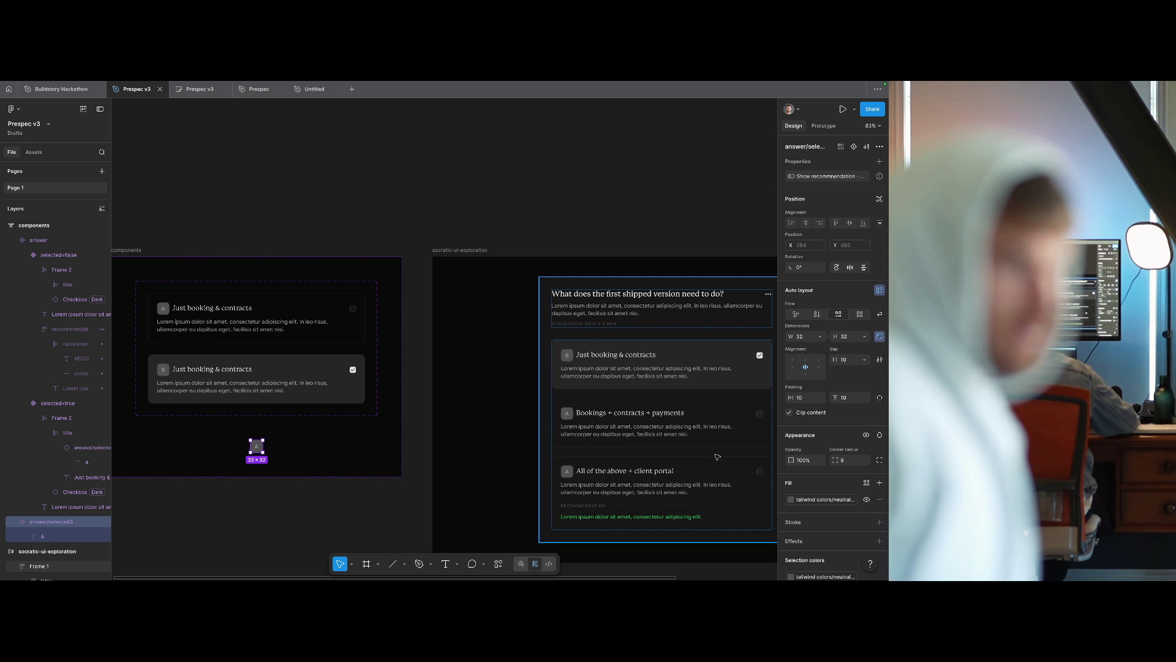
Replace the grey badge background with the tailwind neutral 800 library fill.
left_click(791, 499)
left_click(738, 528)
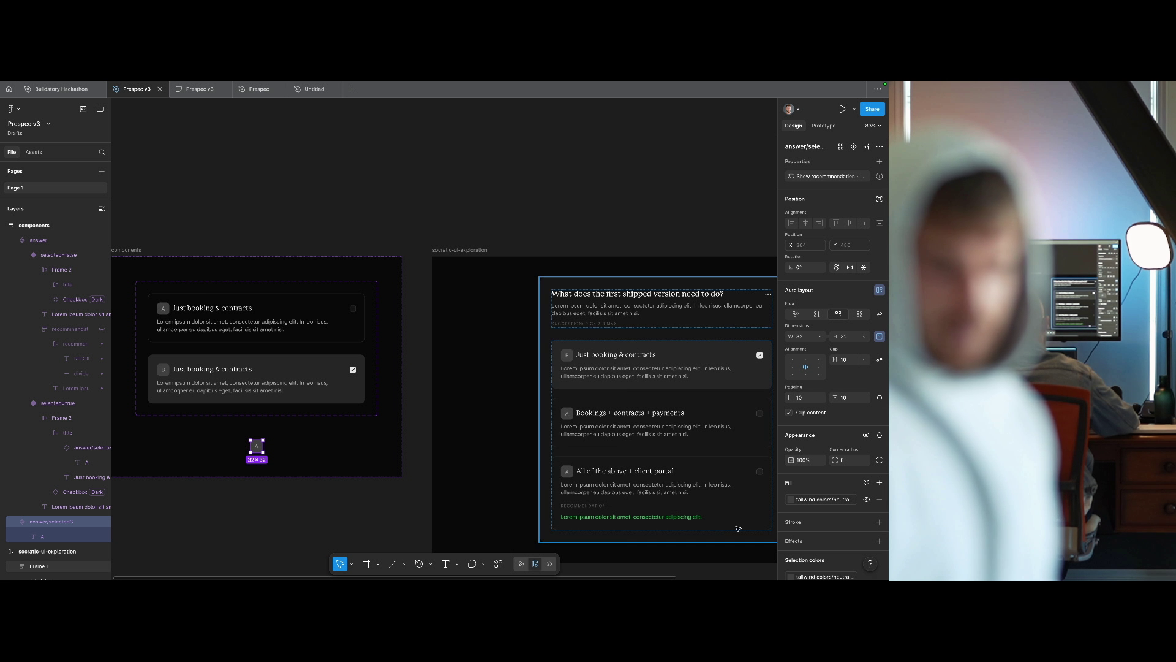
left_click(791, 499)
left_click(780, 520)
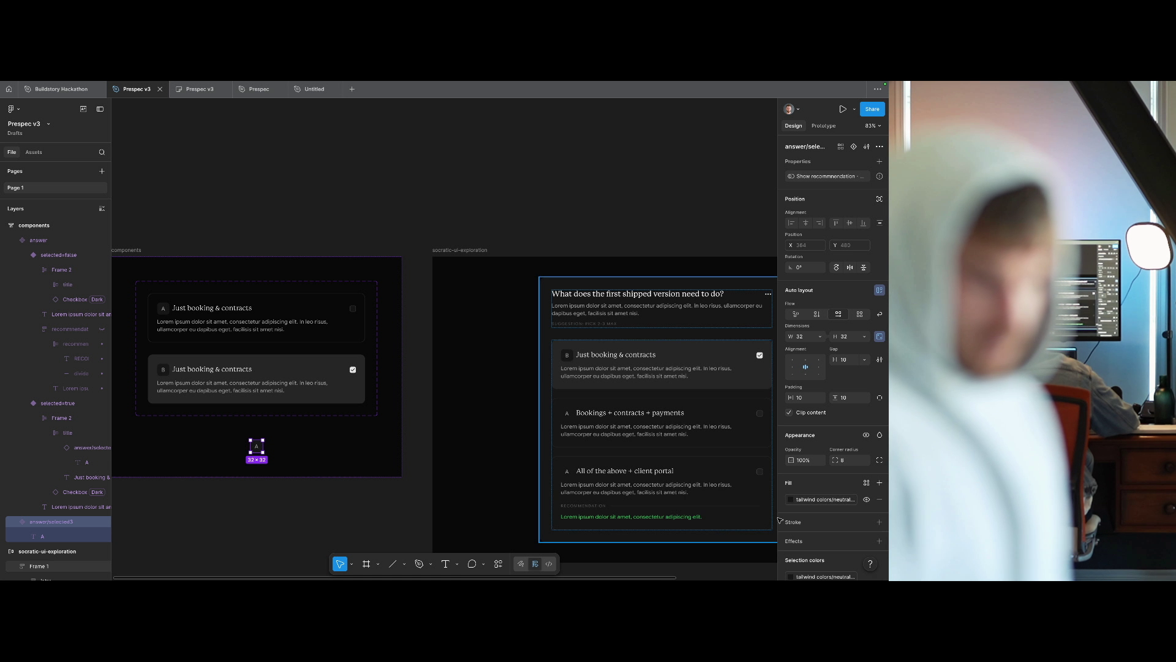
left_click(817, 504)
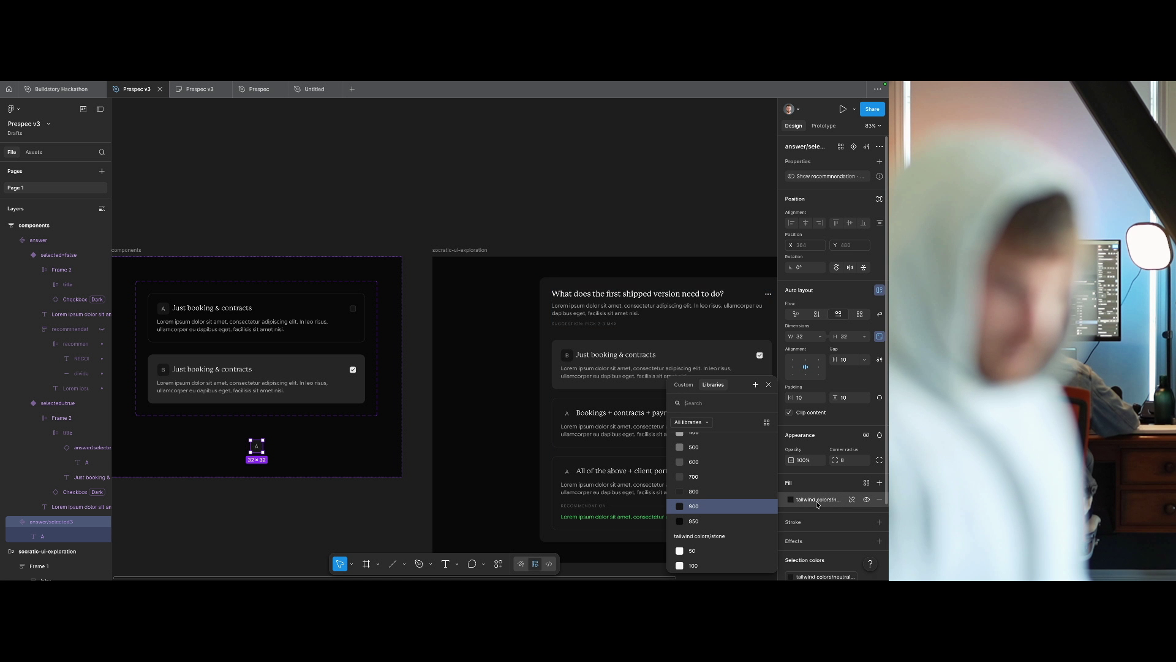
left_click(725, 497)
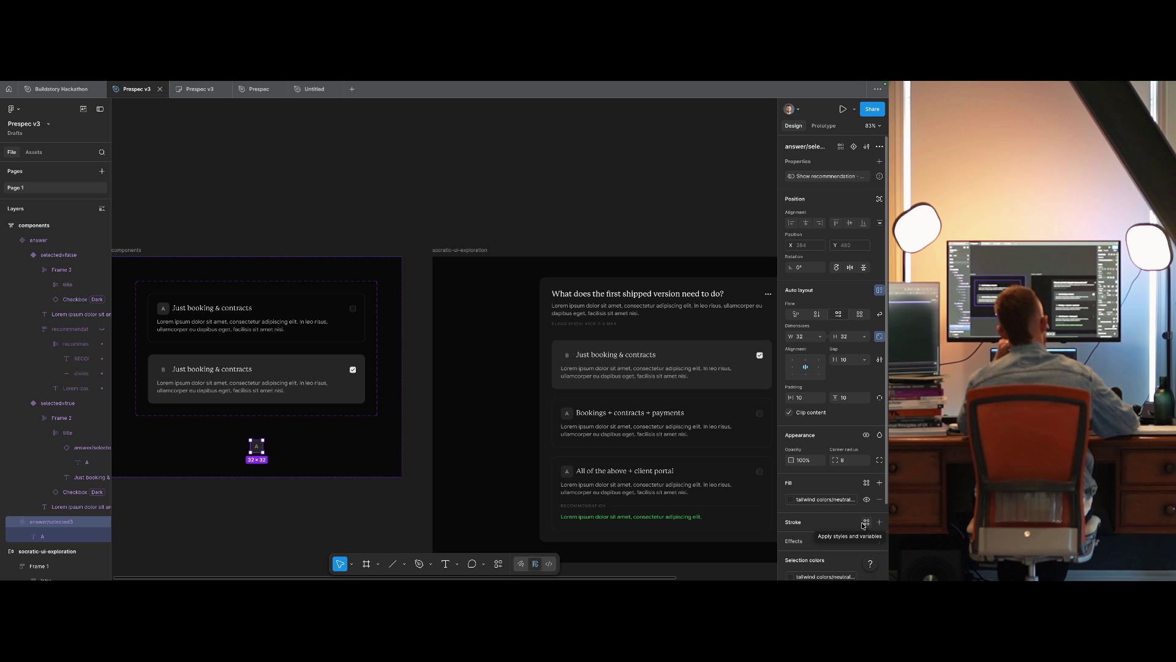
Add a 1-pixel Inside stroke using a neutral variable to the A badge.
left_click(865, 522)
type("neut 8")
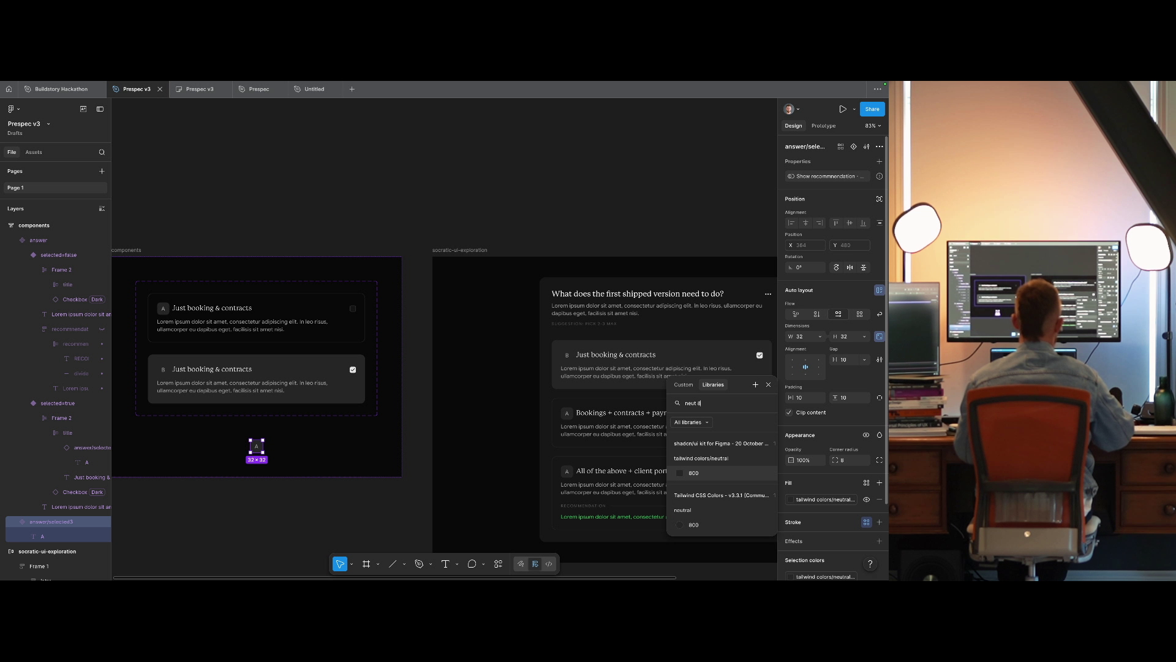
left_click(699, 444)
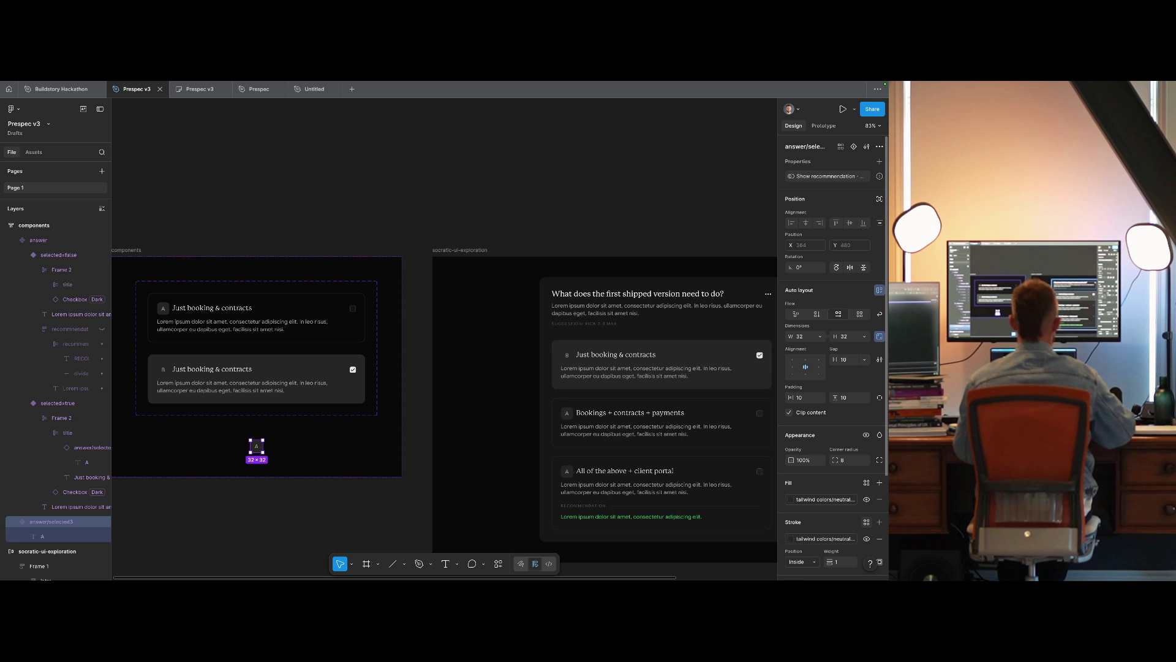
left_click(832, 540)
left_click(723, 492)
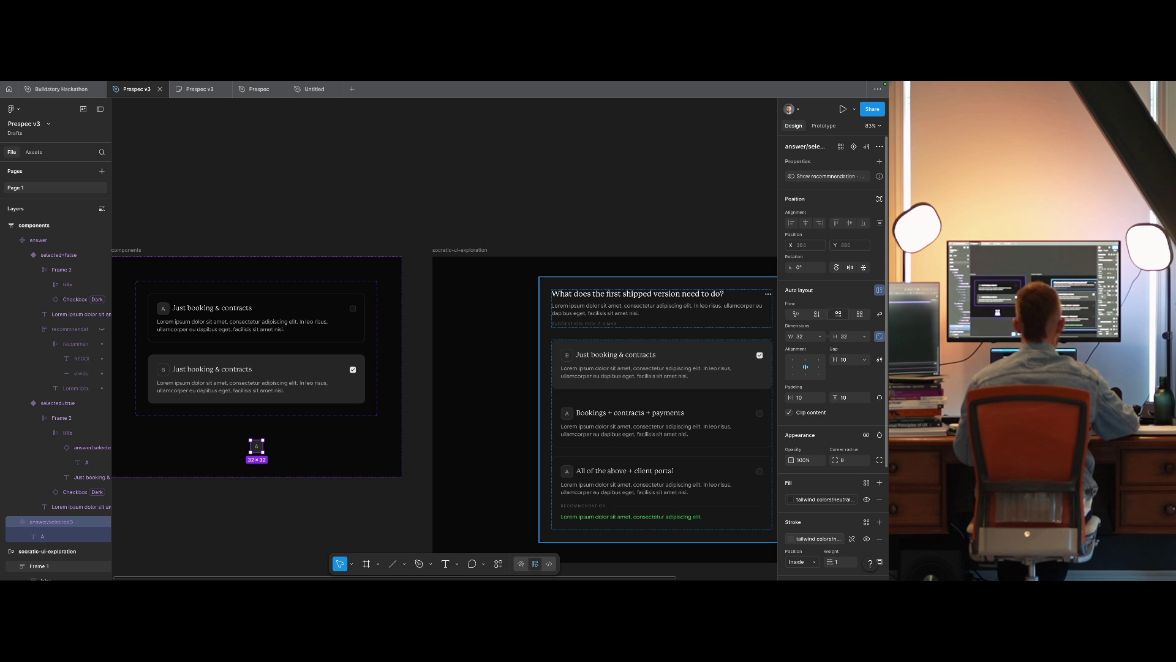
left_click(867, 500)
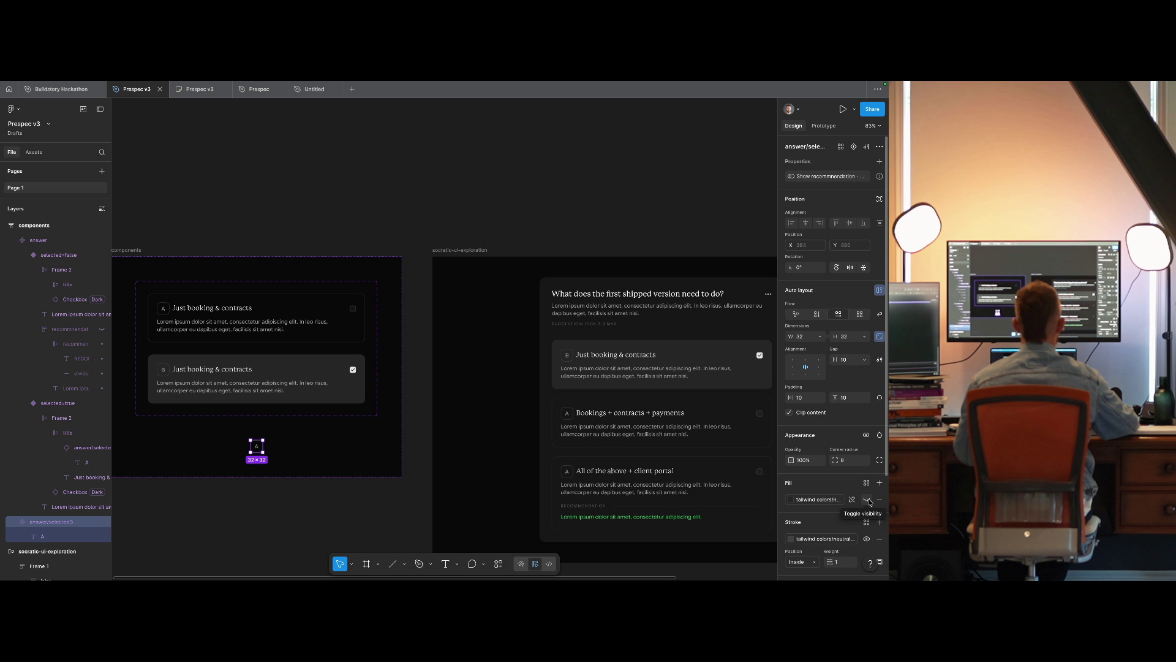
left_click(821, 539)
left_click(821, 538)
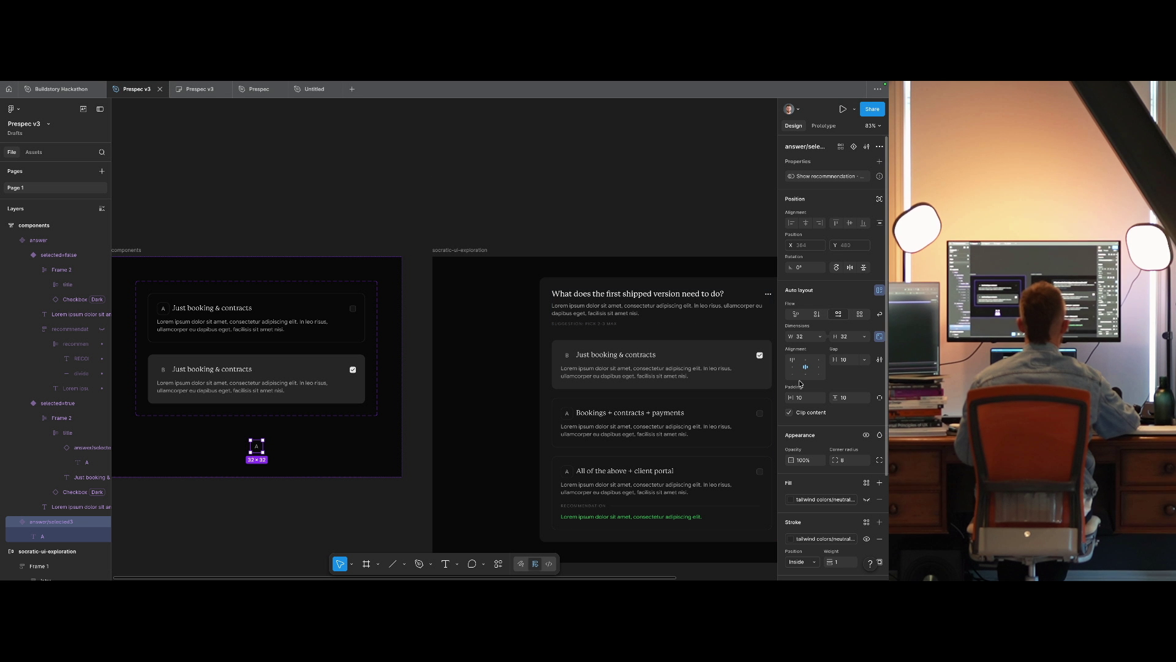
scroll(483, 183, "right", 2)
scroll(478, 189, "left", 3)
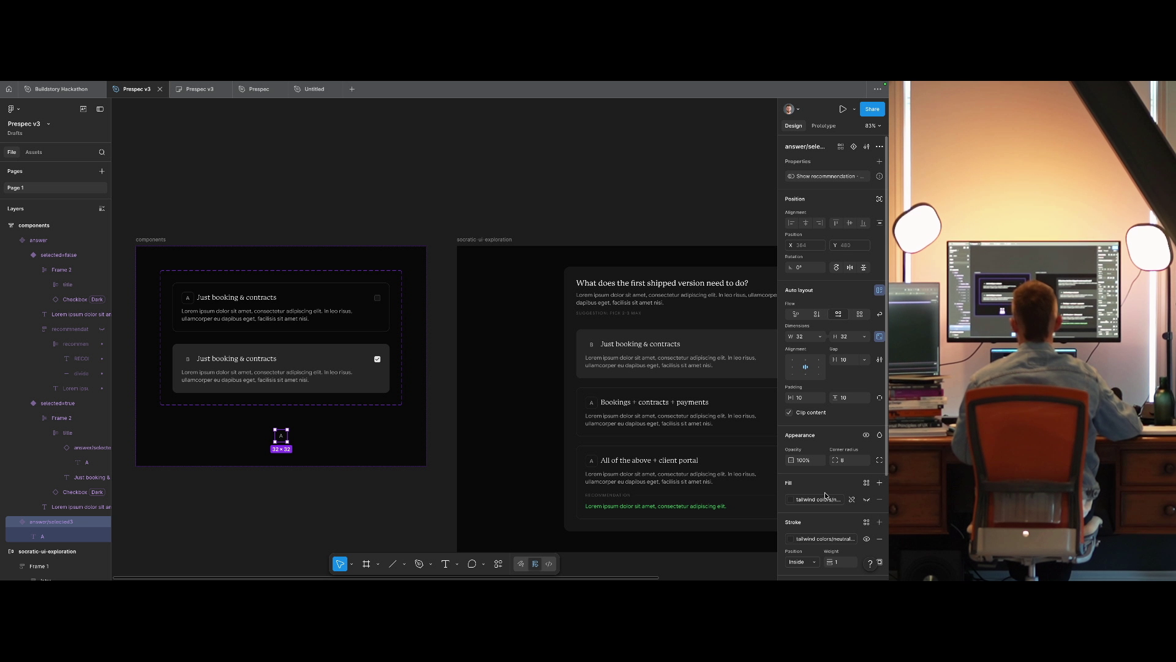
left_click(251, 460)
scroll(343, 475, "left", 3)
left_click(383, 454)
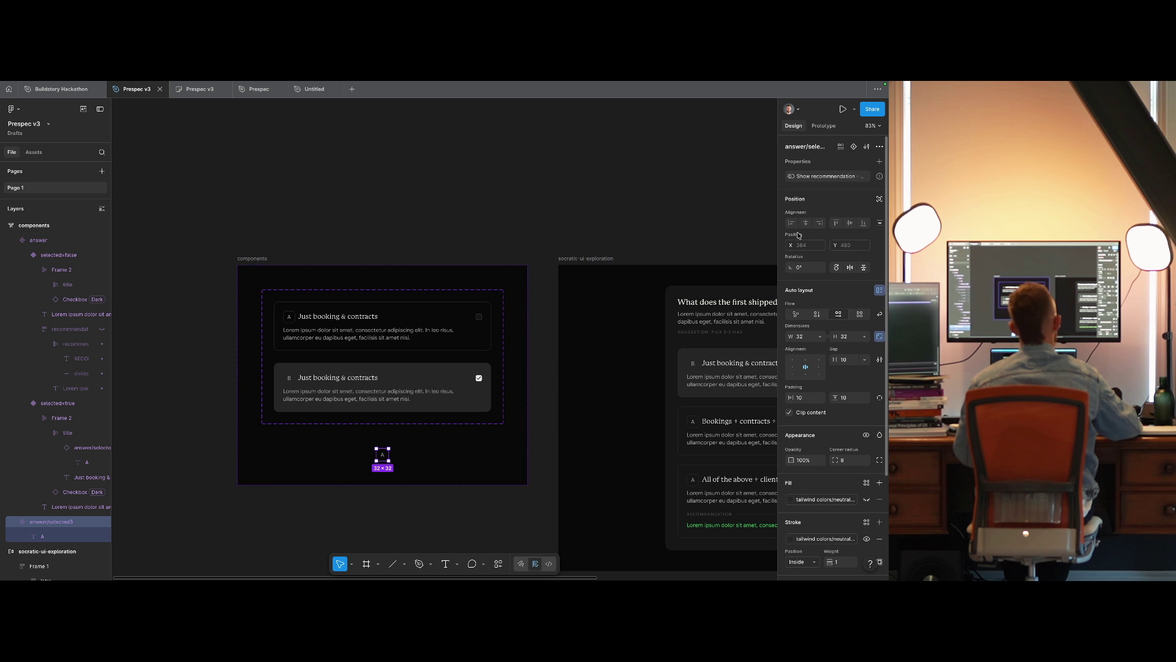
Add a second badge variant and name the two variants selected=false and selected=true.
left_click(854, 148)
left_click(389, 457)
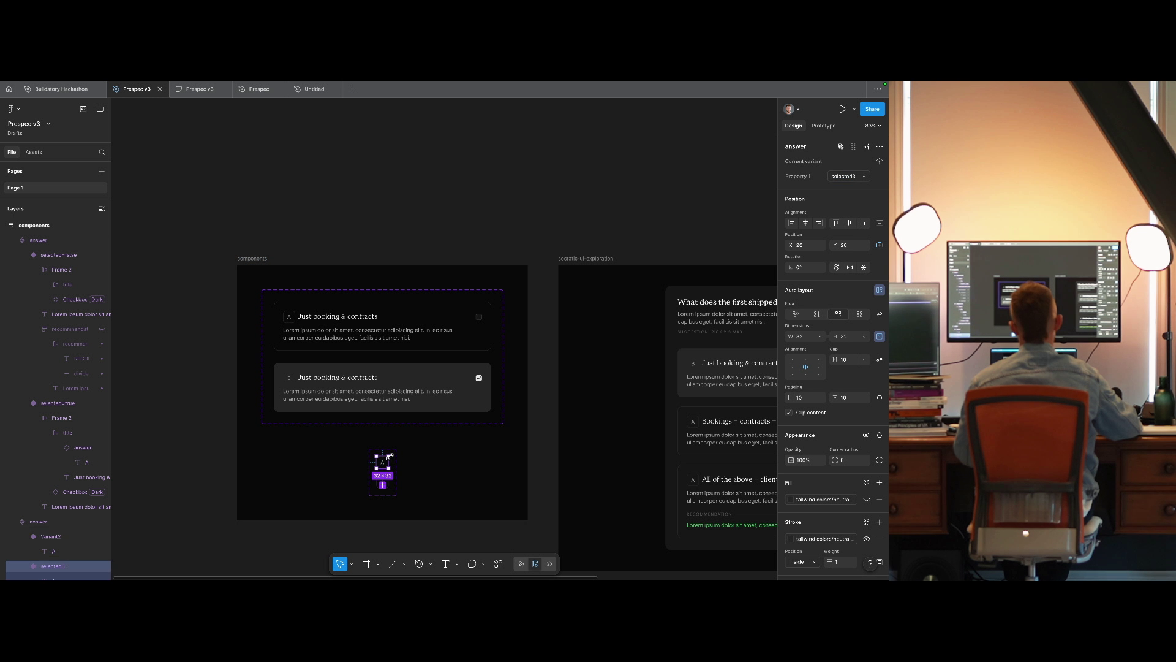
key("ctrl+r")
type("selected=false")
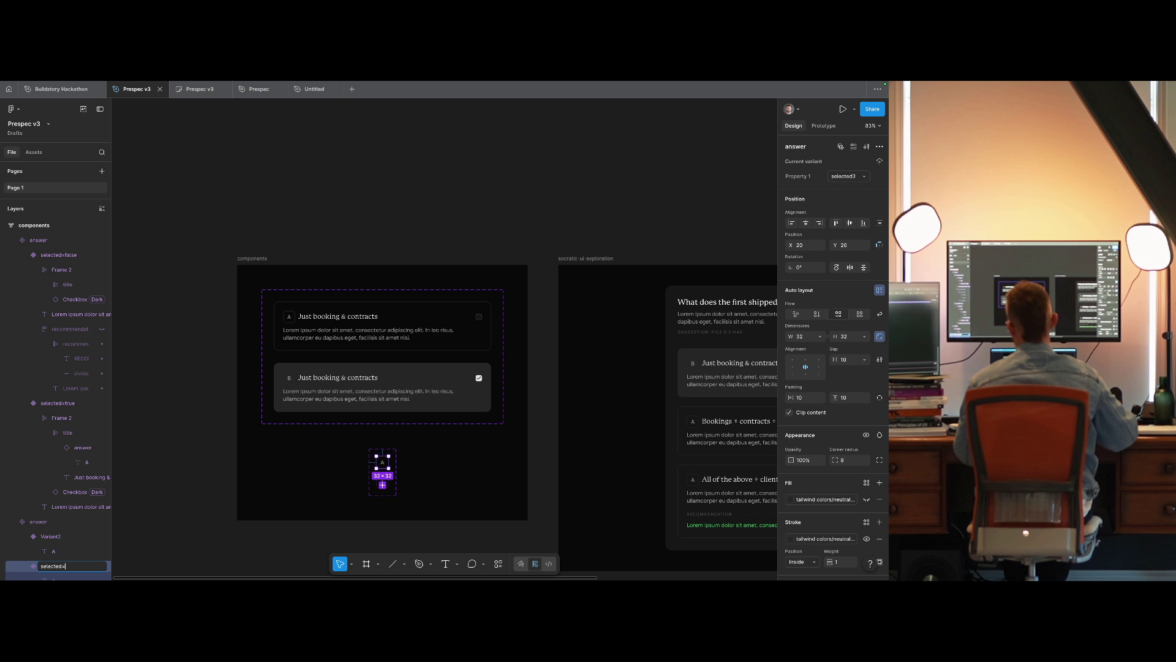
key("shift+Tab")
type("selected=false")
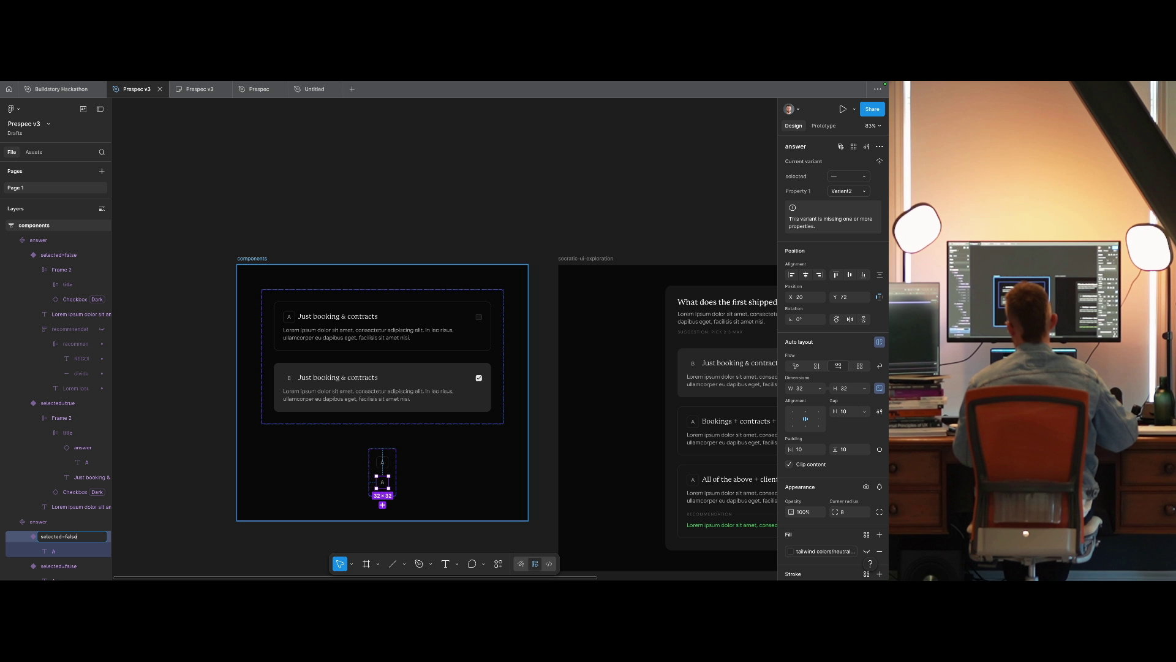
type("rue")
key("Return")
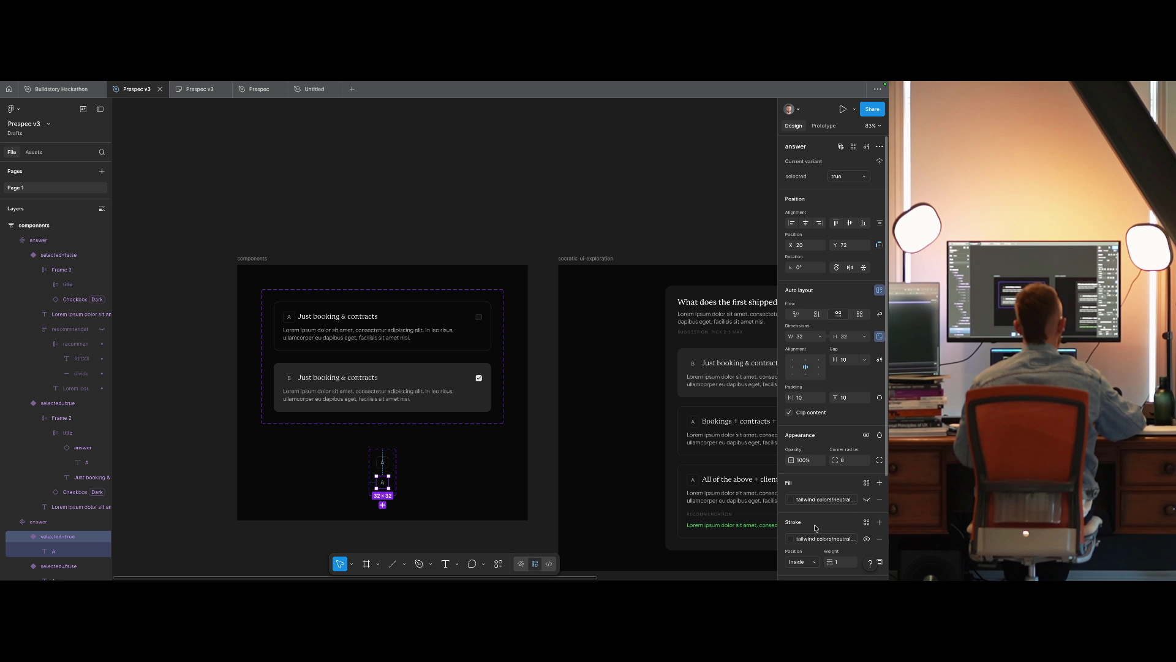
left_click(825, 507)
key("Escape")
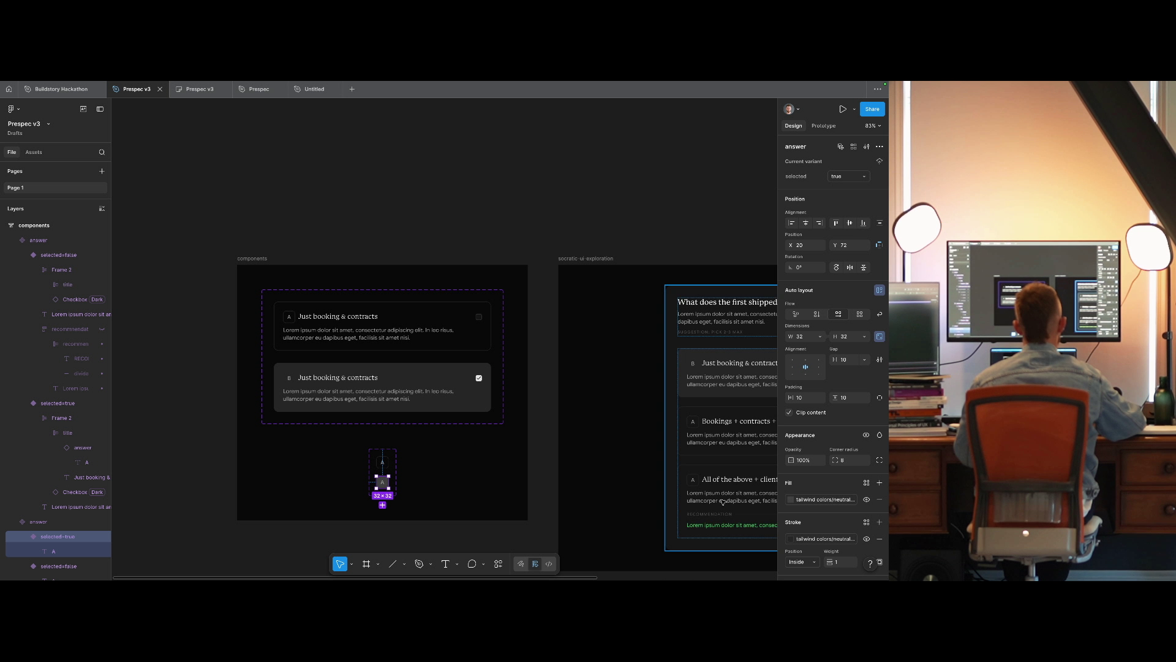
Switch card B's letter badge to the selected variant and remove its stroke.
scroll(559, 482, "right", 5)
left_click(181, 342)
double_click(181, 341)
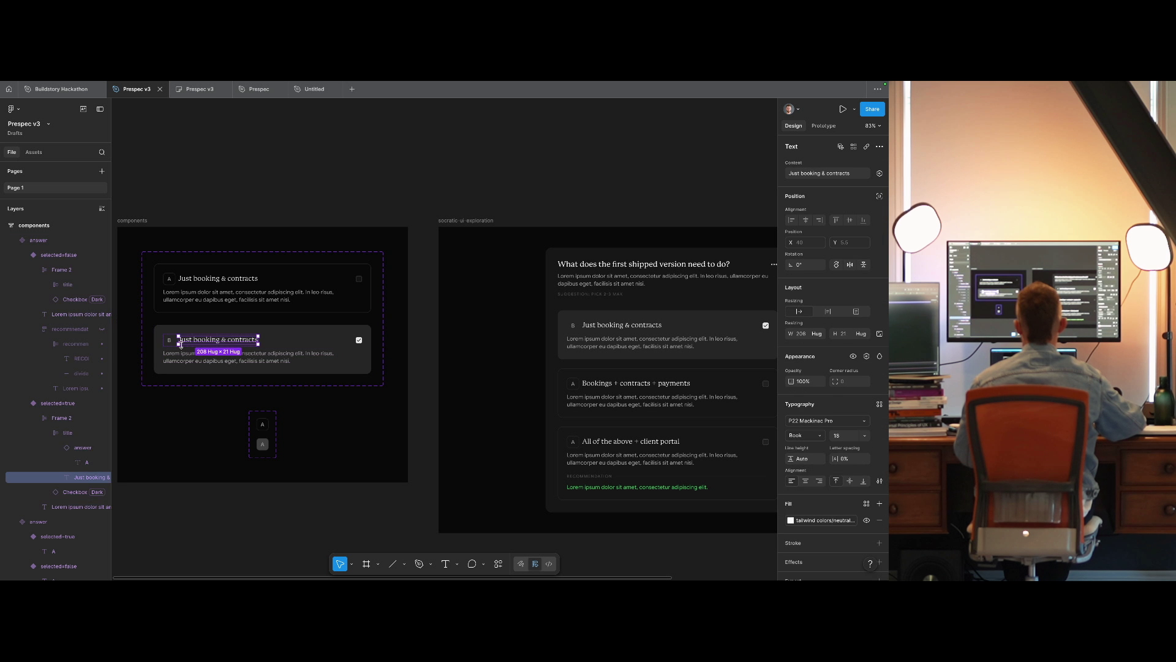
left_click(170, 340)
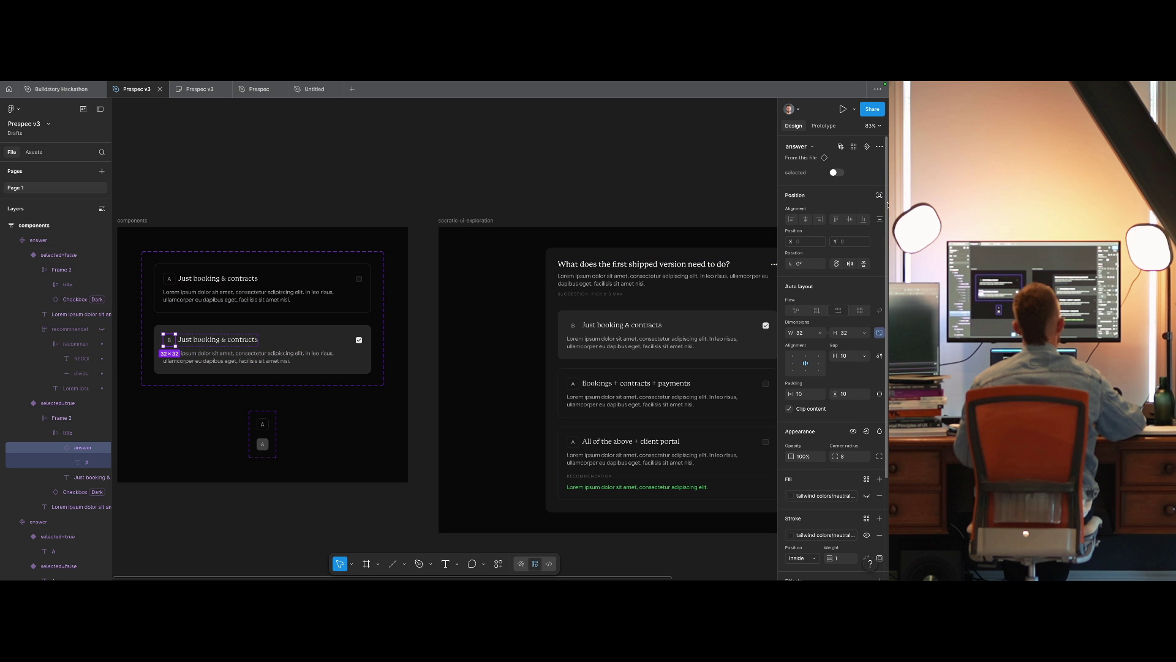
left_click(836, 173)
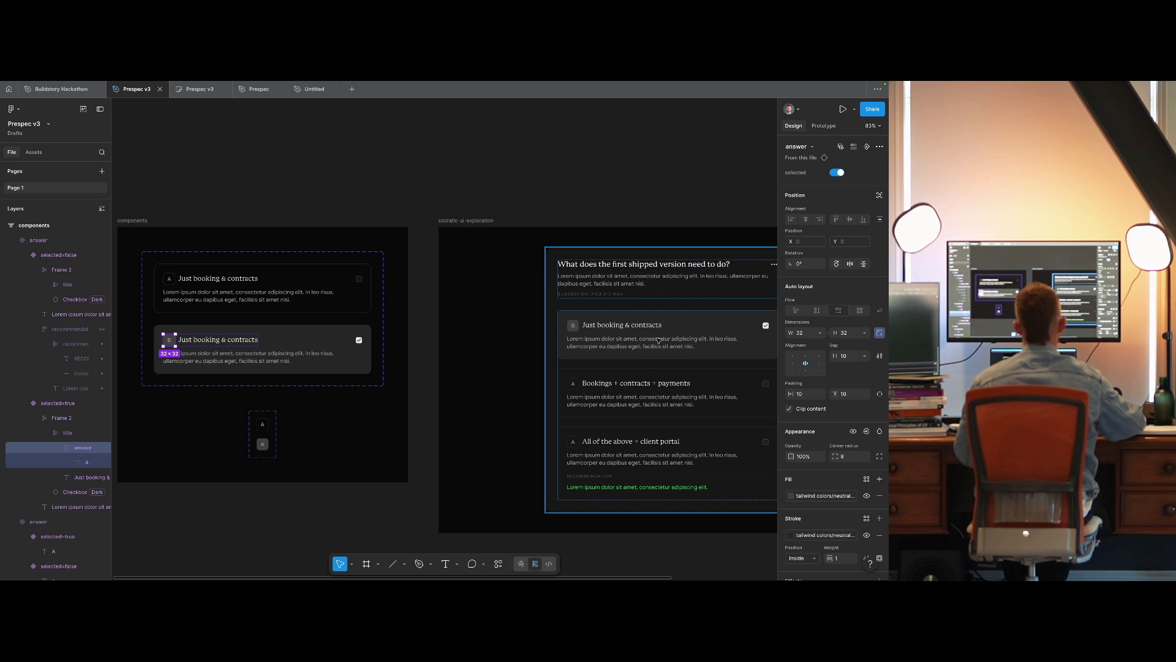
left_click(880, 534)
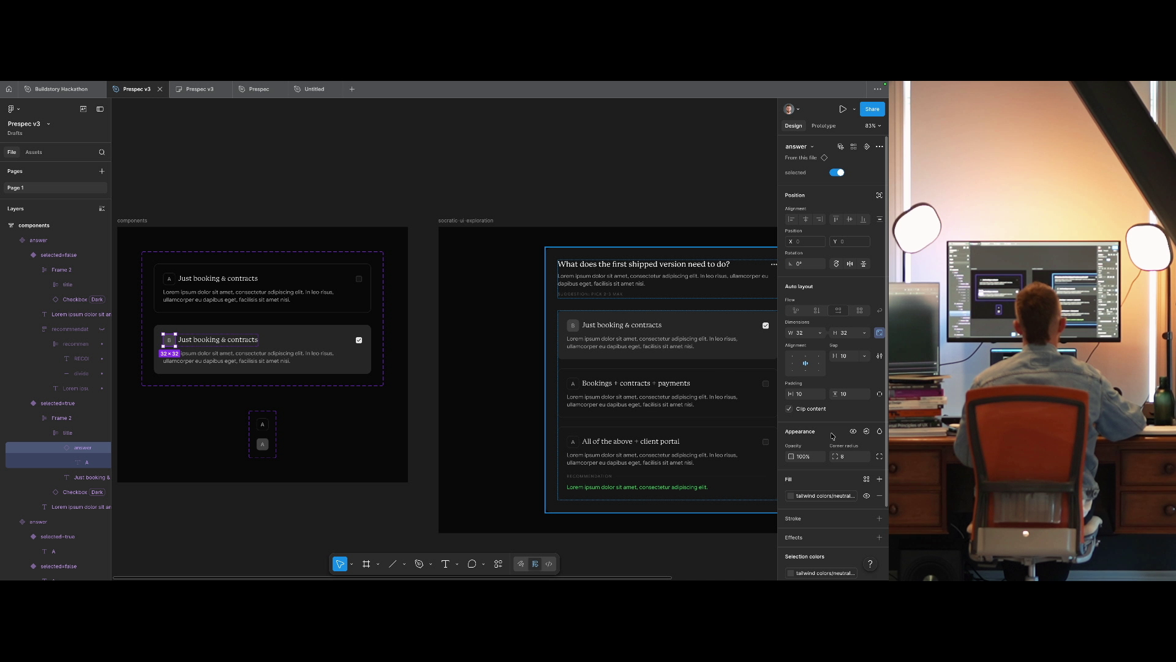
Select the selected=false badge variant in the components frame.
left_click(272, 445)
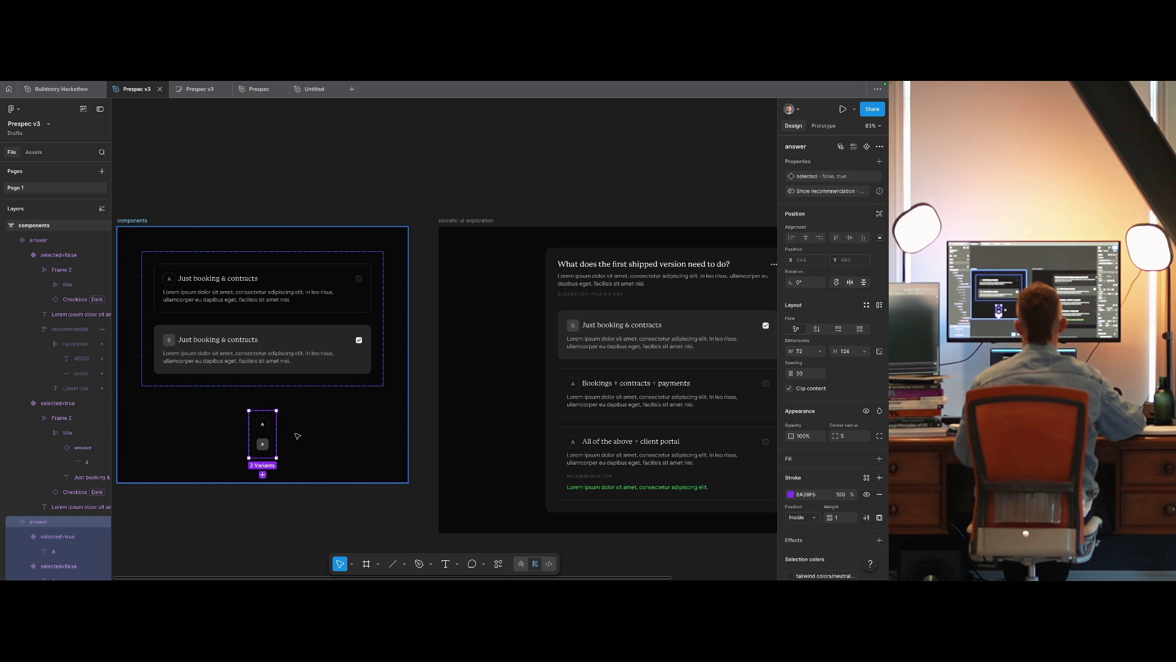
left_click(263, 444)
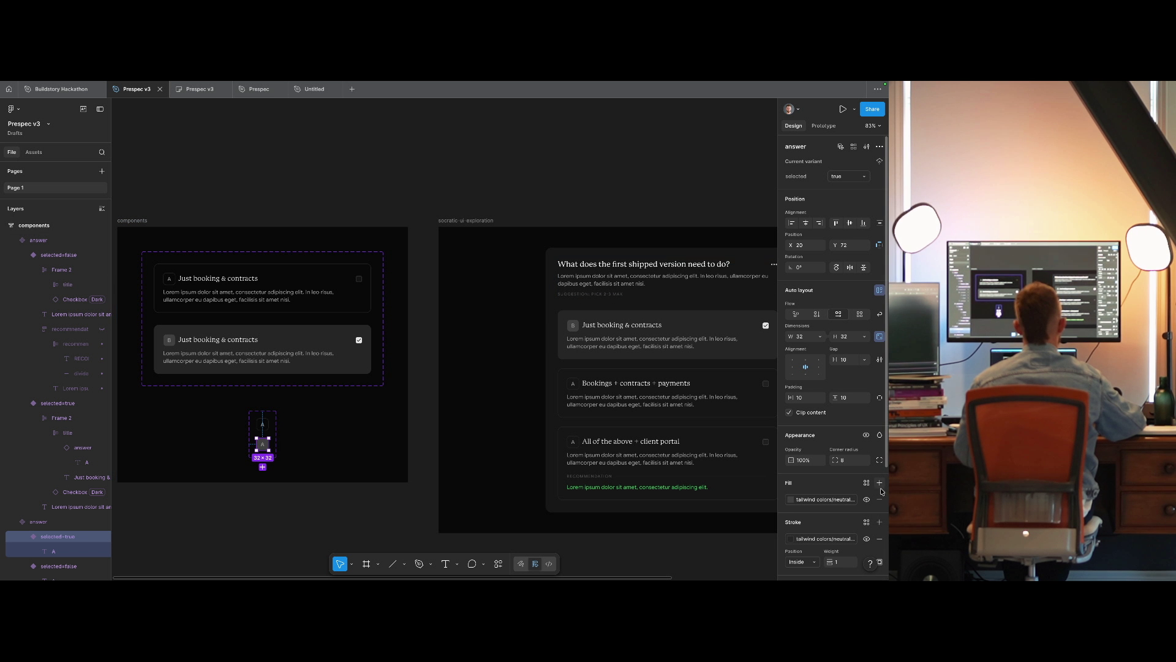
left_click(525, 197)
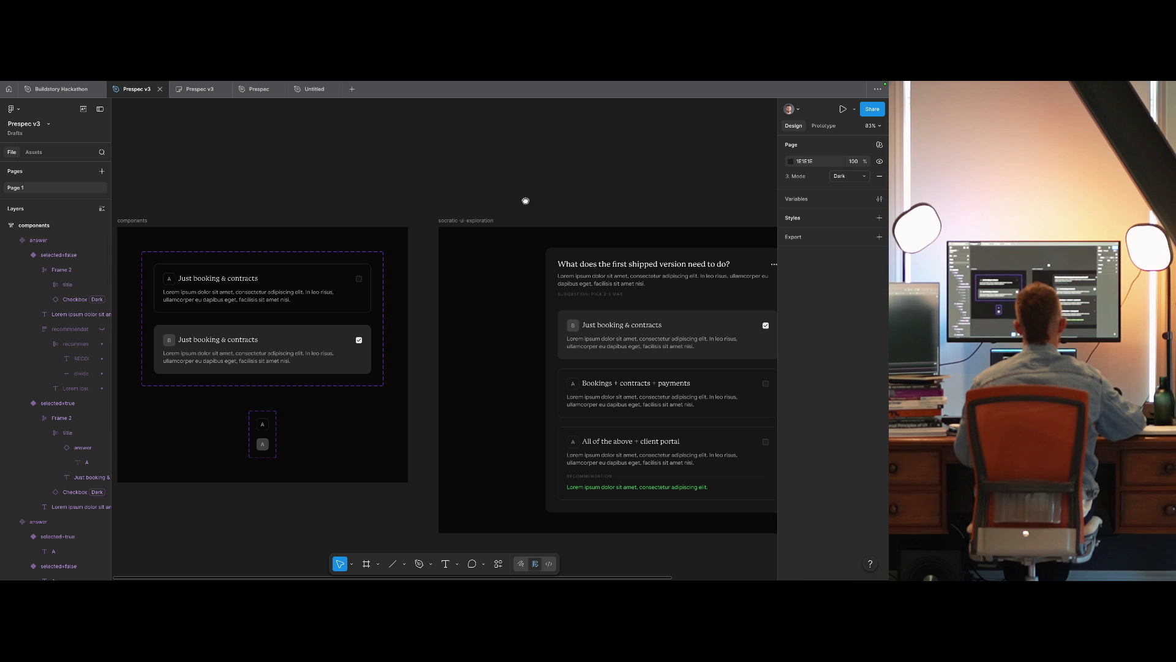
mouse_move(525, 197)
left_mouse_down()
mouse_move(344, 210)
mouse_move(336, 181)
mouse_move(446, 226)
mouse_move(588, 227)
left_mouse_up()
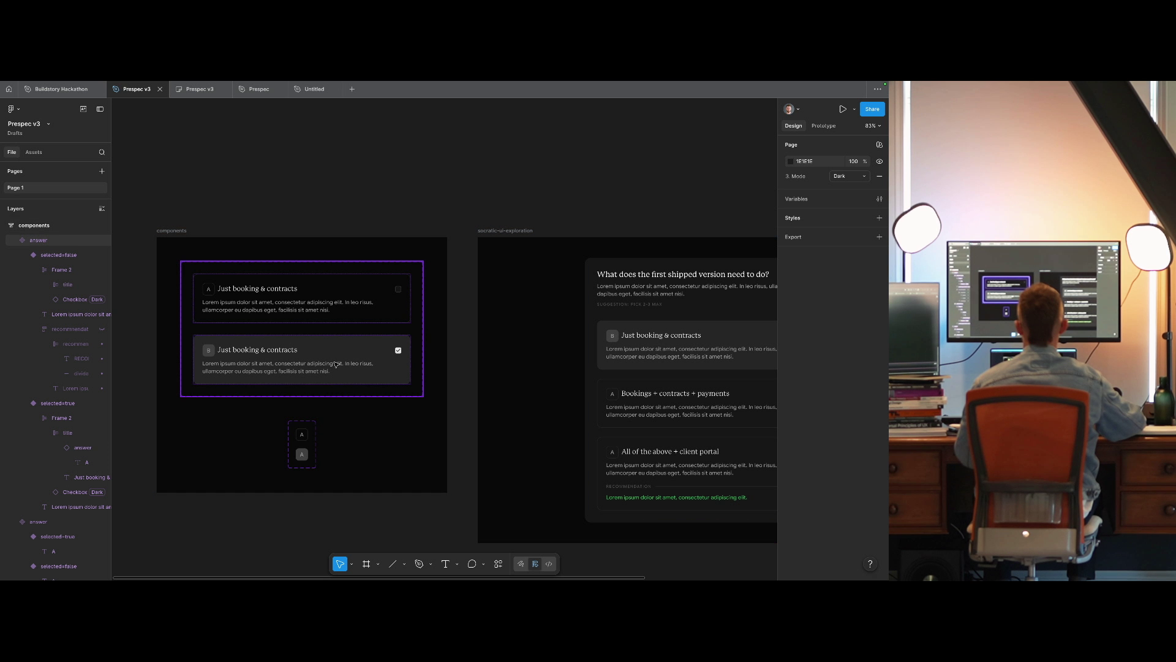
left_click(307, 442)
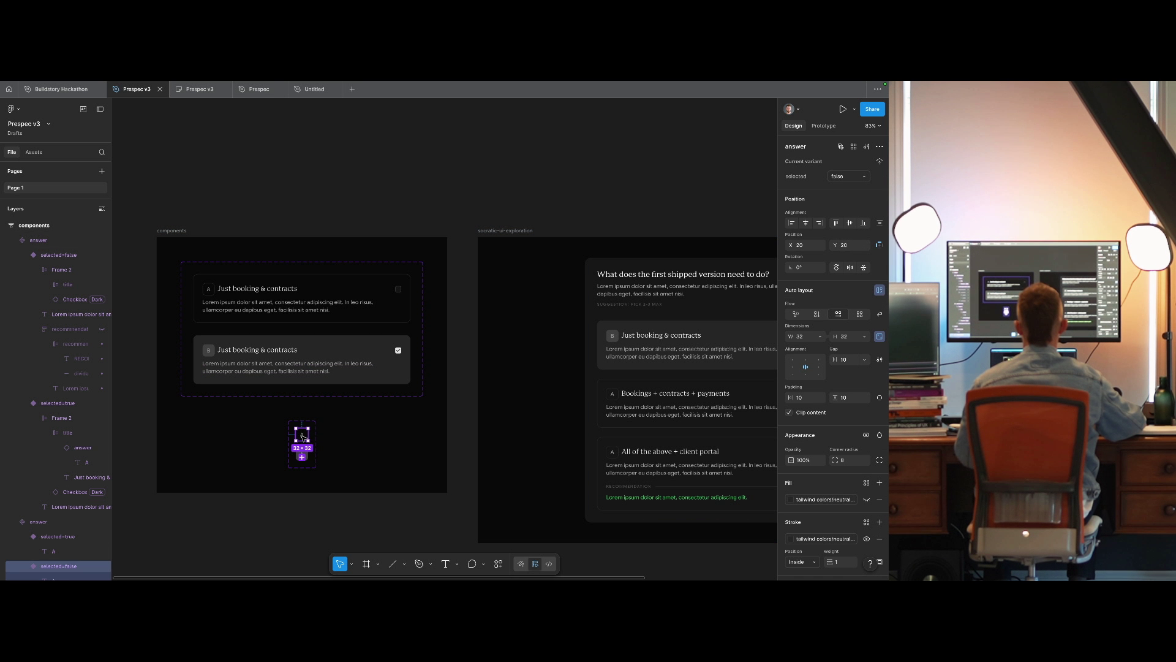
double_click(658, 395)
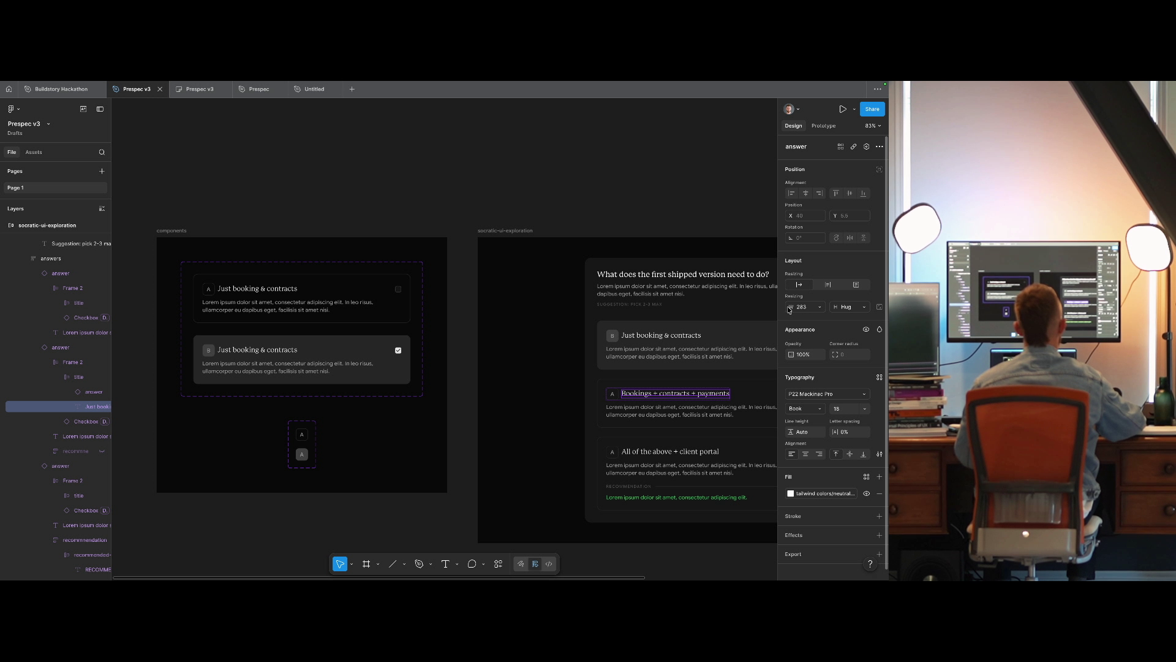
double_click(302, 454)
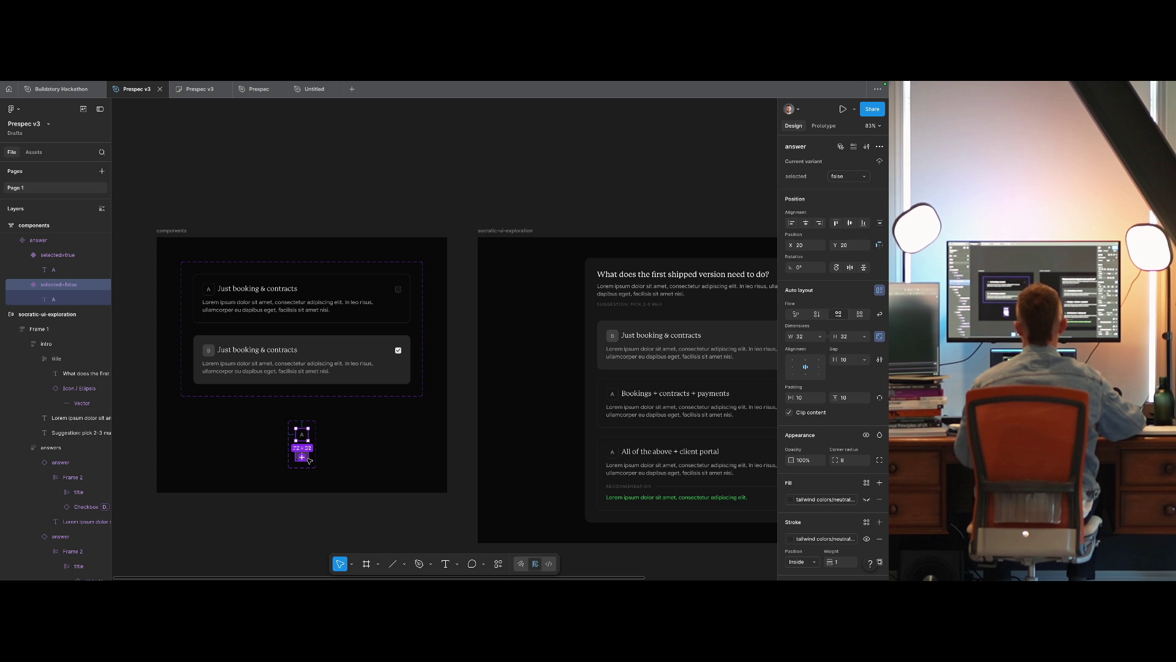
Resize both badge variants together to 28×28.
key("ctrl+a")
left_click(809, 359)
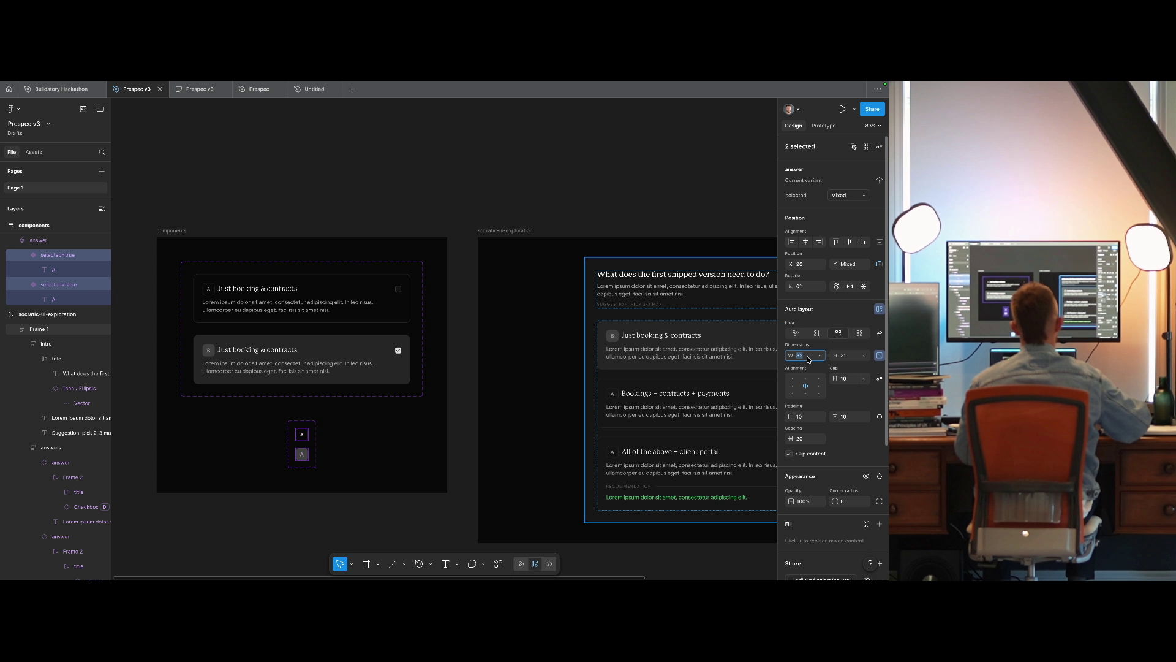
type("24")
key("Return")
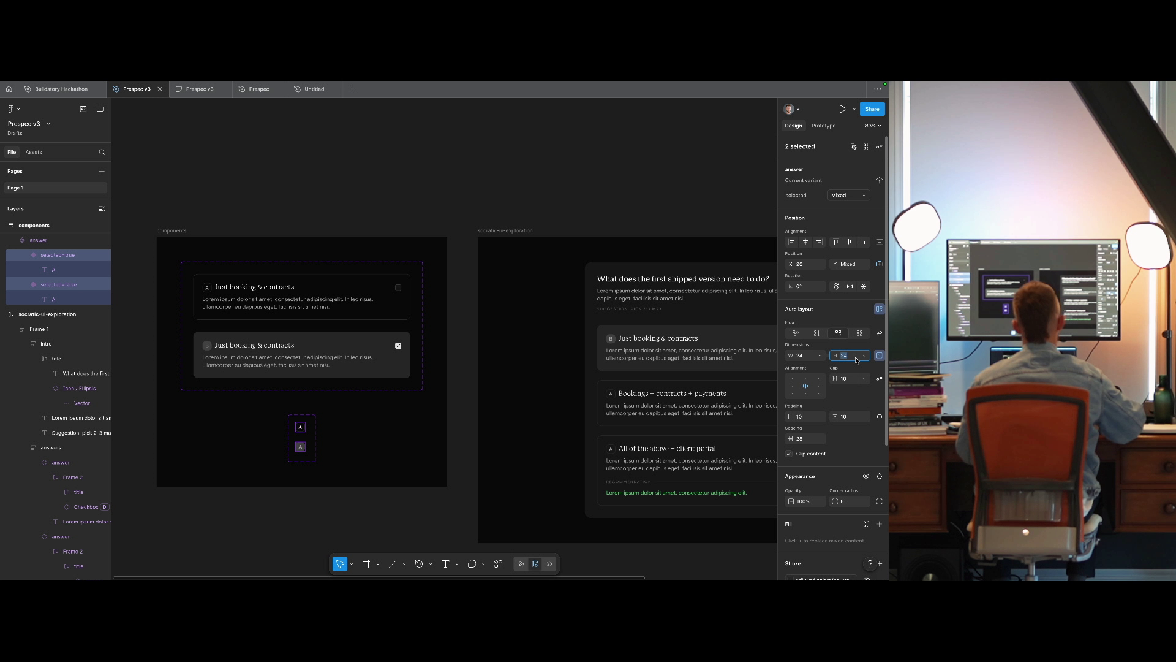
type("28")
key("Return")
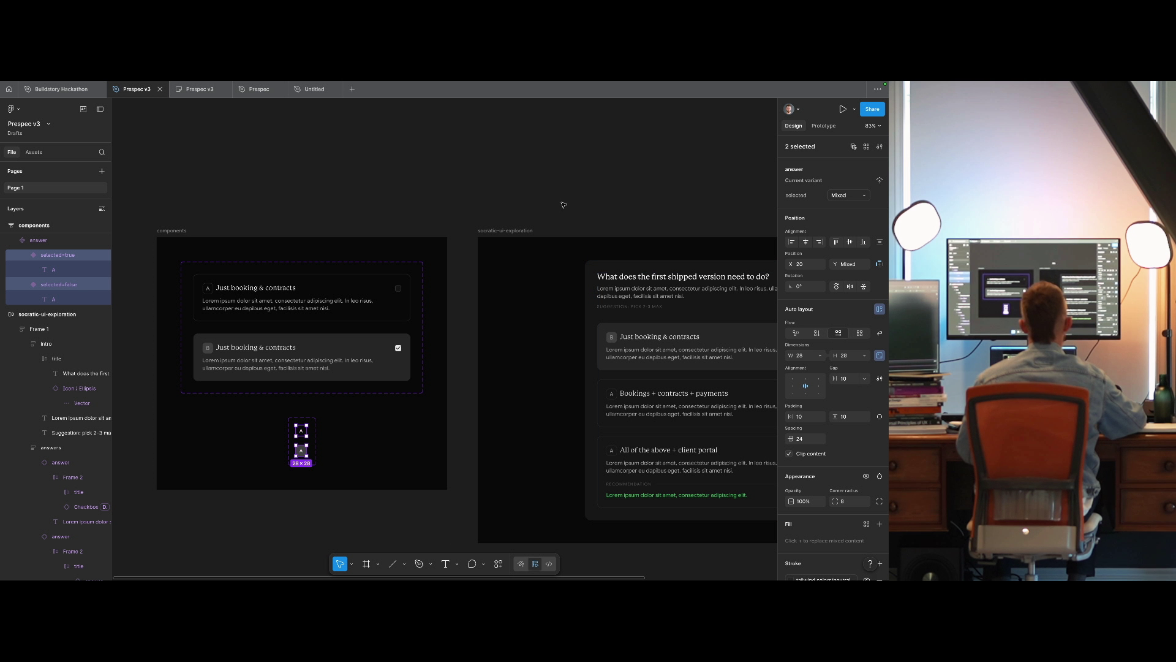
scroll(563, 205, "right", 2)
left_click(553, 343)
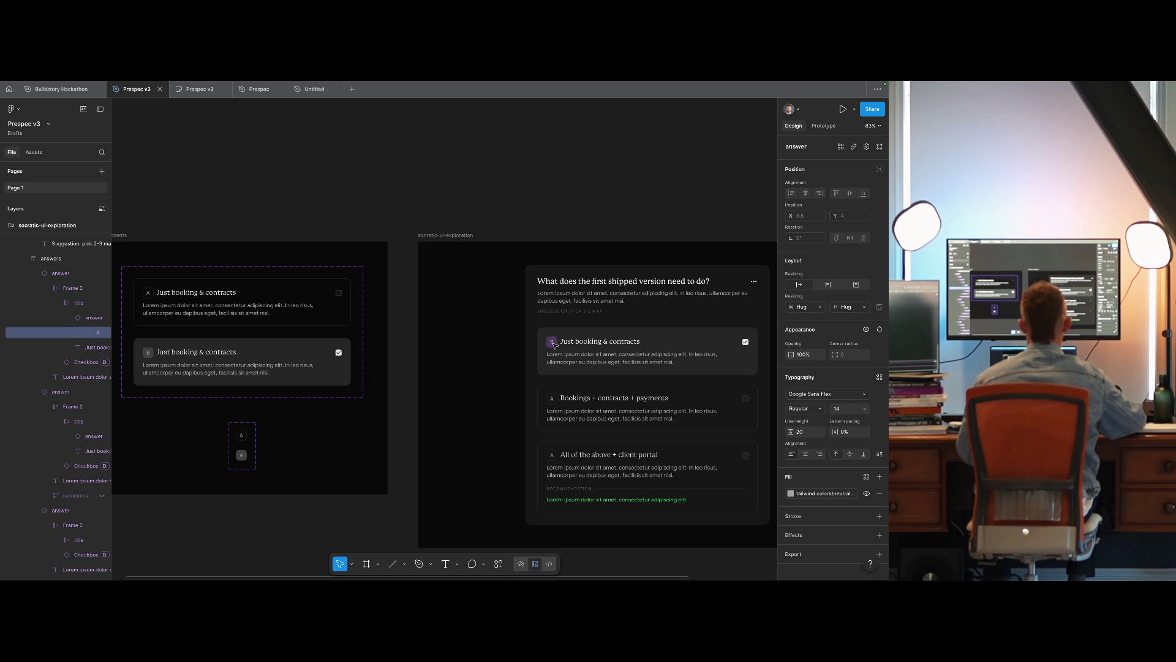
left_click(150, 353)
left_click(398, 203)
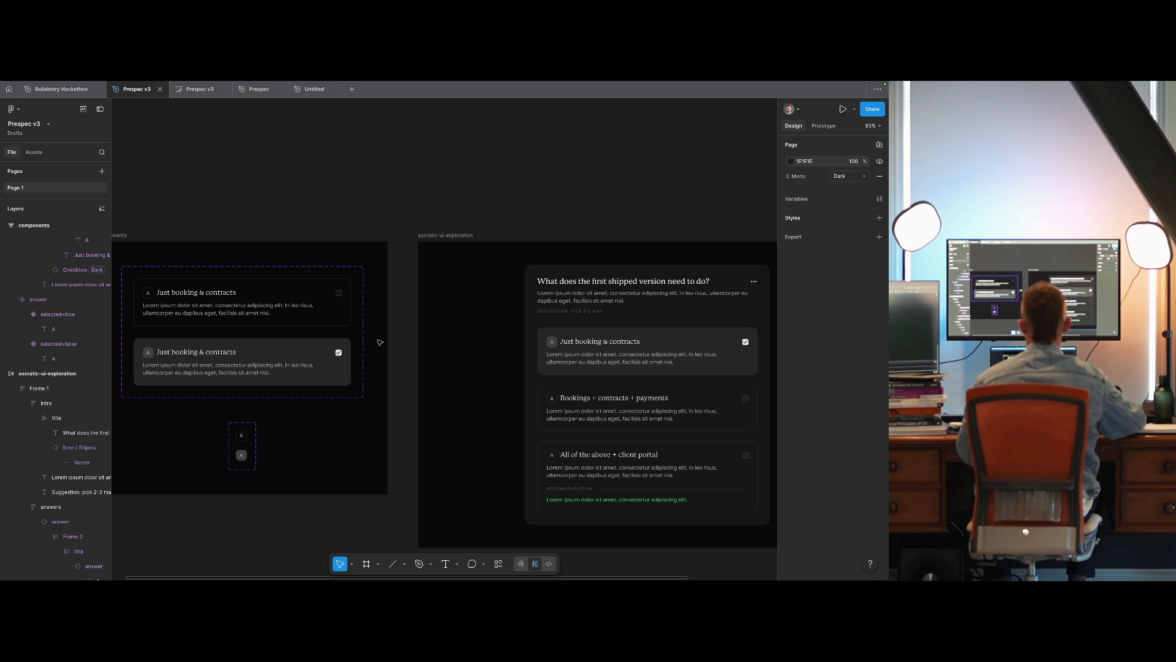
left_click(554, 343)
left_click(553, 399)
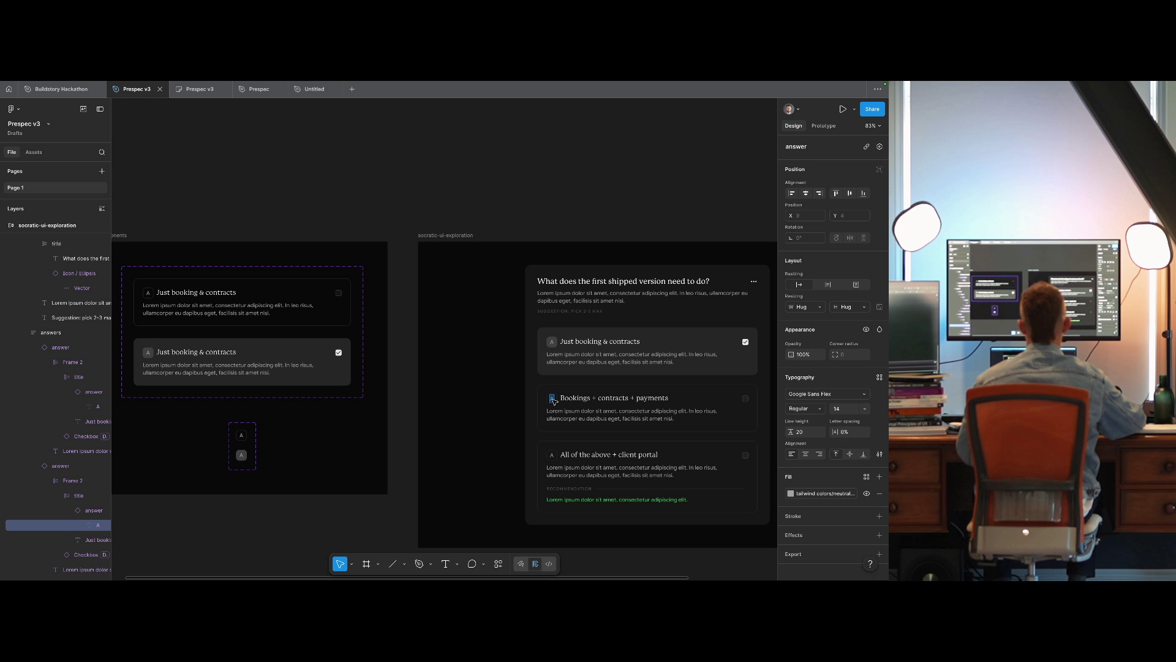
left_click(552, 454)
left_click(554, 174)
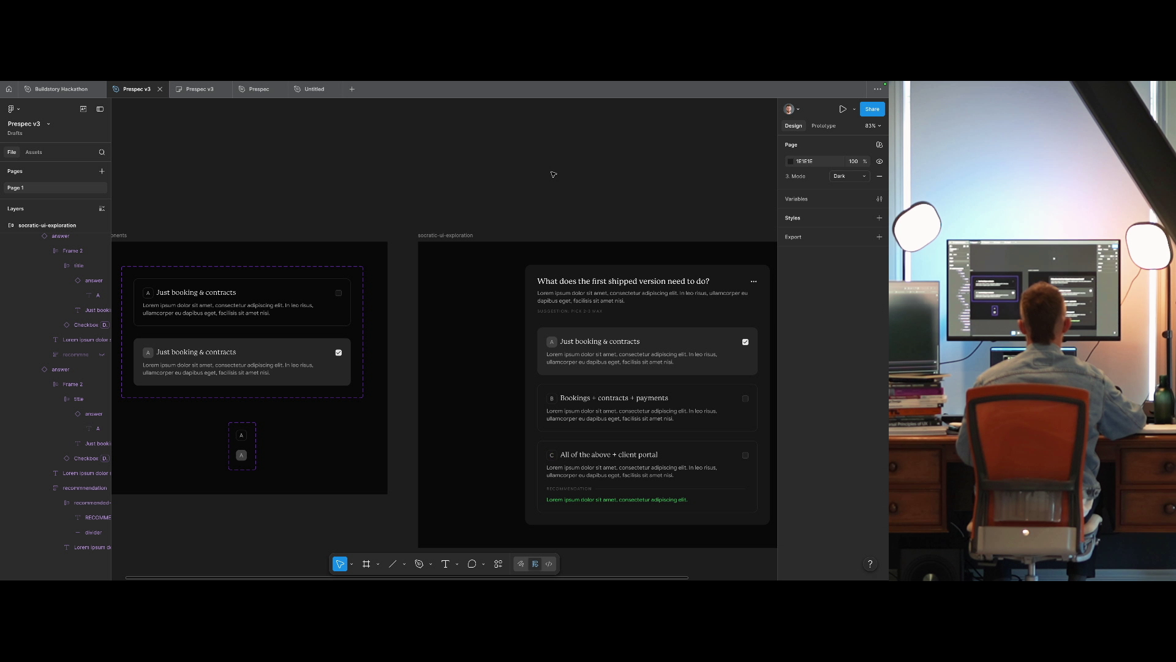
scroll(557, 174, "right", 4)
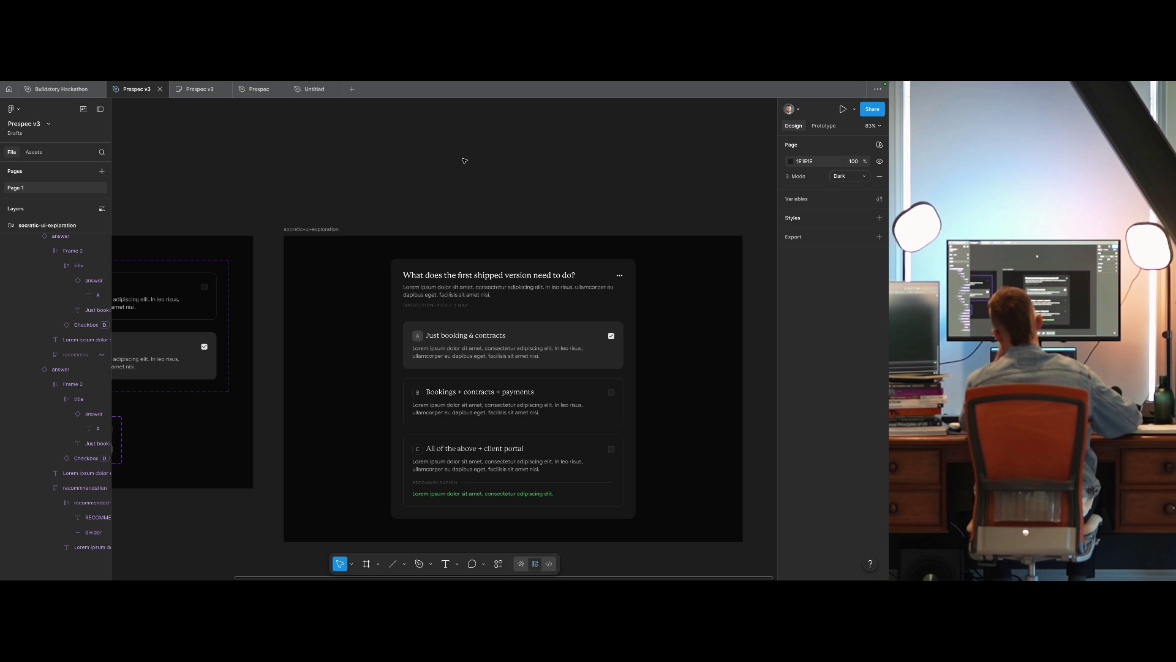
scroll(518, 184, "left", 5)
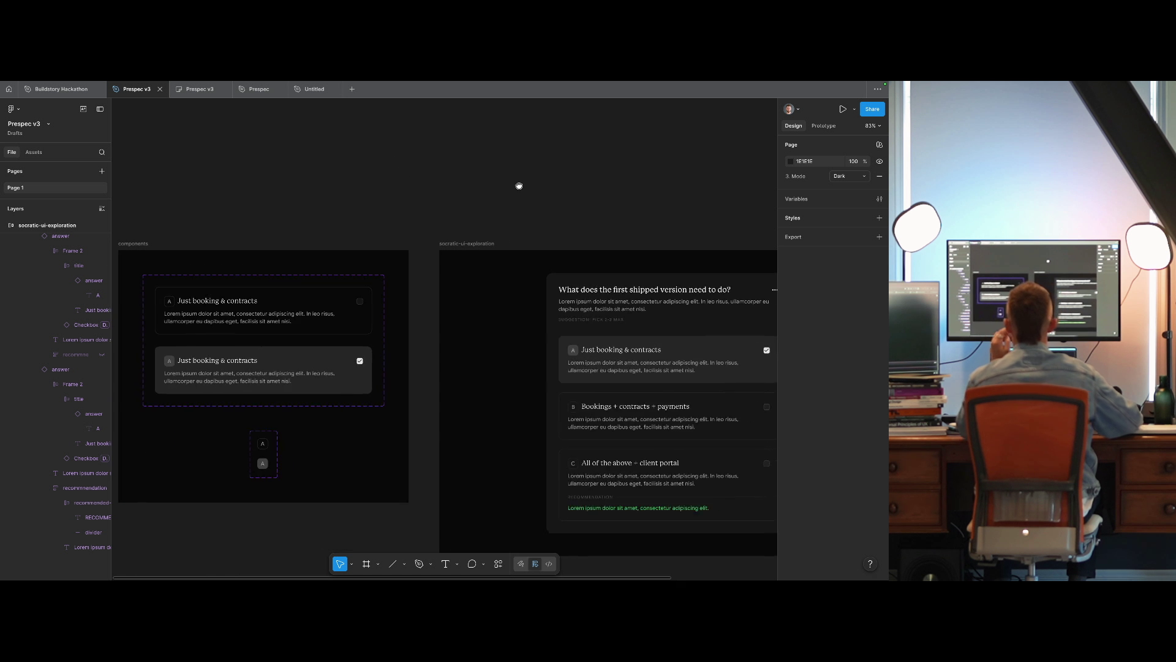
left_click(275, 442)
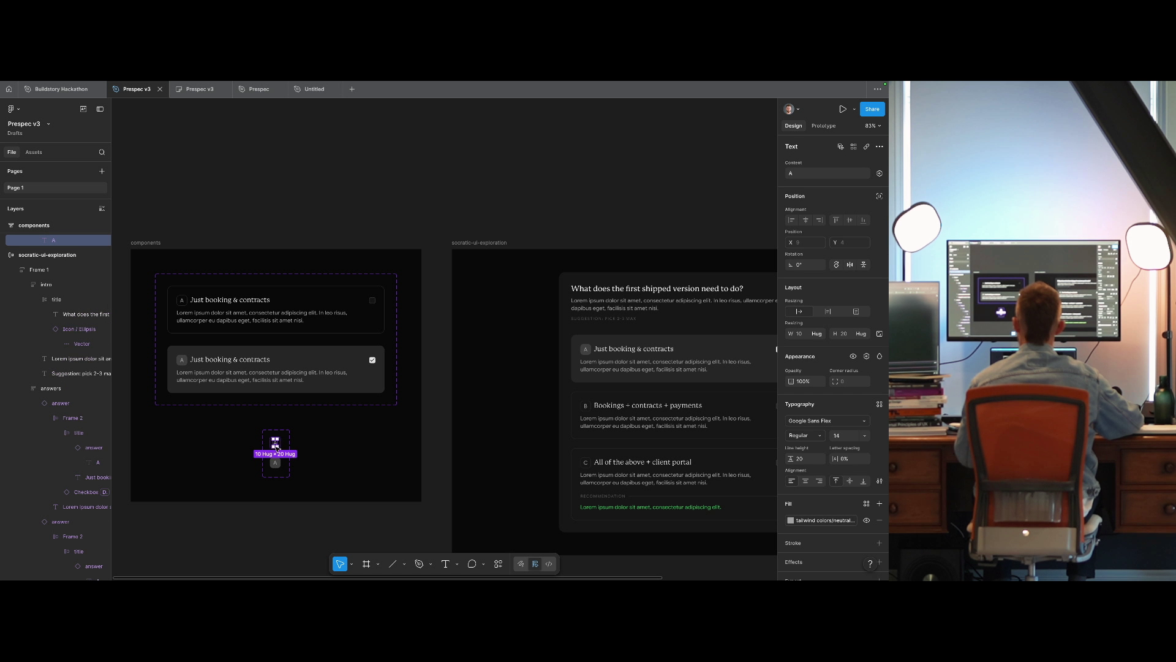
left_click(275, 462, "shift")
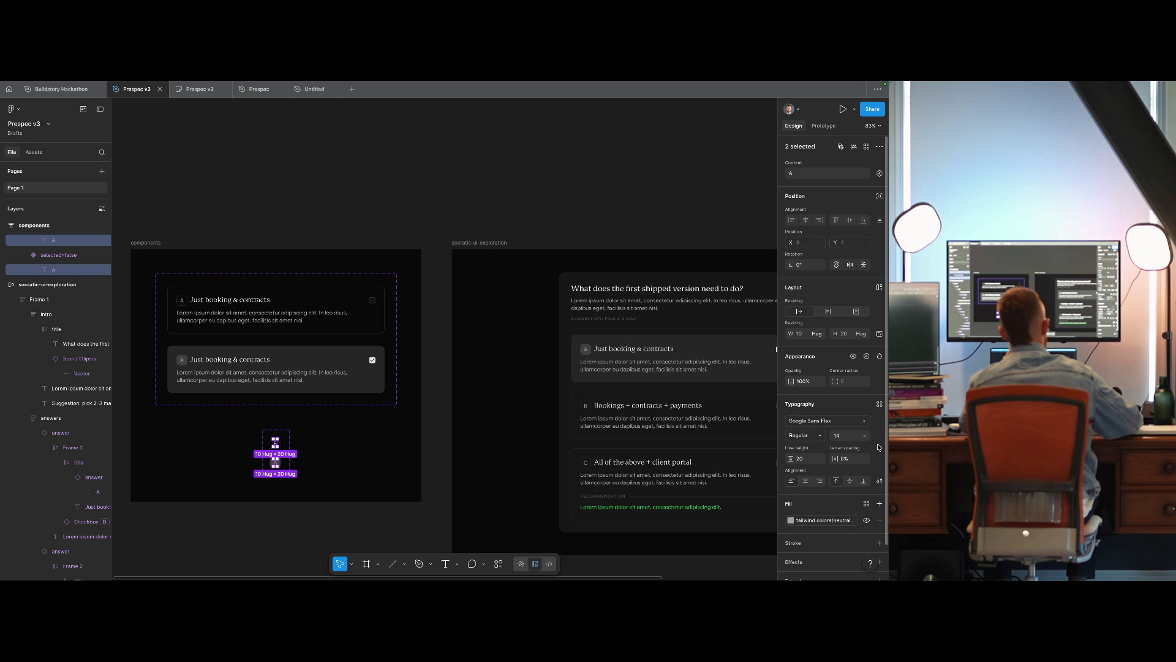
left_click(880, 480)
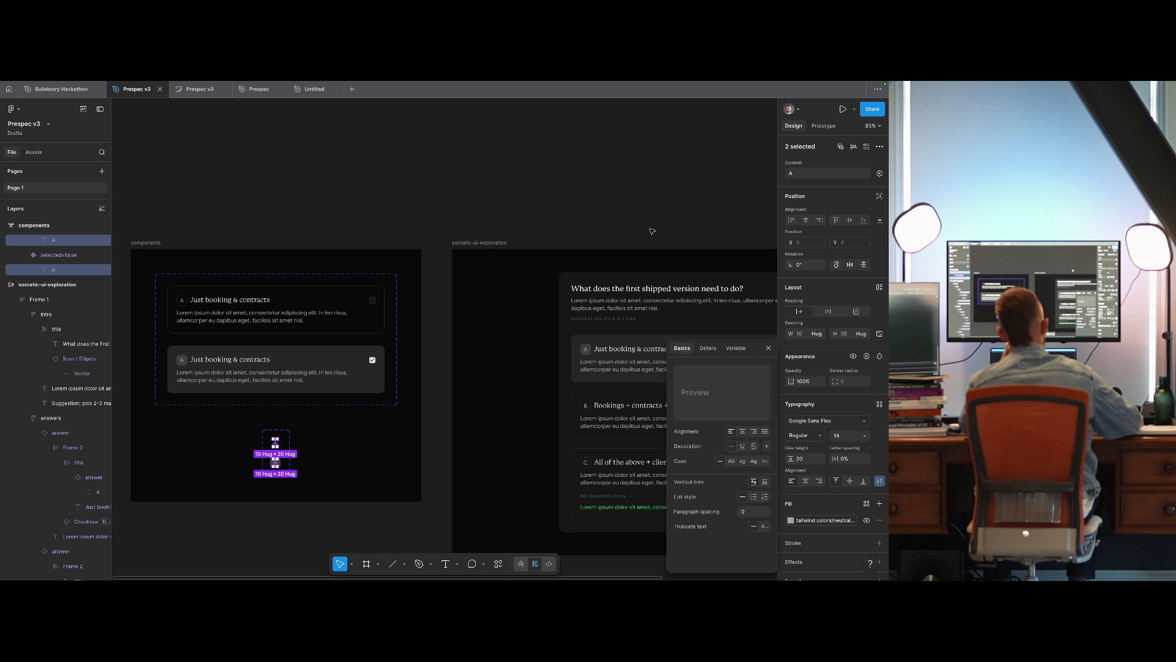
left_click(675, 218)
left_click_drag(698, 216, 490, 219)
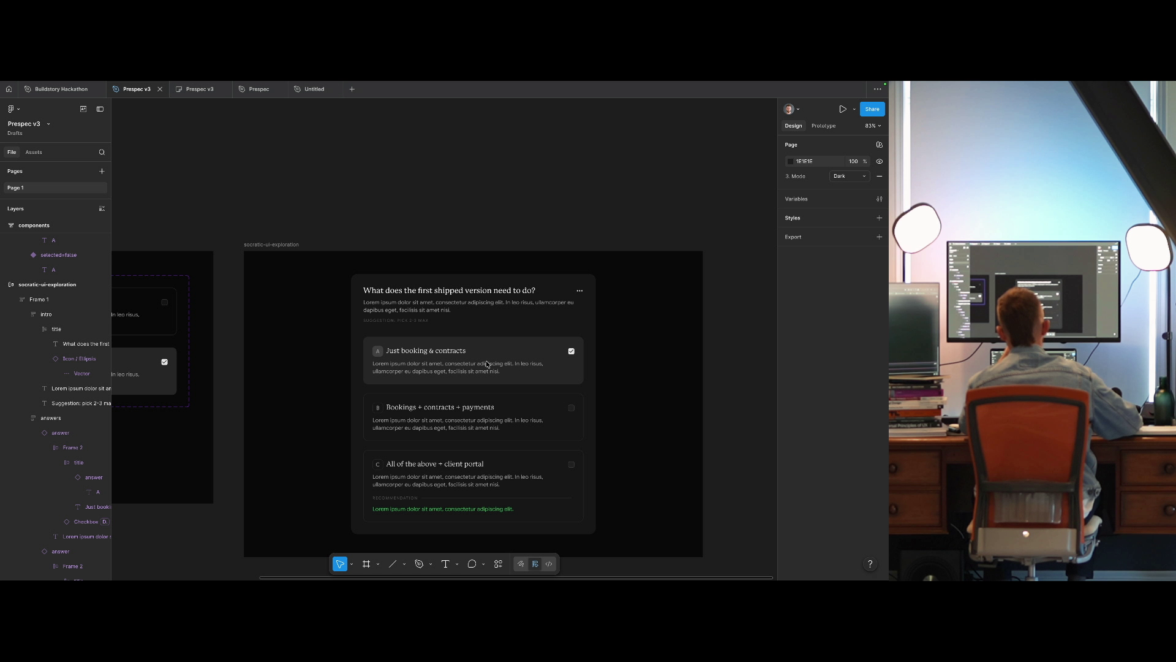
left_click(429, 315)
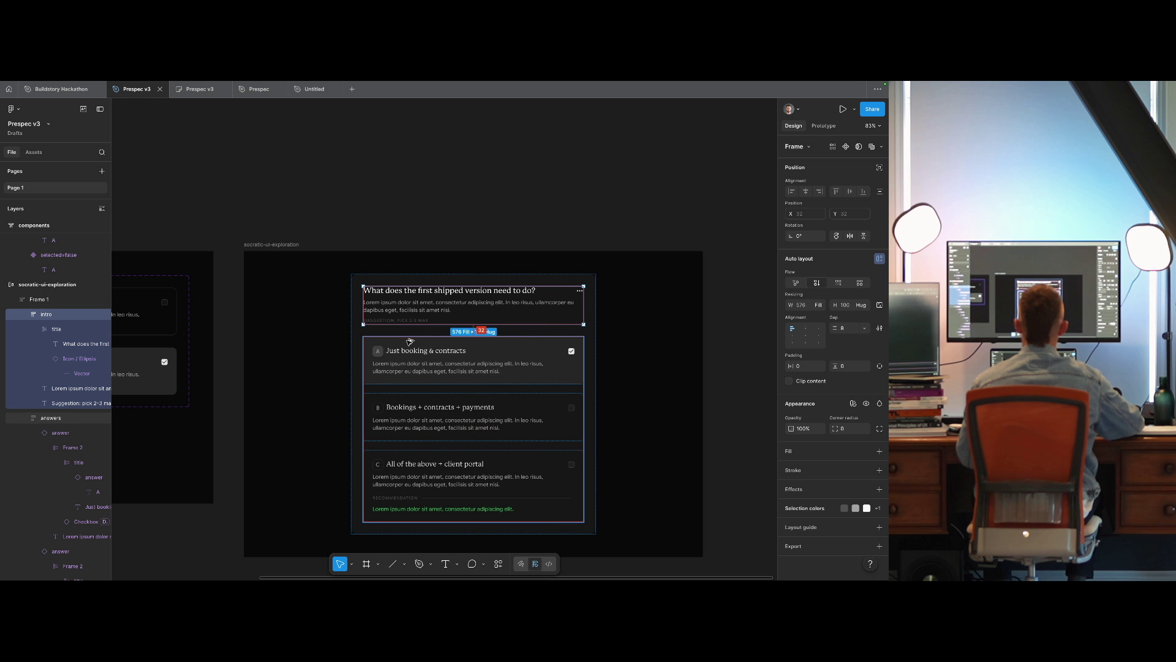
Set the answers auto-layout gap to 20 so the three options sit closer.
key("Escape")
left_click(528, 250)
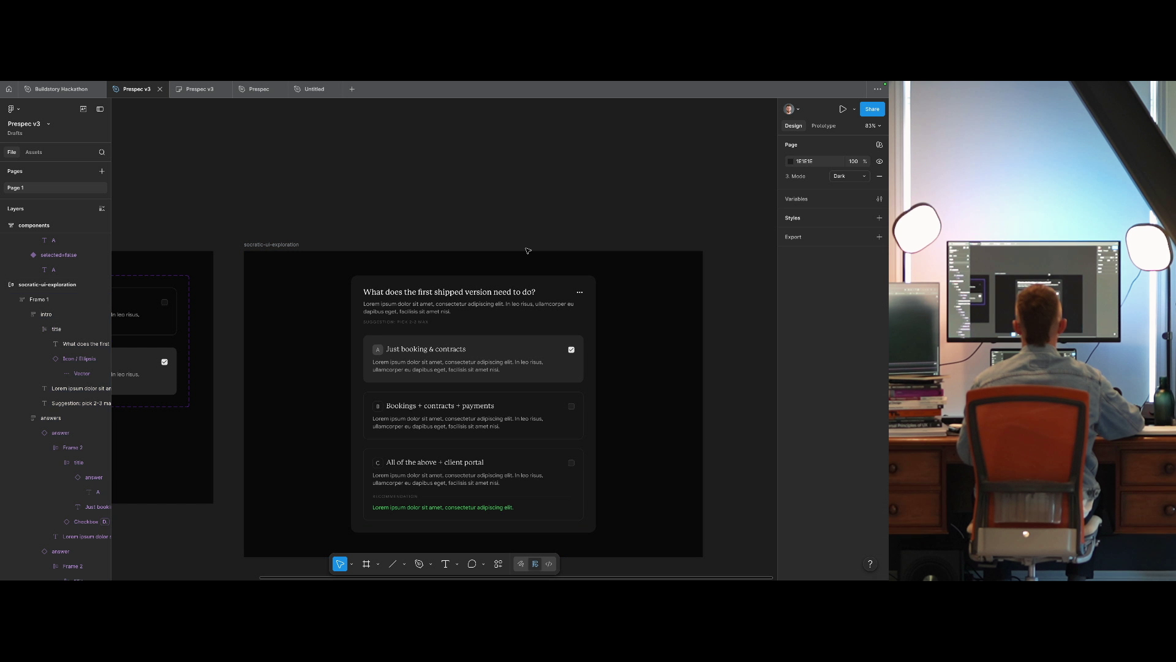
left_click(474, 429)
left_click(474, 429)
left_click(851, 328)
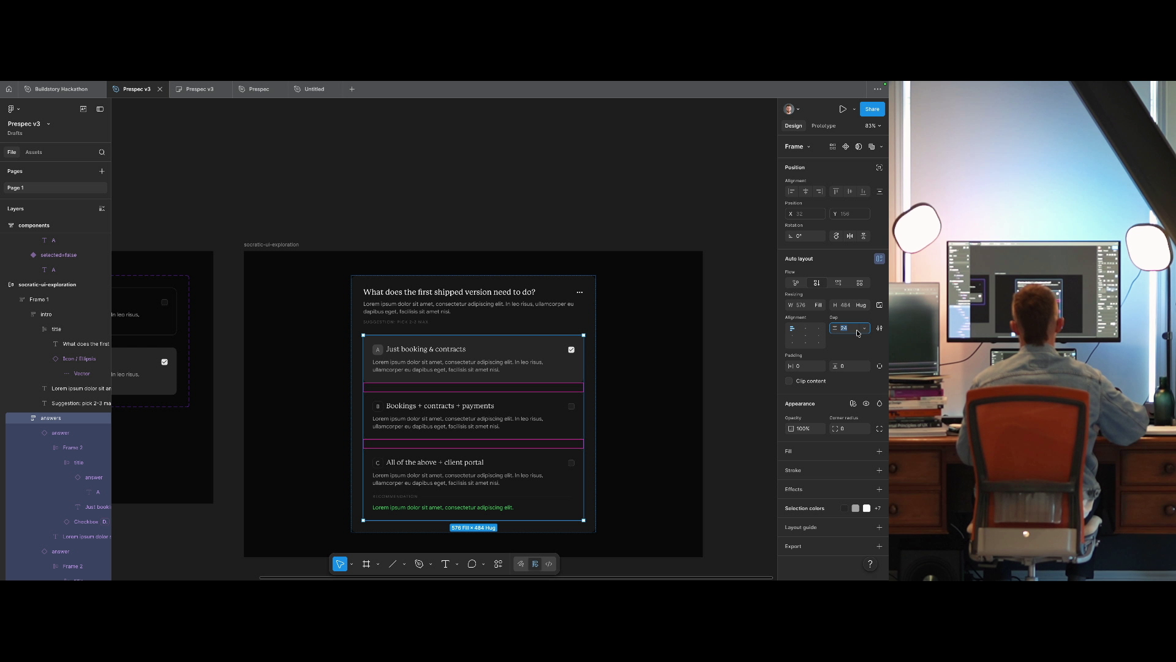
type("20")
key("Return")
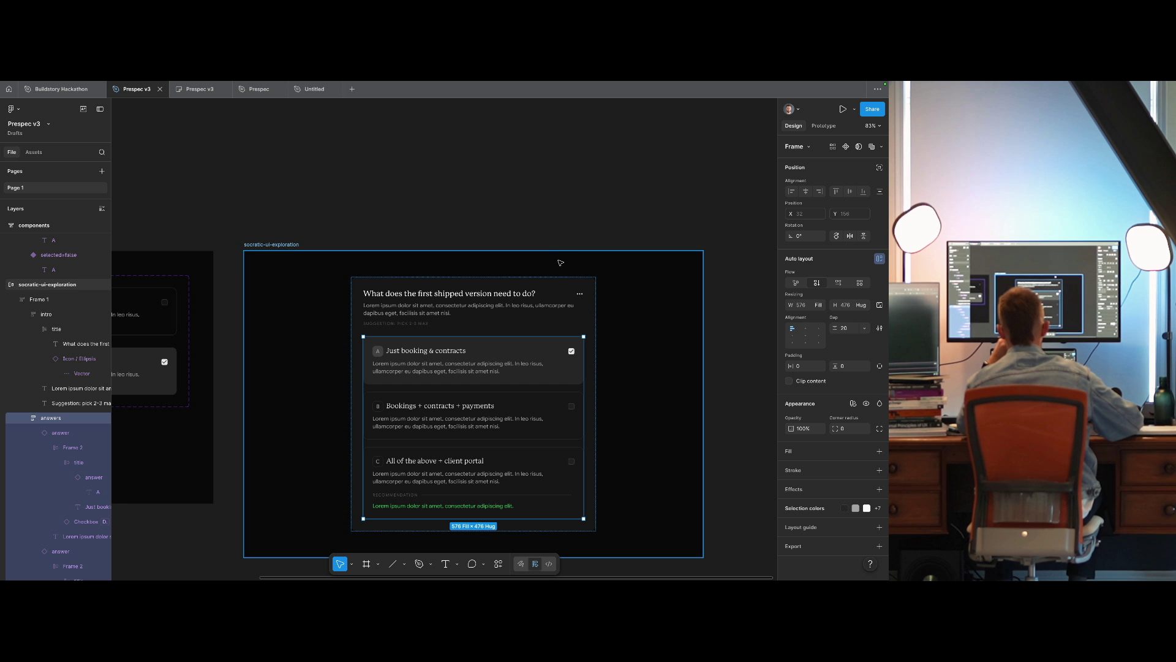
left_click(560, 264)
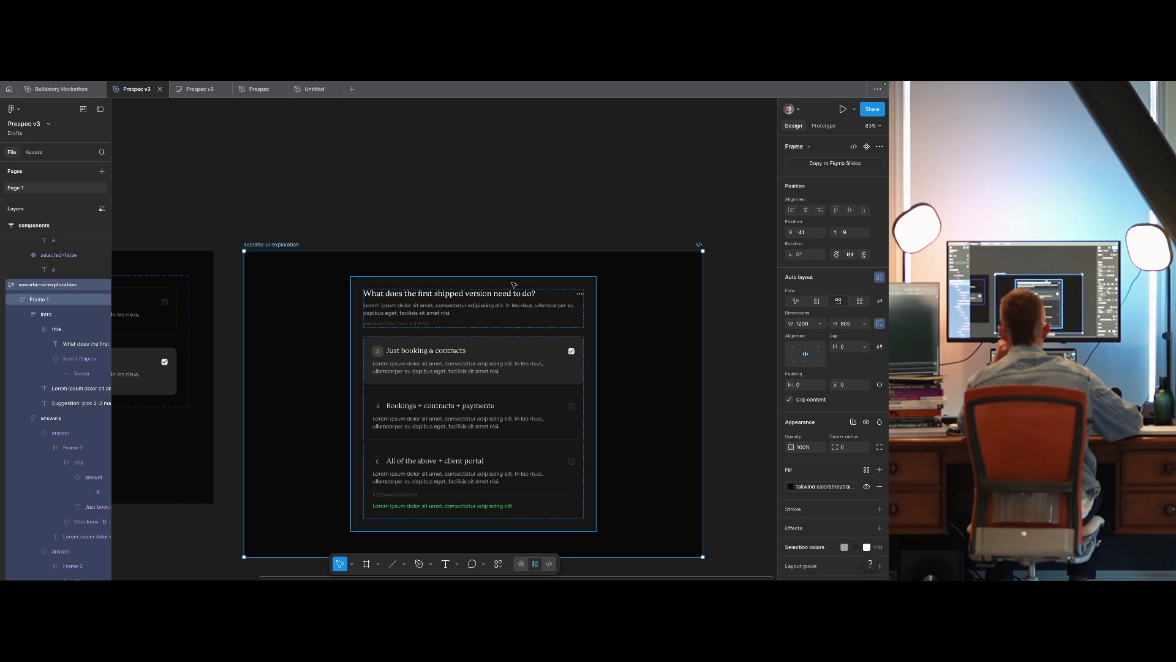
scroll(589, 331, "left", 5)
left_click(613, 388)
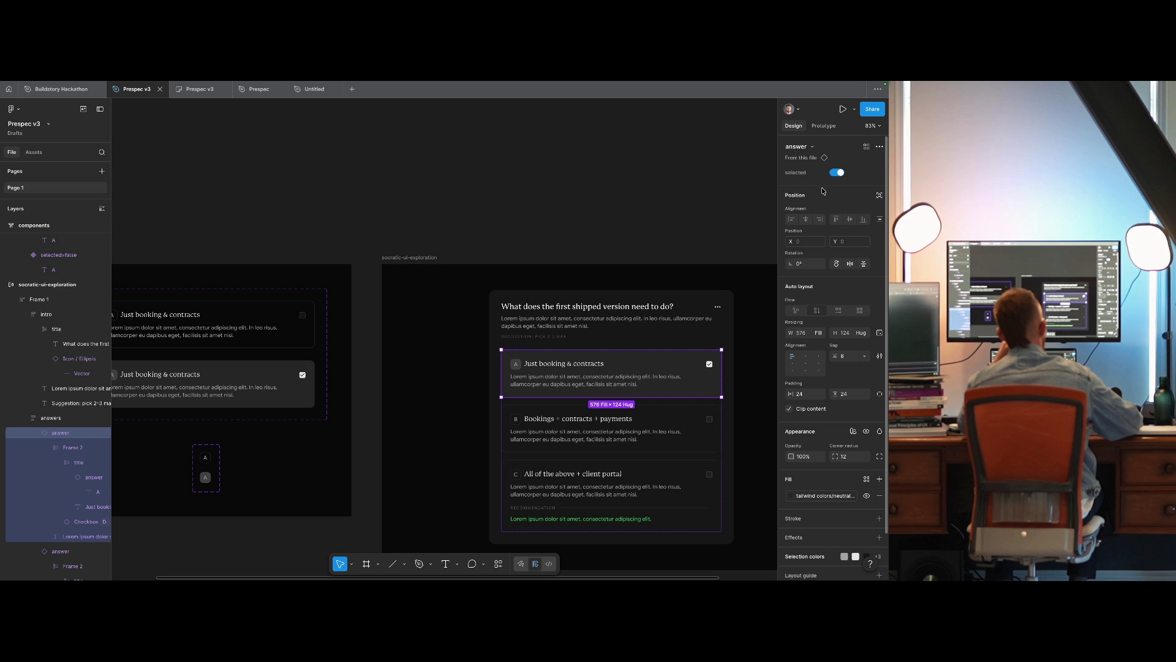
left_click(836, 174)
left_click(836, 174)
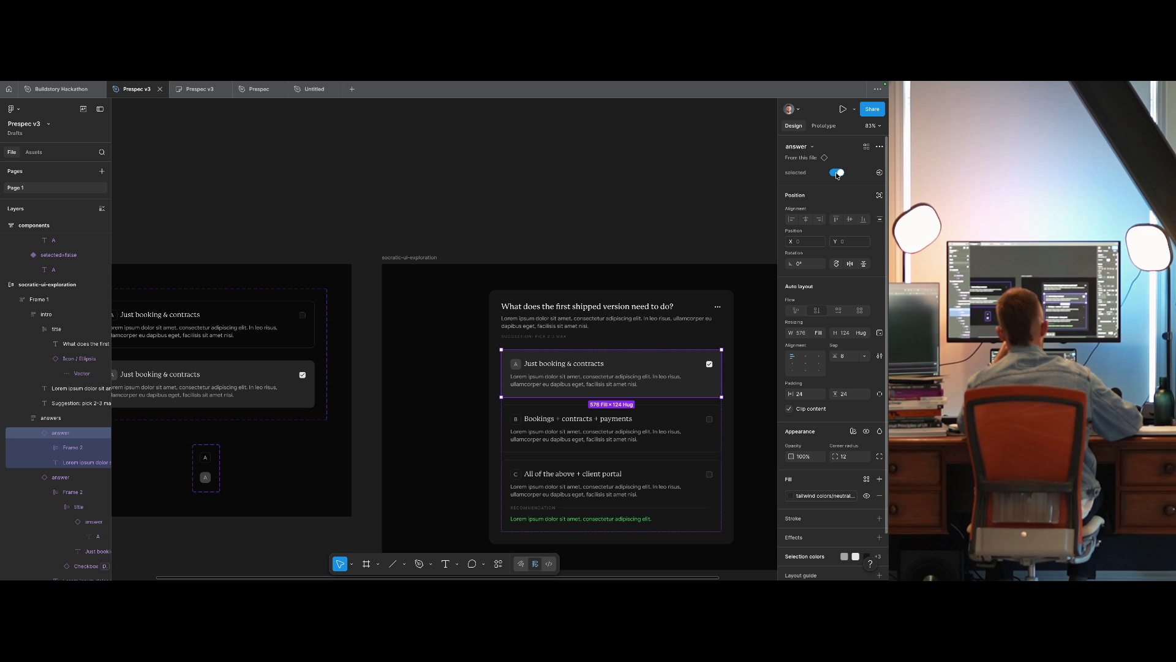
left_click(837, 173)
left_click(836, 174)
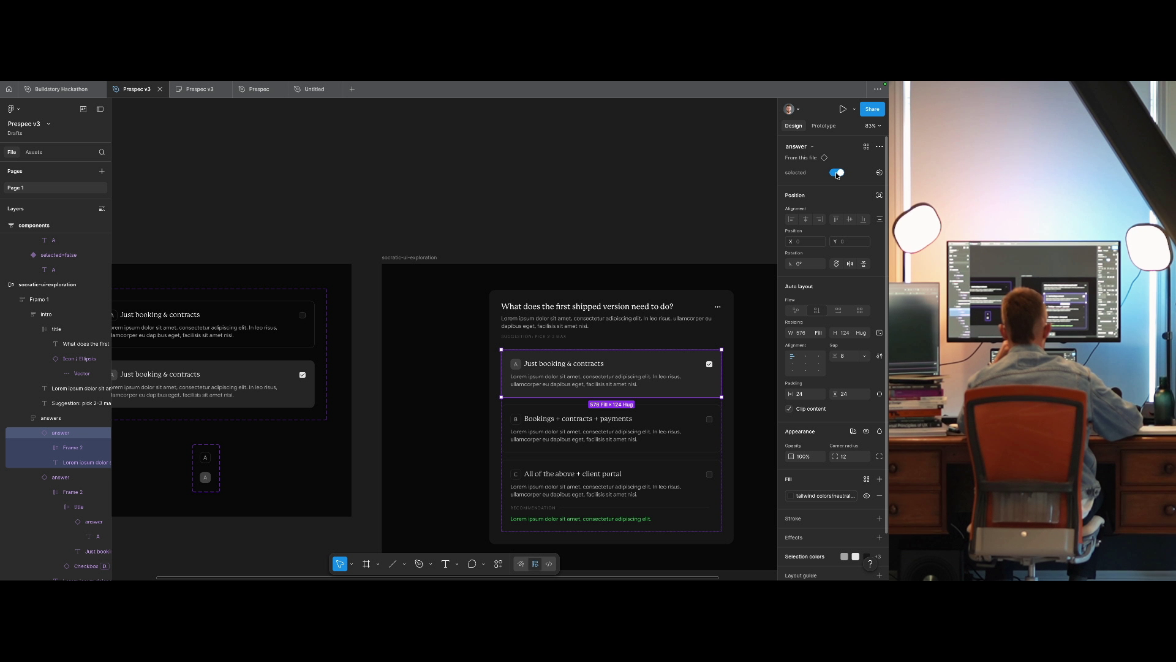
left_click(837, 174)
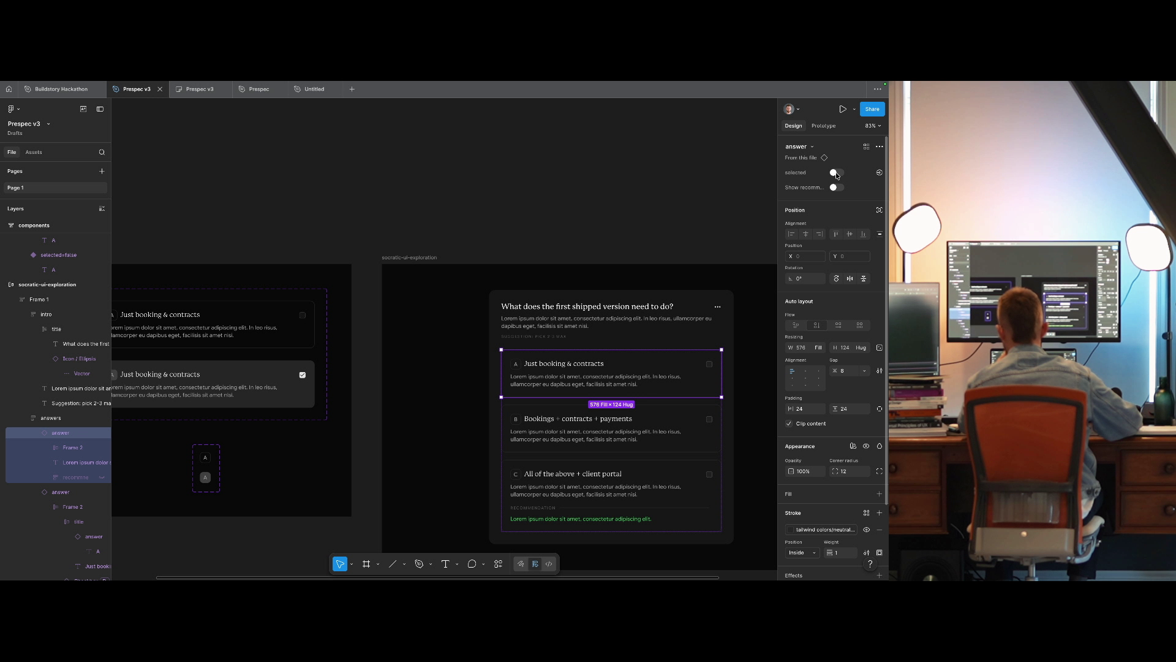
left_click(837, 174)
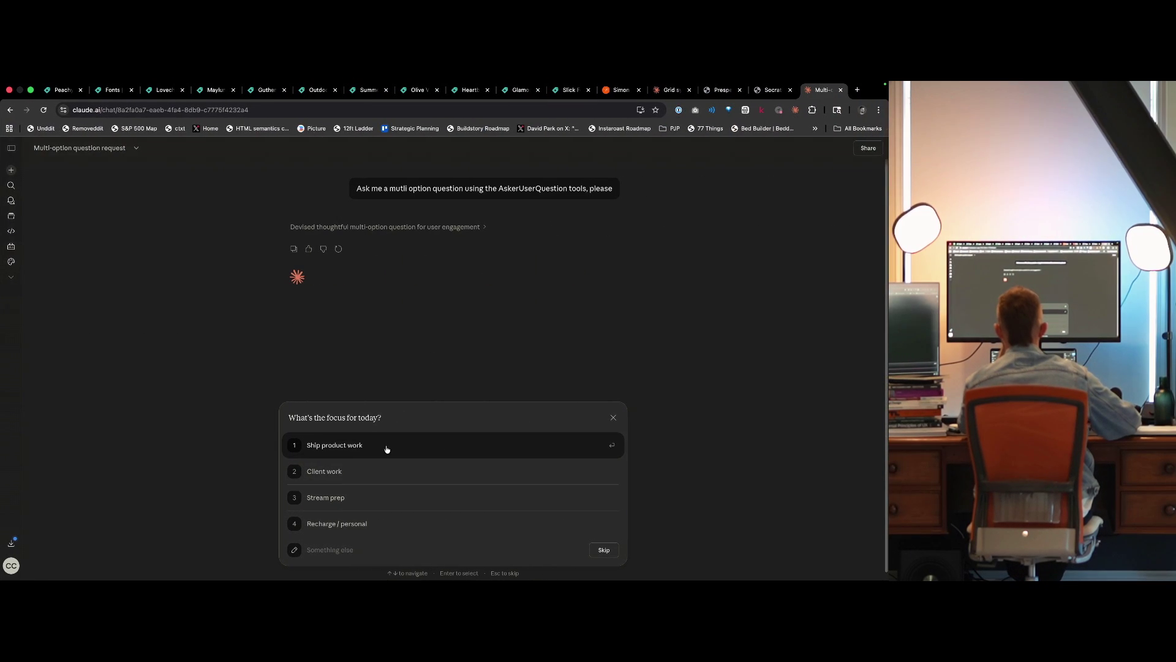
key("ctrl+Left")
scroll(484, 197, "right", 3)
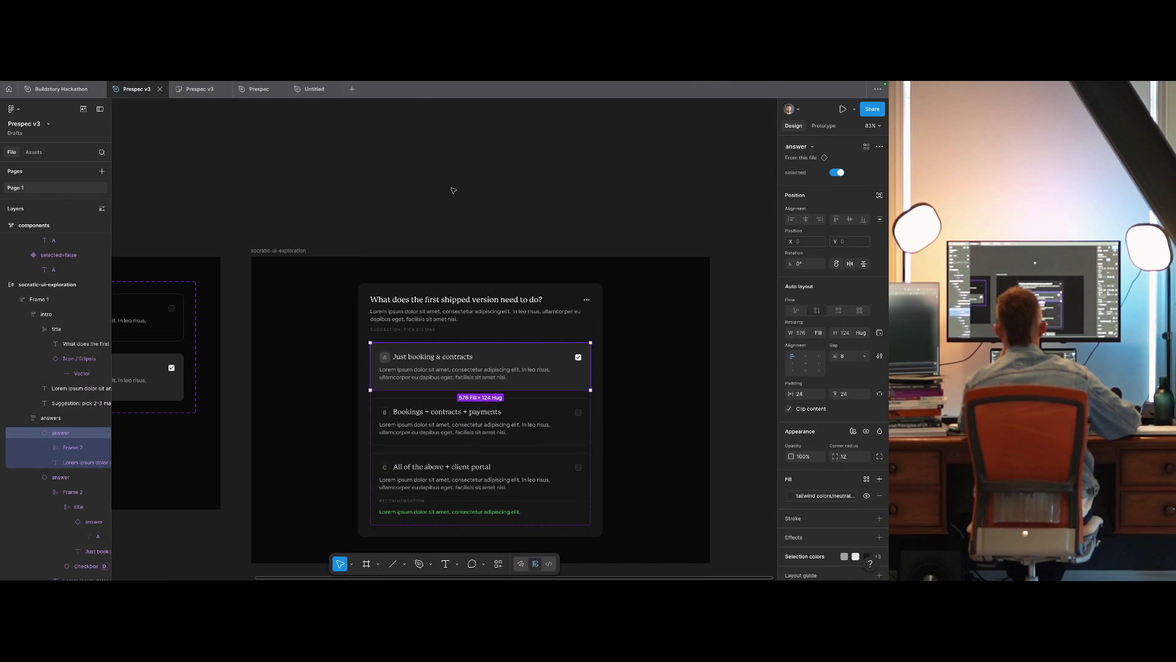
Deselect everything in Figma and show the desktop spaces overview.
left_click(453, 190)
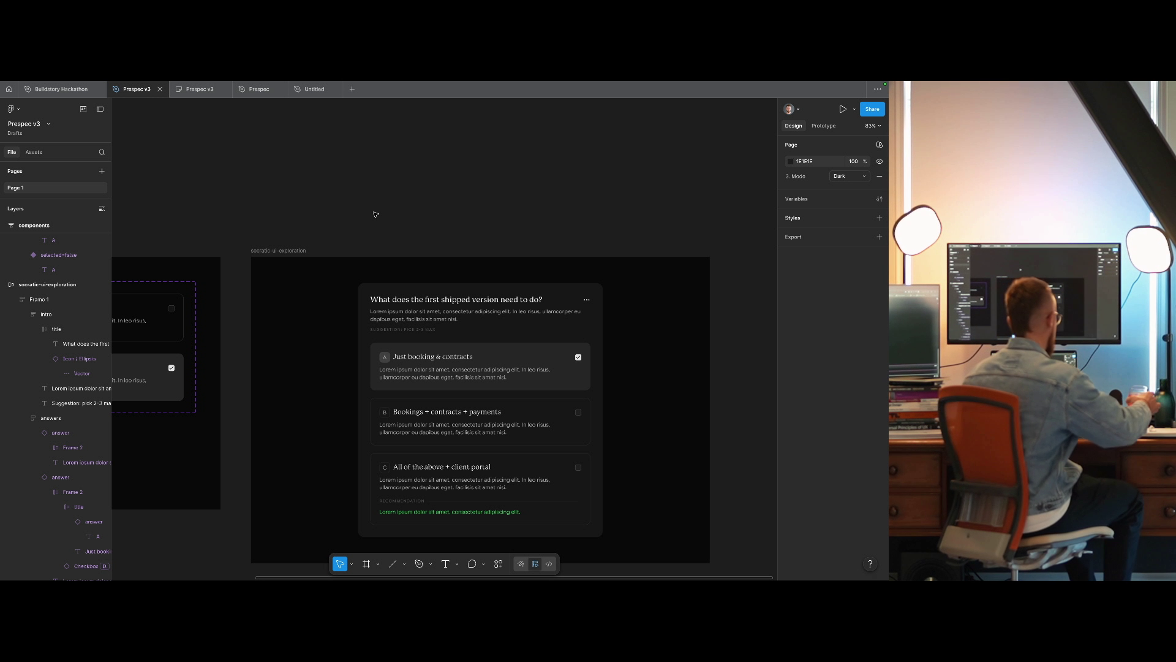
mouse_move(212, 84)
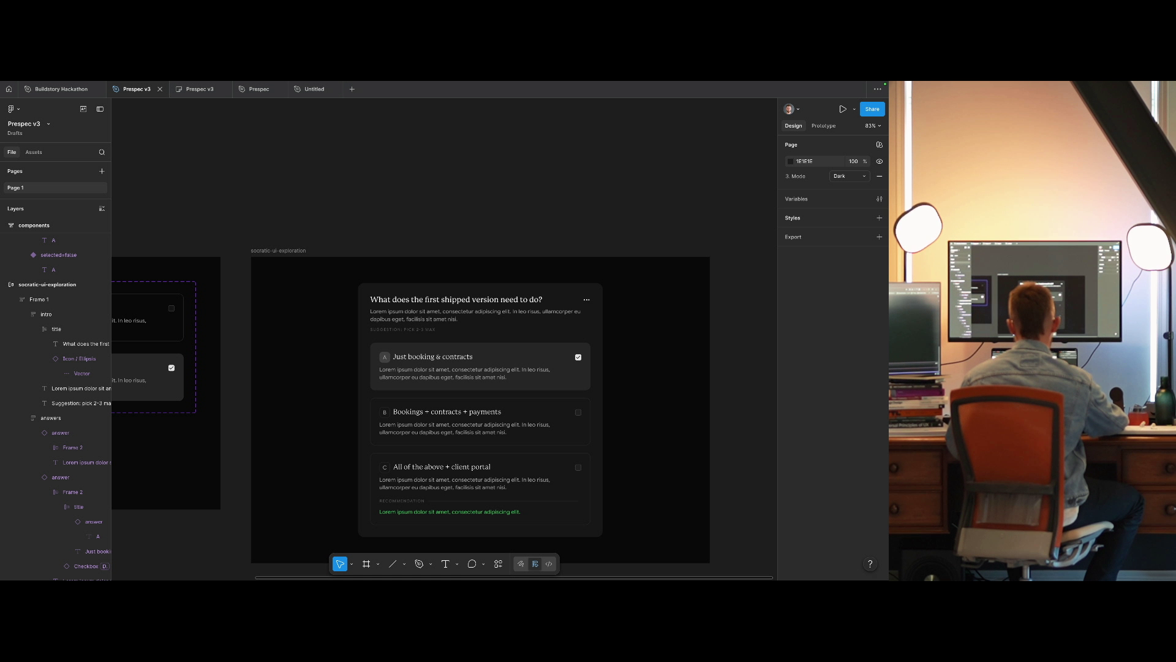
key("ctrl+Up")
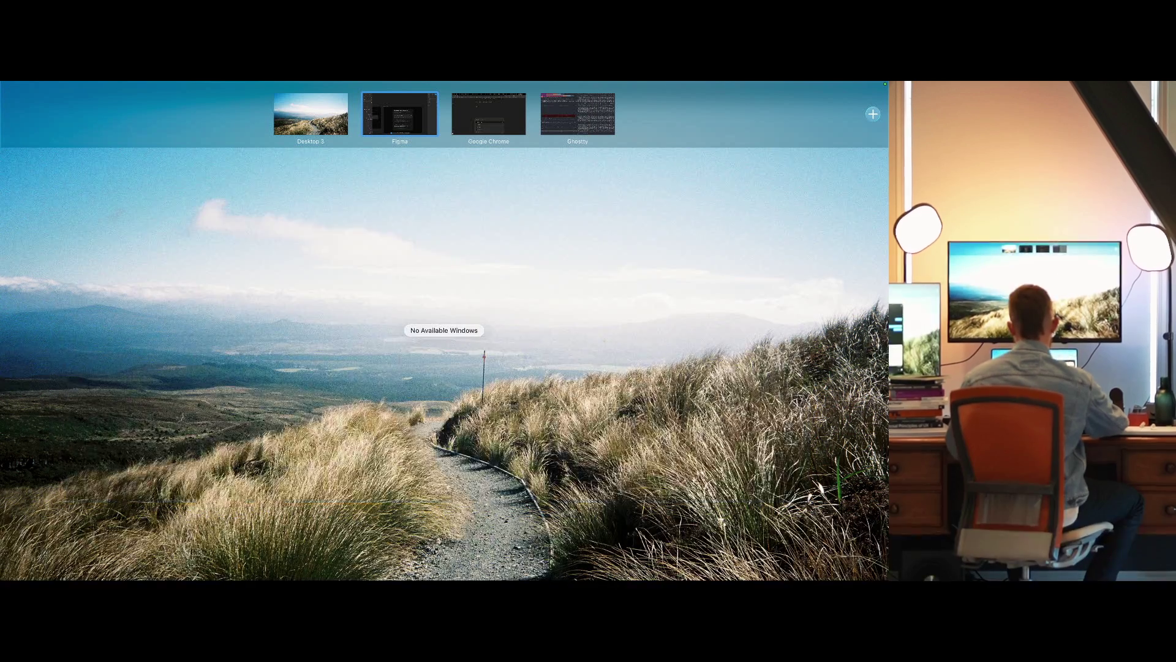
key("ctrl+Up")
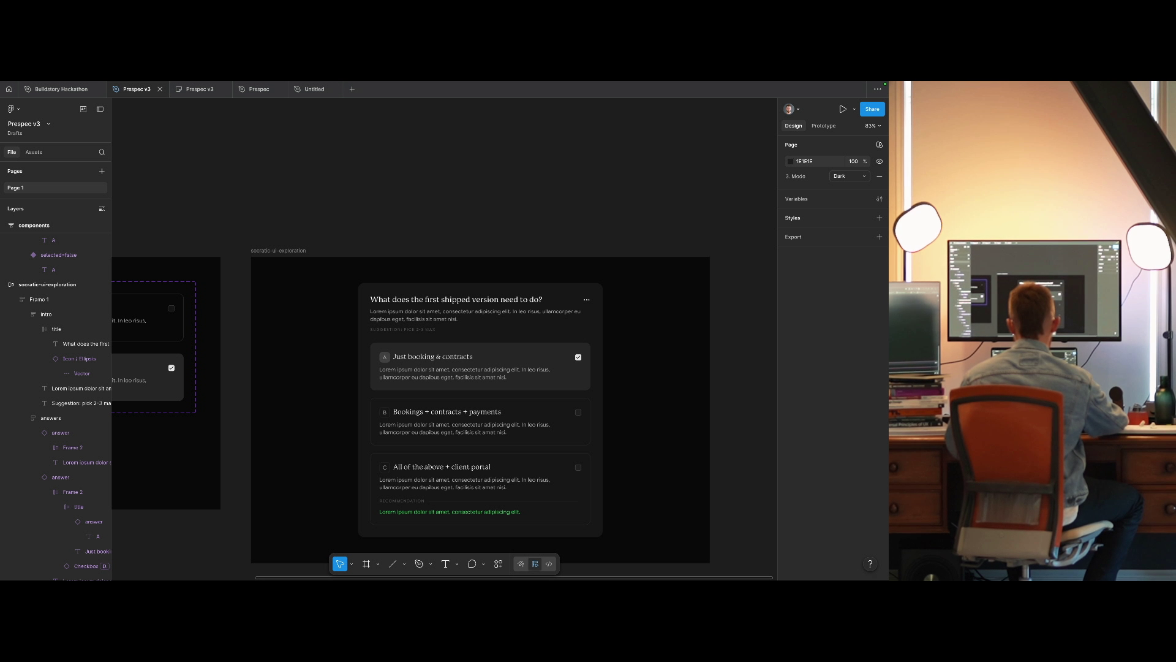
key("ctrl+Right")
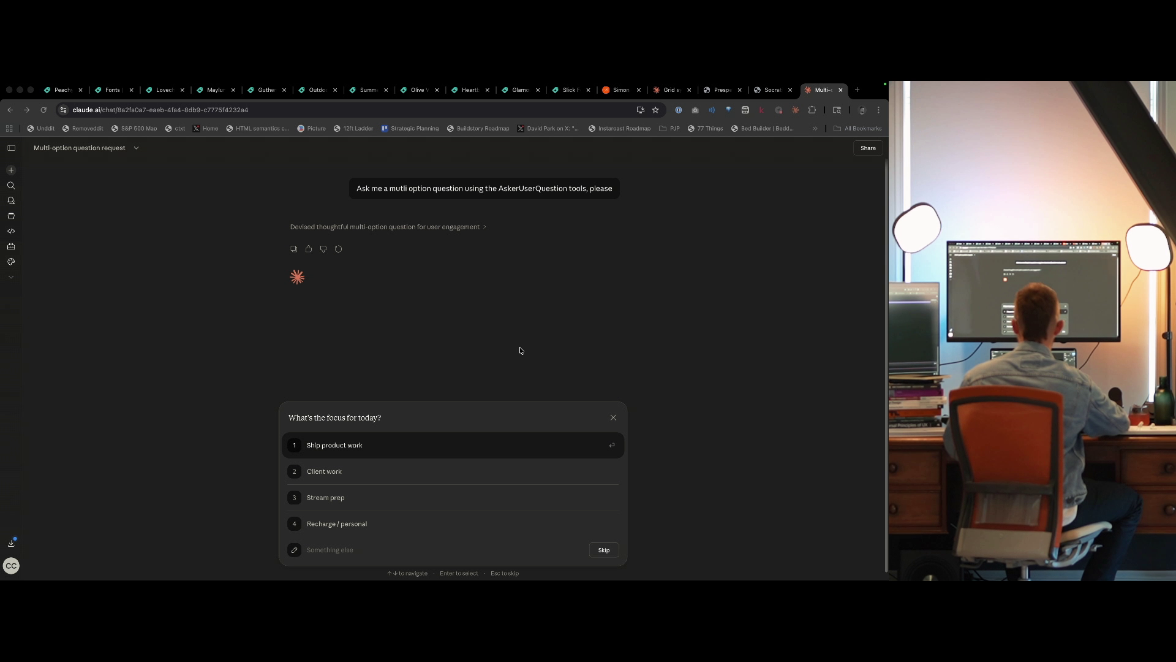
key("ctrl+Left")
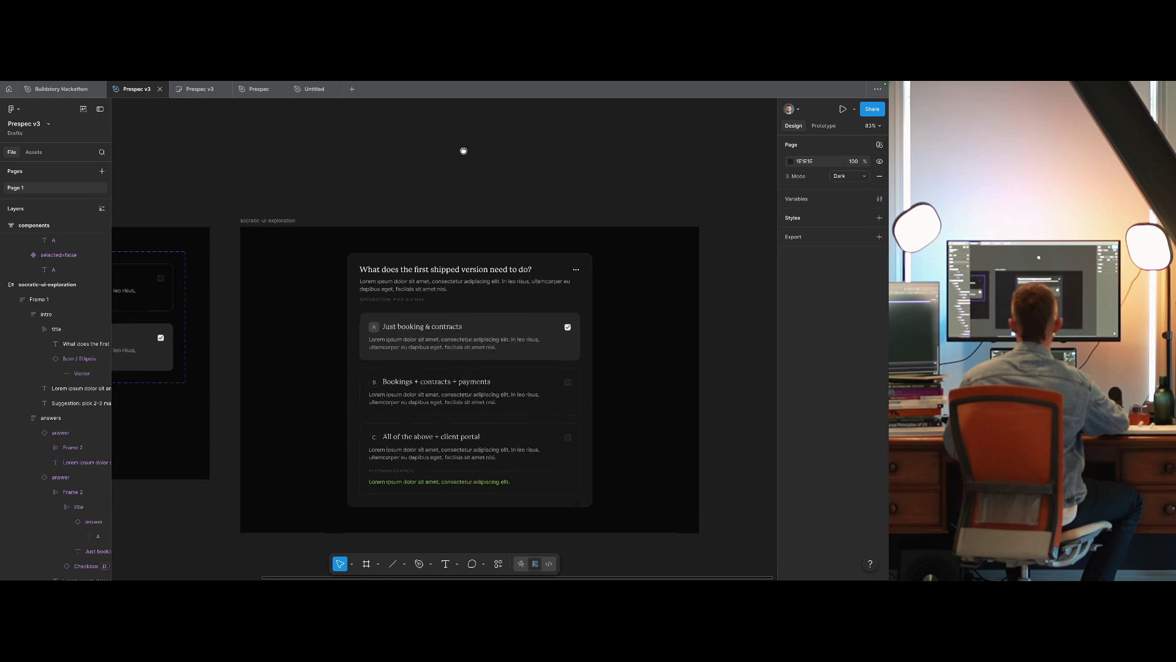
scroll(464, 150, "right", 2)
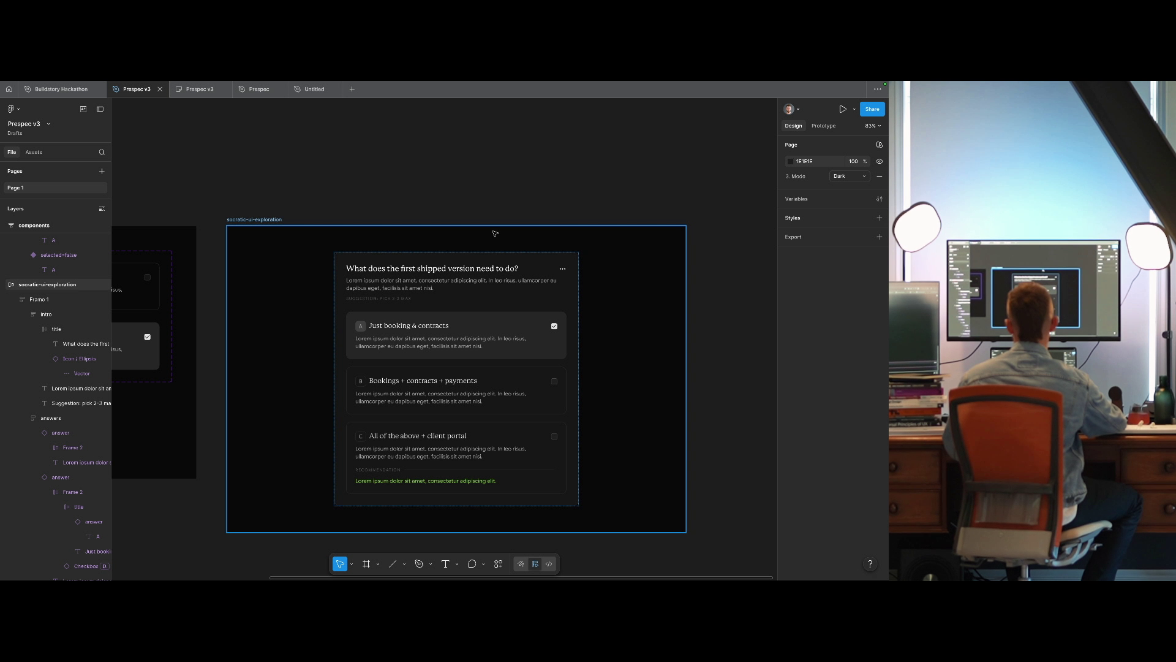
left_click(395, 382, "ctrl")
left_click_drag(196, 371, 478, 339)
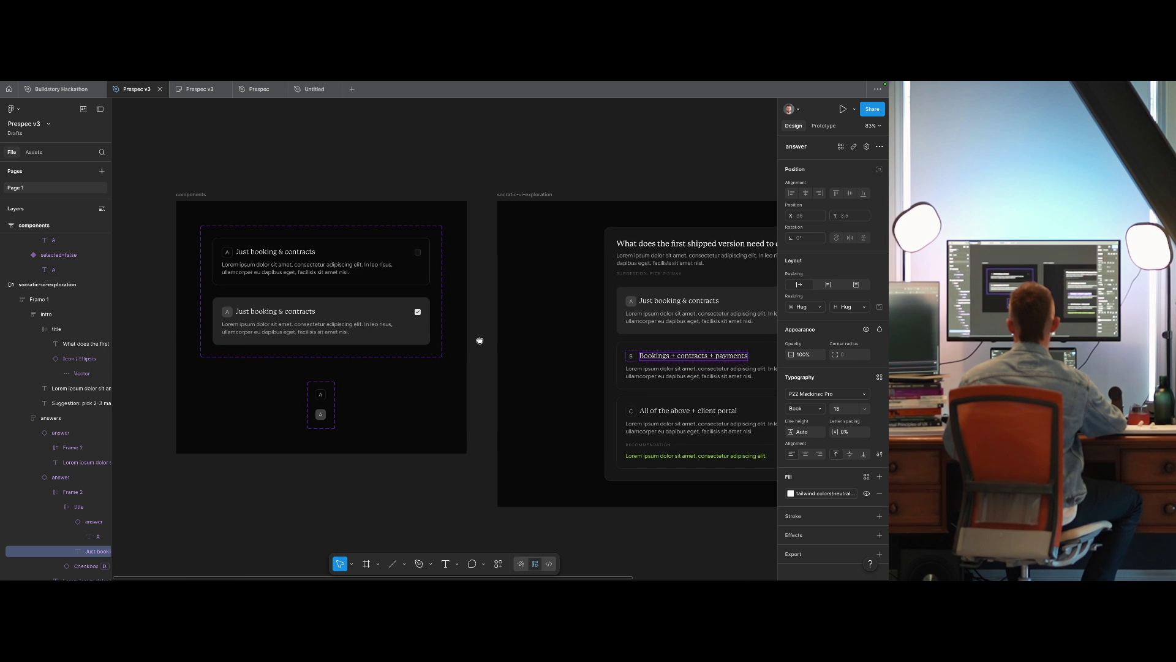
left_click(320, 395)
left_click(820, 539)
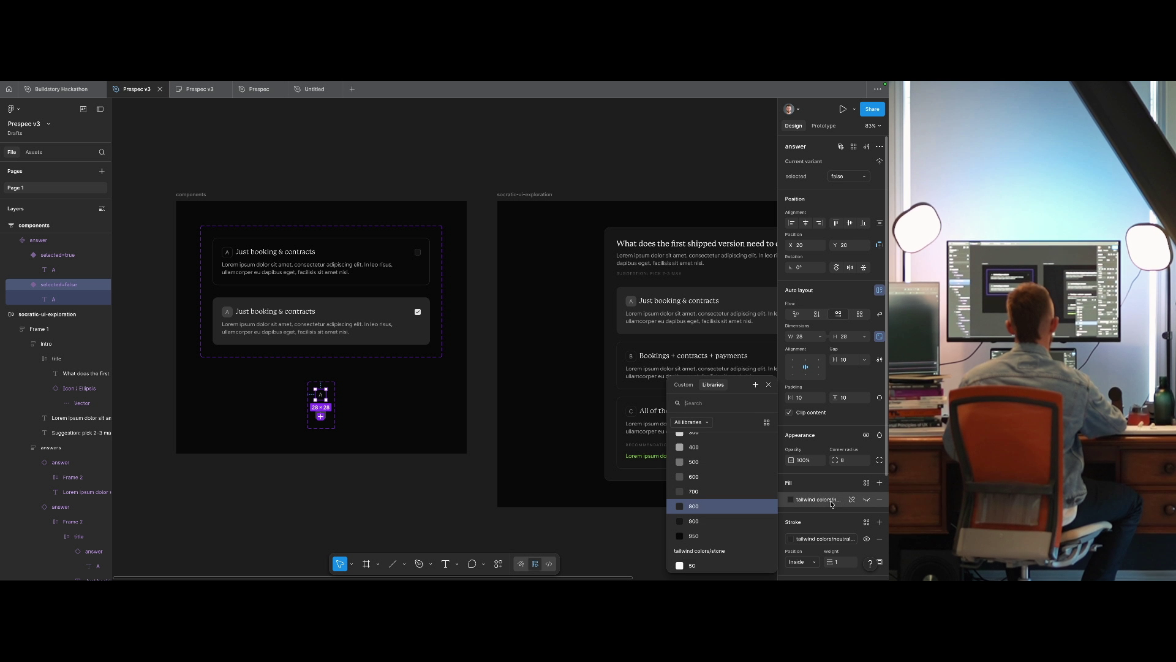
left_click(392, 429)
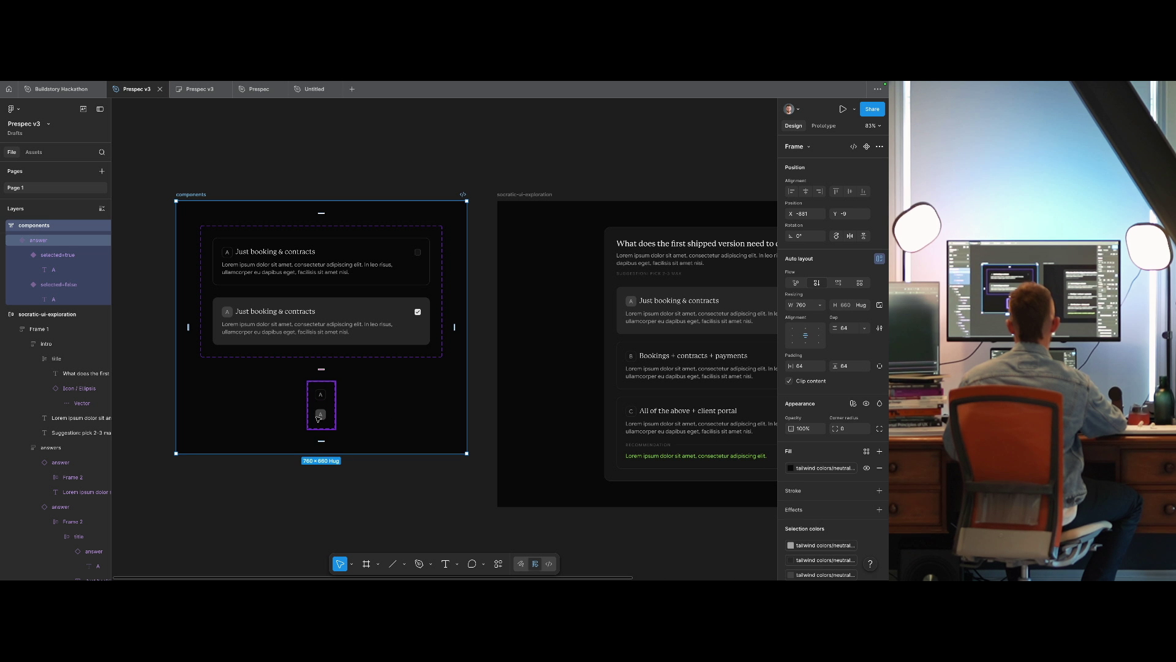
left_click(321, 415, "ctrl")
left_click(824, 499)
key("Escape")
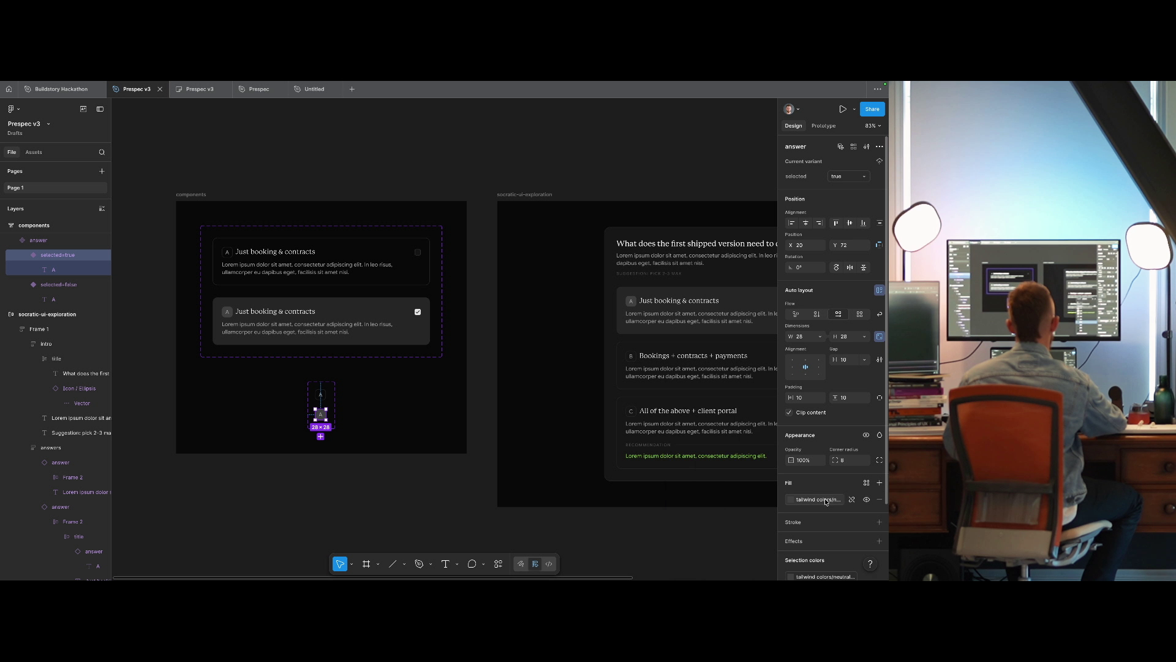
left_click(469, 460)
scroll(469, 460, "right", 5)
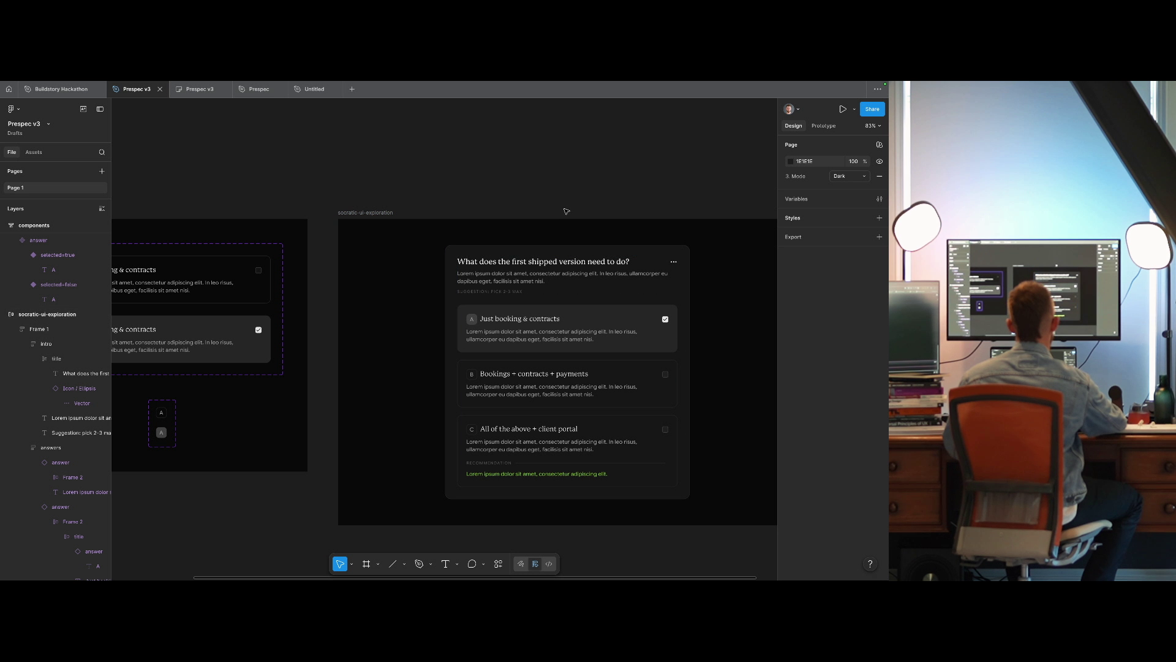
left_click(515, 428, "ctrl")
left_click(574, 188)
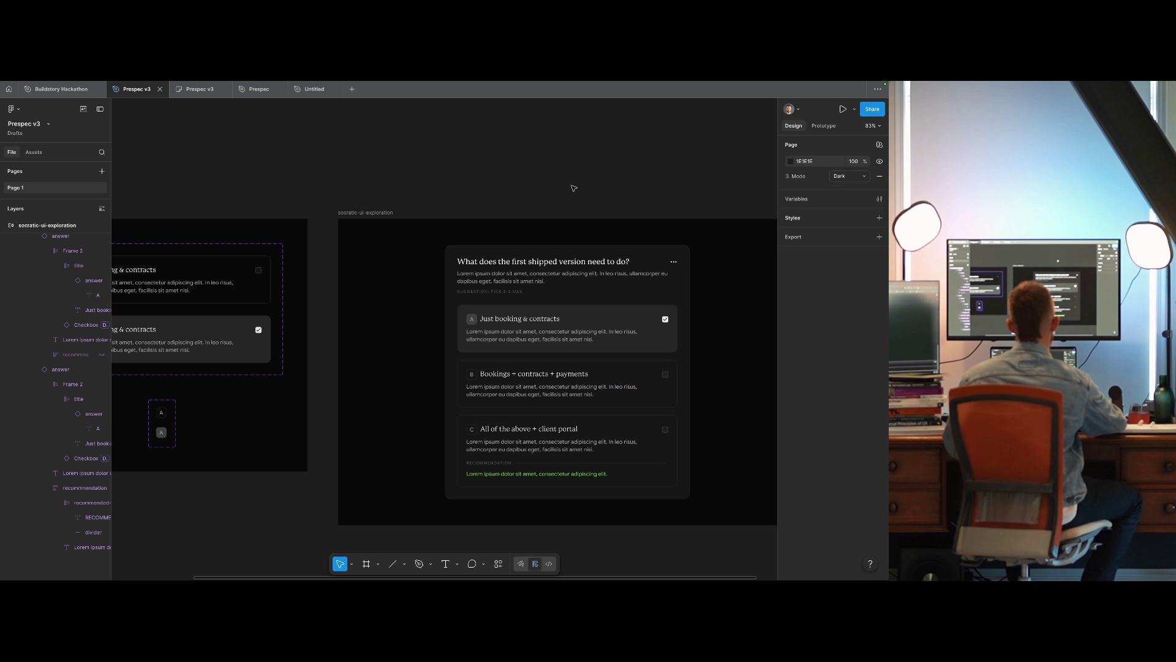
left_click(501, 324, "ctrl")
left_click(448, 185)
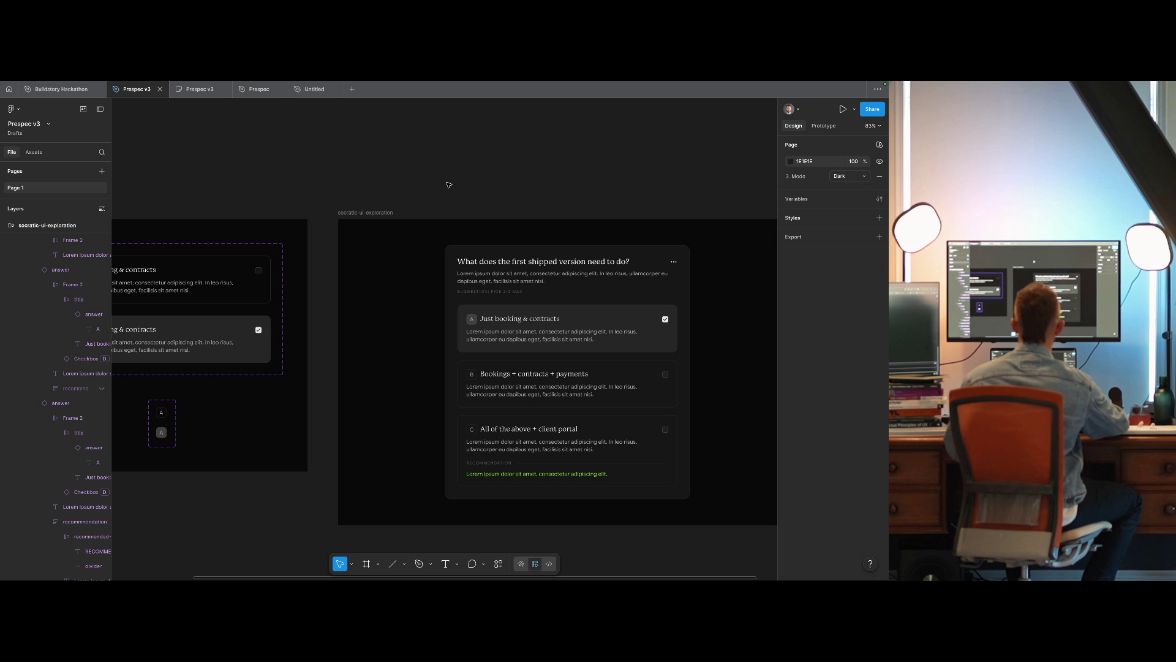
double_click(551, 474)
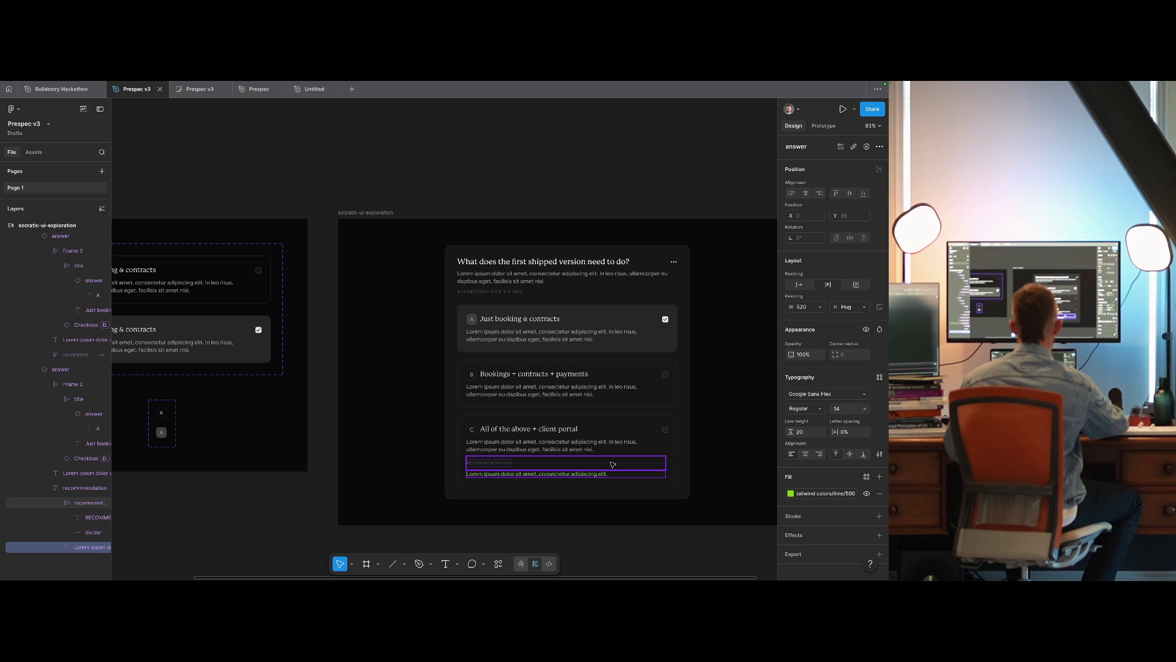
Change the recommendation text fill from tailwind green 700 to green 600, then deselect.
scroll(511, 446, "right", 3)
left_click(833, 495)
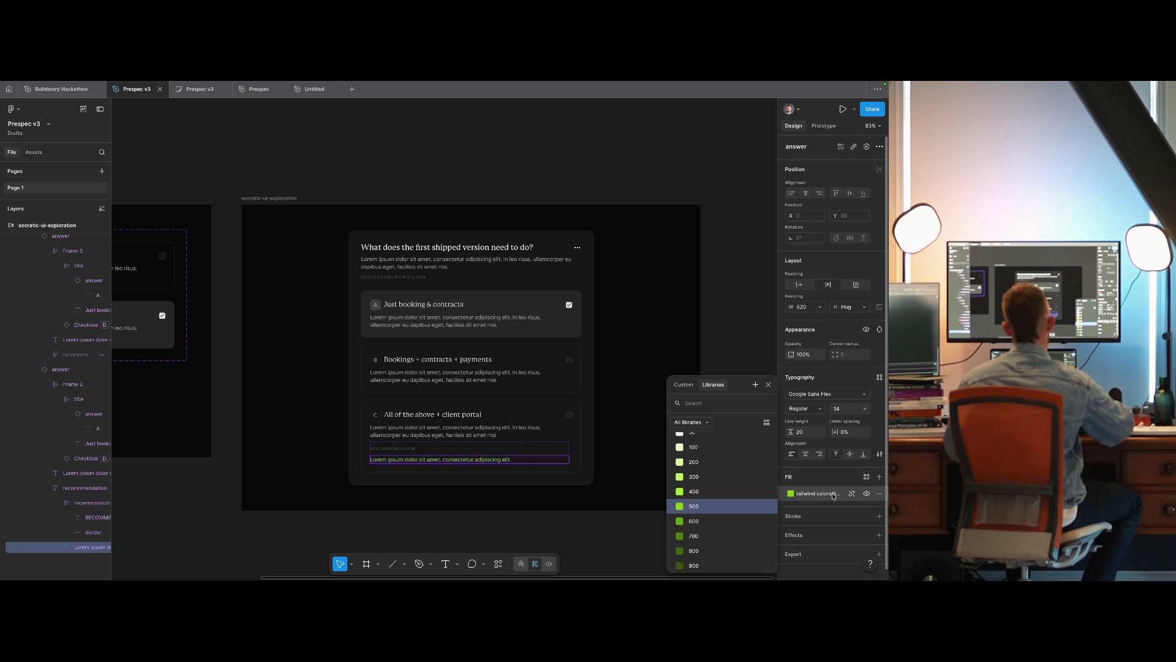
type("green")
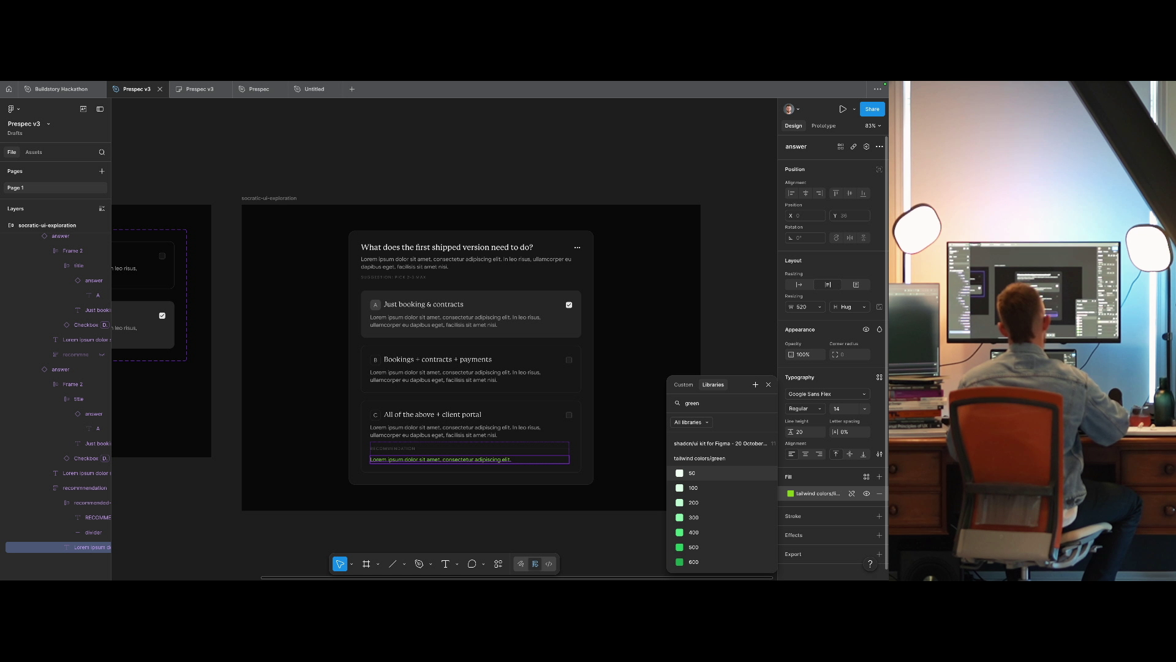
type(" 7")
key("Return")
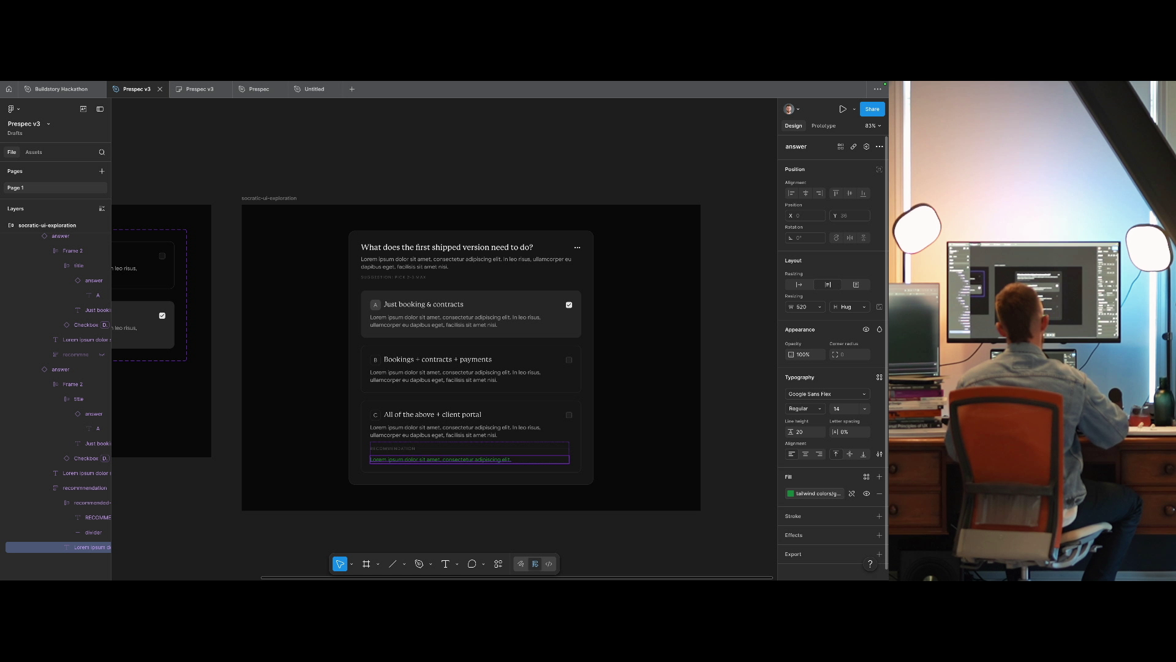
left_click(834, 495)
left_click(833, 495)
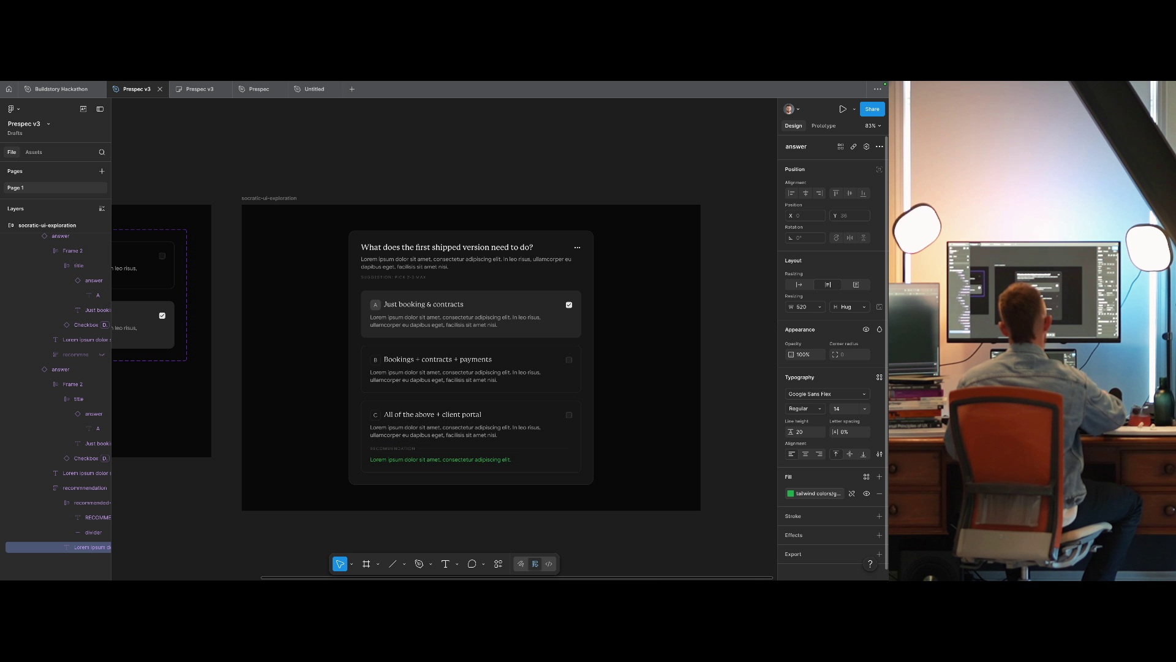
left_click(833, 495)
key("Up")
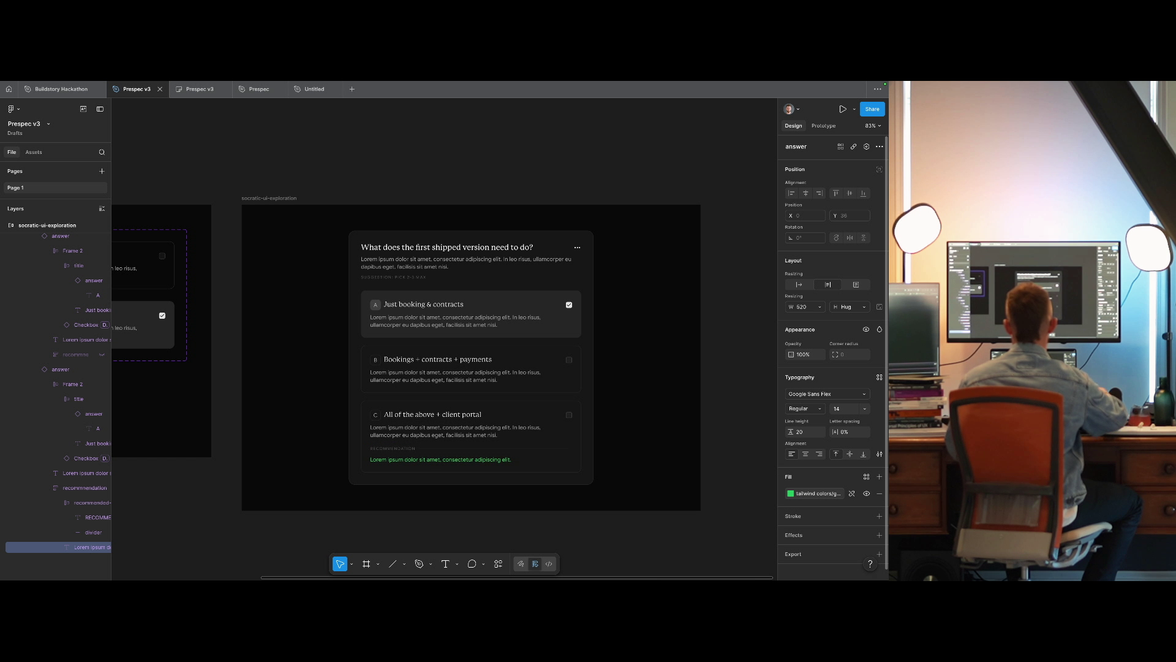
key("Return")
left_click(712, 493)
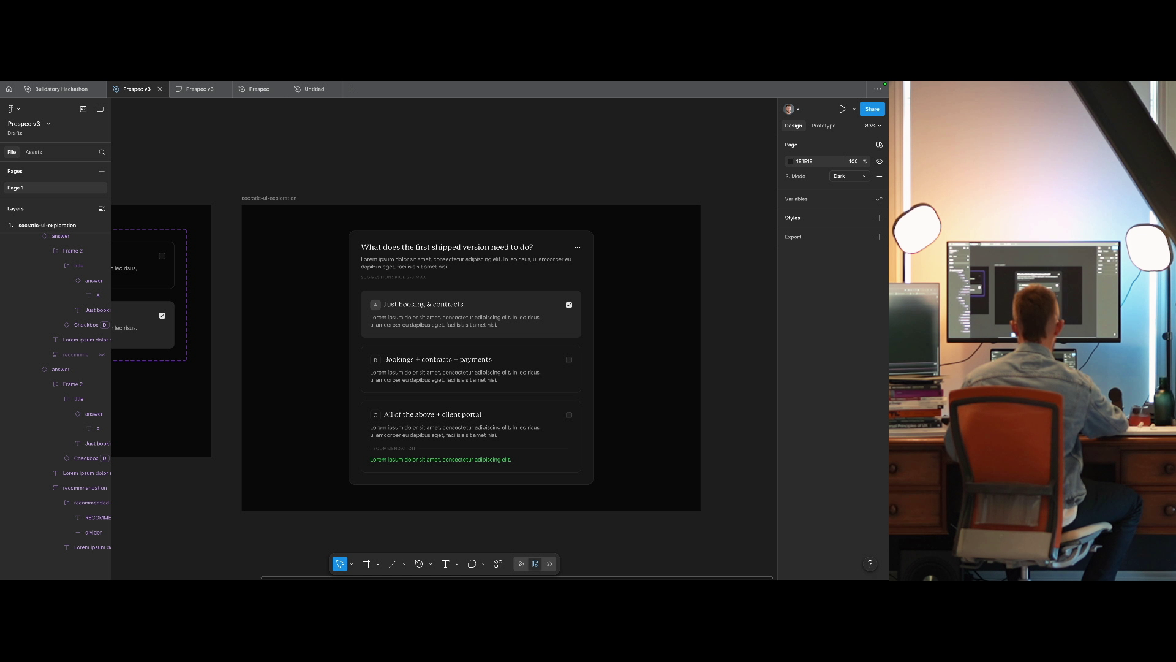
left_click(670, 412)
key("Escape")
scroll(463, 394, "up", 1)
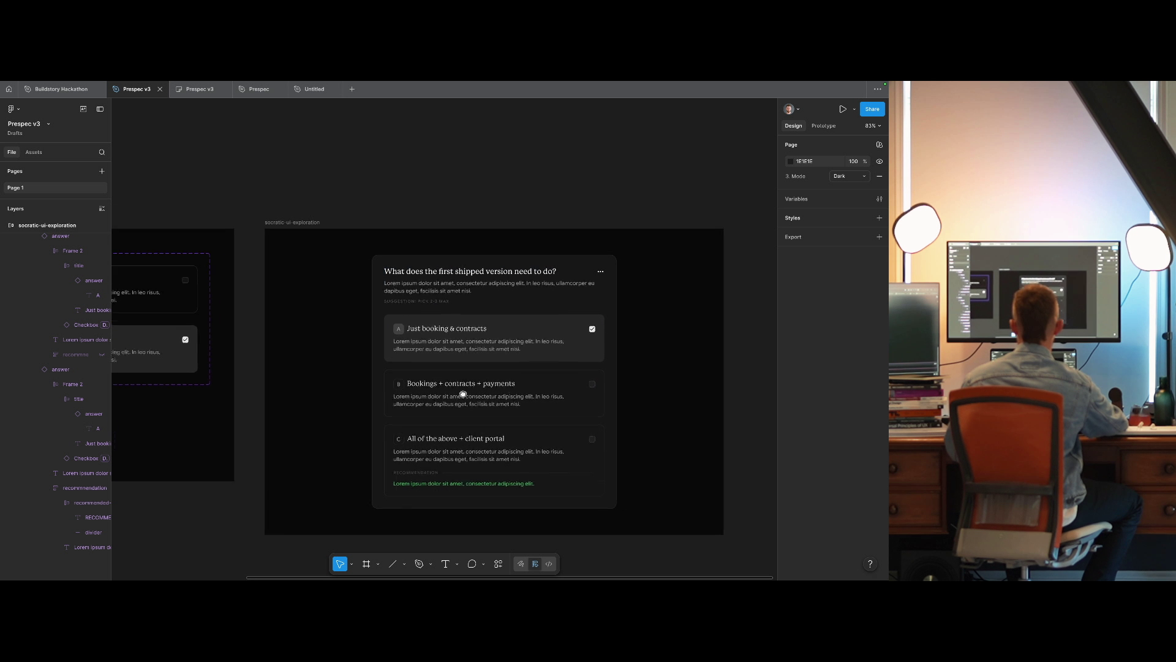
Select both A letter badges and trial font size 12 before reverting to 14.
scroll(463, 394, "left", 10)
left_click(362, 420)
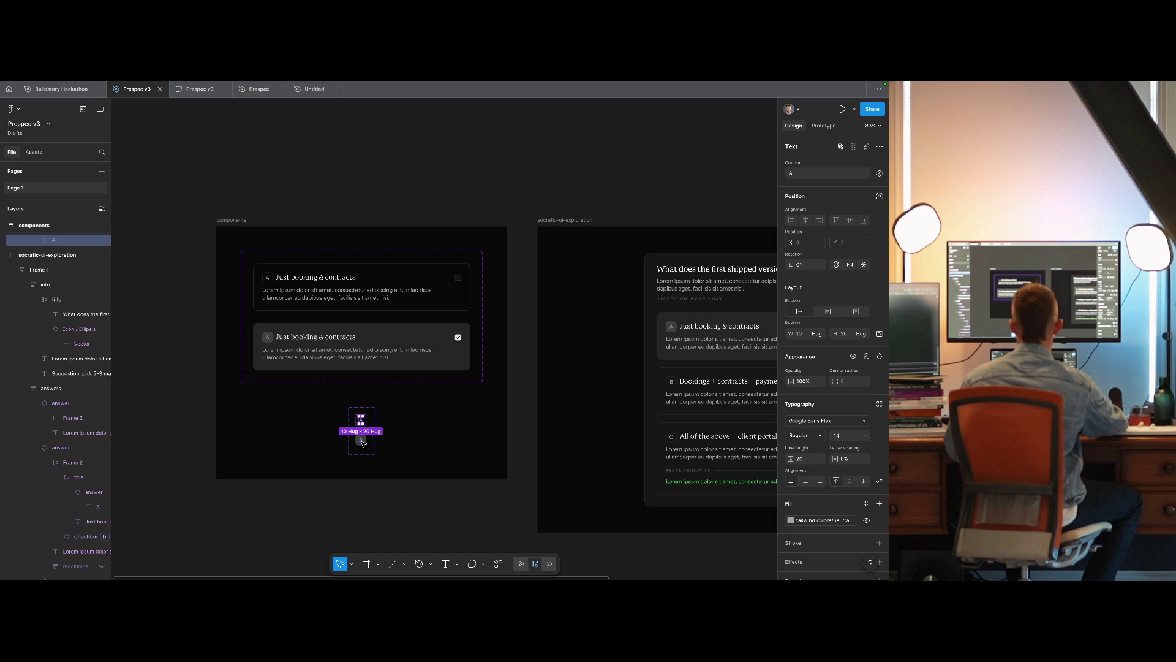
left_click(361, 442, "shift")
left_click(824, 437)
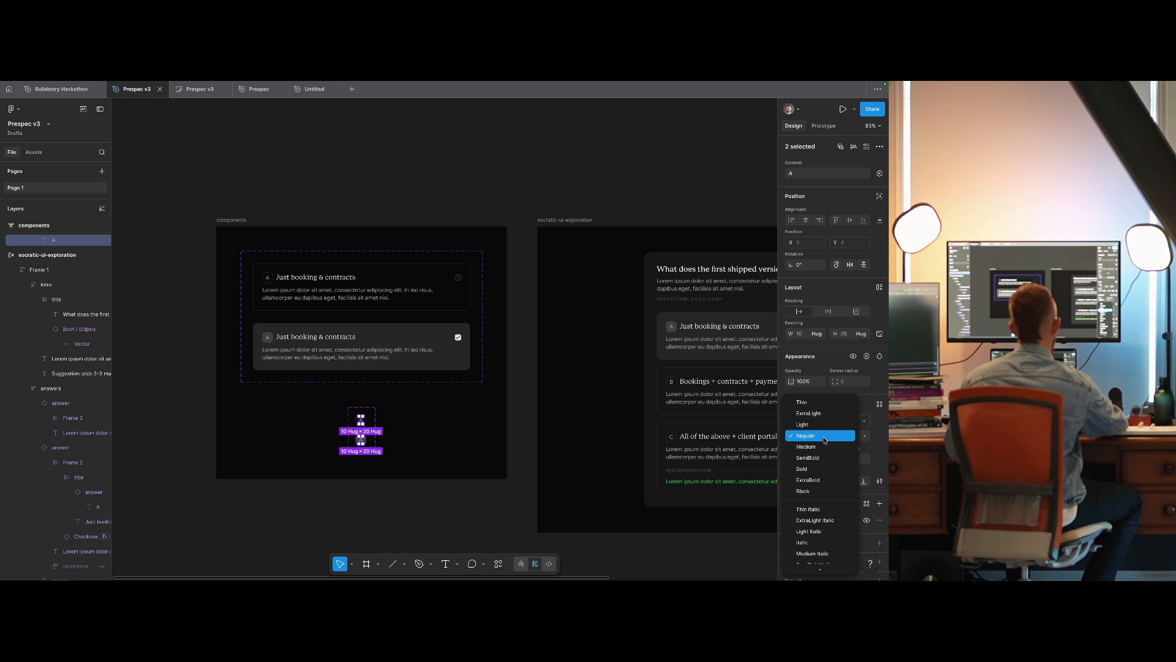
left_click(825, 436)
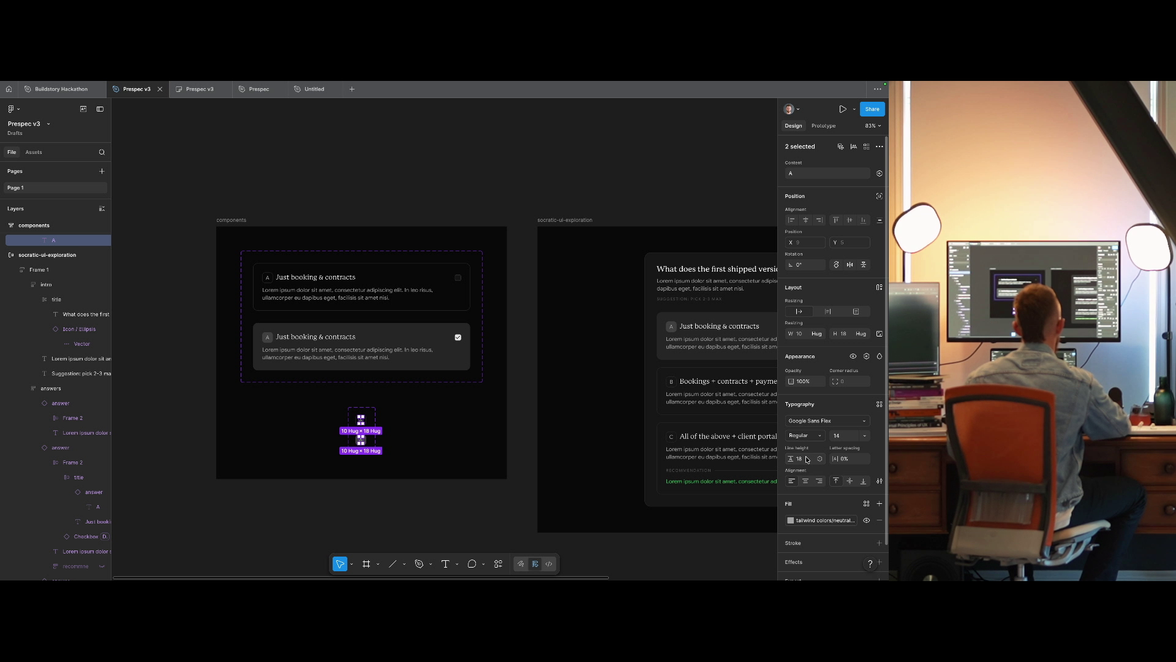
type("12")
key("Return")
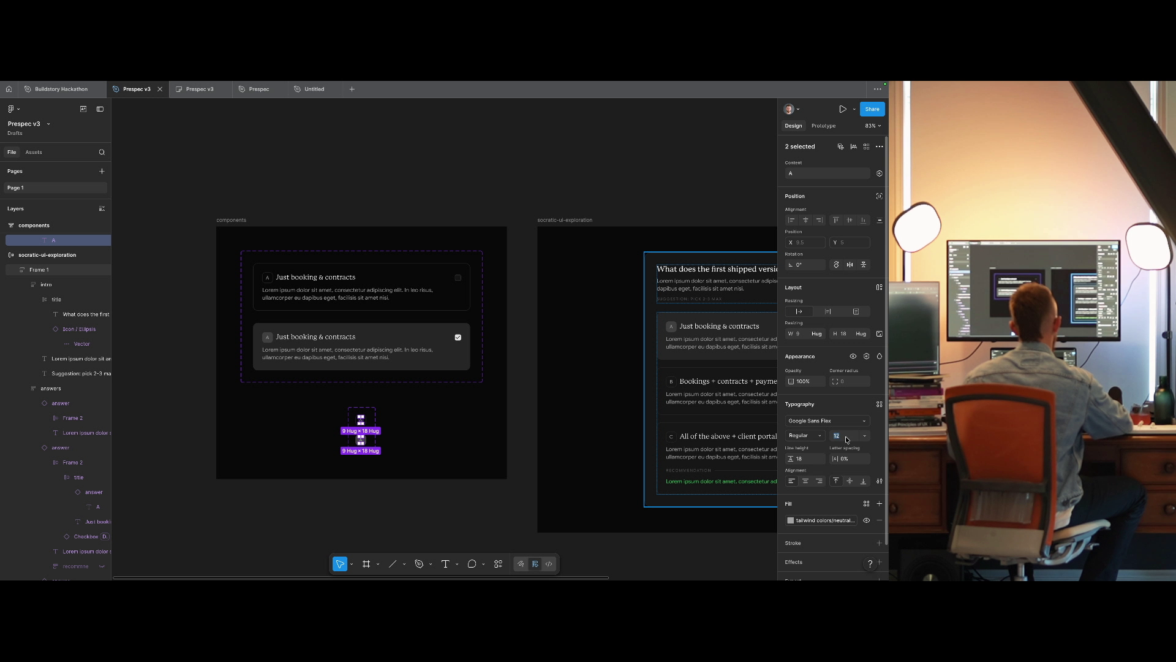
type("14")
key("Return")
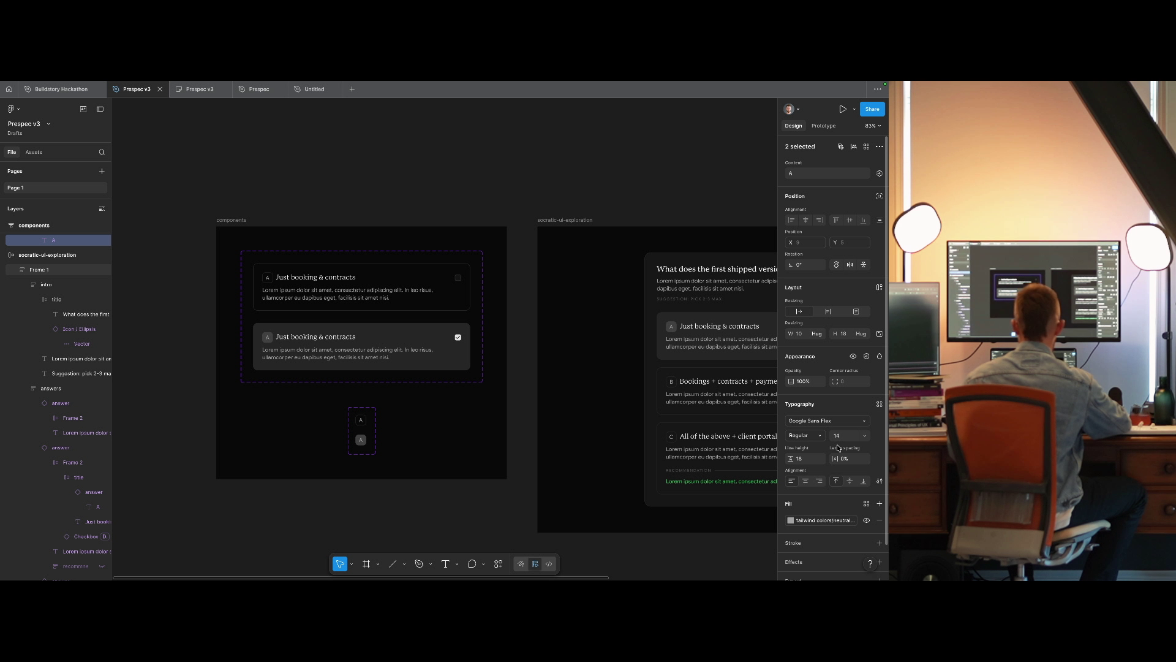
Make the A letters SemiBold at size 12 with Auto line height.
left_click(808, 436)
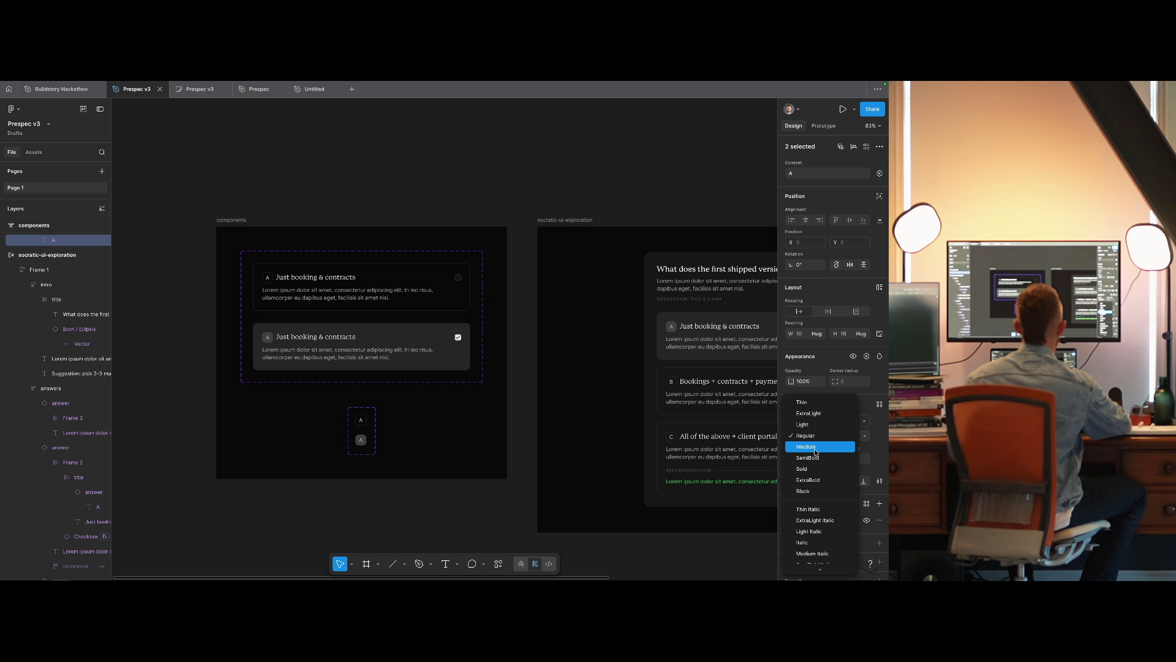
left_click(815, 459)
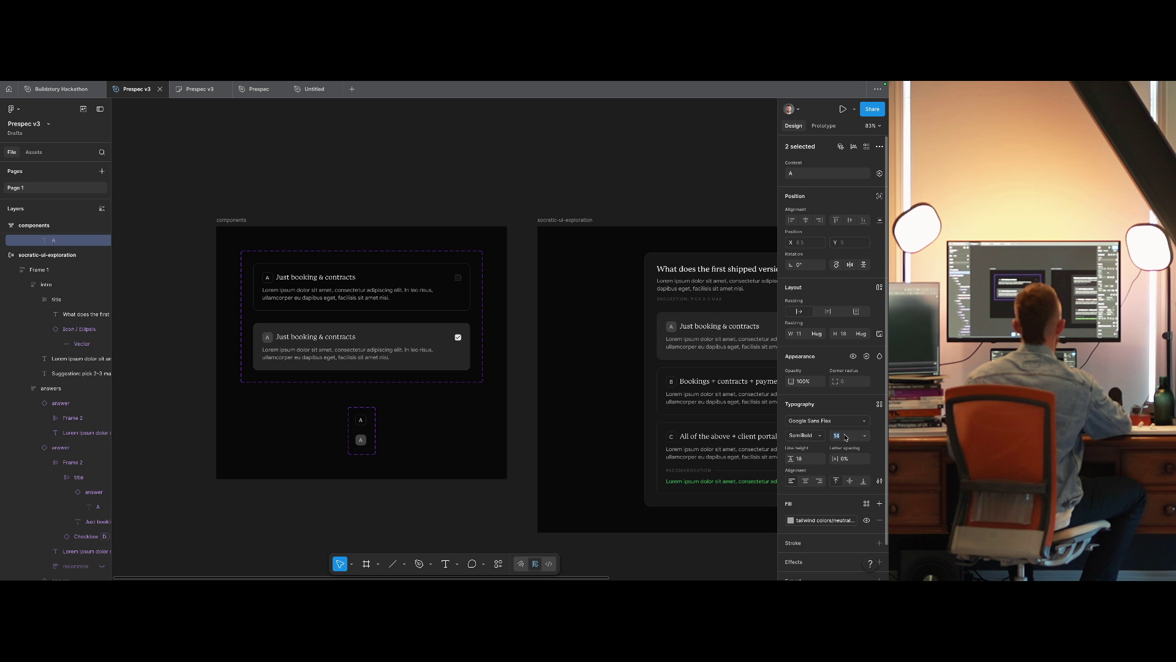
type("12")
key("Return")
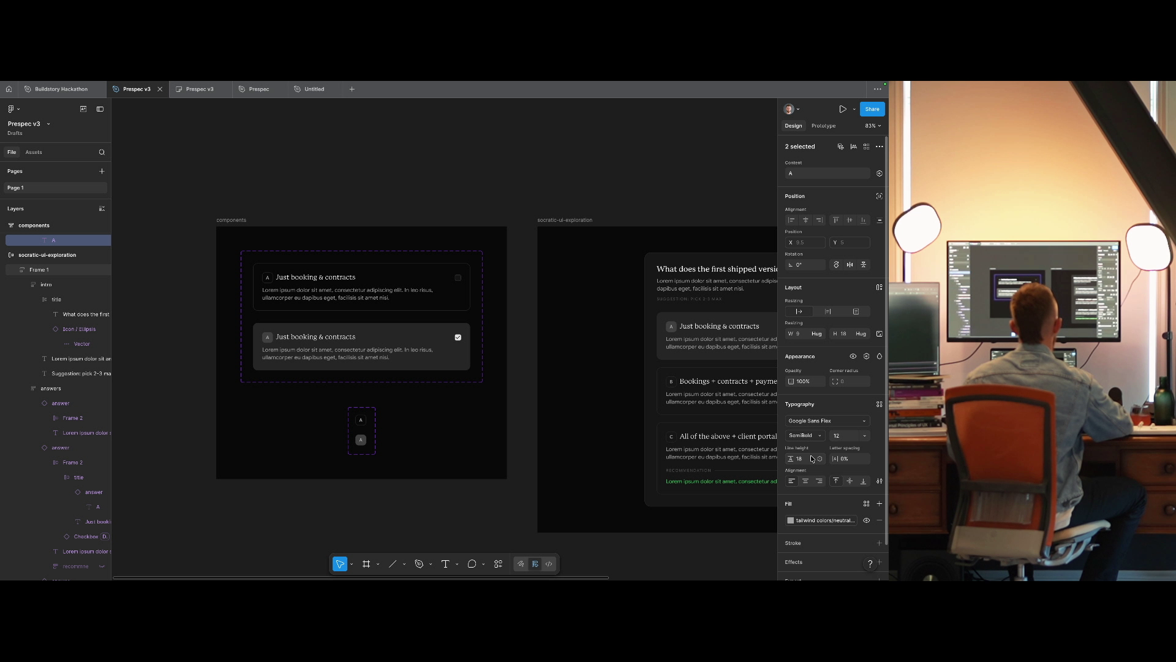
left_click(820, 458)
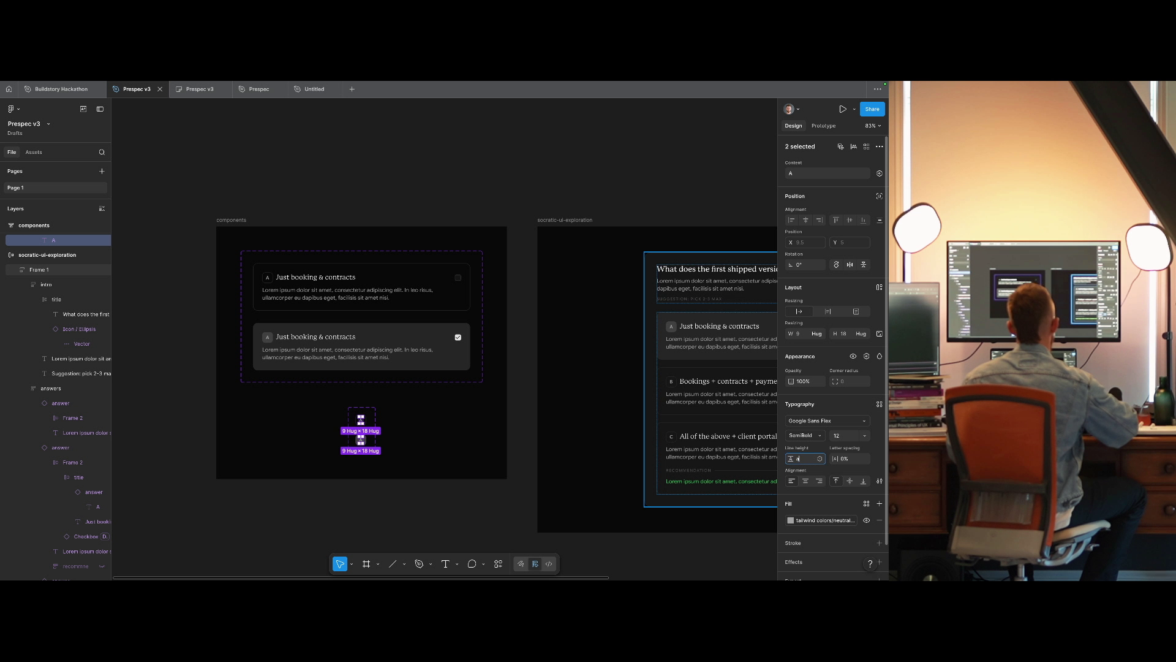
Compare letter sizes 8, 10 and 12, settling on 12 for the badges.
left_click(839, 439)
type("8")
key("Return")
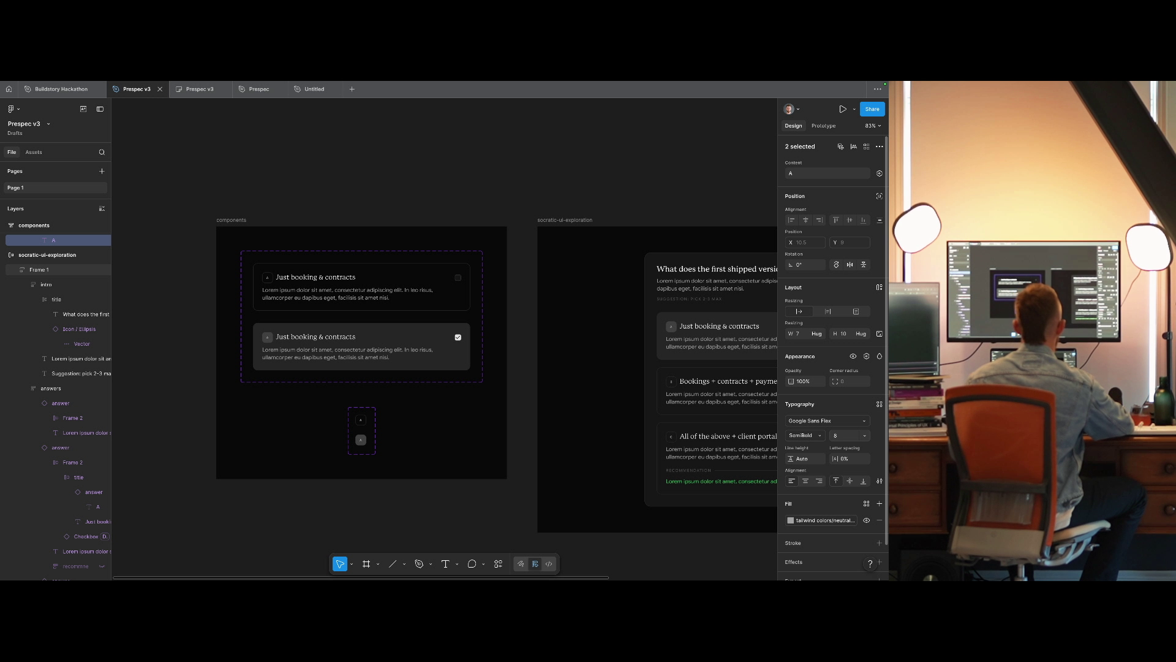
type("10")
key("Return")
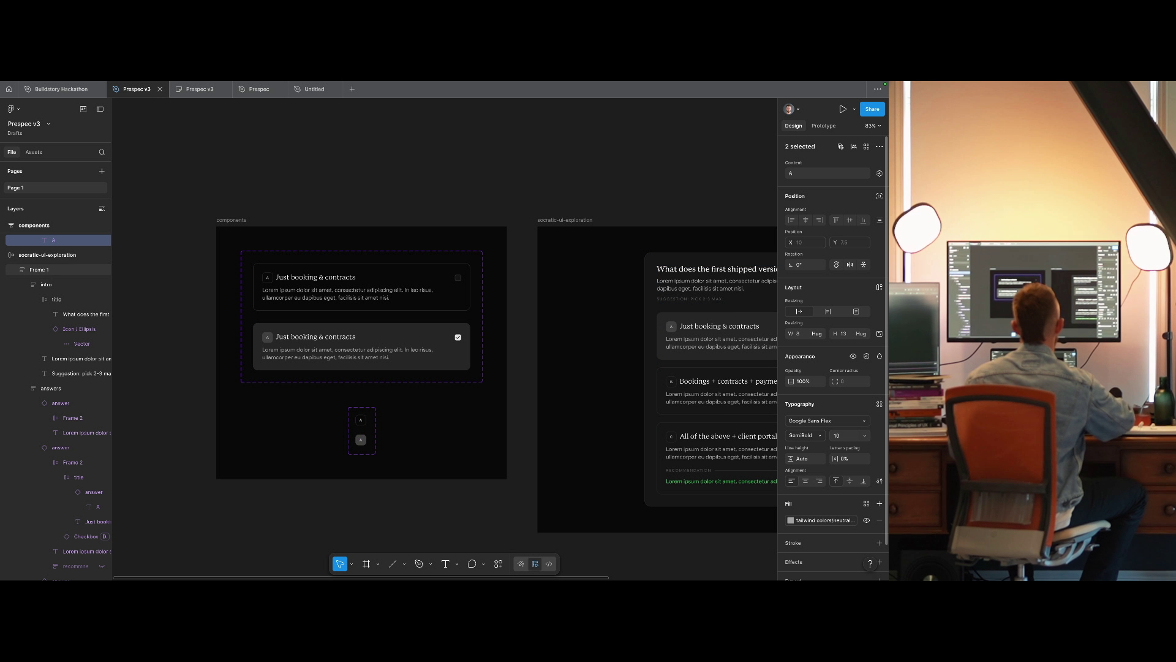
type("12")
key("Return")
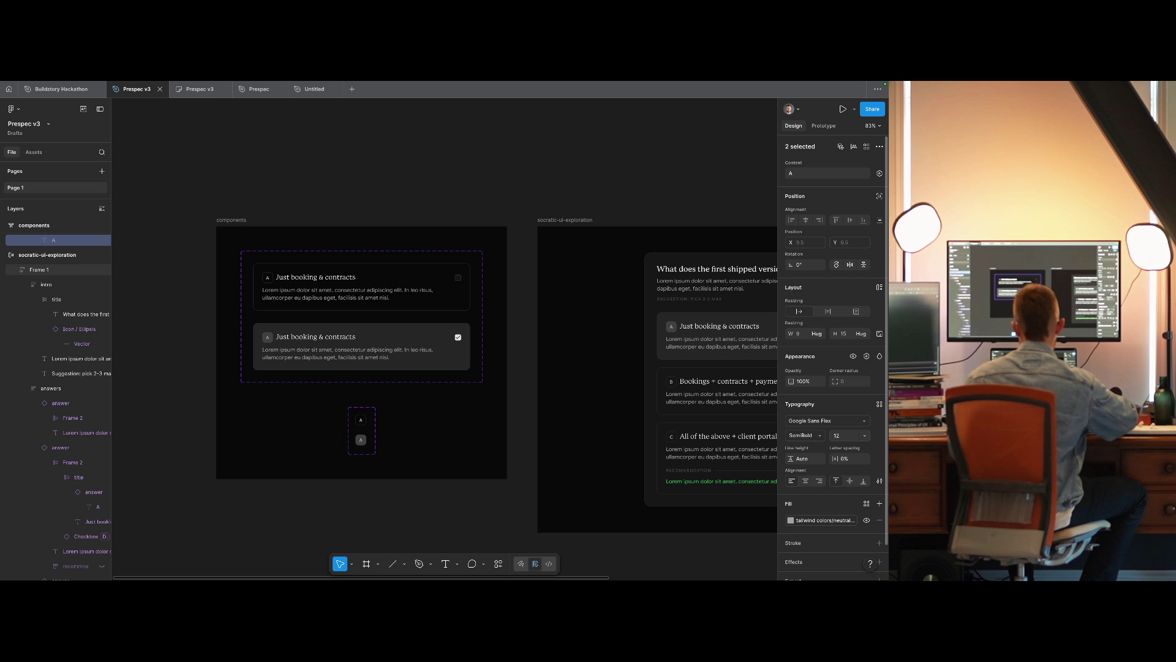
type("10")
key("Return")
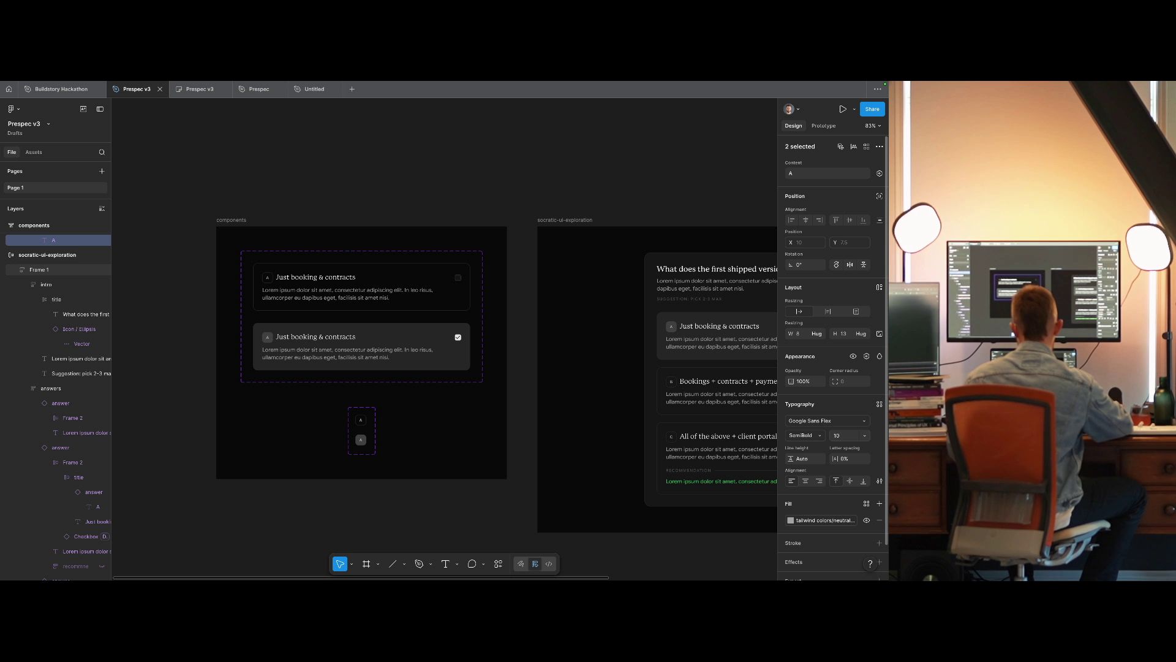
left_click(840, 437)
type("12")
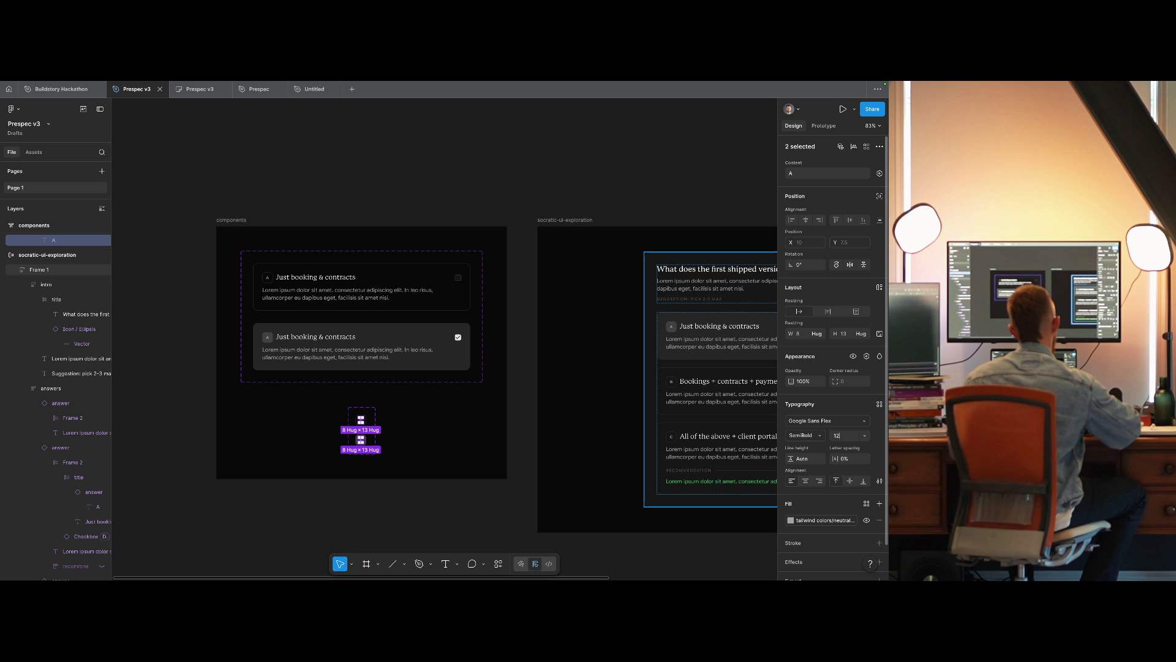
key("Return")
scroll(497, 240, "right", 5)
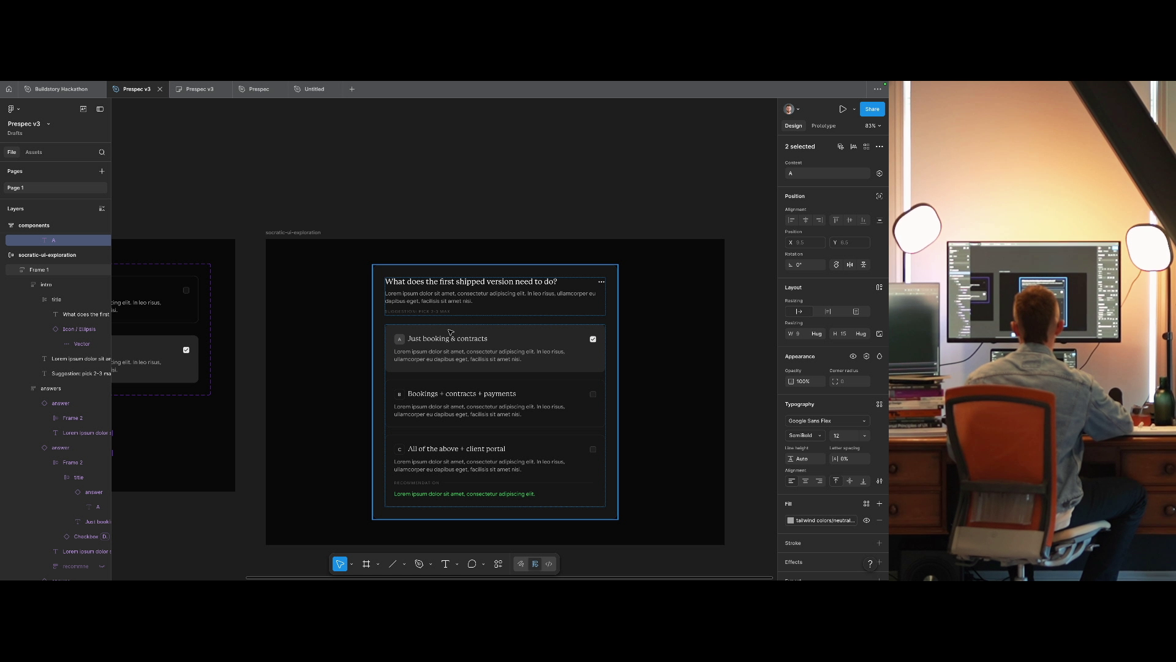
scroll(446, 302, "left", 3)
key("Escape")
left_click(204, 378)
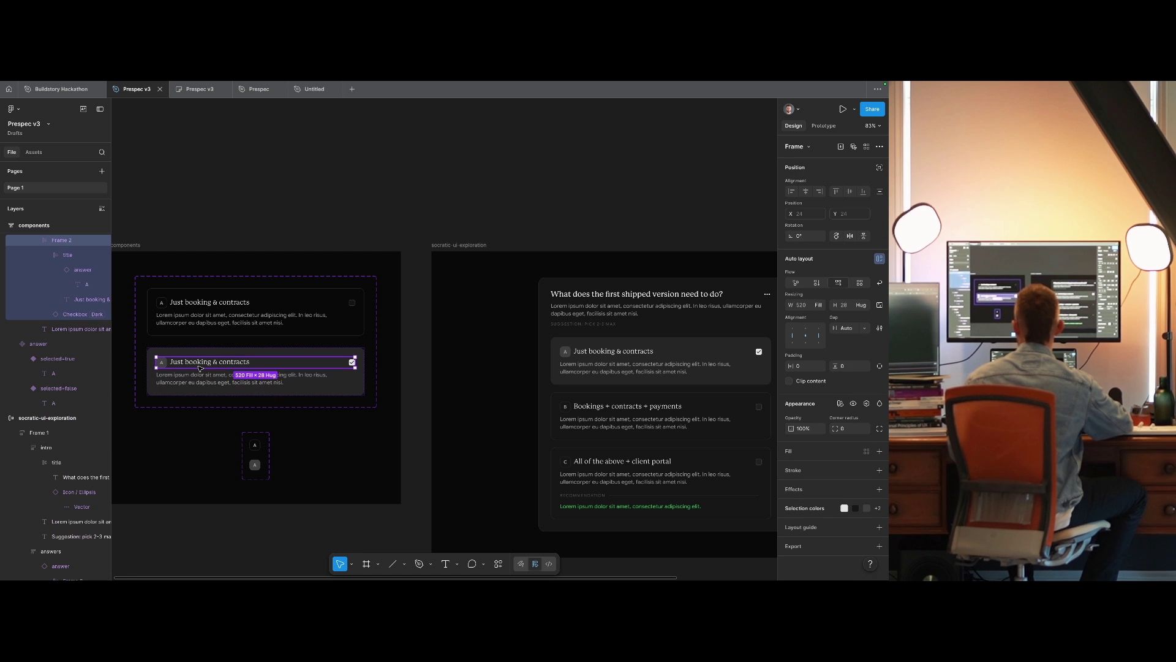
Set the gap between the letter badge and answer title to 12.
double_click(199, 364)
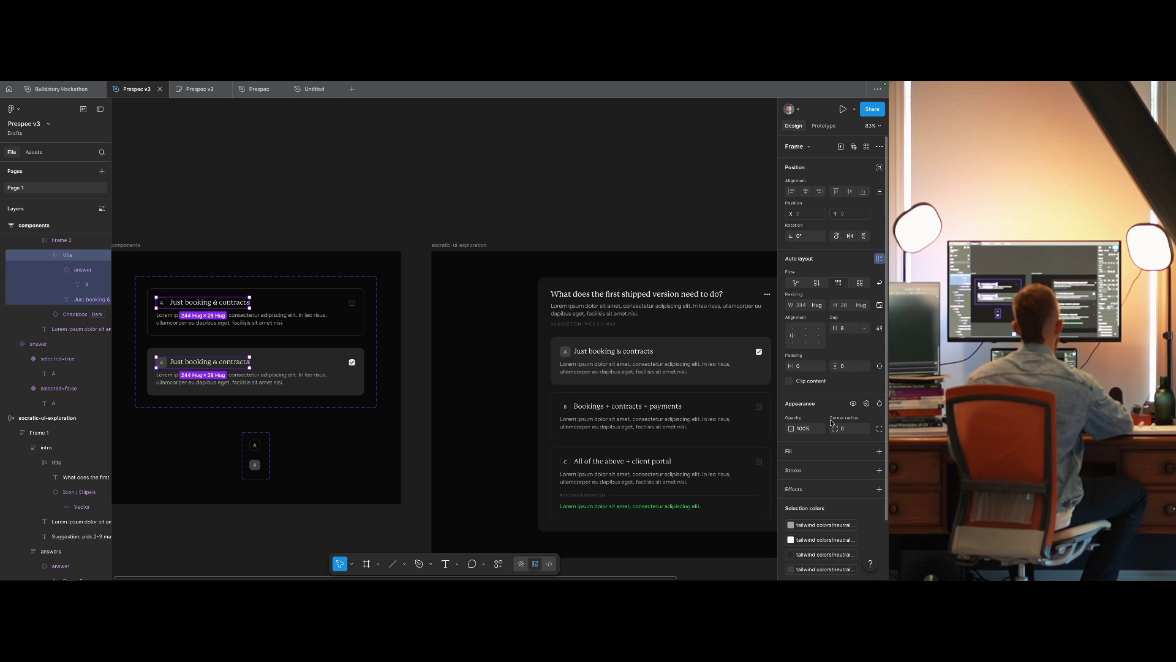
left_click(849, 329)
type("12")
key("Return")
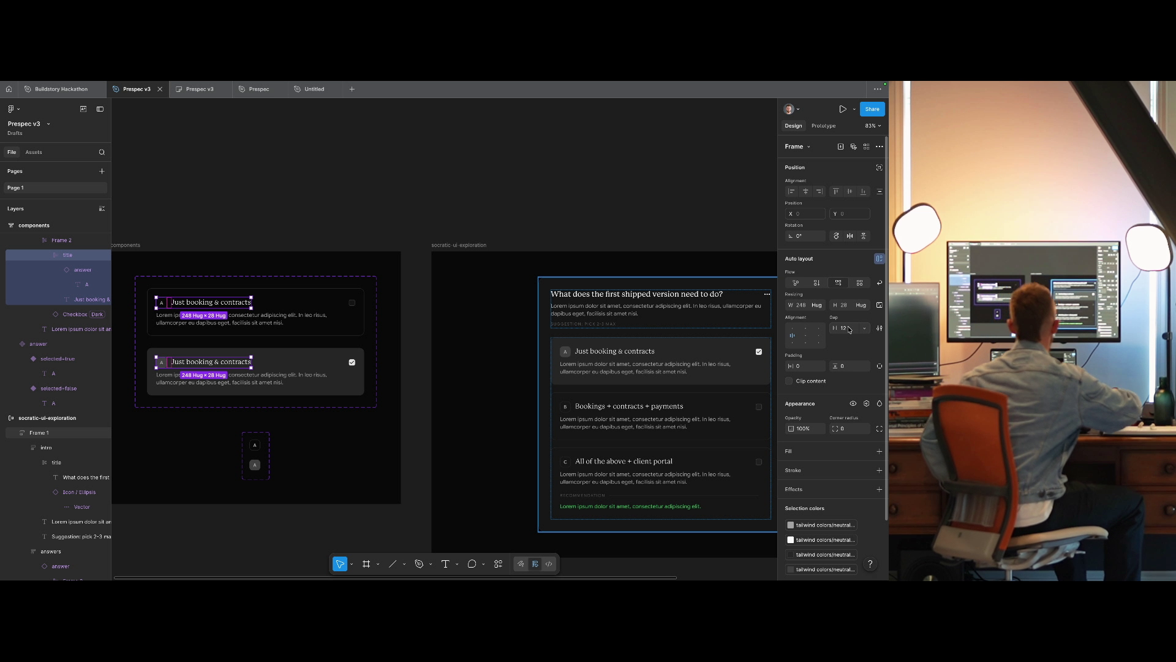
Compare the card against Claude's question UI, then come back to Figma.
left_click(539, 206)
key("ctrl+Right")
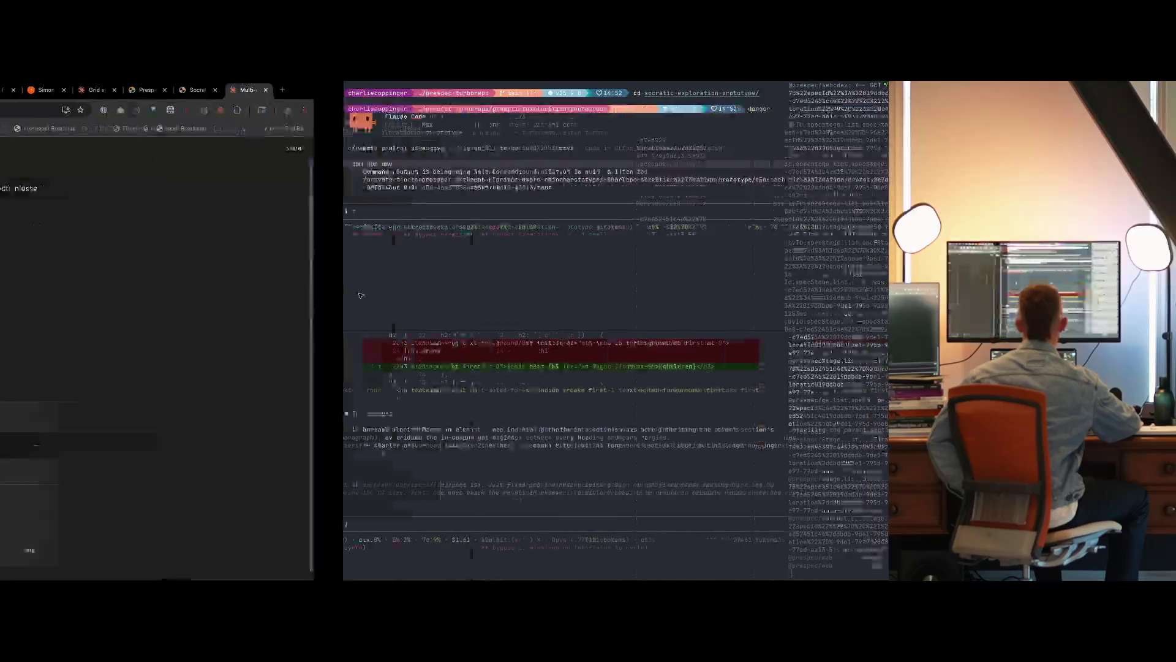
key("ctrl+Left")
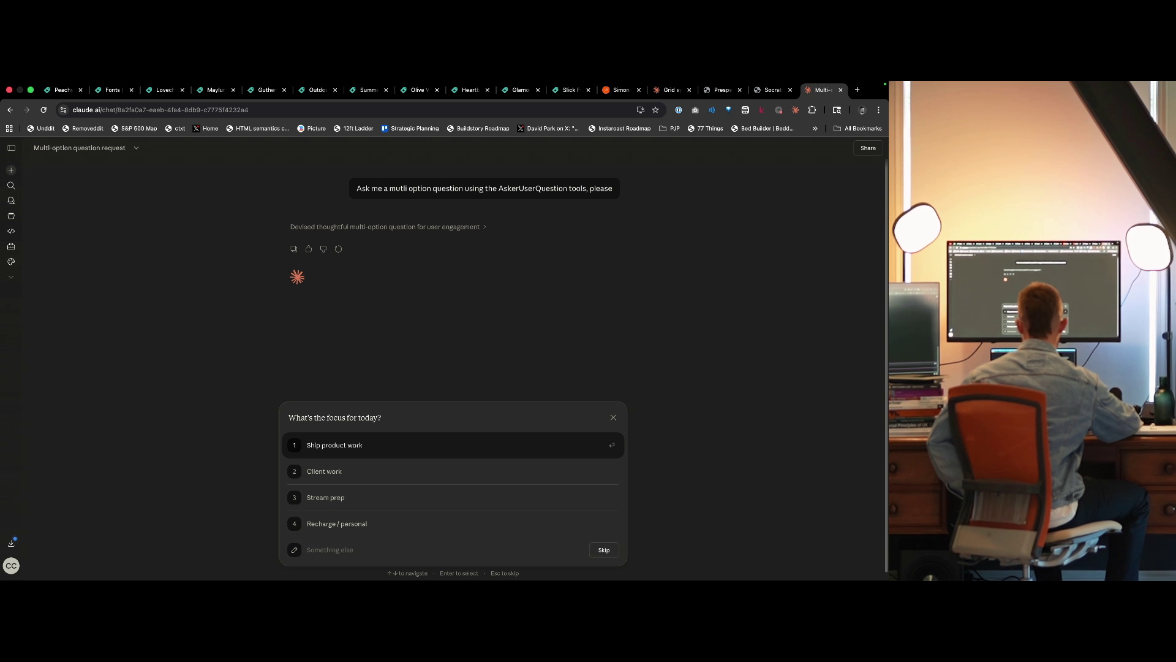
key("ctrl+Left")
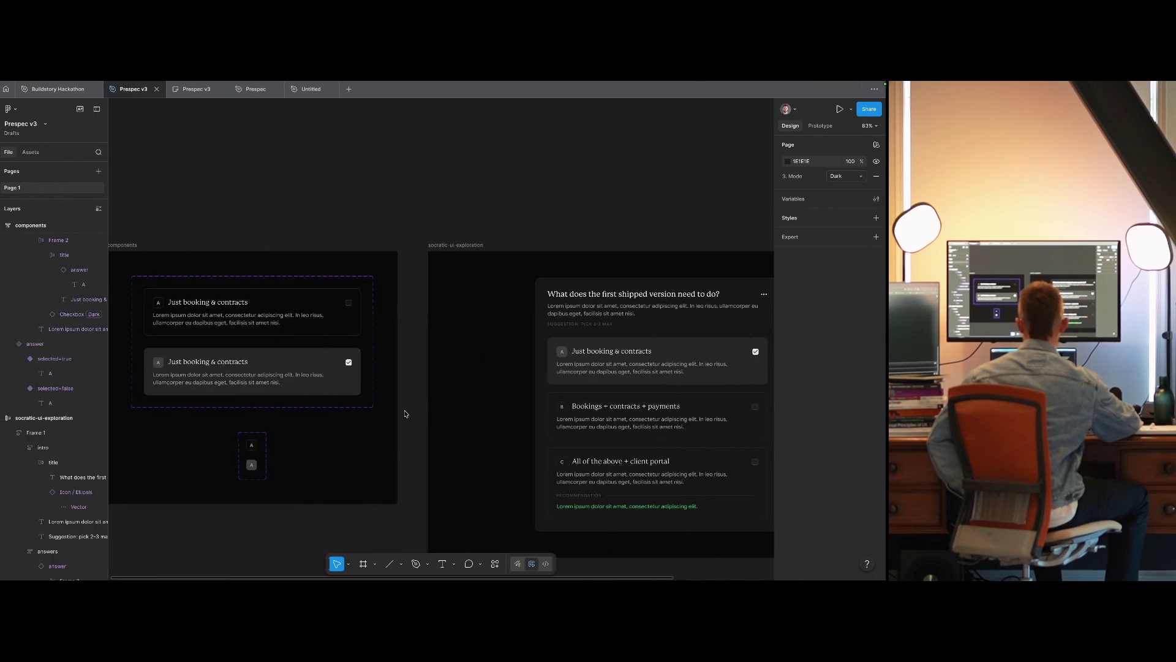
Zoom to 100% with Shift+0 and centre the quiz card on the canvas.
scroll(414, 183, "right", 5)
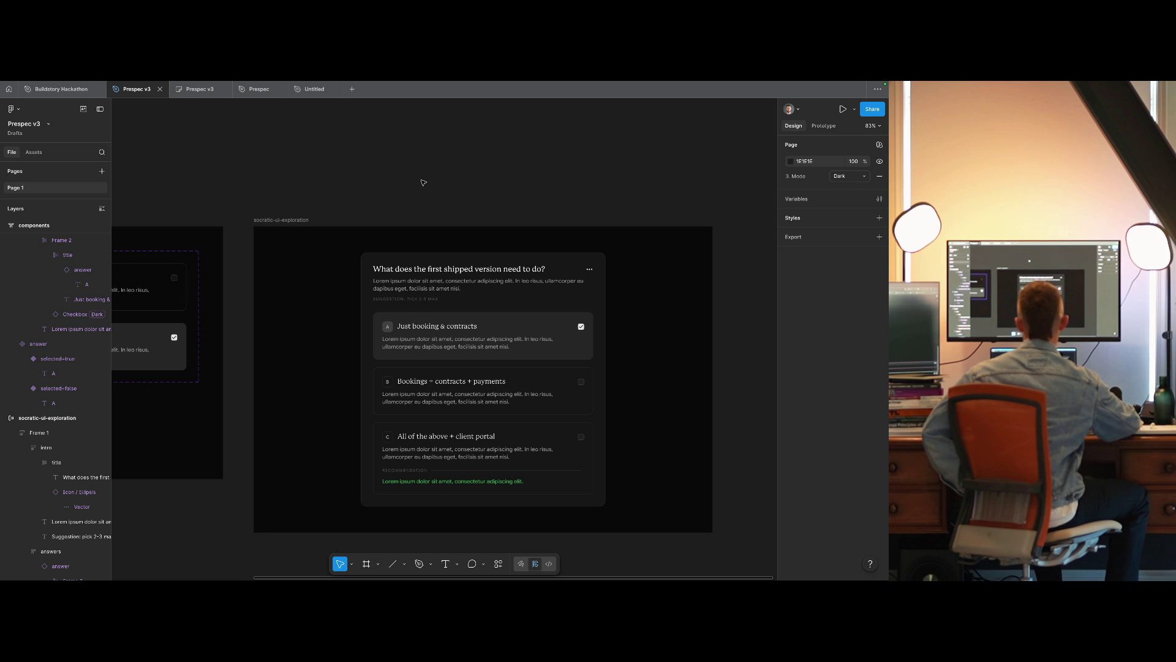
key("shift+0")
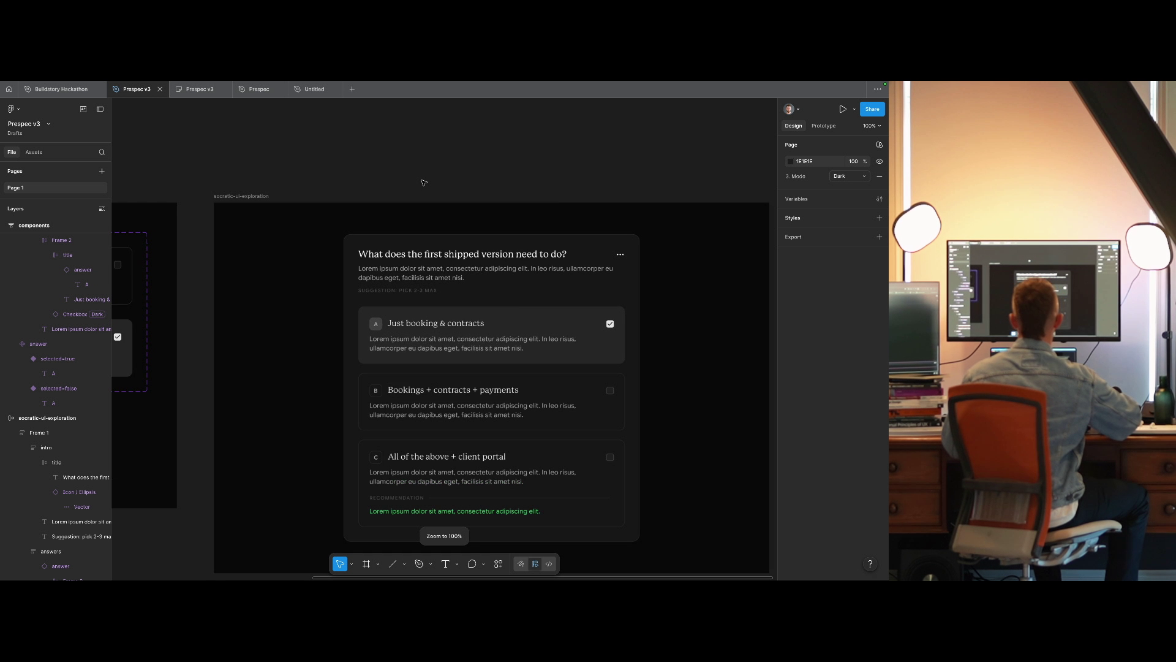
left_click_drag(424, 183, 373, 131)
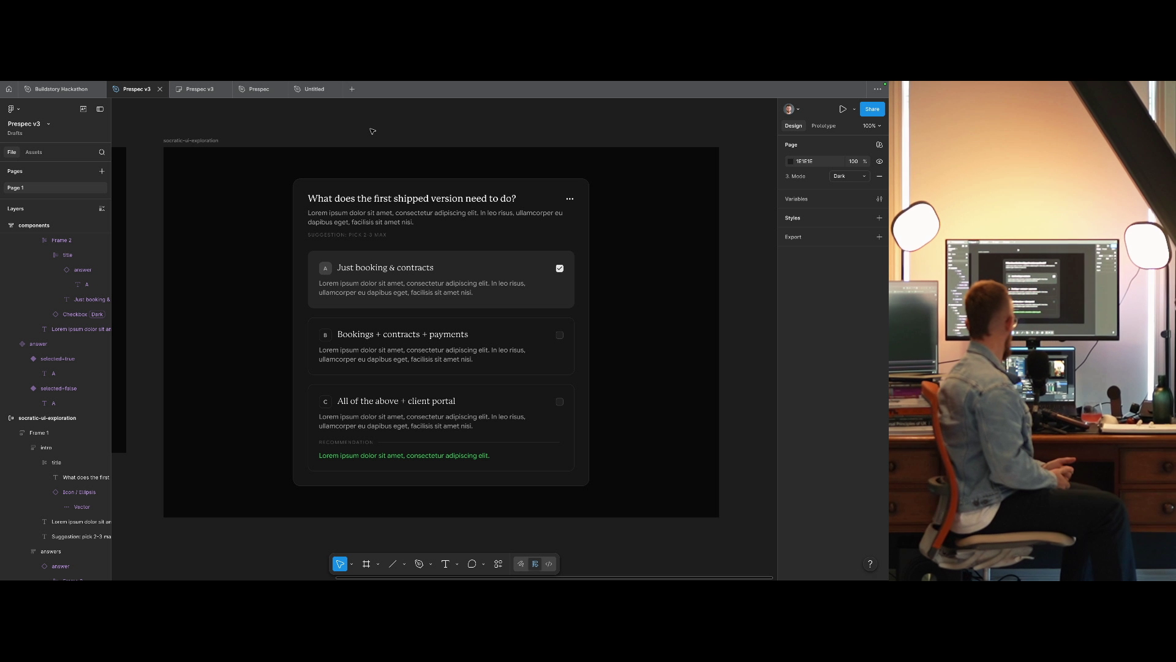
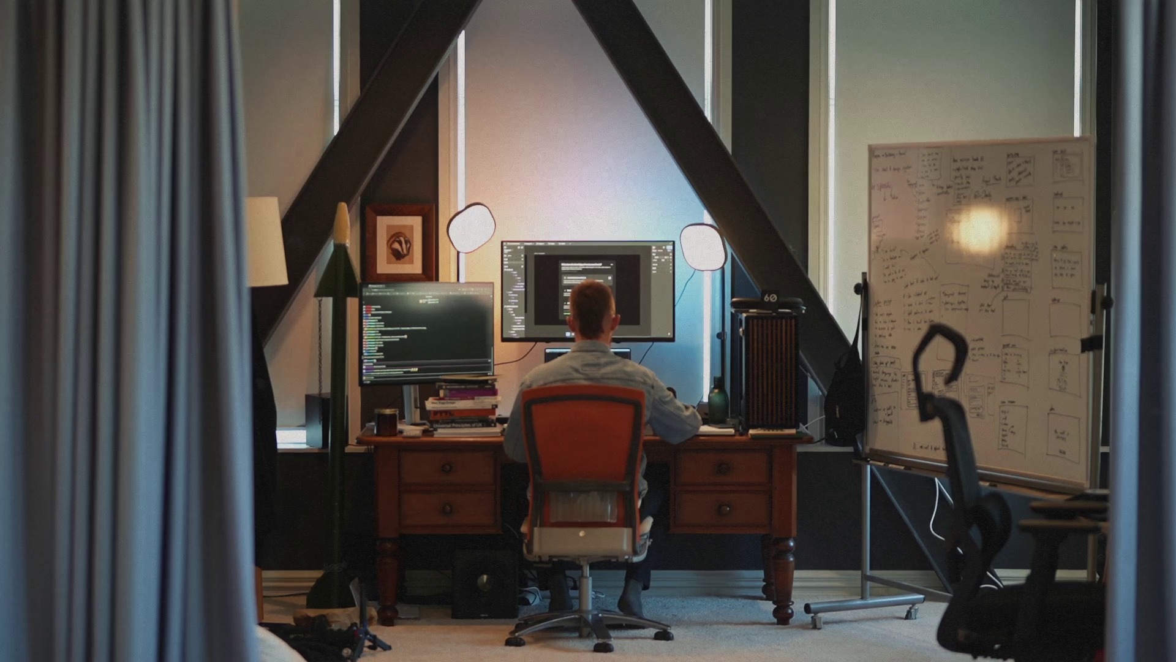
Return to Figma and zoom to fit the socratic-ui-exploration frame.
key("ctrl+Up")
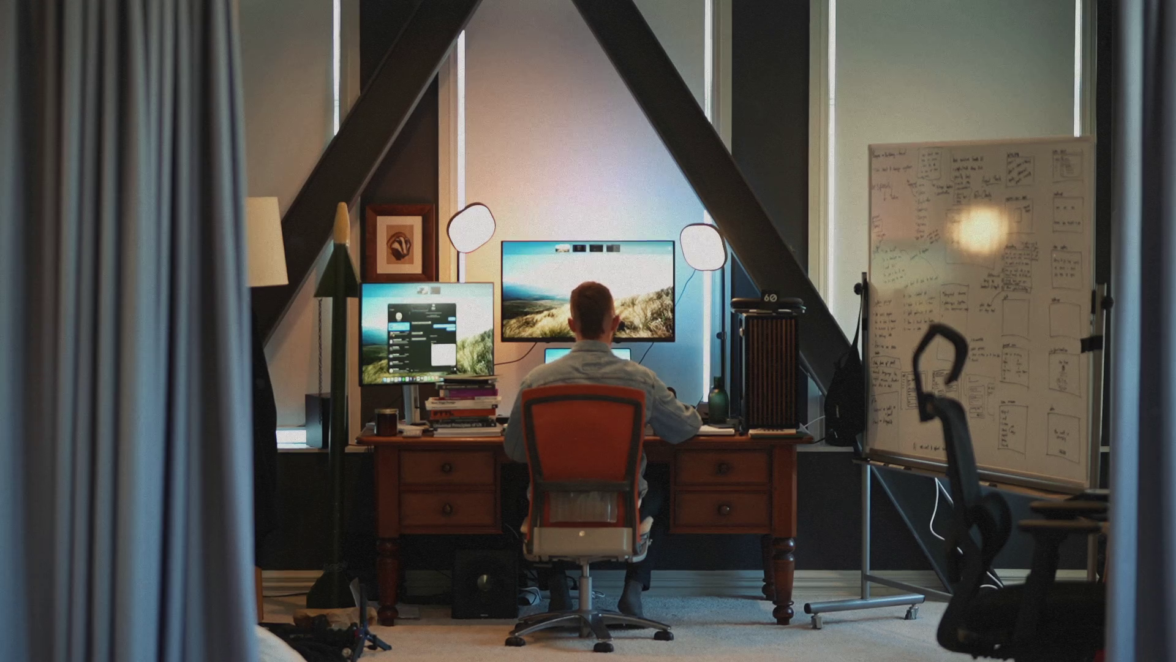
key("ctrl+Right")
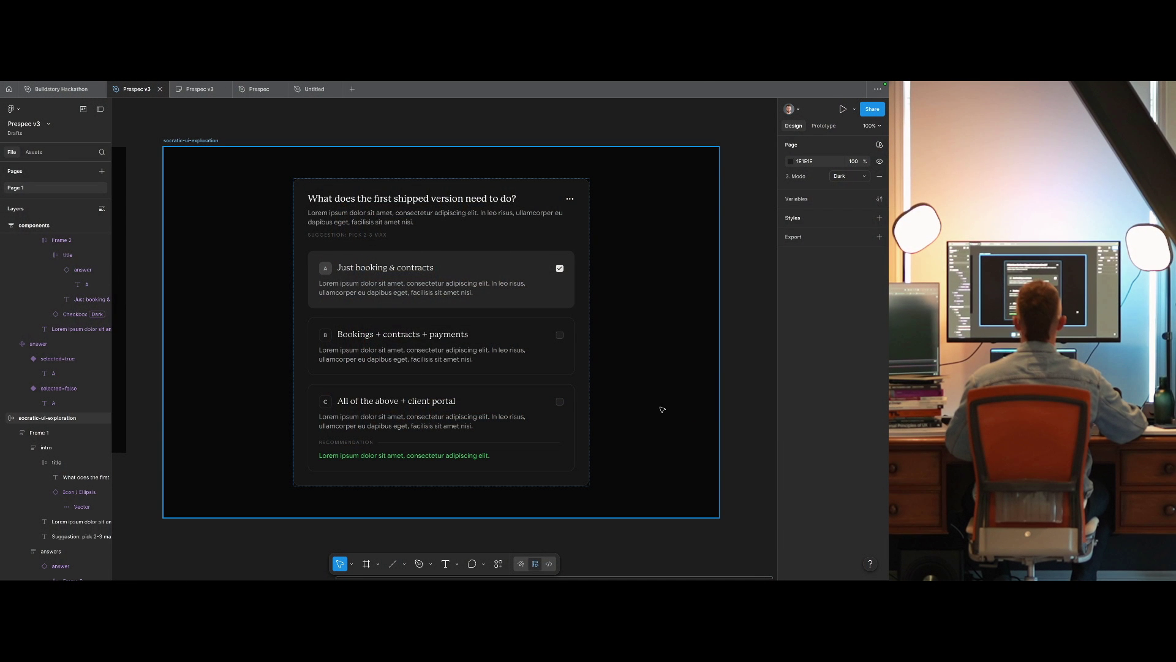
scroll(662, 409, "up", 2)
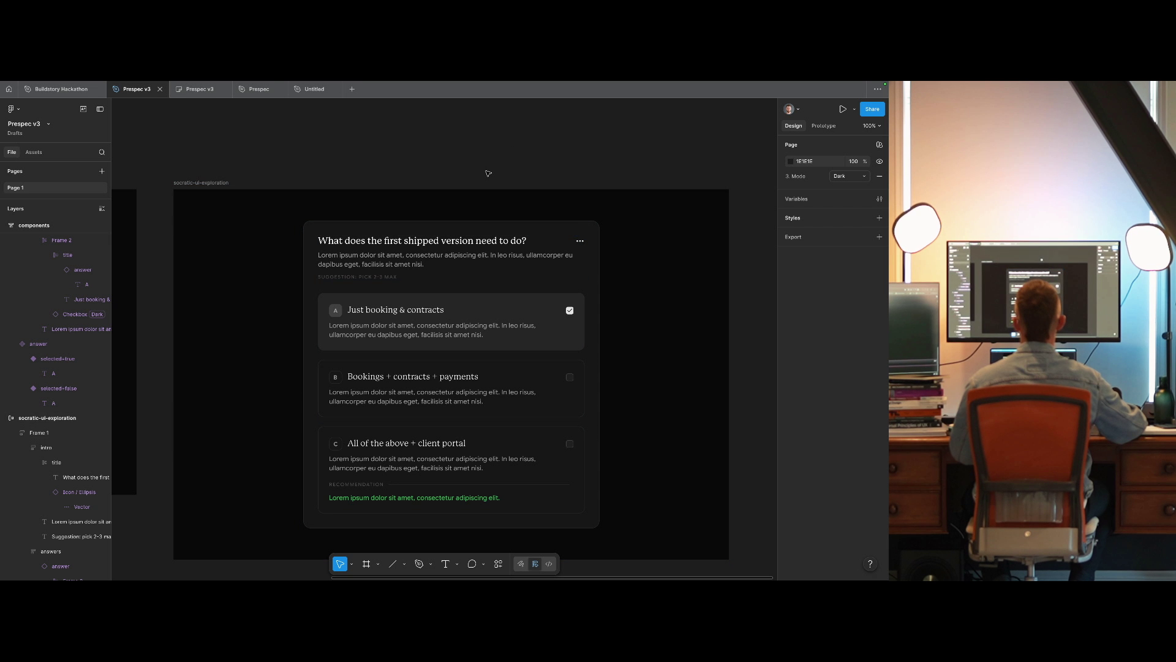
scroll(368, 169, "down", 1)
scroll(368, 169, "left", 1)
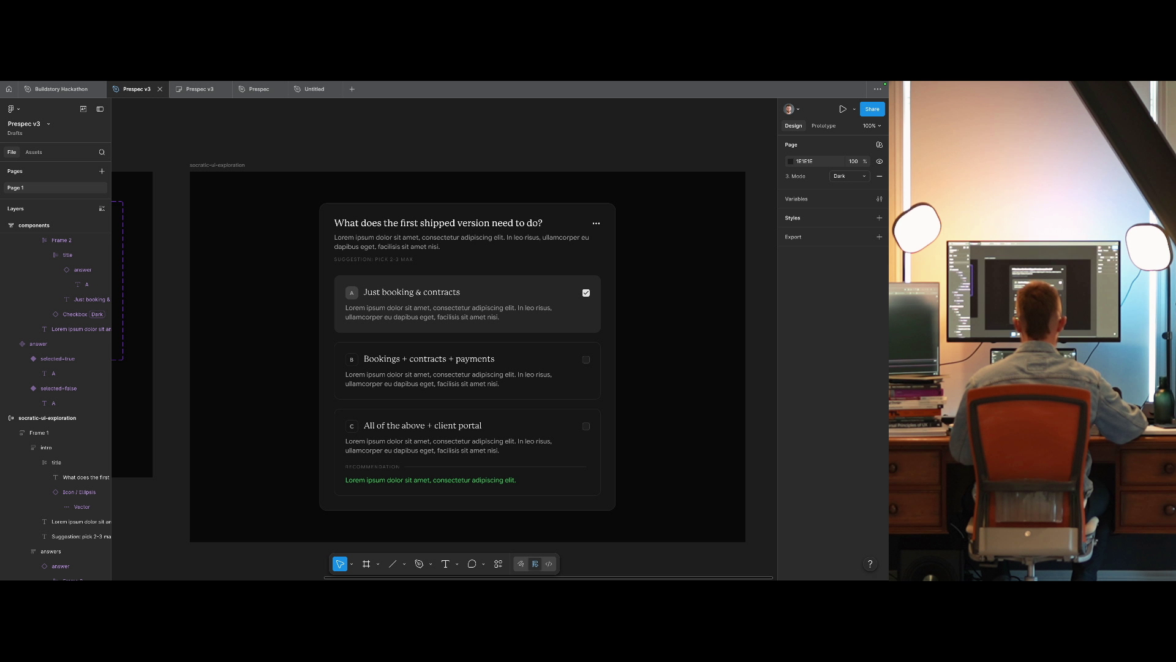
left_click(581, 358)
left_click(675, 367)
scroll(676, 376, "down", 5)
scroll(595, 380, "right", 3)
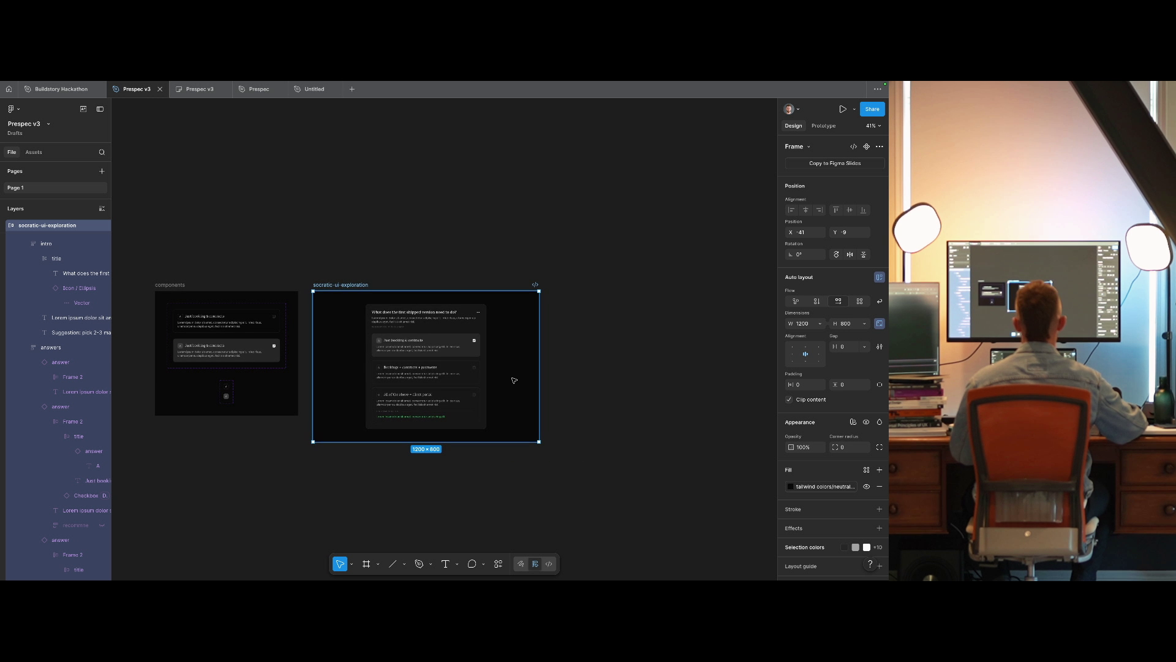
scroll(514, 381, "up", 5)
scroll(554, 378, "up", 8)
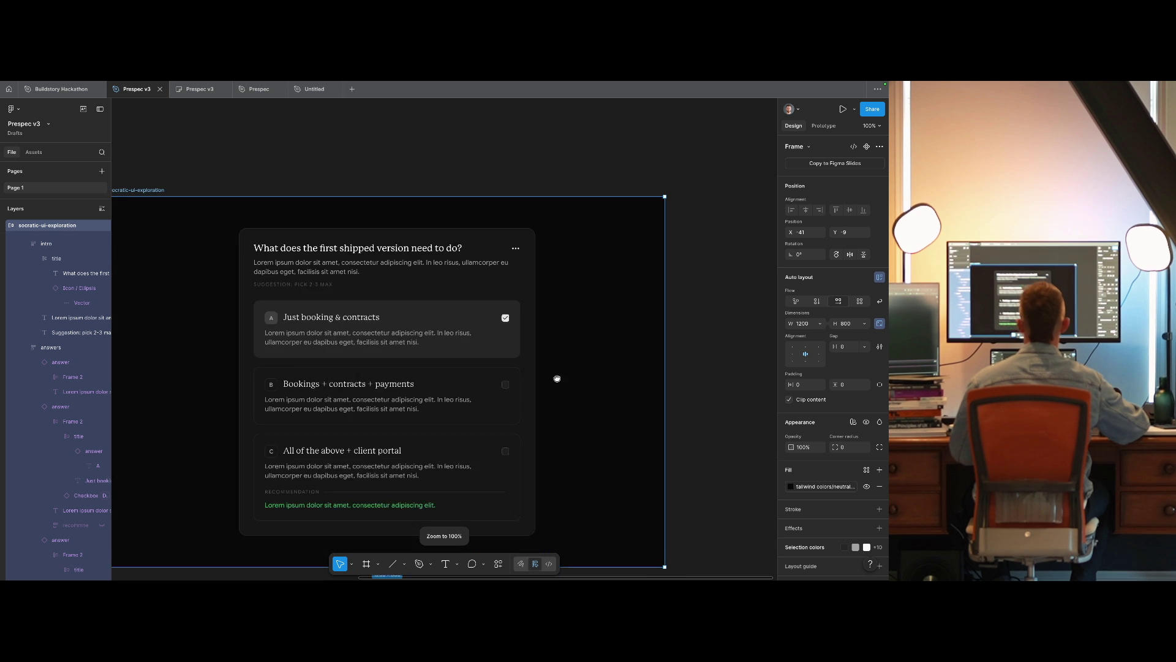
scroll(491, 328, "down", 6)
key("Return")
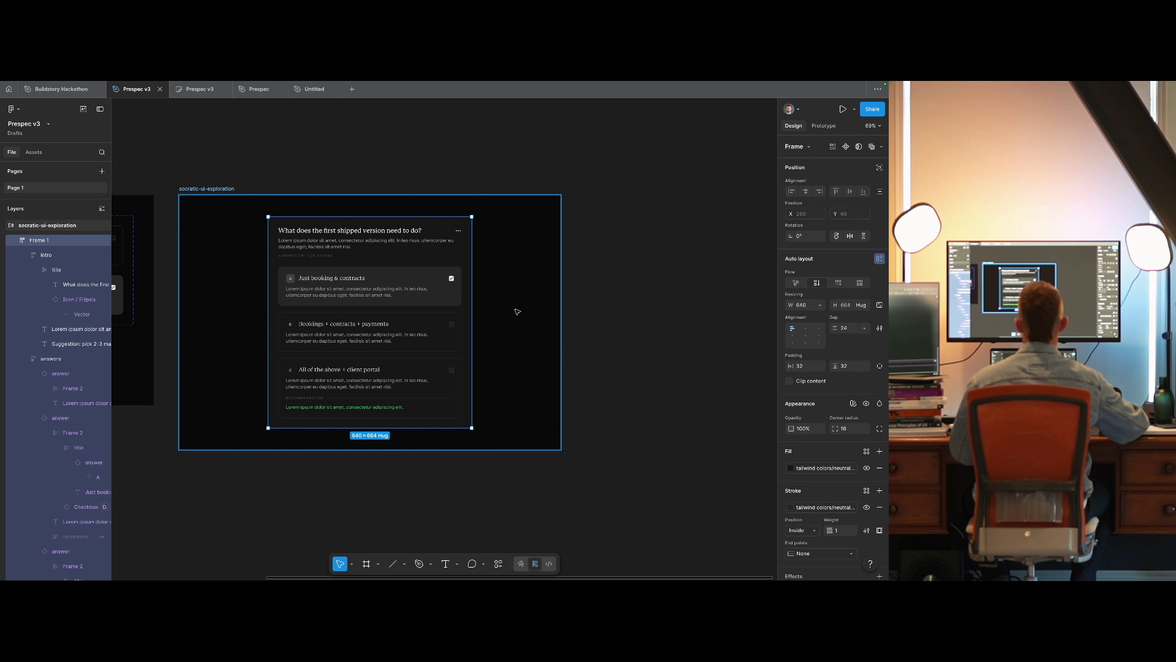
Make the outer frame hug contents with 128 padding, then duplicate Frame 1 beside it.
left_click(522, 311)
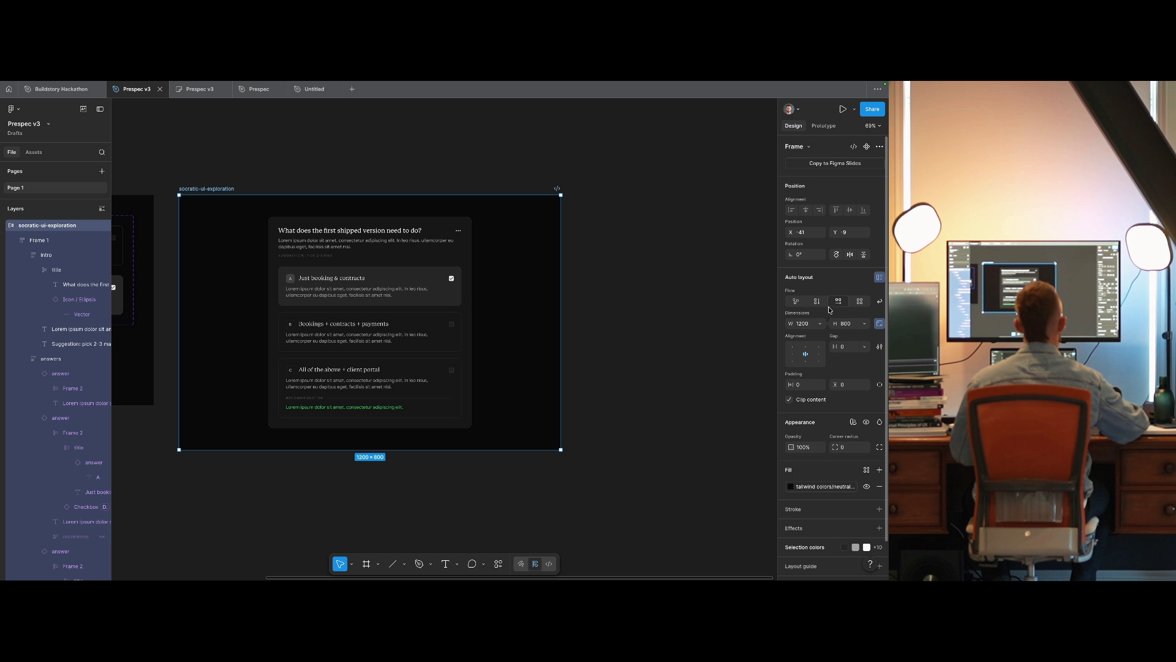
left_click(819, 323)
left_click(817, 335)
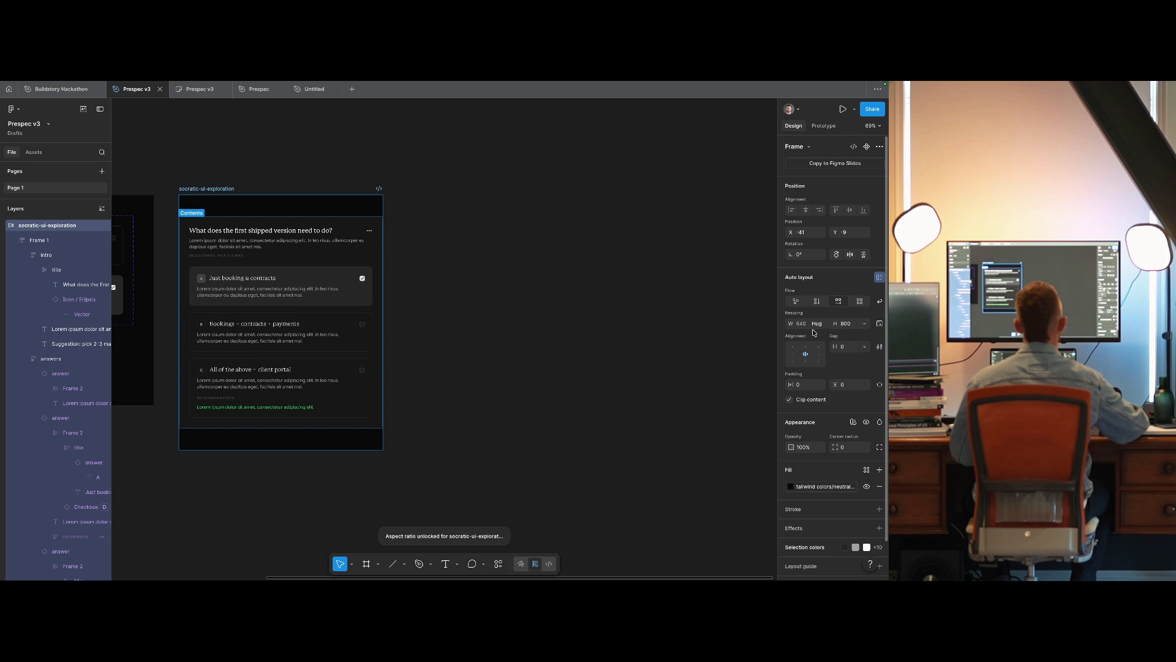
left_click(862, 325)
left_click(842, 367)
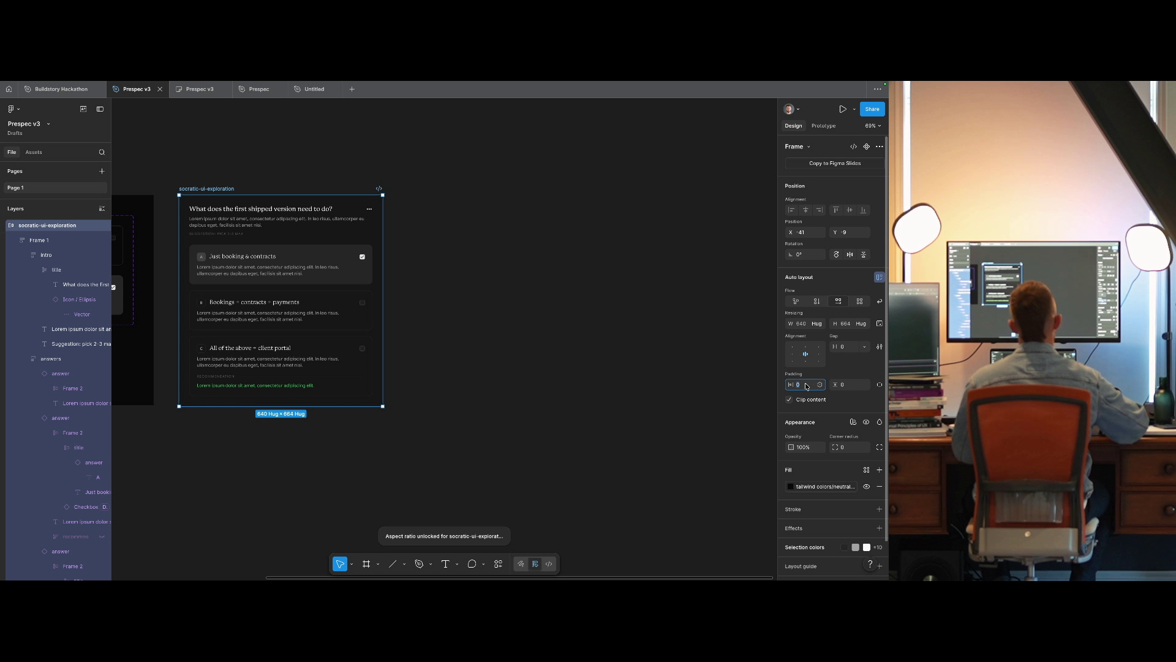
type("128")
key("Return")
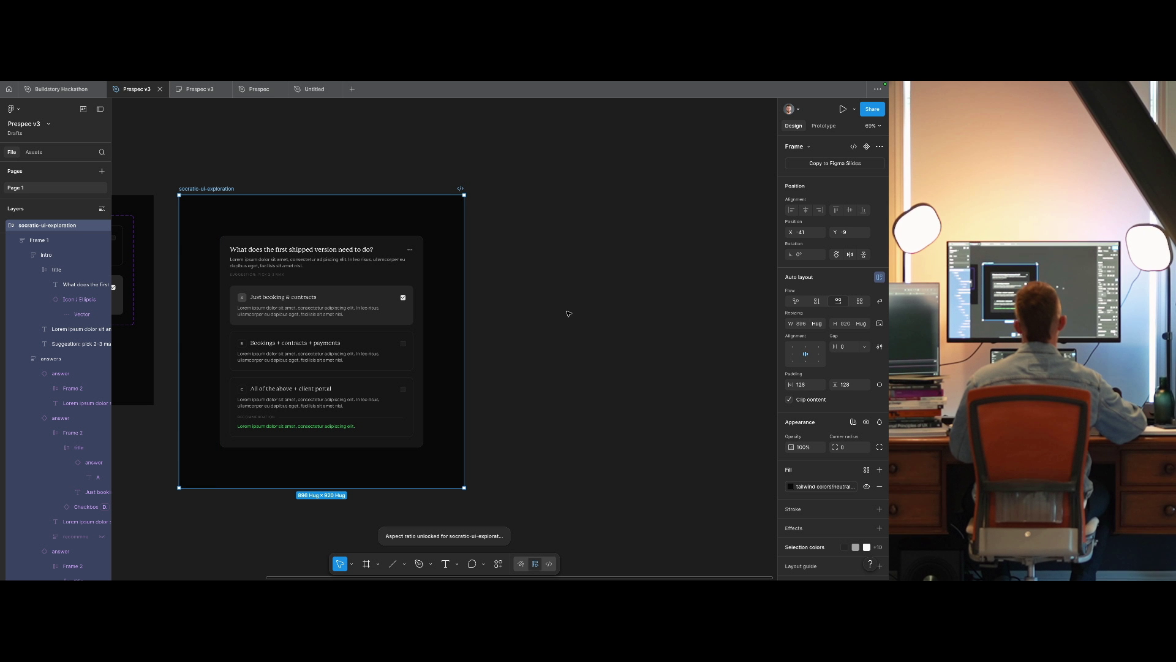
left_click(333, 304)
key("ctrl+d")
Set a 24 gap between the cards and make the second card 400 wide.
left_click(533, 211)
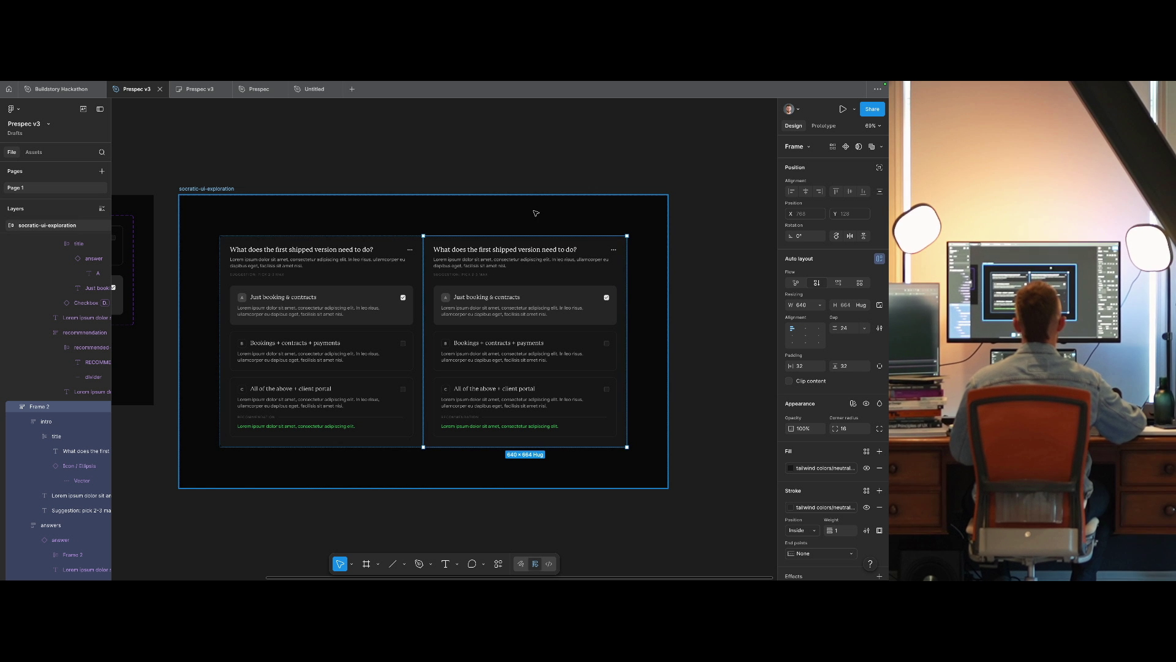
type("24")
key("Return")
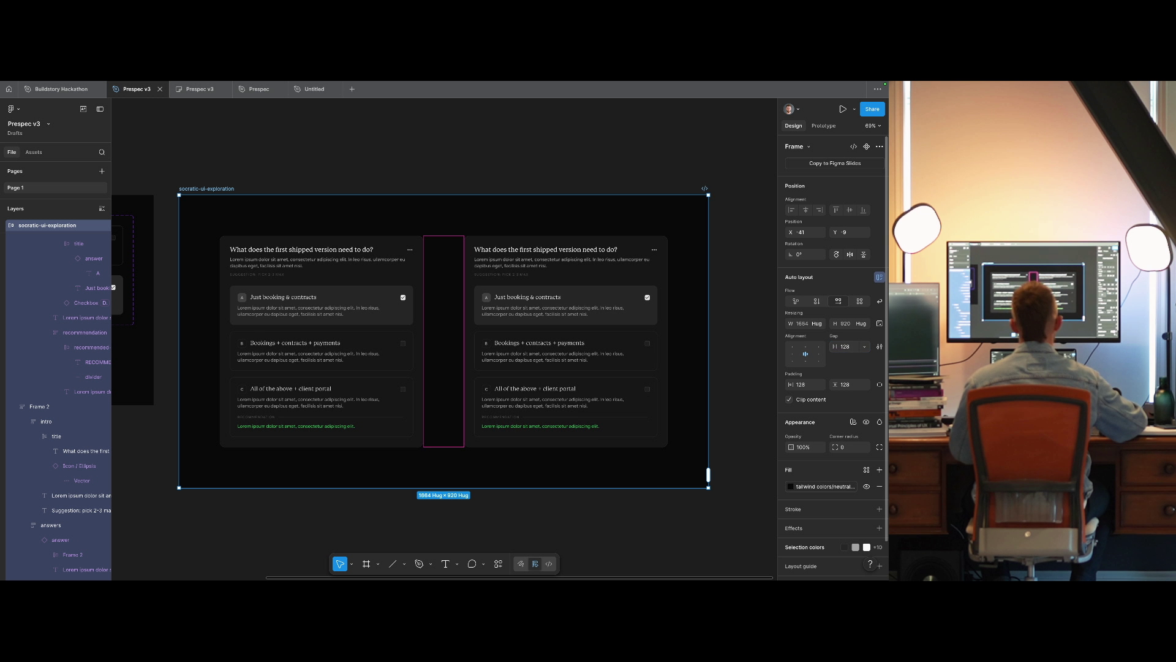
left_click(809, 305)
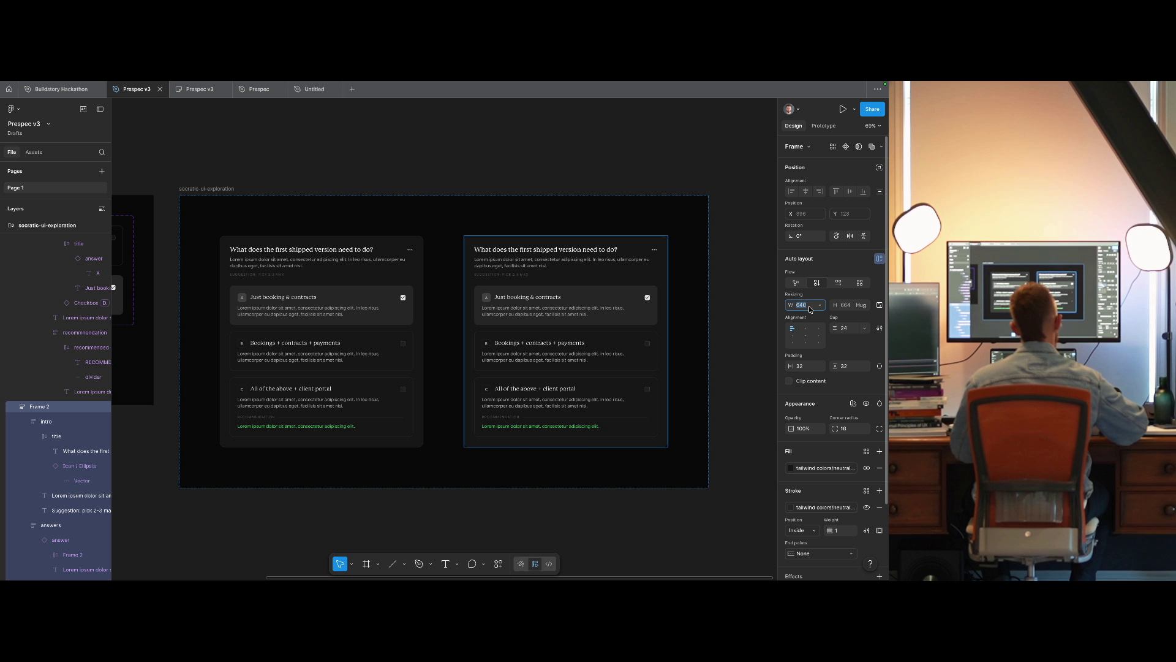
type("400")
key("Return")
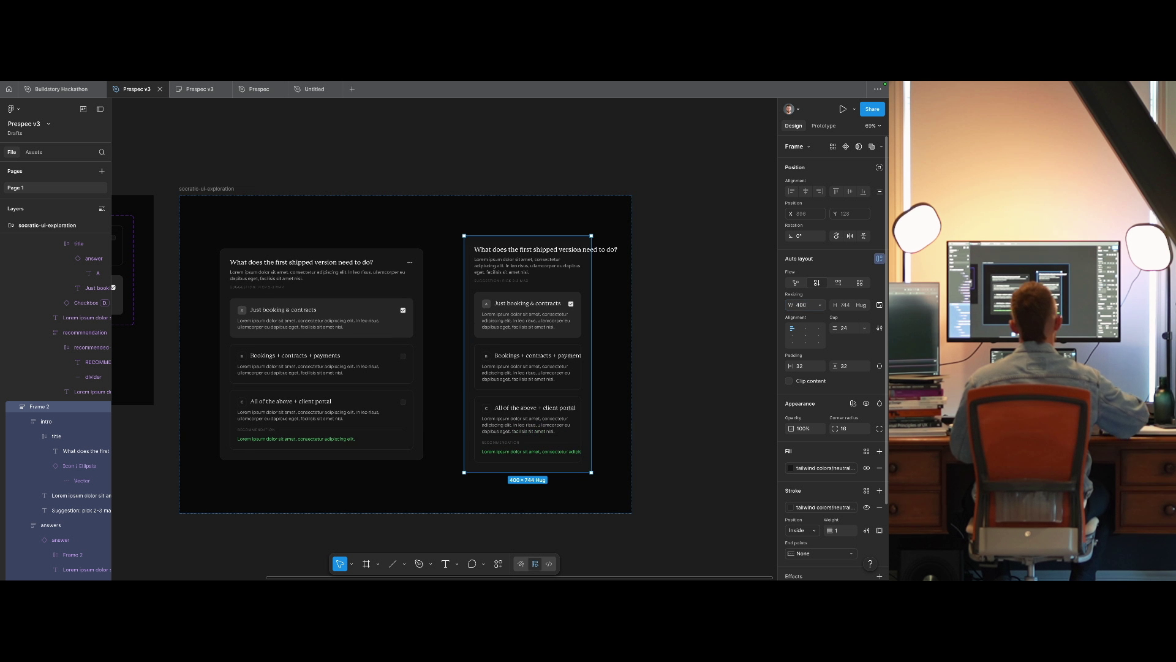
Set both cards' intro frames to Fill container width.
double_click(527, 265)
left_click(529, 250)
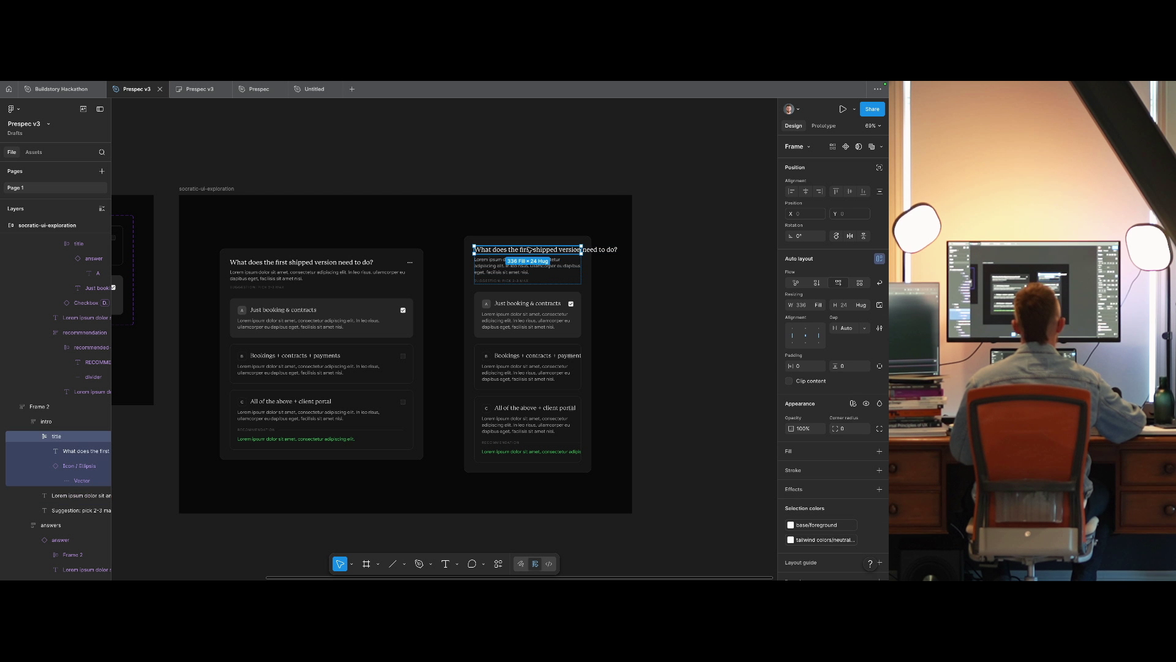
key("shift+Return")
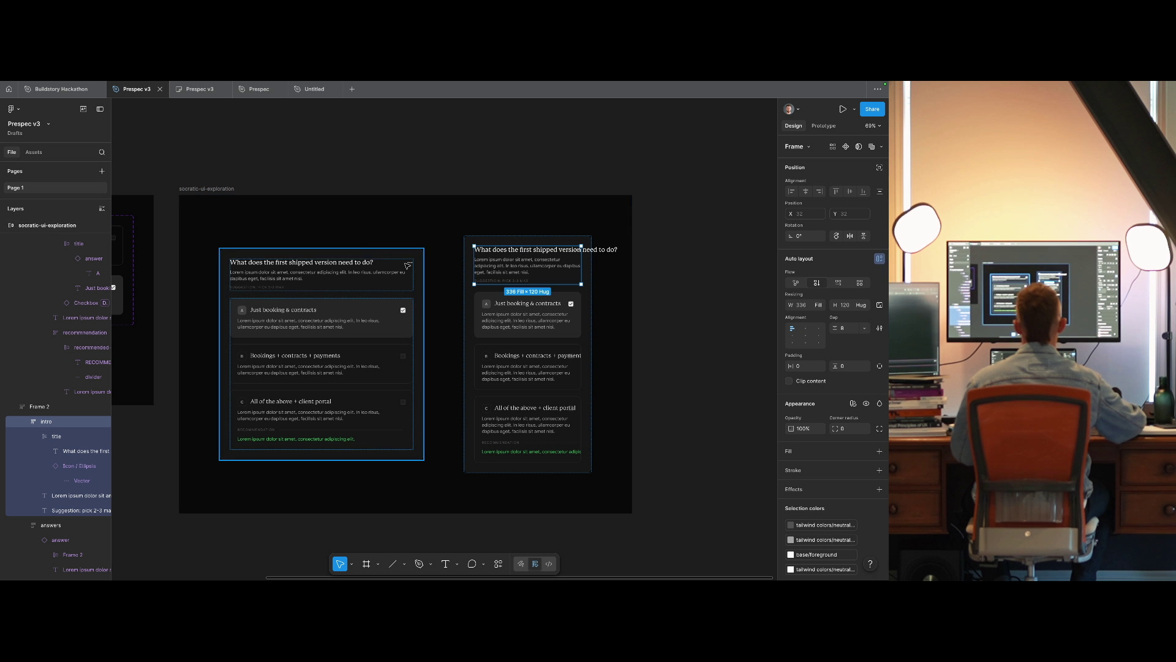
left_click(344, 265, "shift")
left_click(343, 265, "shift")
left_click(819, 305)
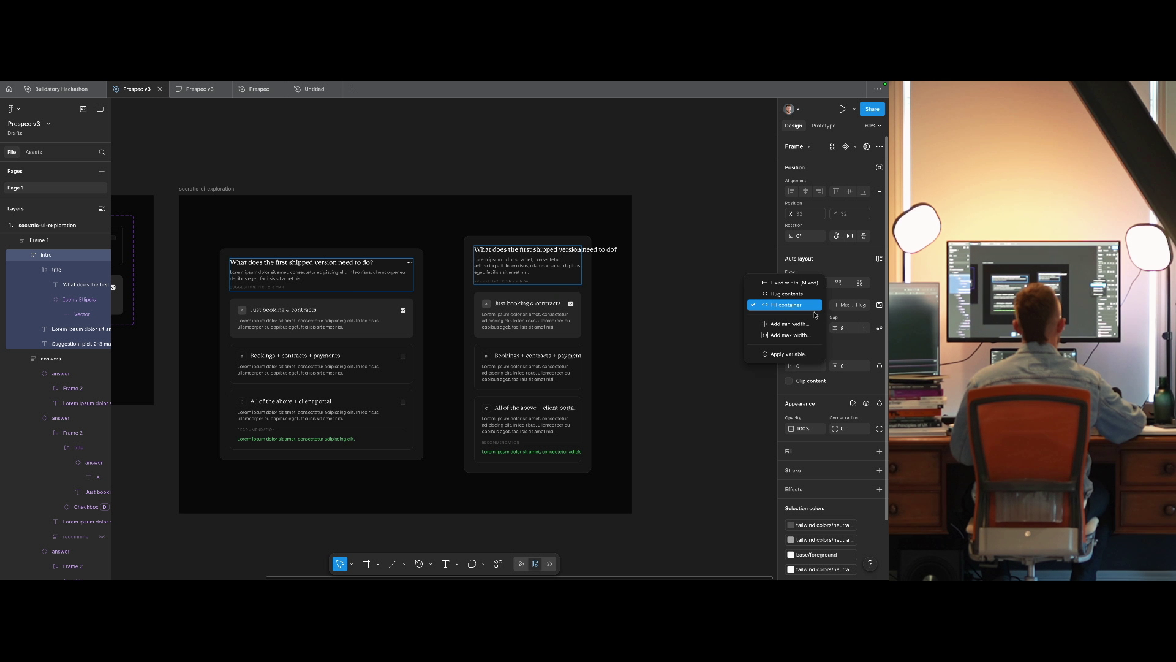
left_click(815, 315)
Set both cards' question titles to Fill container width.
double_click(349, 264)
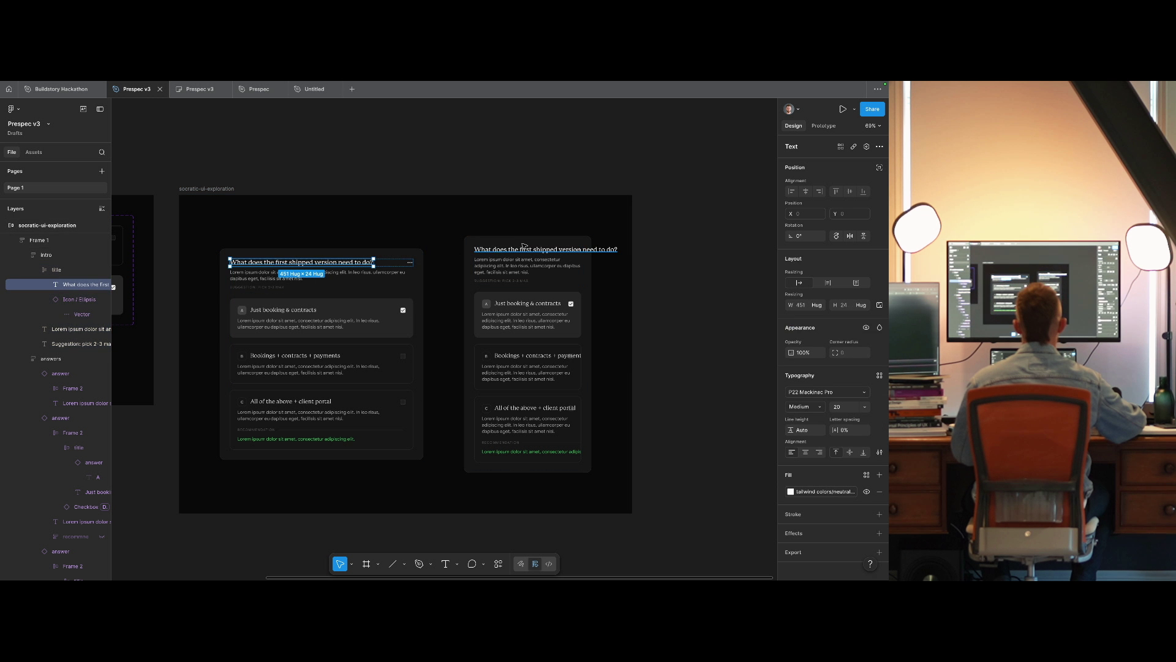
left_click(546, 250, "shift")
left_click(820, 305)
left_click(792, 315)
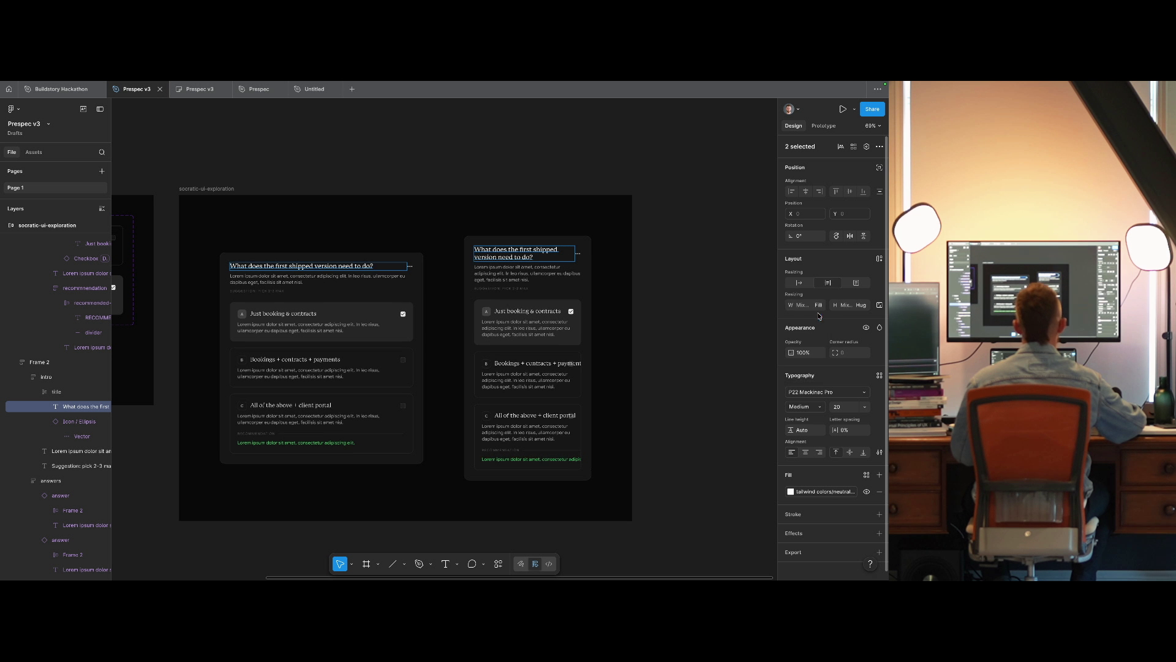
left_click(588, 221)
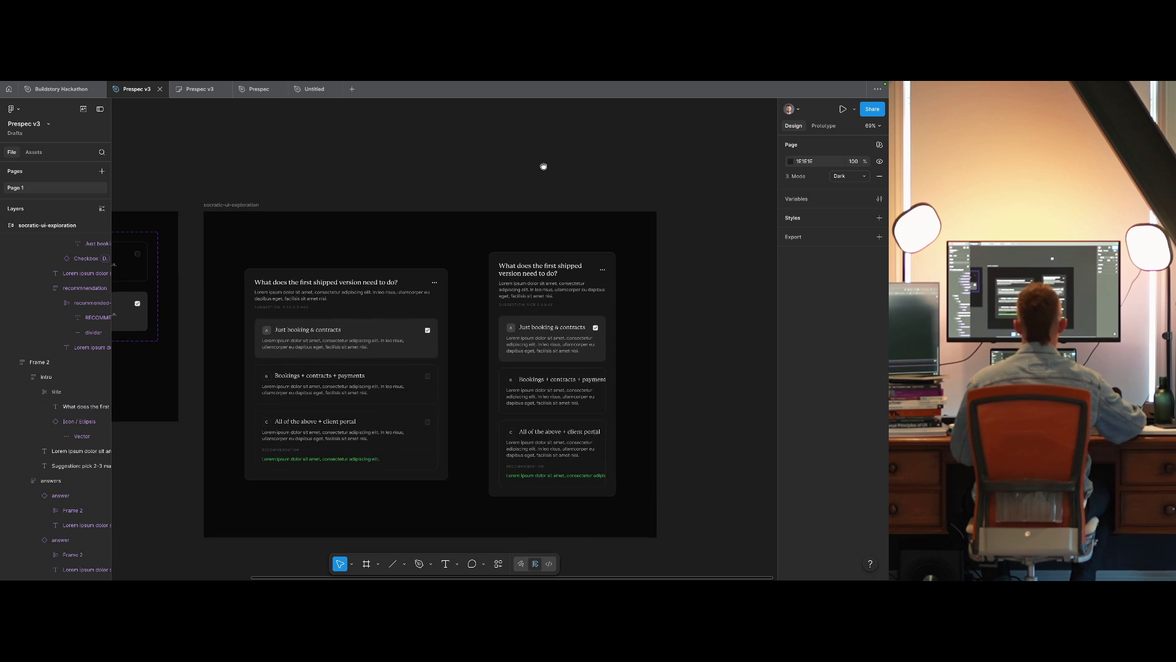
Give both question titles a 28 line height and zoom to 100%.
double_click(353, 283)
left_click(540, 269, "shift")
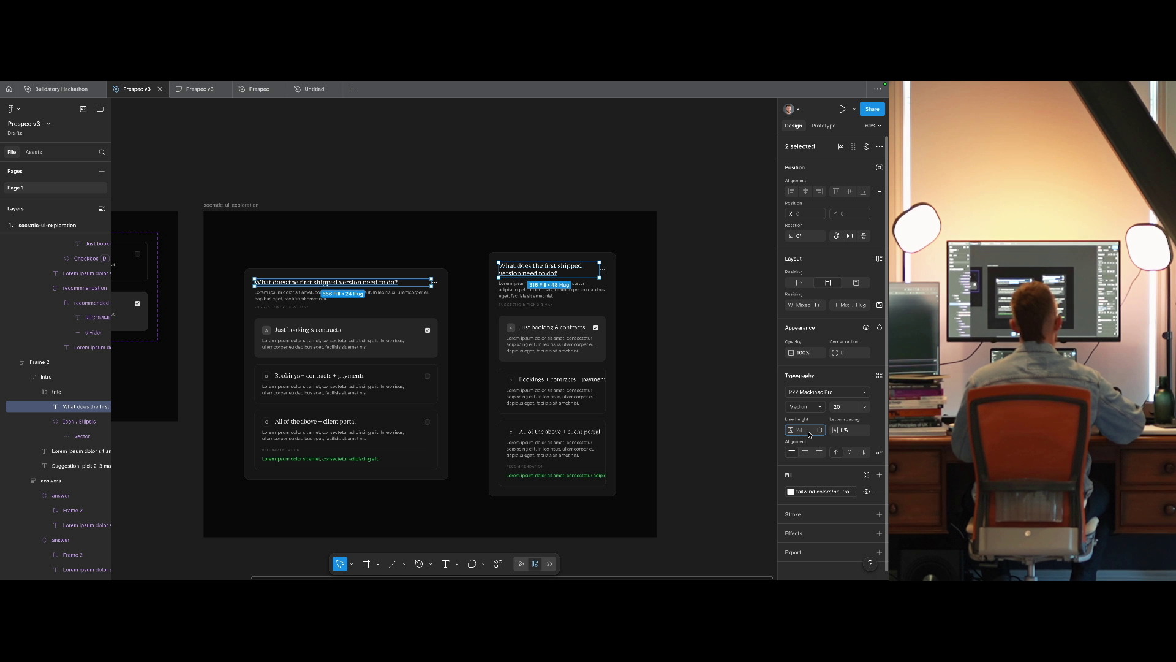
type("28")
key("Return")
left_click(556, 188)
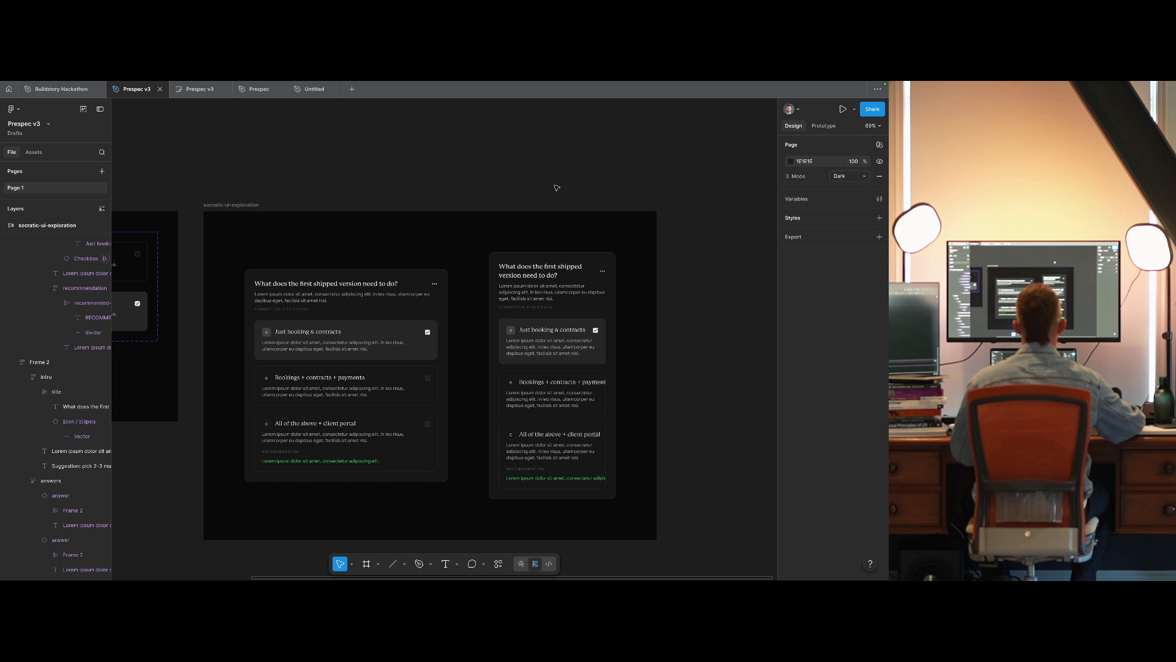
key("shift+0")
Give both answer variants' 'Just booking & contracts' labels a fixed width.
scroll(534, 342, "right", 5)
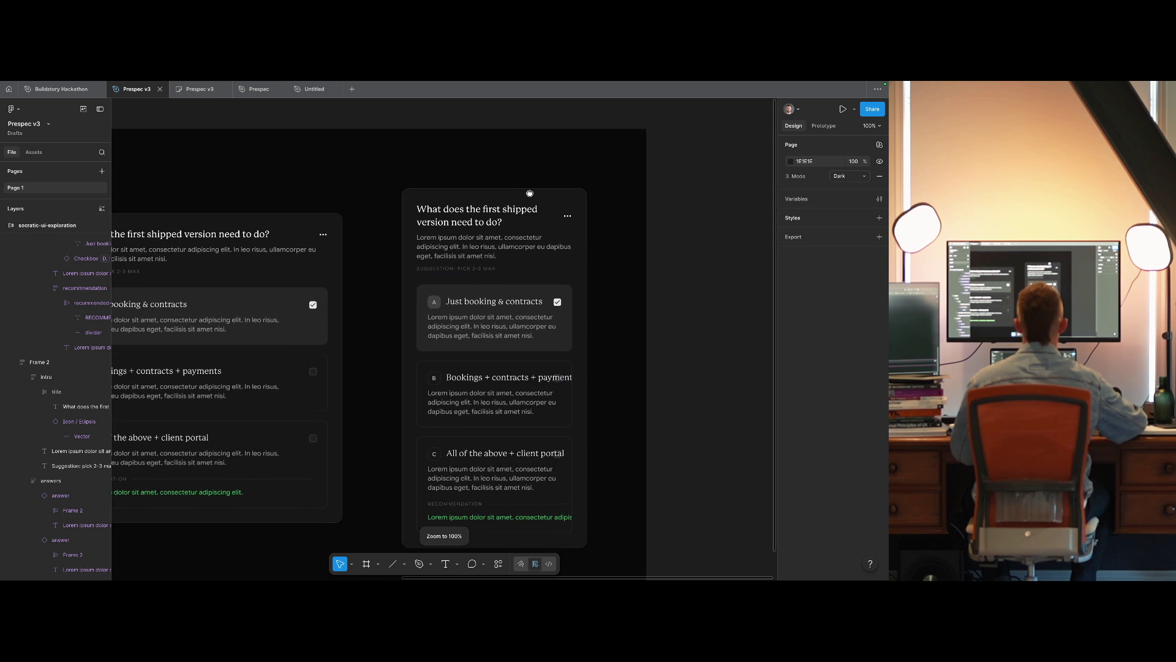
left_click(533, 341)
scroll(475, 314, "down", 5)
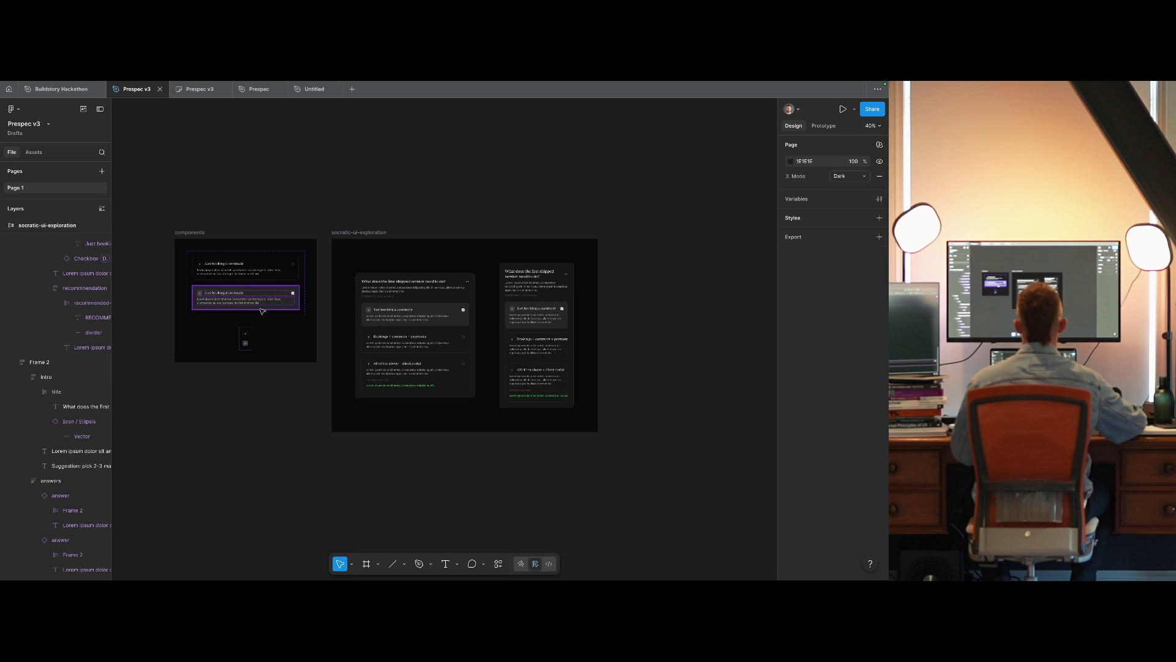
left_click(246, 265)
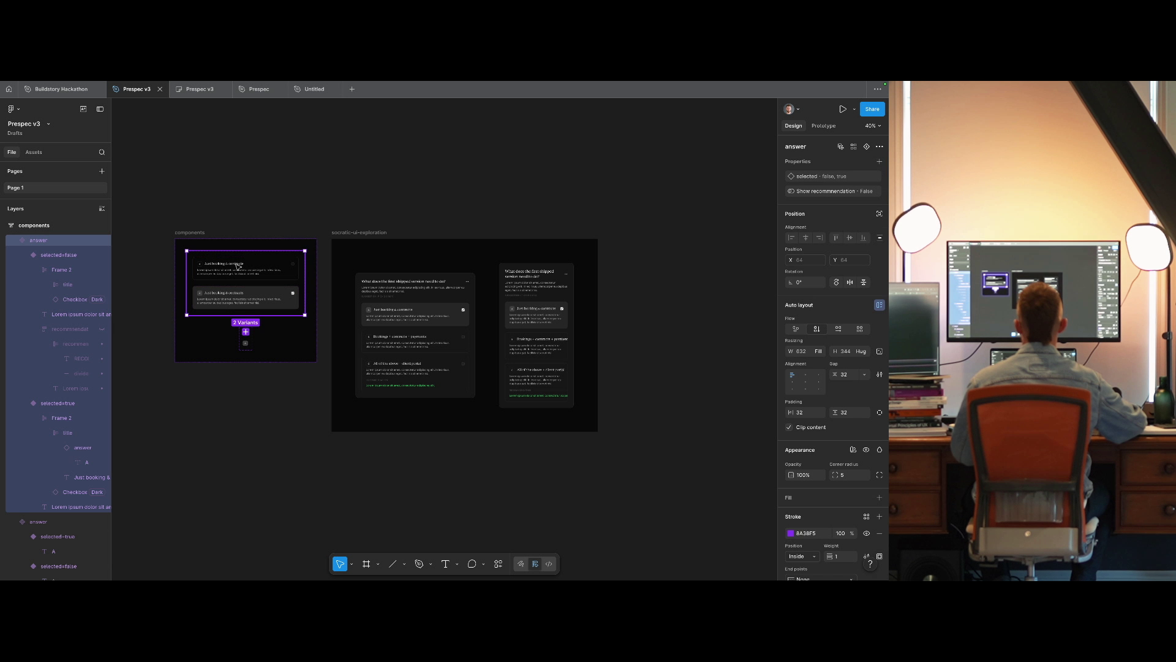
double_click(239, 266)
left_click(251, 293, "shift")
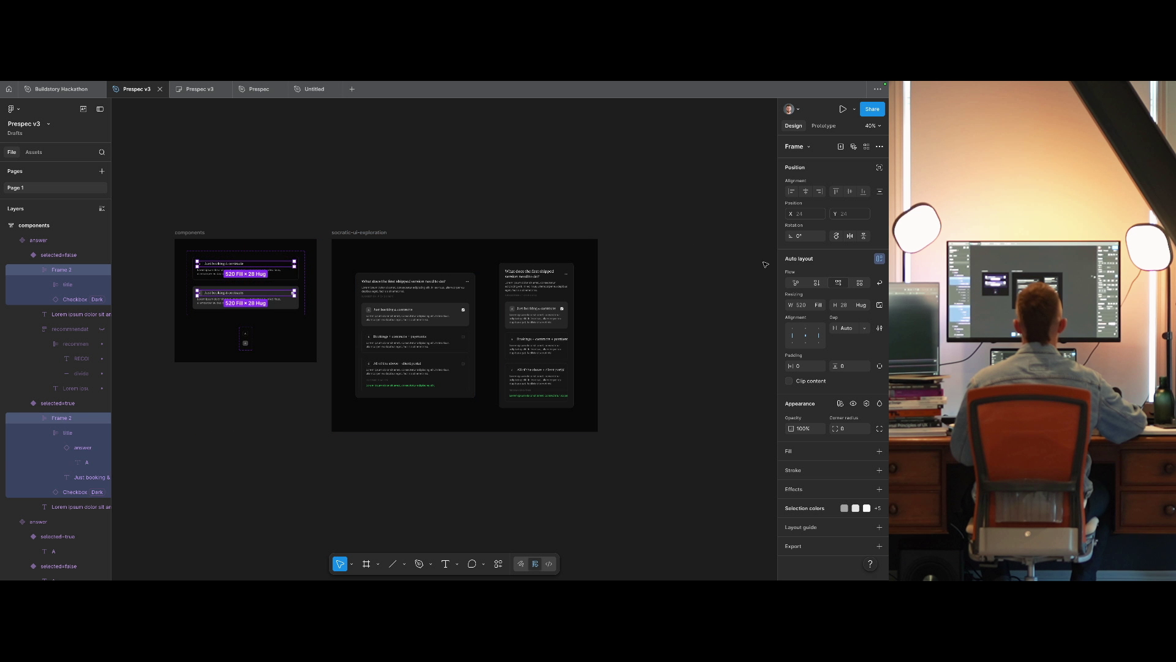
double_click(237, 266)
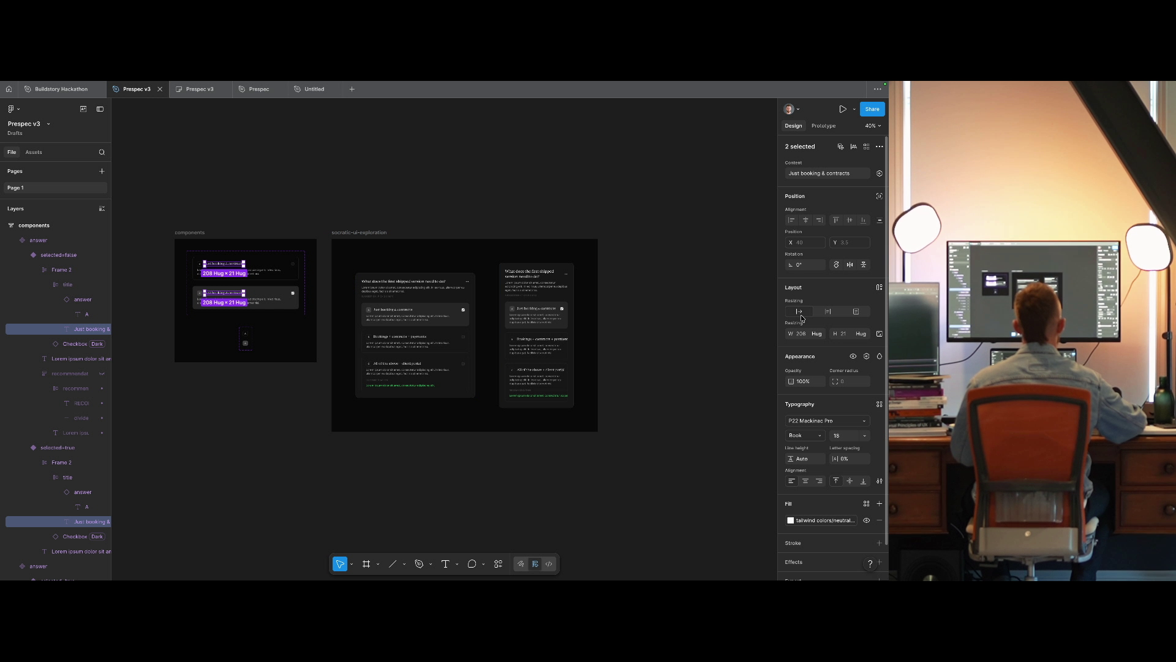
left_click(816, 334)
left_click(796, 341)
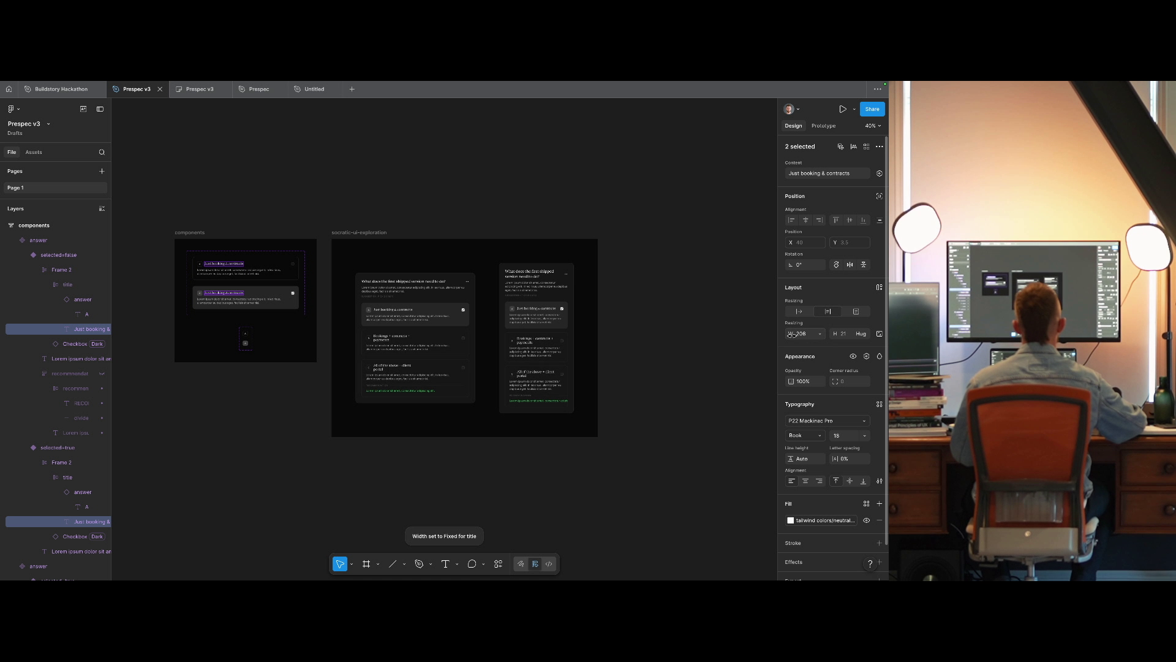
Set both variants' title rows to Fill container, trying and undoing top-left alignment.
left_click(228, 265)
left_click(228, 270)
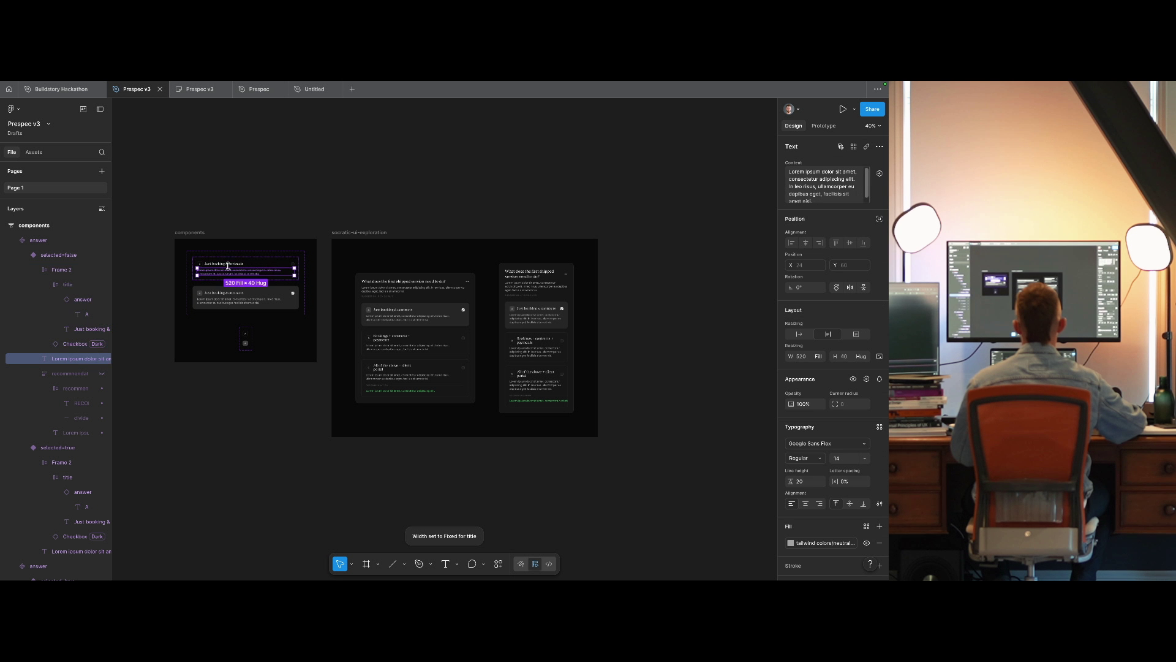
left_click(228, 264)
left_click(221, 292, "shift")
left_click(818, 304)
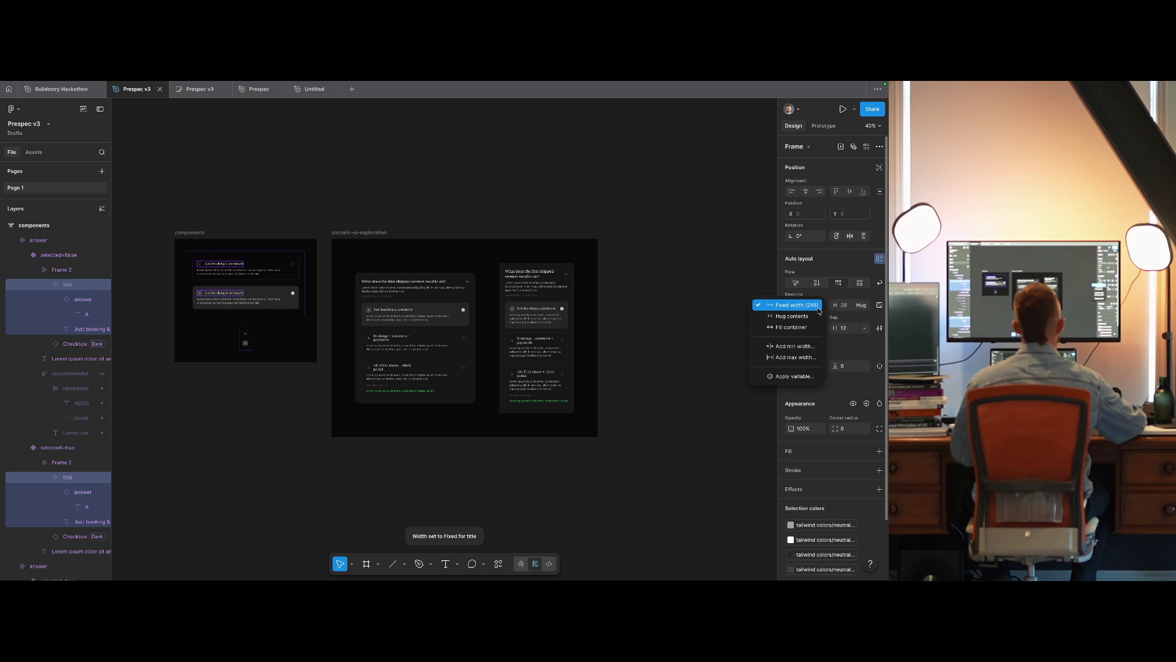
left_click(790, 327)
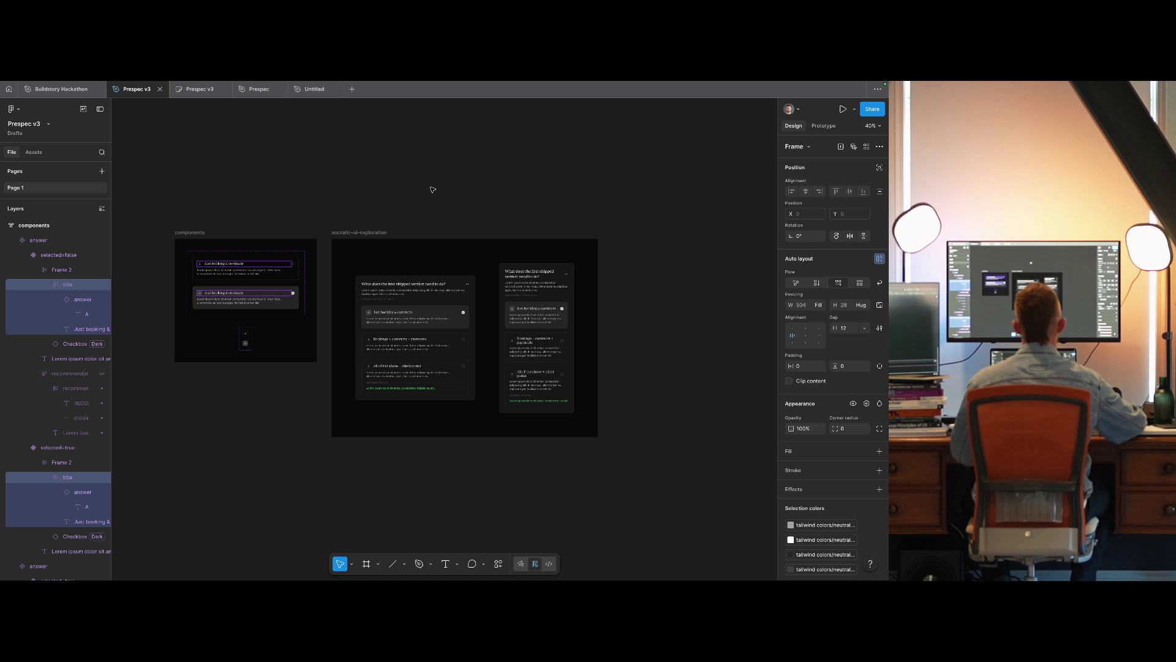
left_click_drag(447, 183, 454, 227)
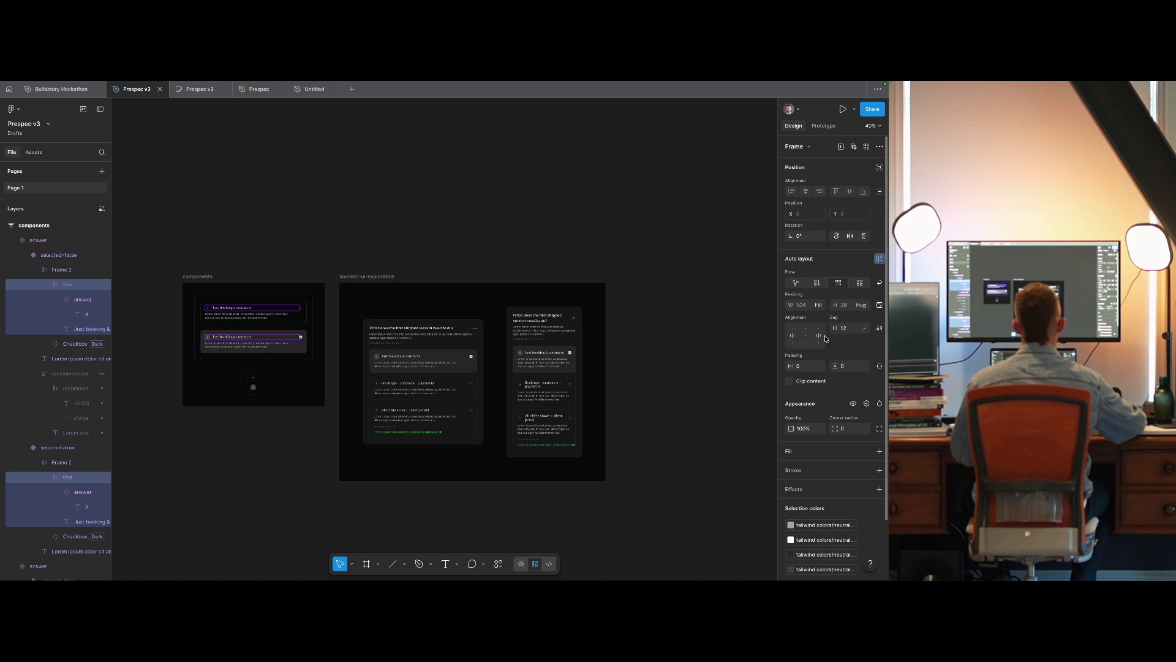
left_click(793, 328)
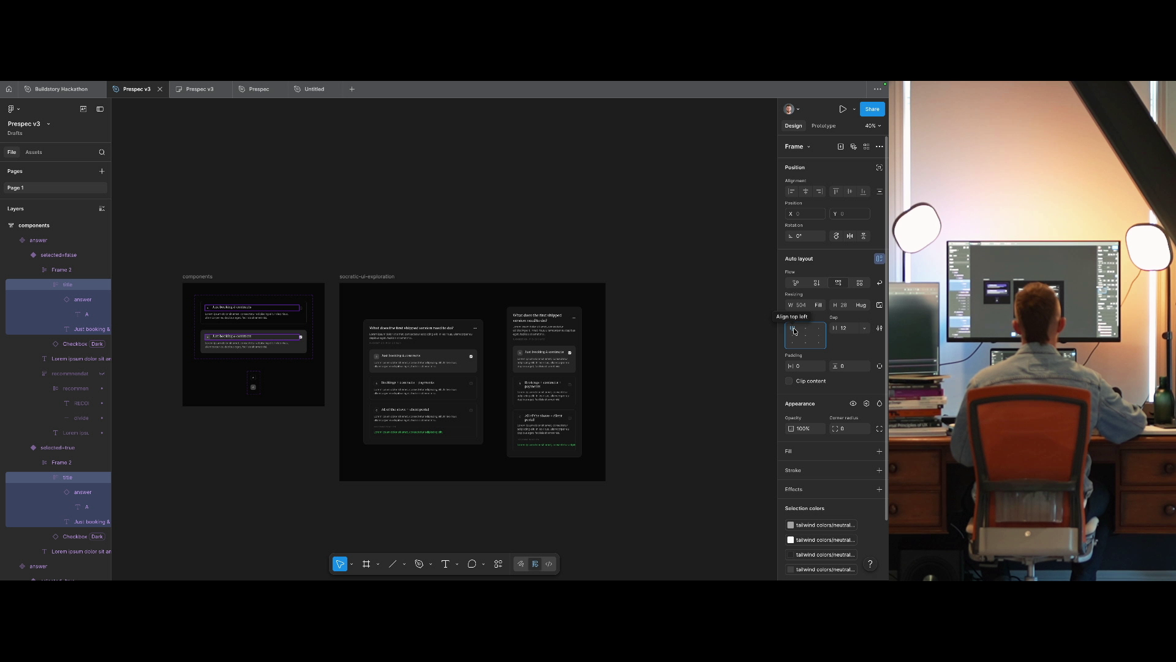
key("ctrl+z")
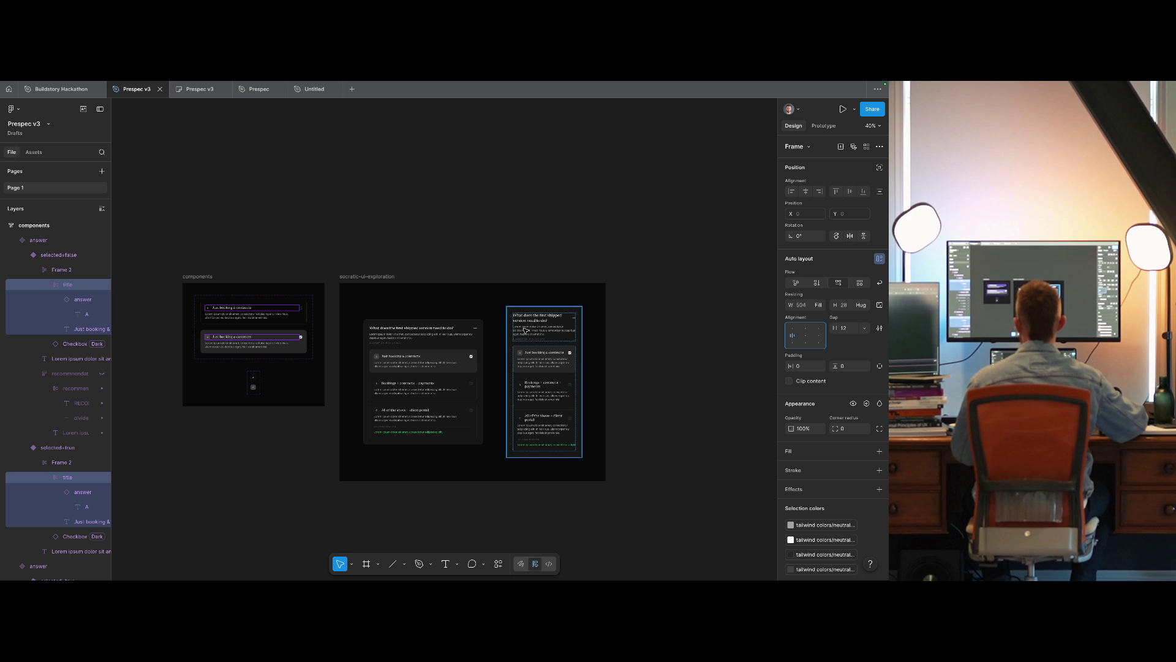
Go to the main component of the right card's first answer title.
scroll(591, 363, "up", 5)
double_click(506, 361)
left_click(493, 343)
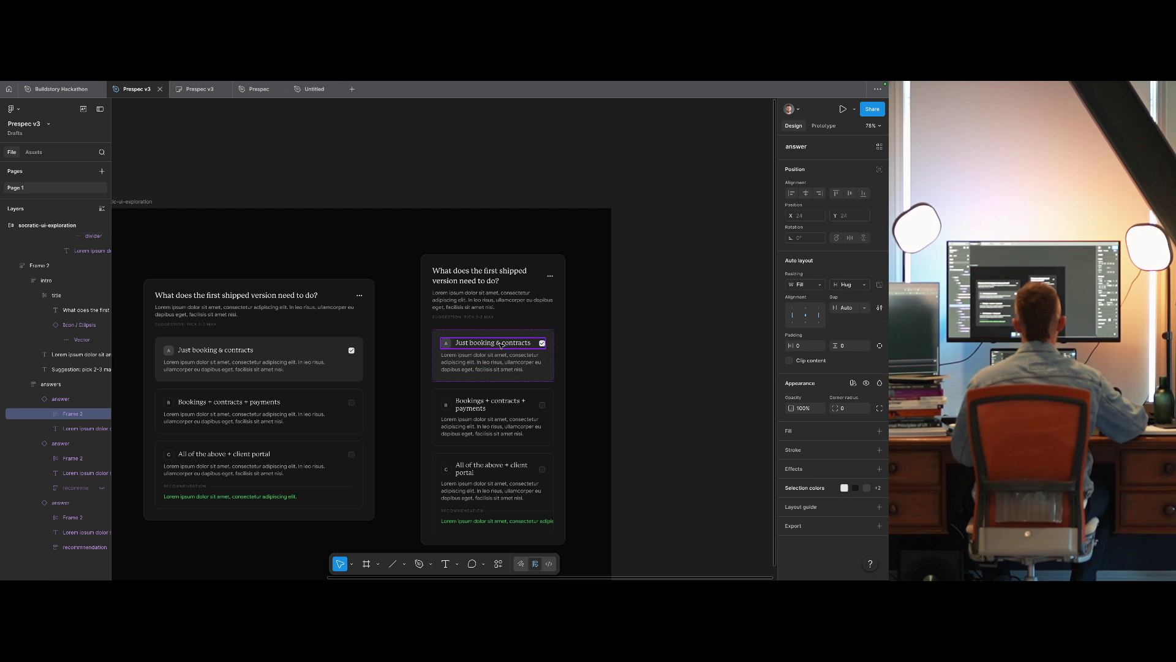
double_click(464, 344)
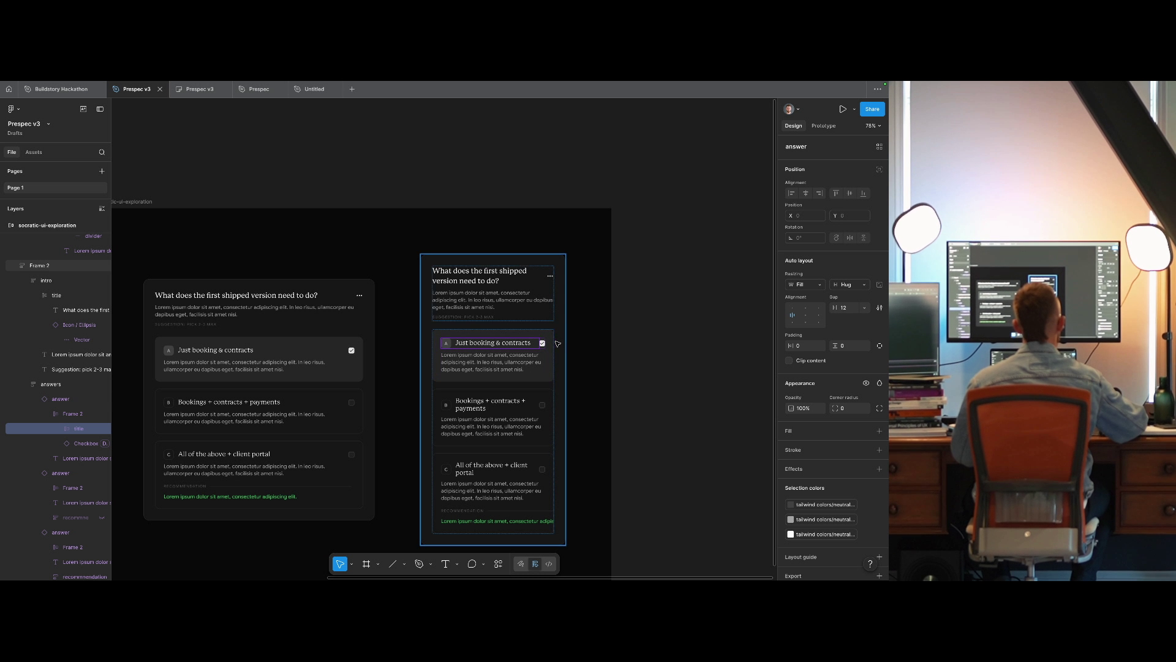
right_click(504, 340)
left_click(552, 488)
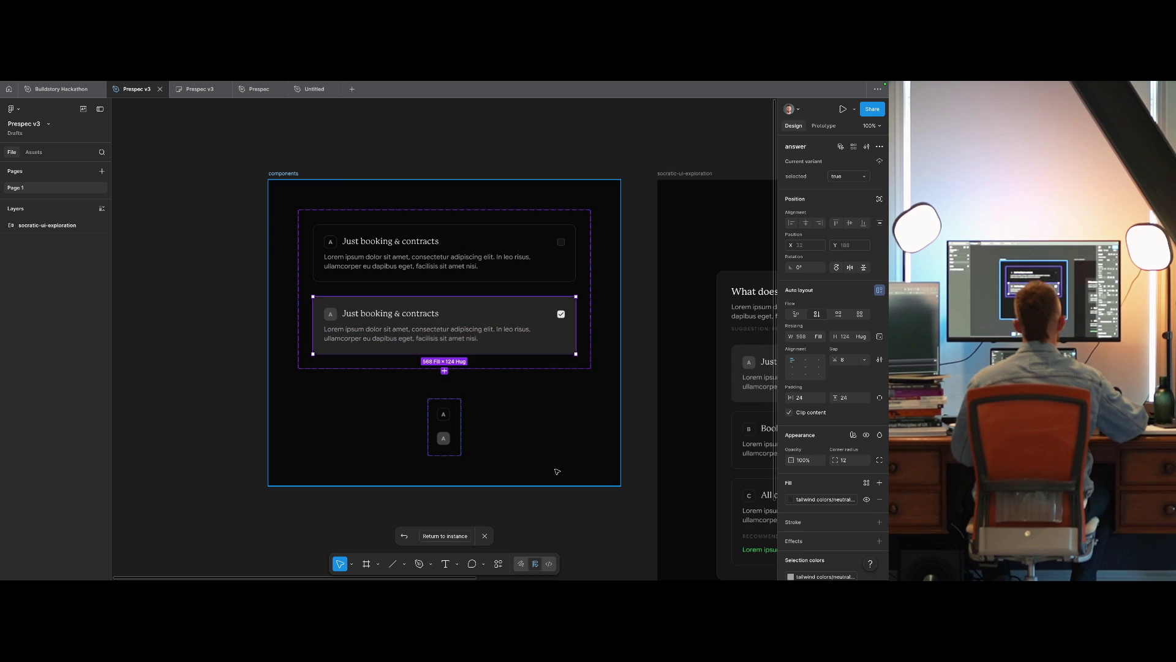
scroll(408, 381, "down", 5)
scroll(408, 381, "up", 3)
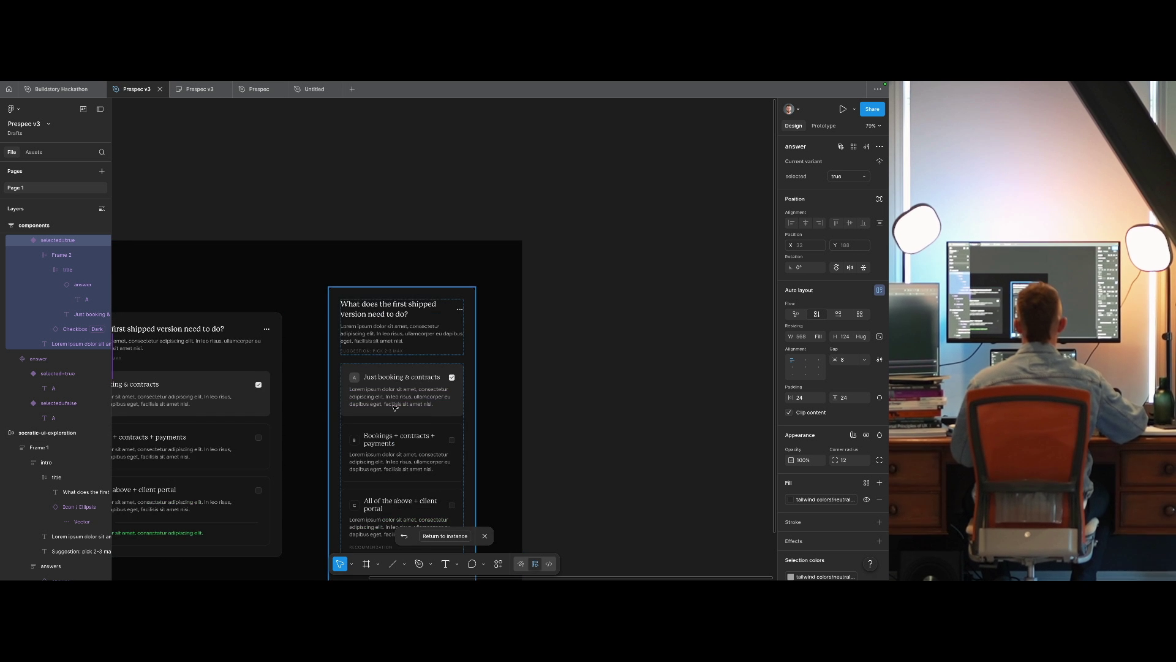
left_click(617, 447)
scroll(617, 447, "up", 2)
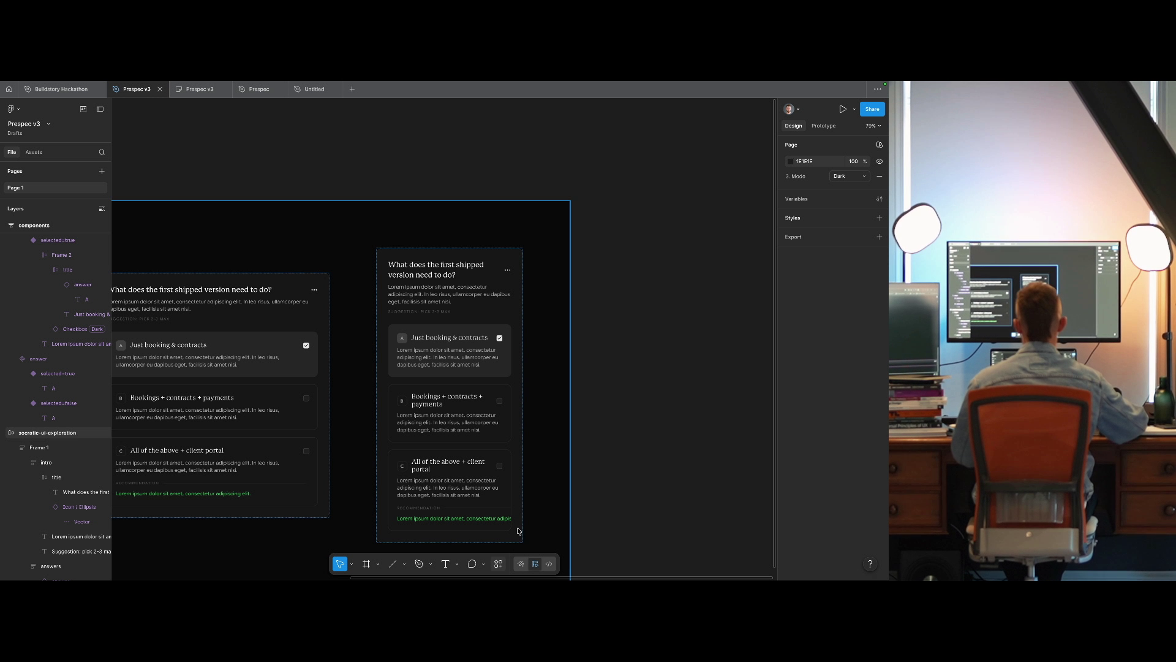
scroll(616, 462, "left", 3)
scroll(617, 461, "down", 1)
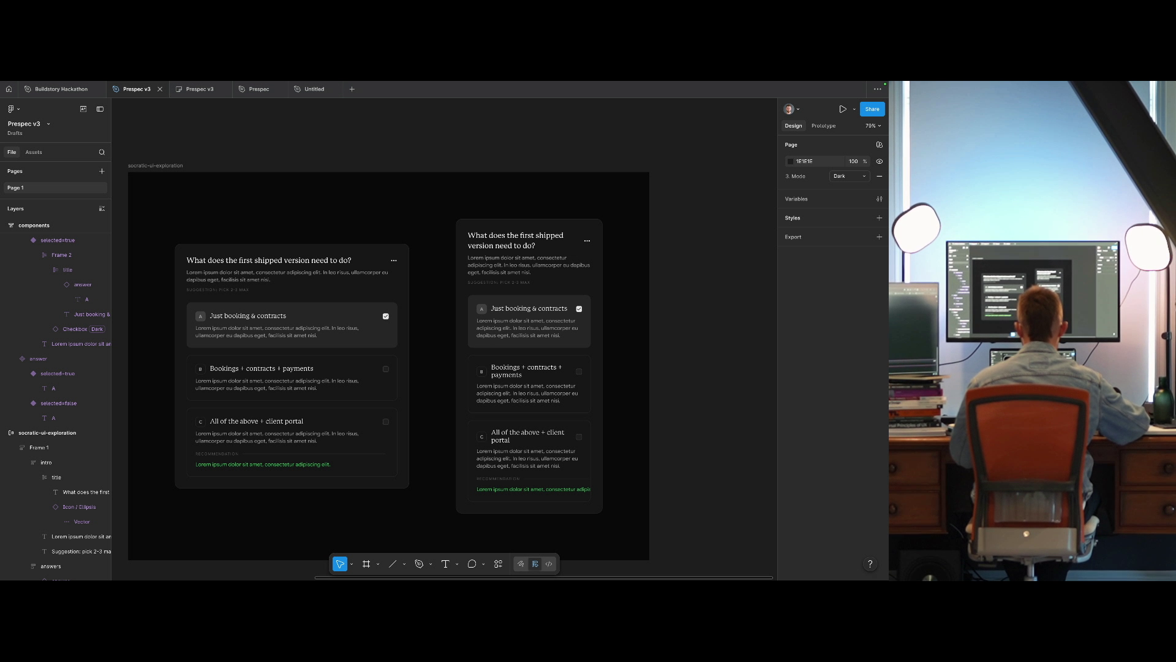
Align the exploration frame's cards to the top-left and select the narrower right card.
left_click(685, 386)
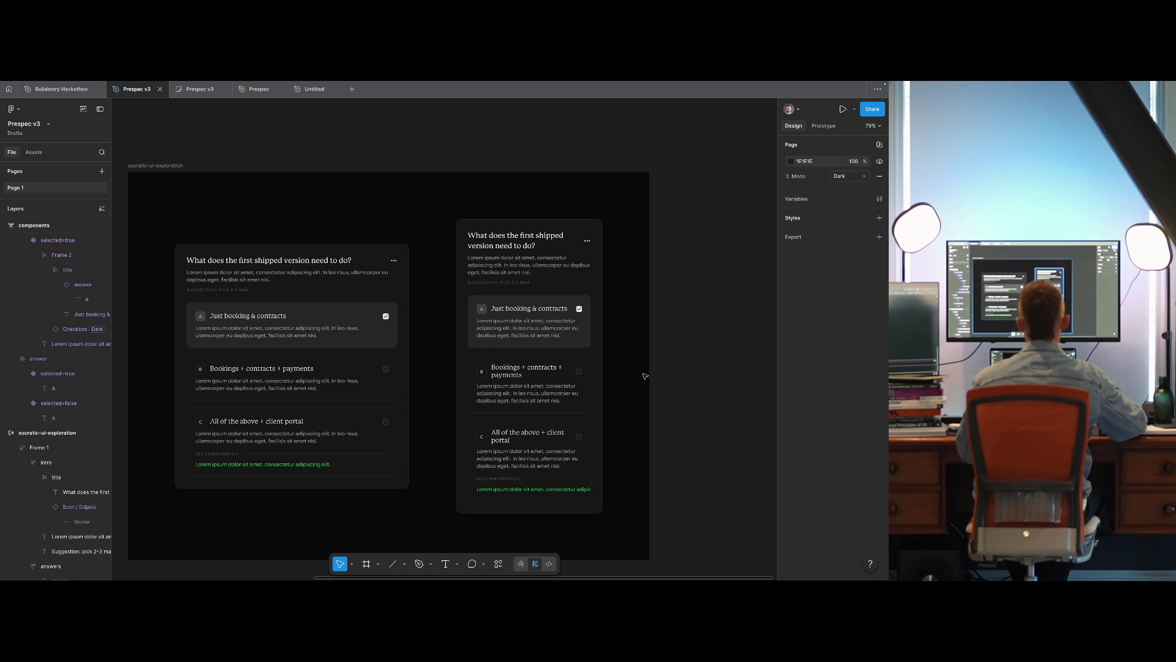
scroll(558, 318, "left", 6)
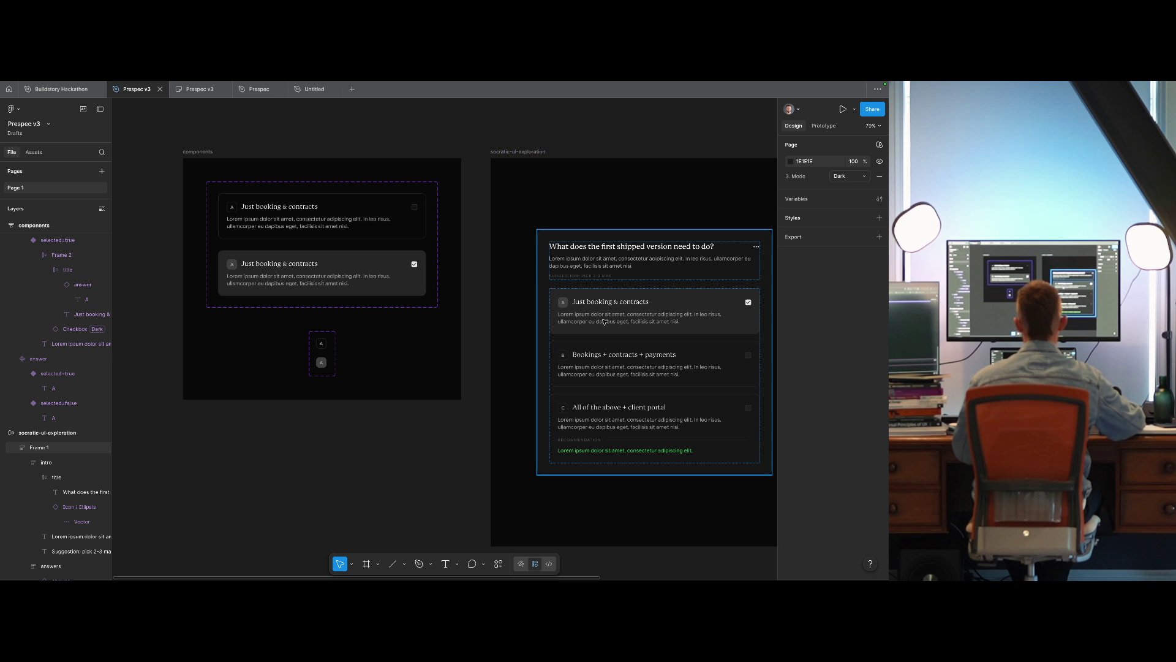
scroll(360, 368, "right", 2)
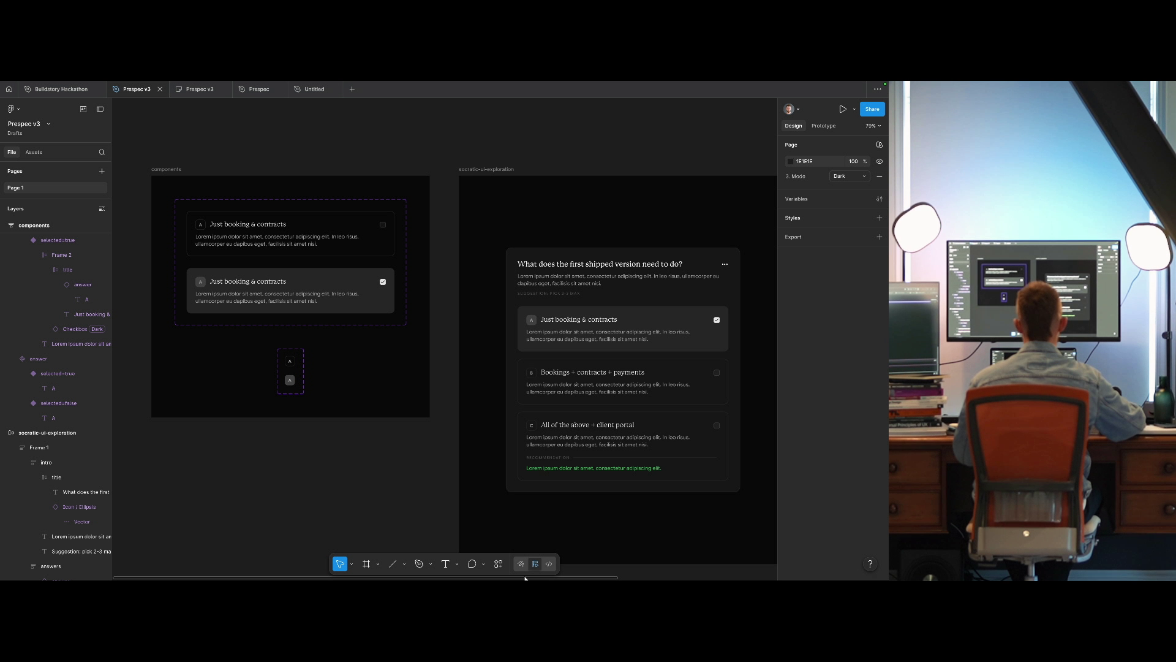
left_click_drag(628, 149, 385, 156)
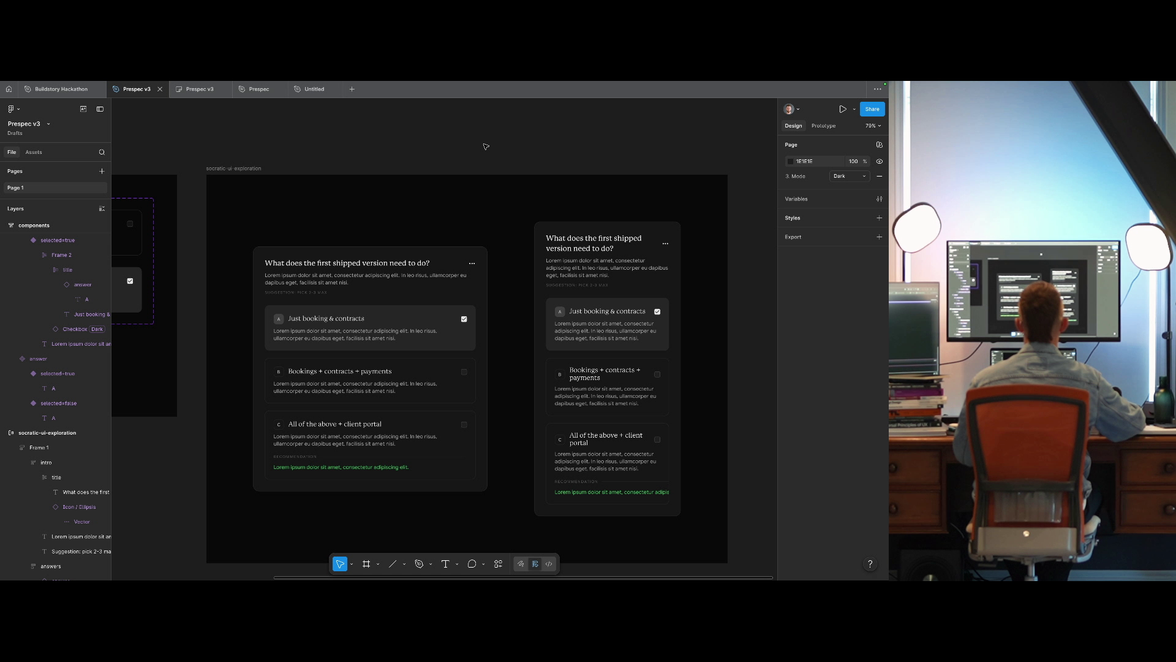
left_click(521, 184)
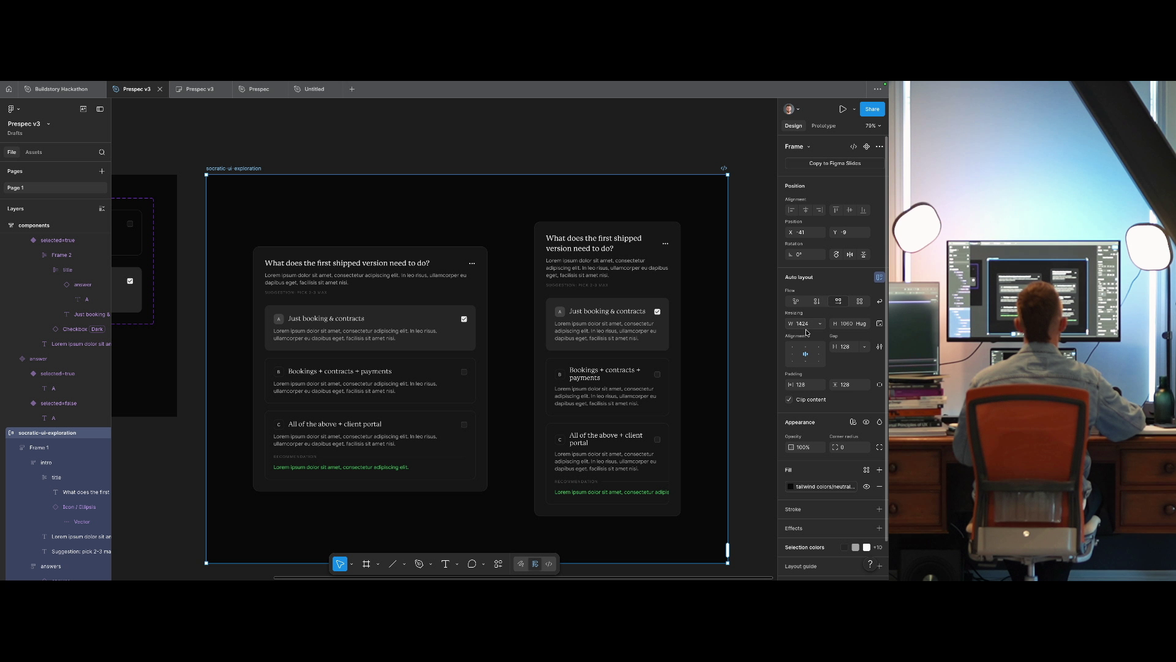
left_click(792, 347)
left_click(631, 347)
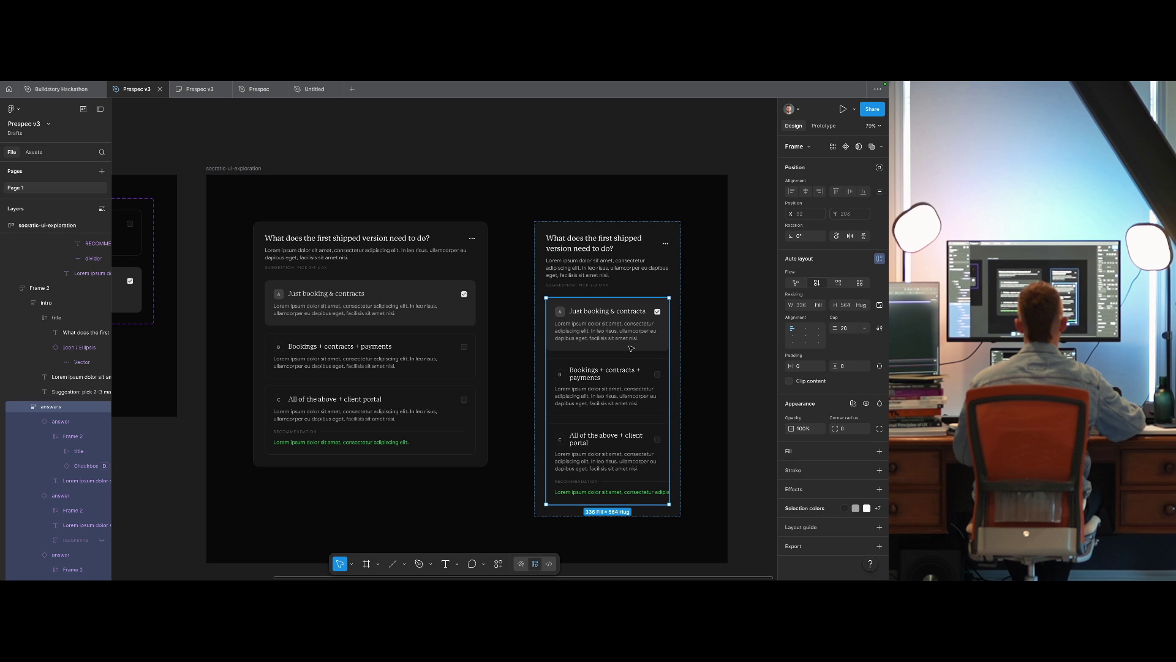
Delete the narrower right-hand question card.
key("Delete")
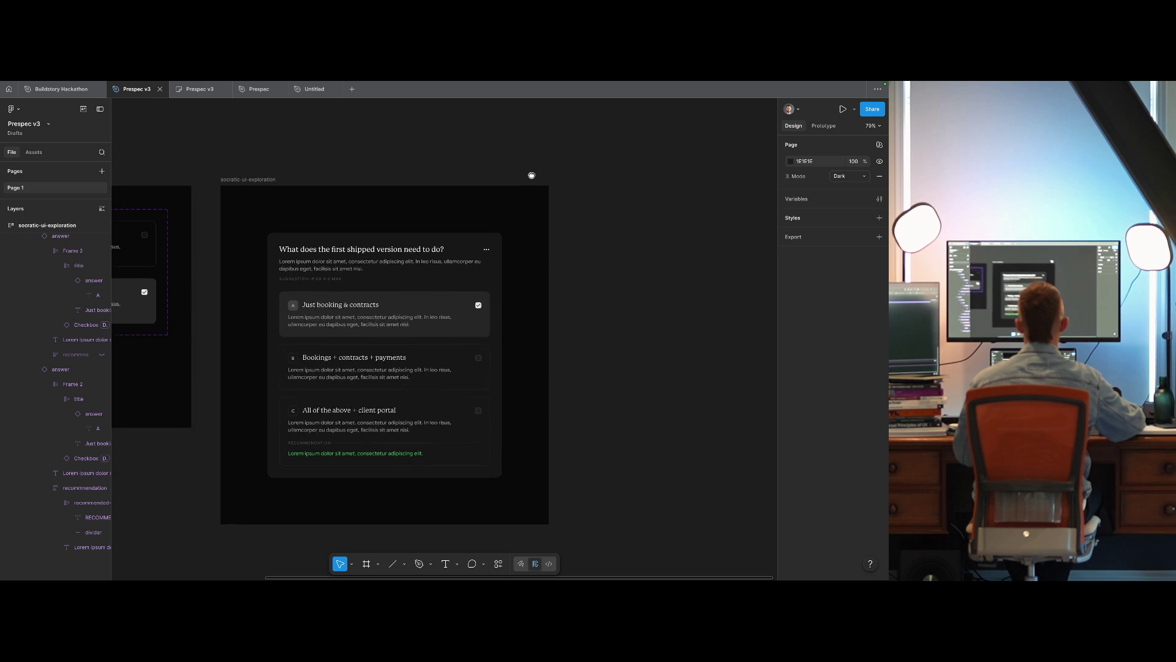
scroll(506, 188, "left", 5)
scroll(499, 202, "right", 2)
left_click_drag(492, 228, 481, 220)
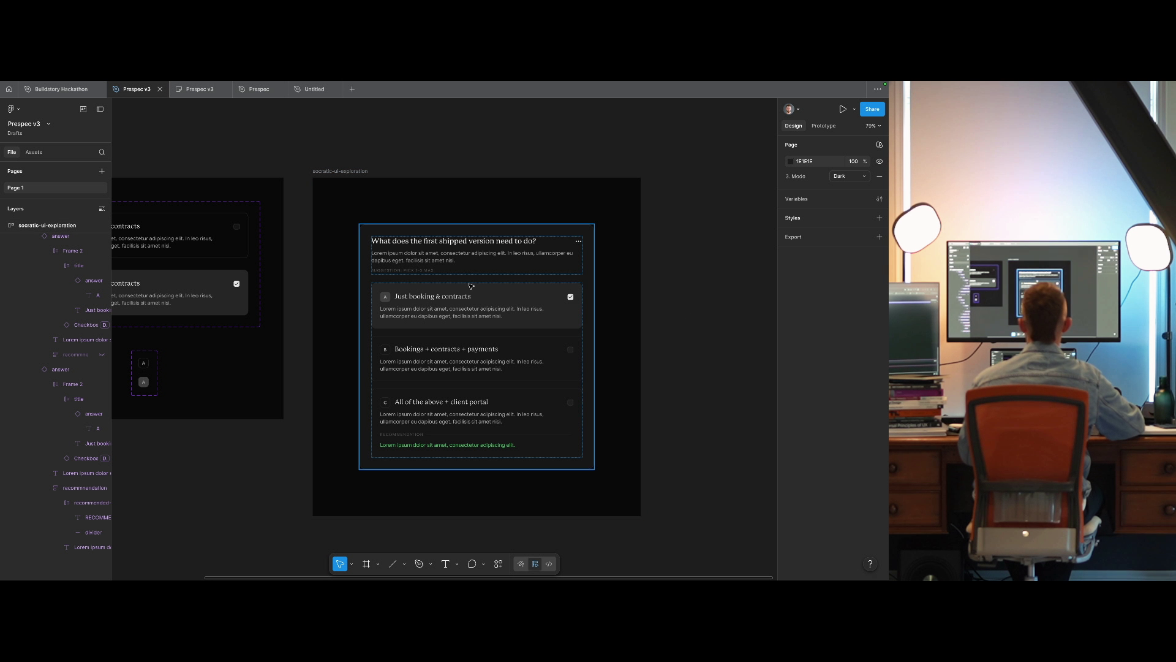
Apply a lighter grey fill style to the suggestion label and copy its properties.
left_click(402, 270, "ctrl")
left_click(823, 491)
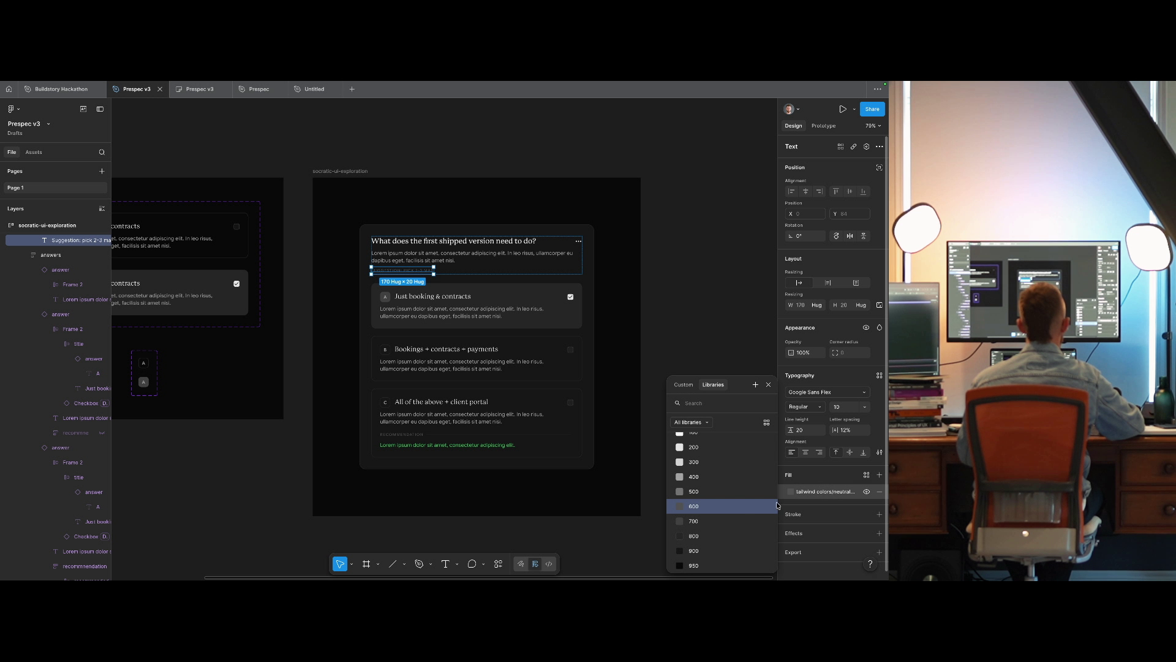
left_click(725, 496)
left_click(710, 435)
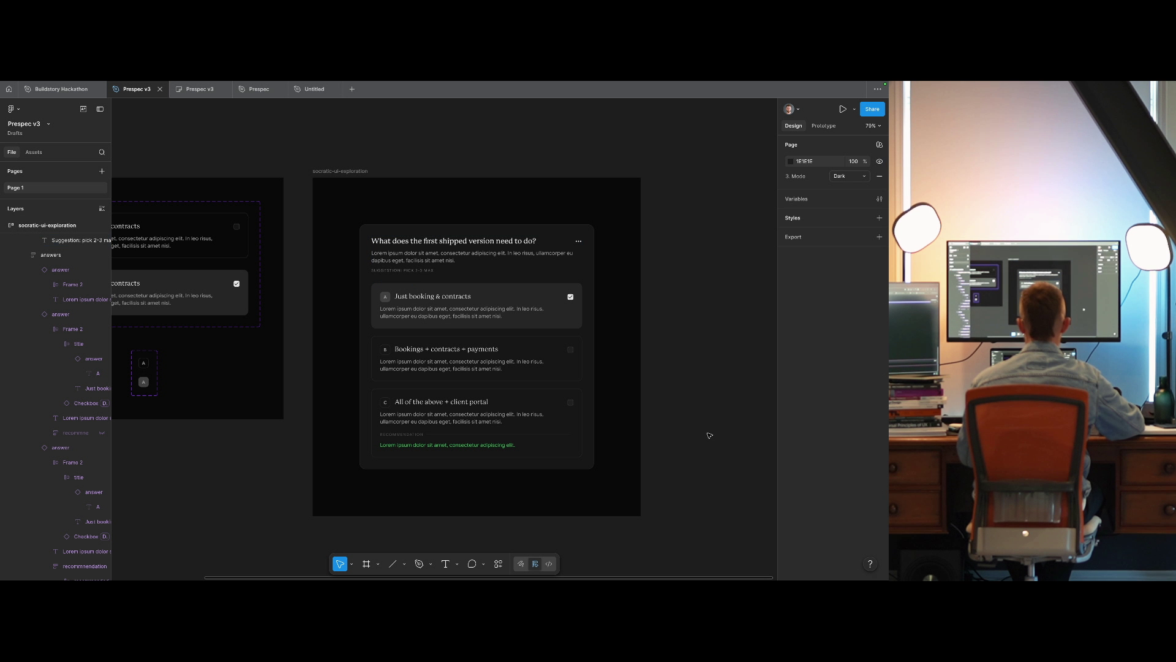
left_click(403, 274)
left_click(403, 274, "ctrl")
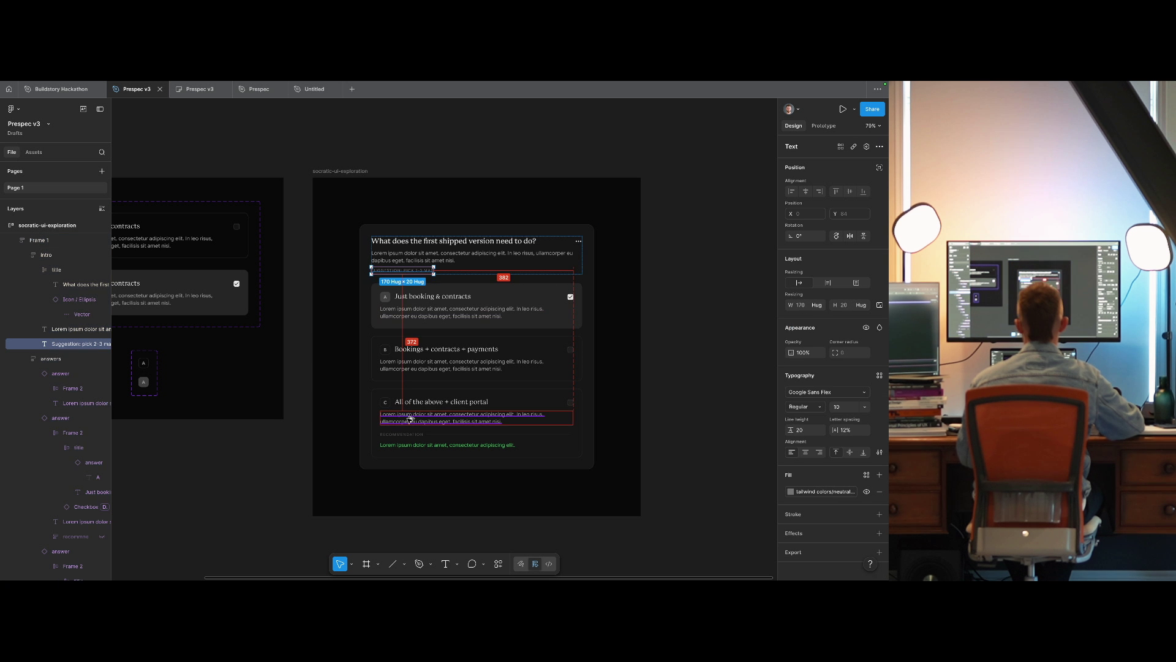
key("ctrl+alt+c")
Inspect option C's recommendation block through its context menu, then clear the selection.
scroll(368, 306, "left", 5)
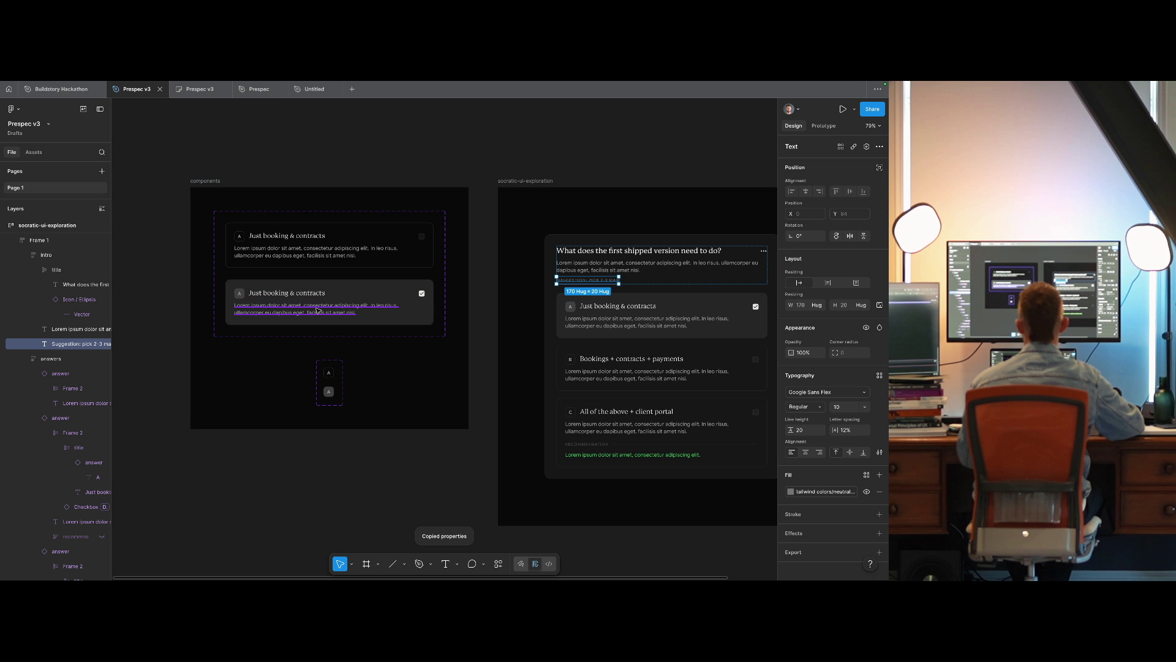
left_click(587, 444)
key("Escape")
key("Escape")
key("Escape")
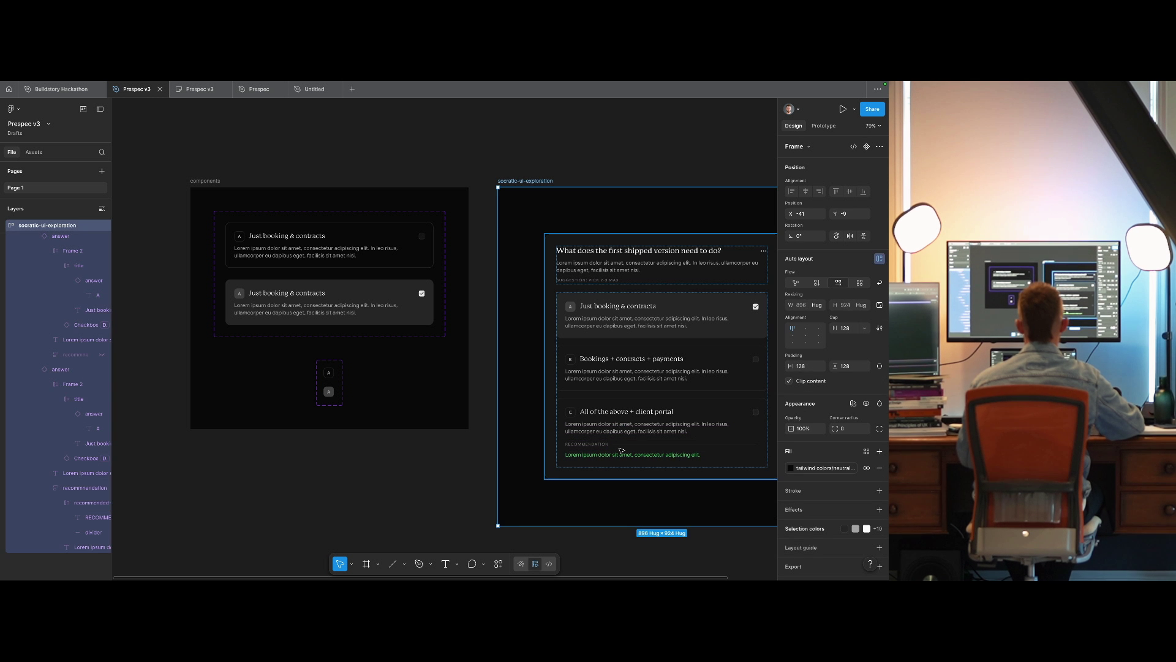
left_click(616, 438)
left_click(615, 444)
right_click(613, 448)
key("Escape")
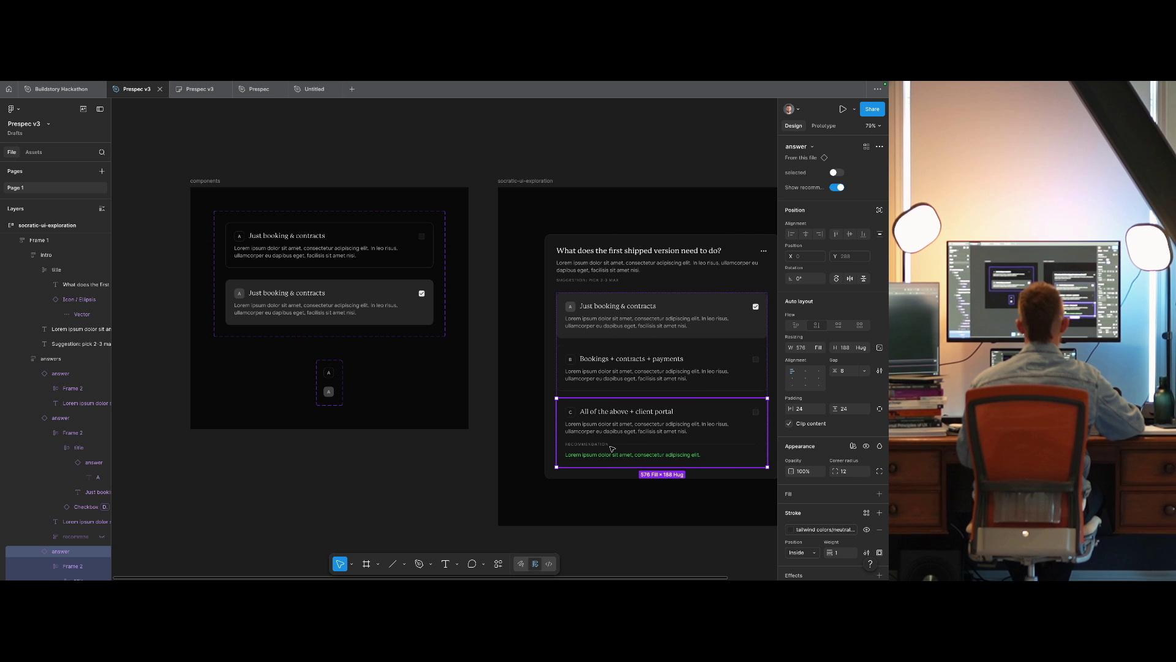
left_click(603, 448)
right_click(602, 449)
mouse_move(643, 465)
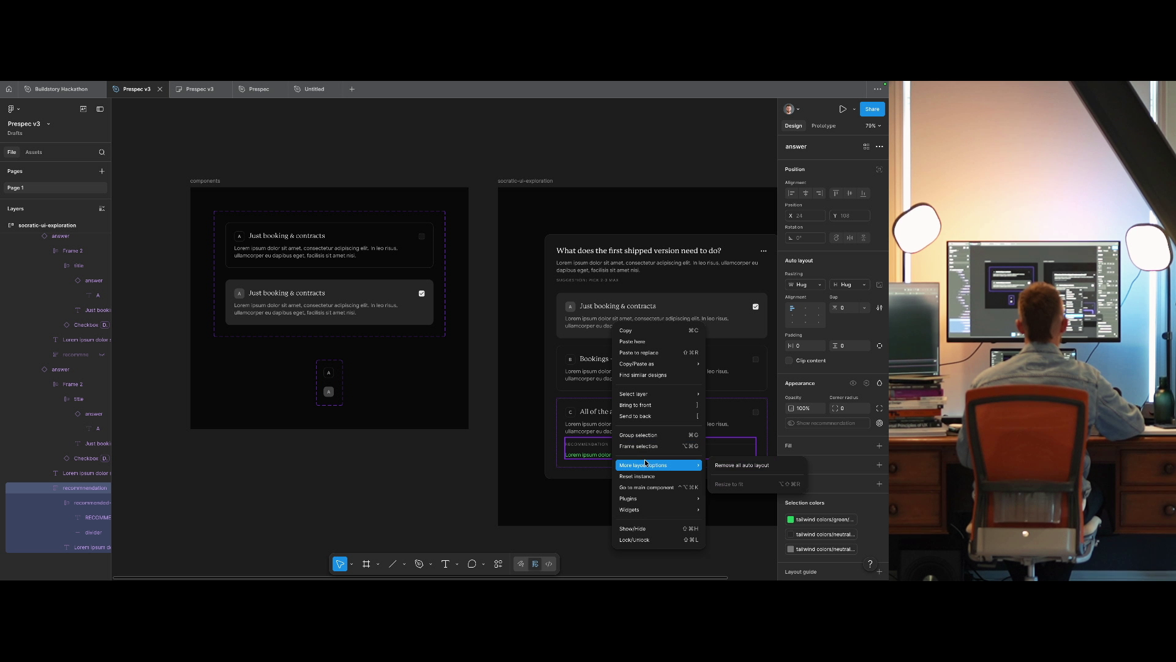
key("Escape")
key("Escape")
key("Escape")
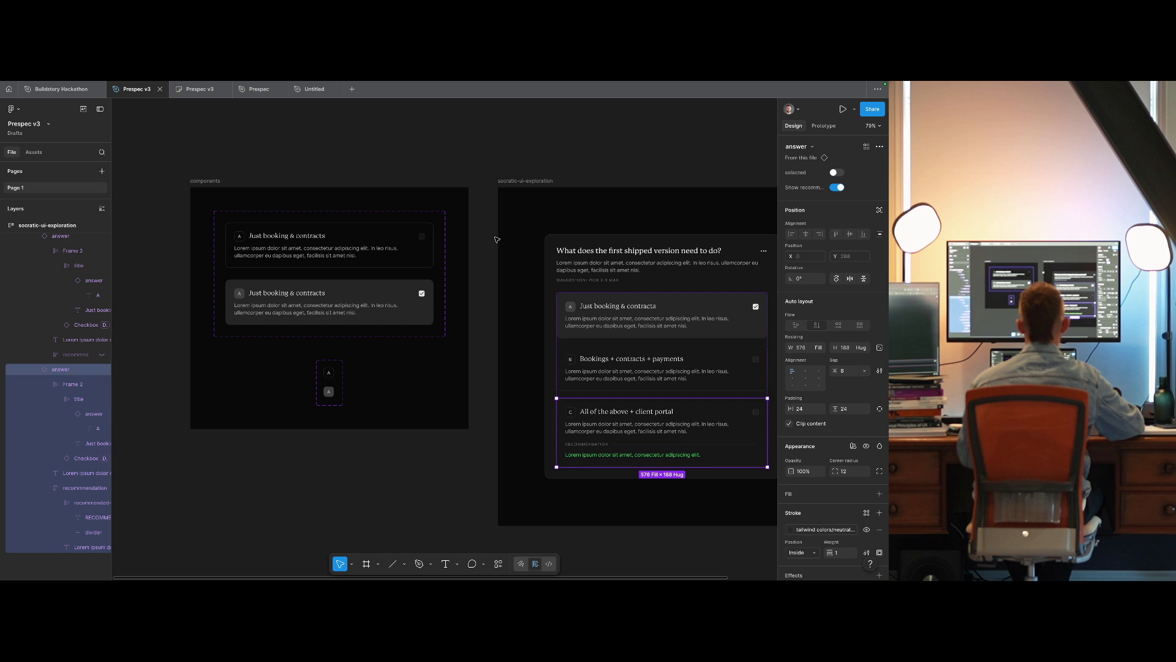
key("Escape")
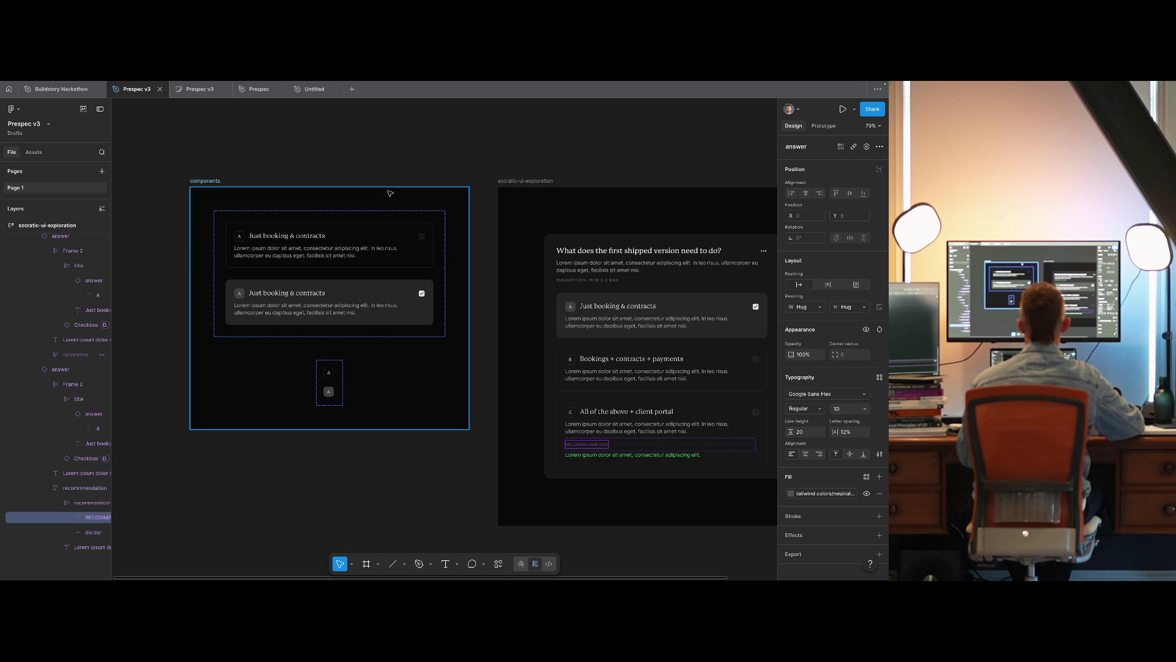
Inspect the answer component set's selected=true and selected=false variants.
left_click(341, 280)
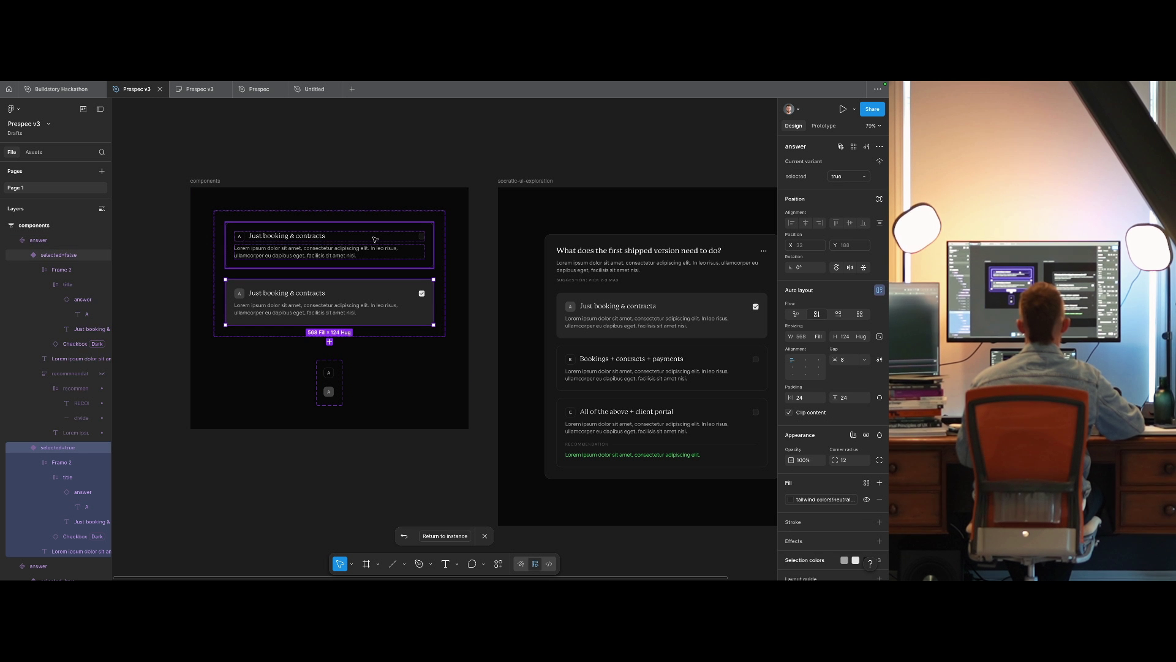
left_click(343, 251)
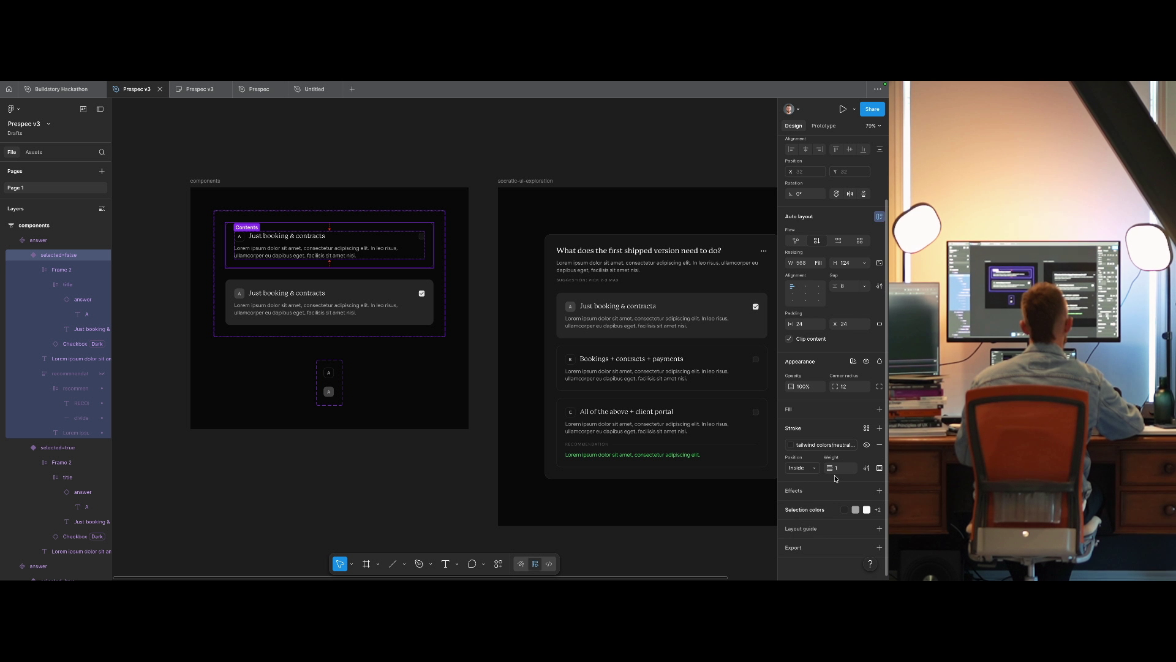
left_click(343, 301)
left_click(365, 219)
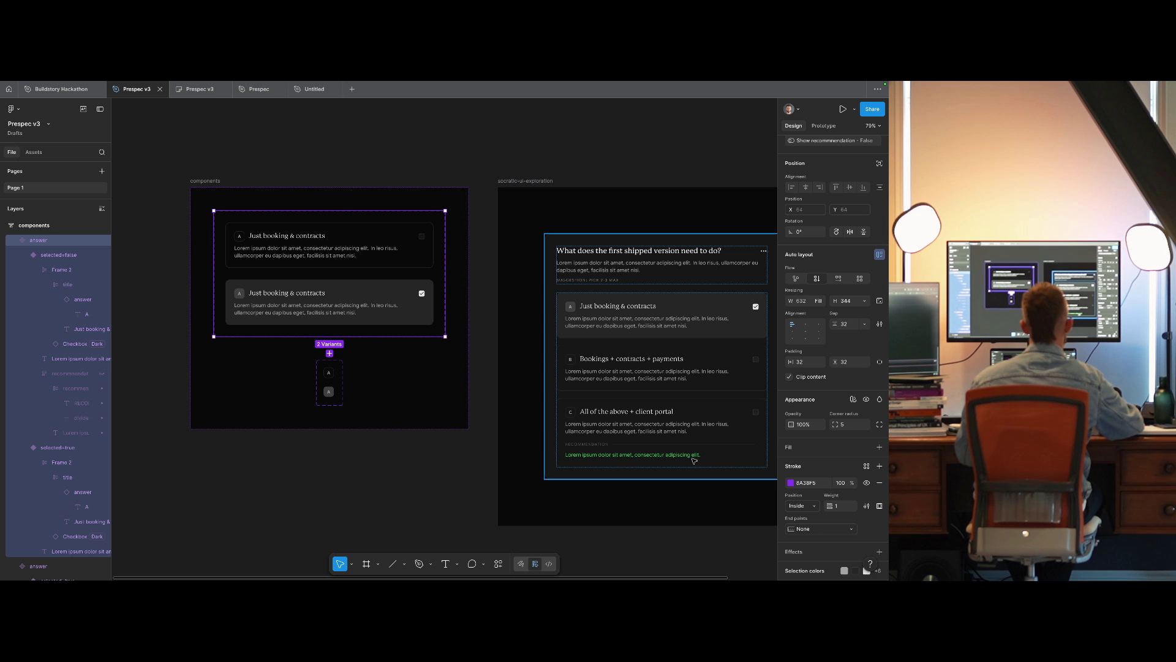
left_click(293, 309)
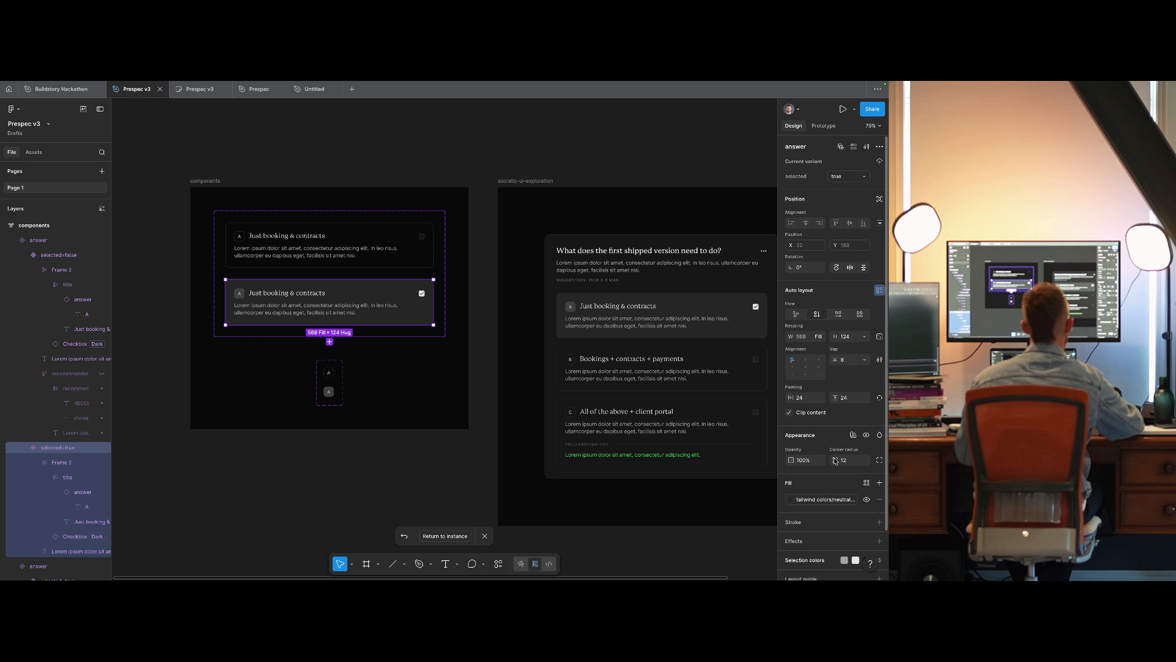
scroll(861, 208, "up", 2)
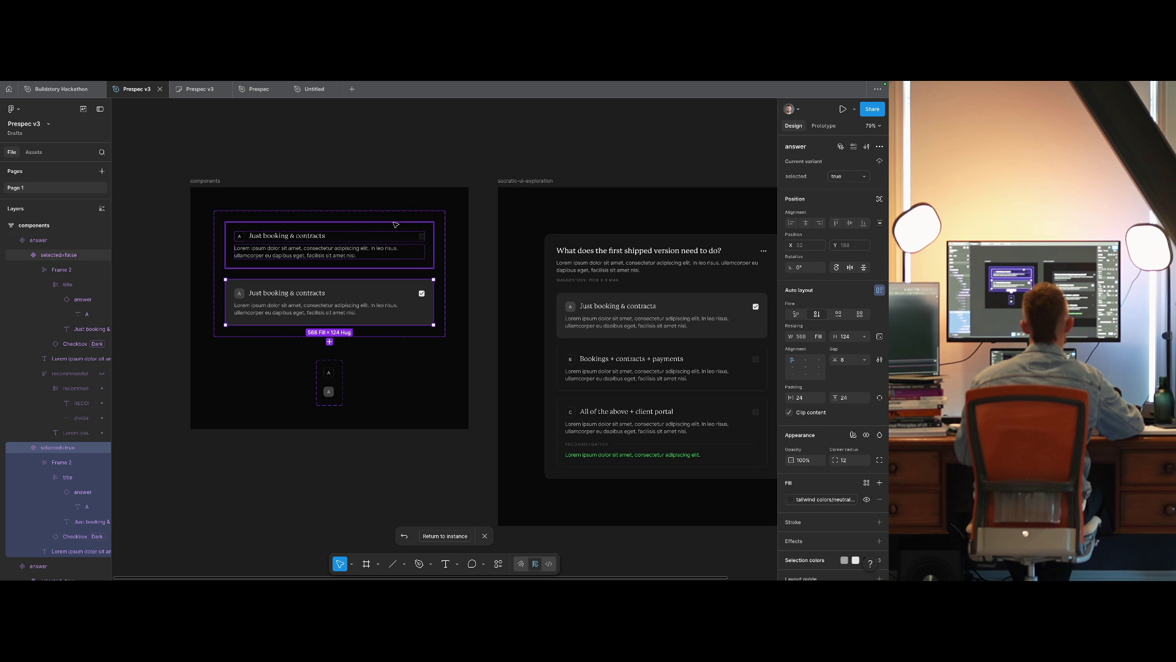
left_click(343, 251)
left_click(370, 305)
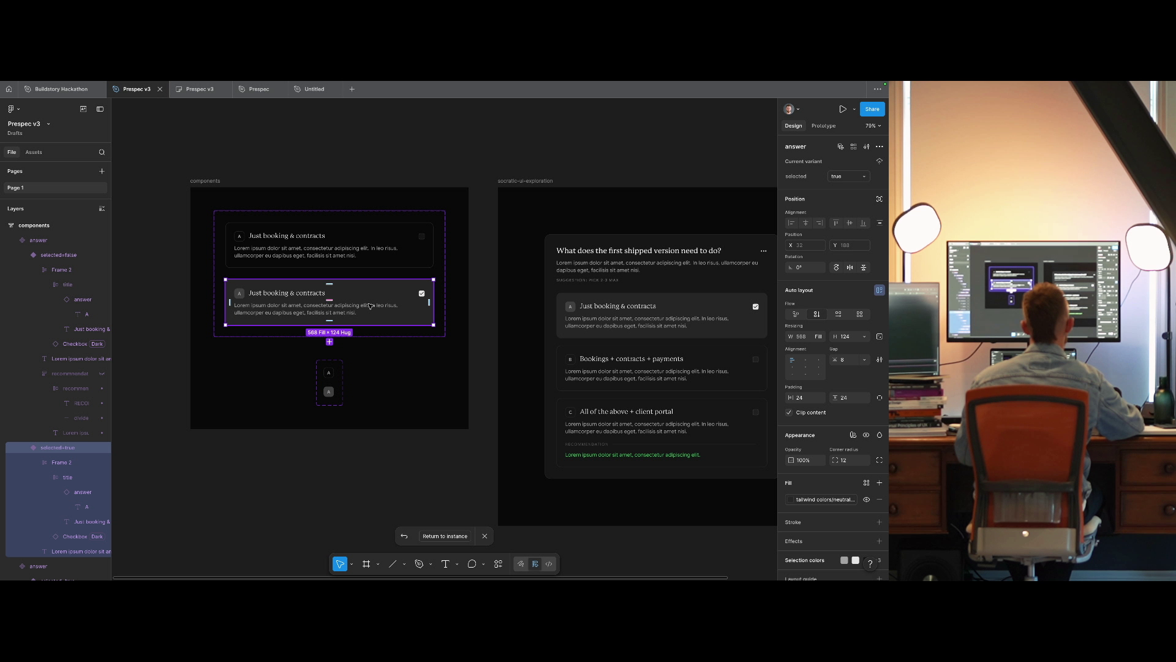
left_click(369, 260)
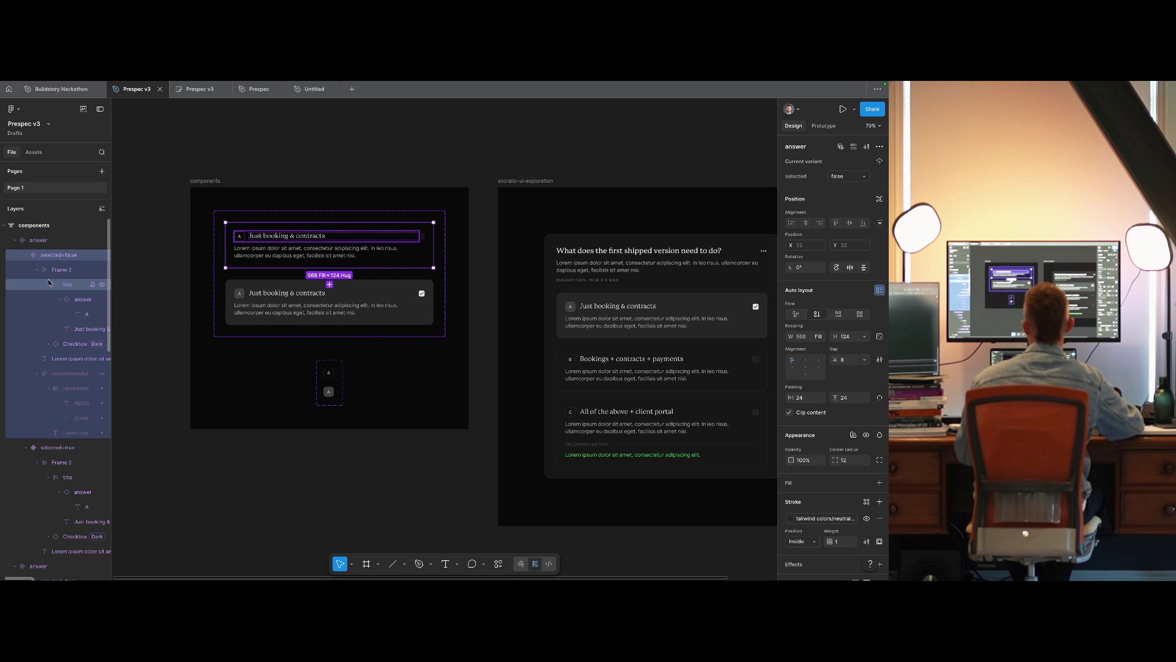
Make the variant's recommendation section visible, undo, and show it again.
left_click(102, 373)
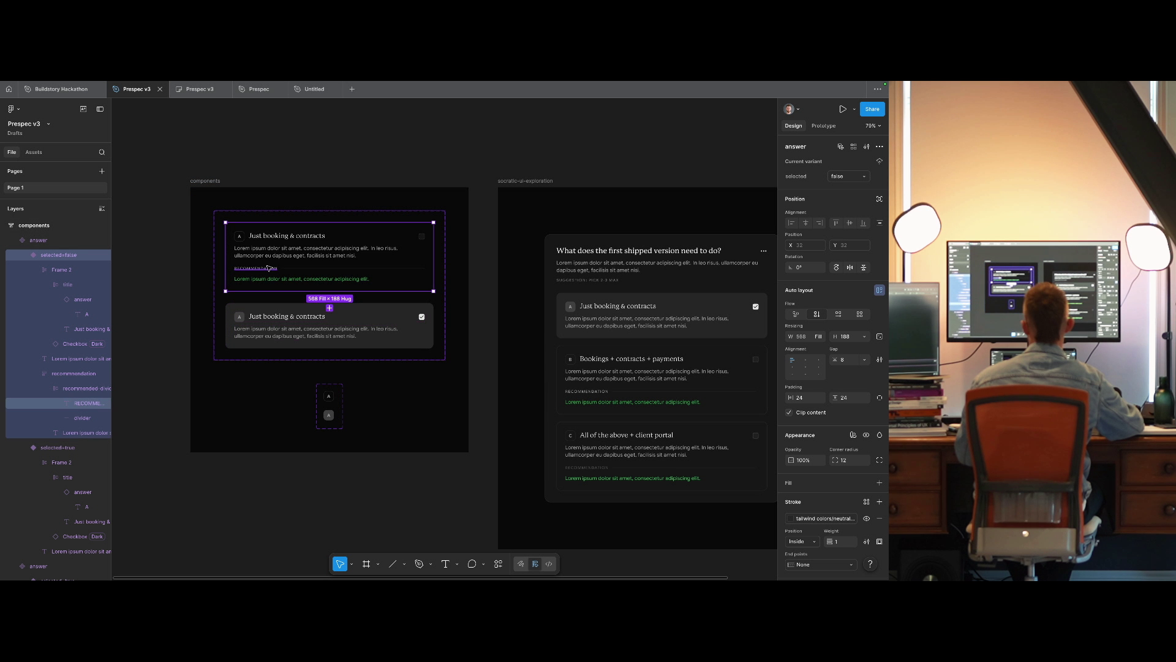
left_click(291, 207)
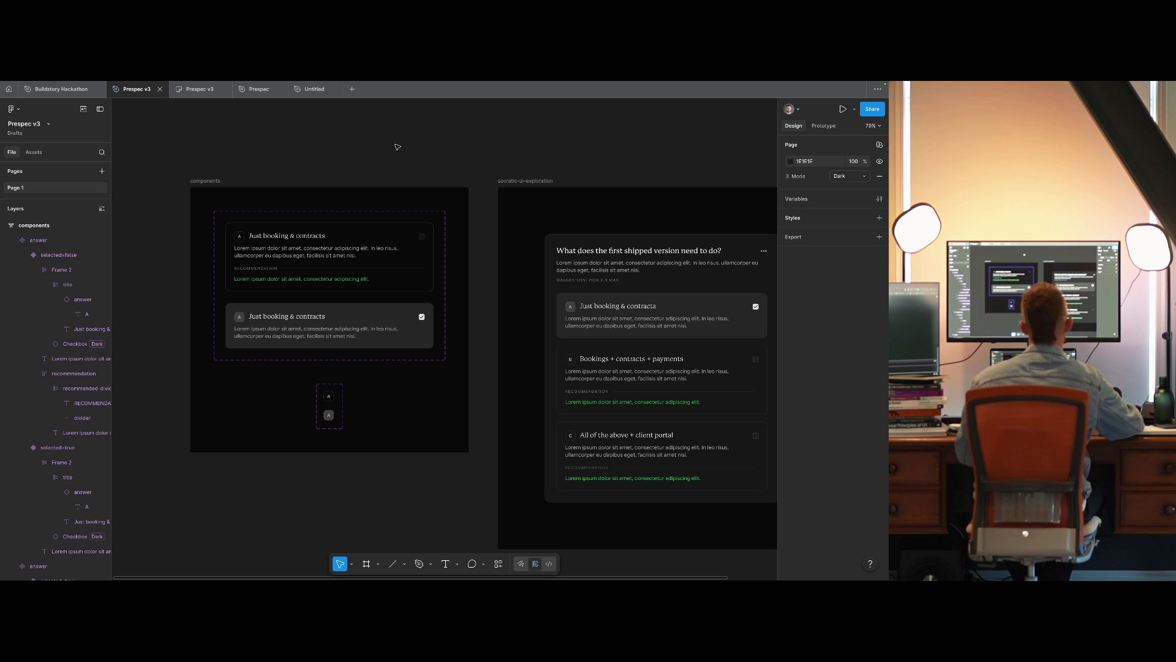
left_click_drag(398, 147, 355, 163)
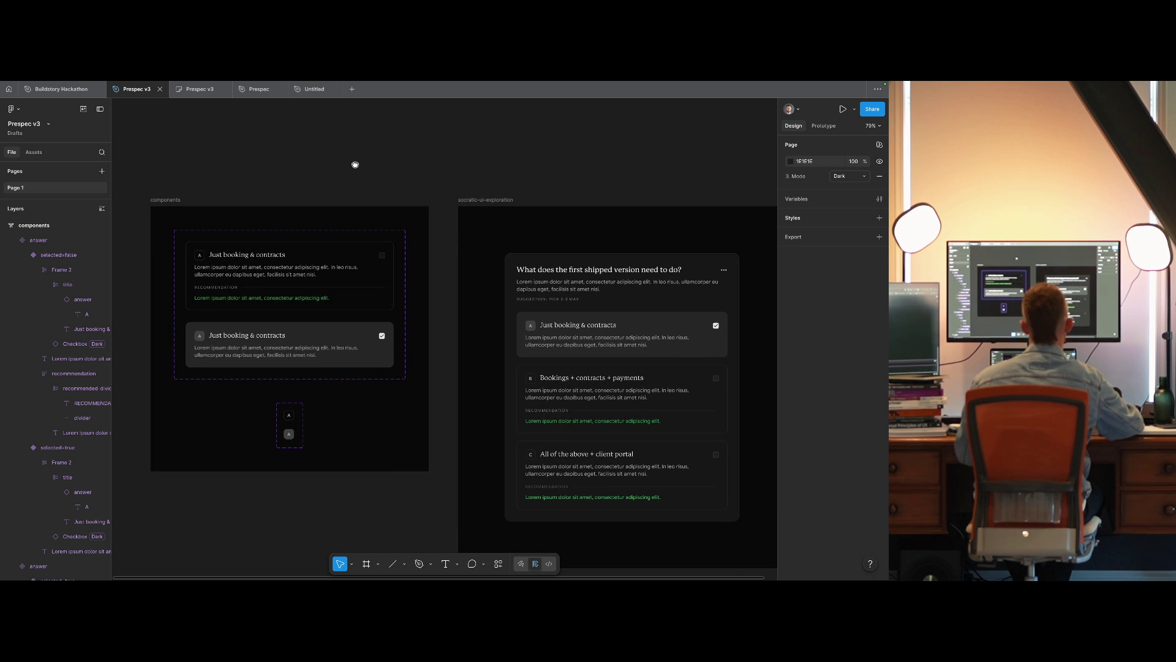
left_click(553, 411)
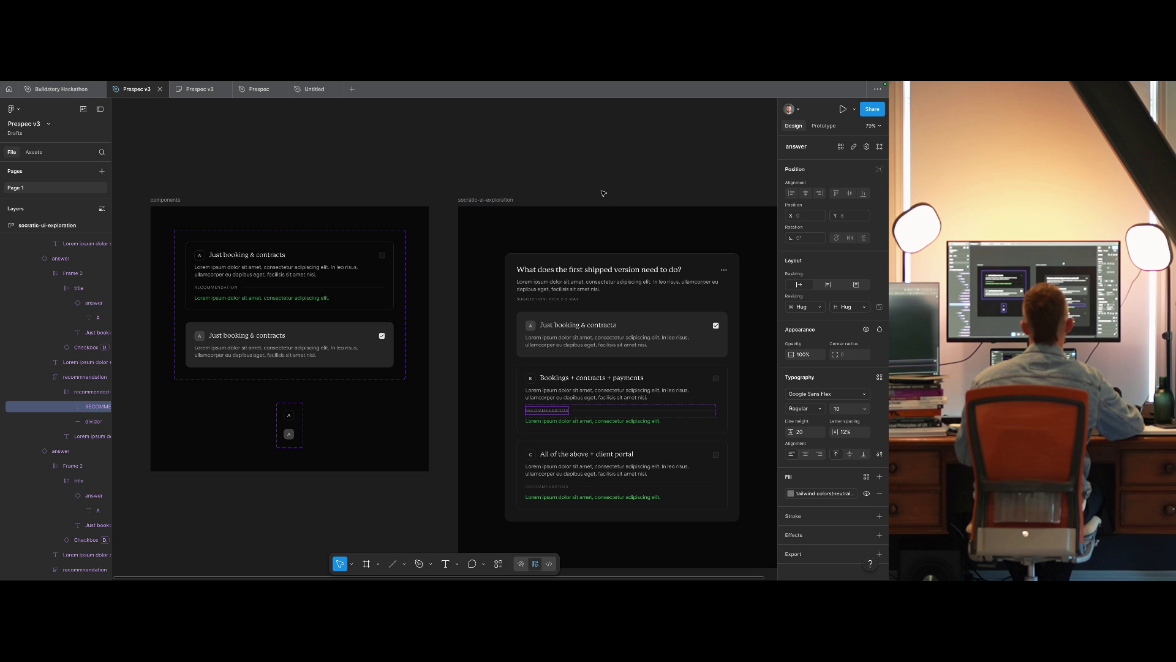
left_click(459, 171)
key("ctrl+z")
key("ctrl+z")
key("ctrl+z")
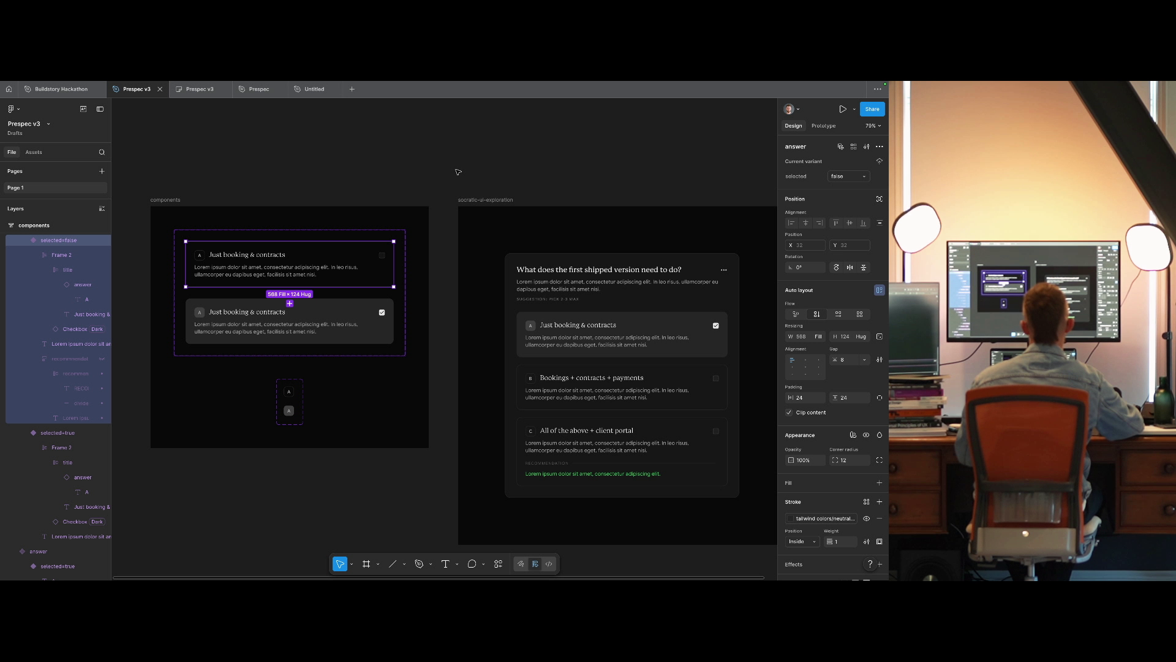
left_click(101, 359)
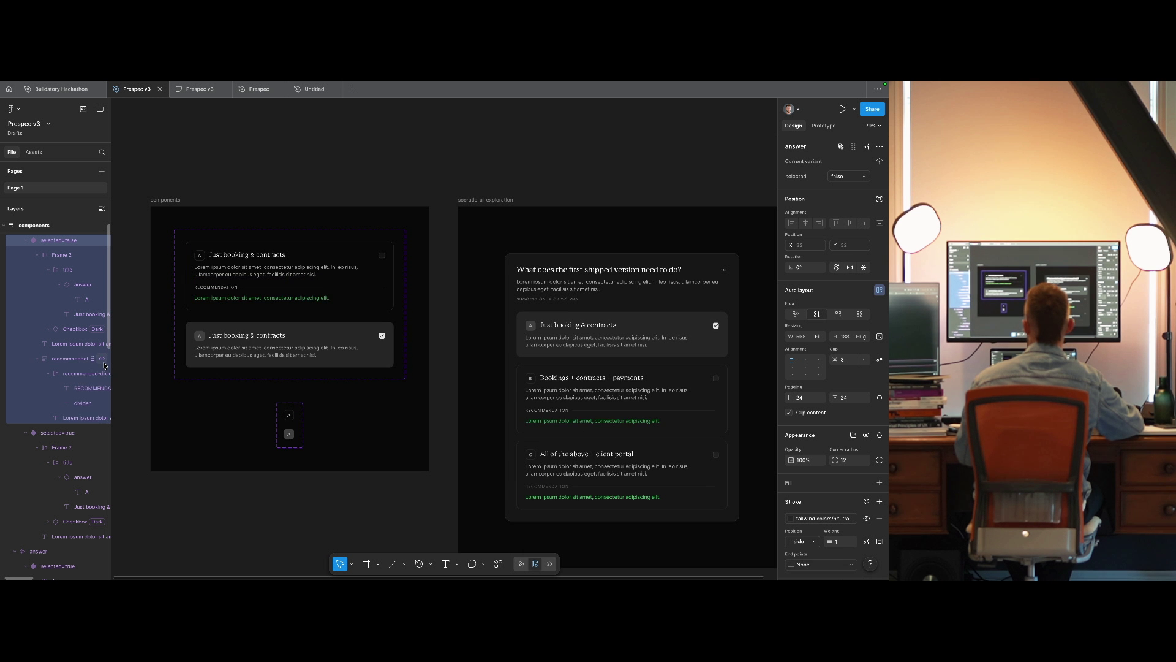
left_click(89, 387)
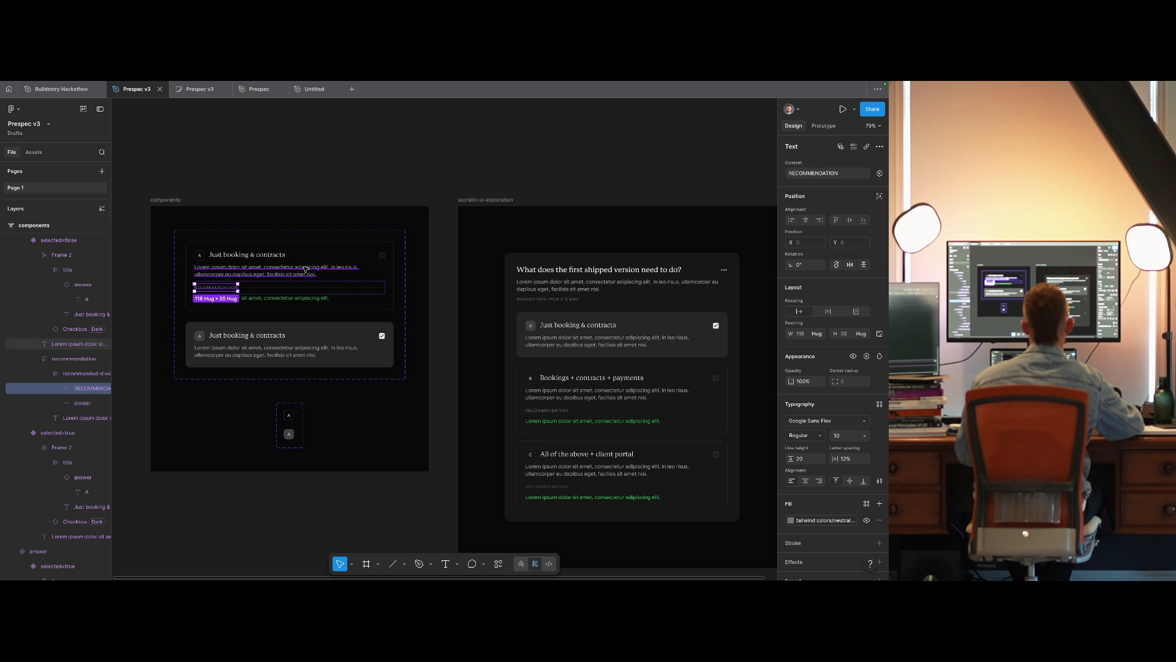
Hide the first answer variant's recommendation group with Ctrl+Shift+H.
left_click(561, 490)
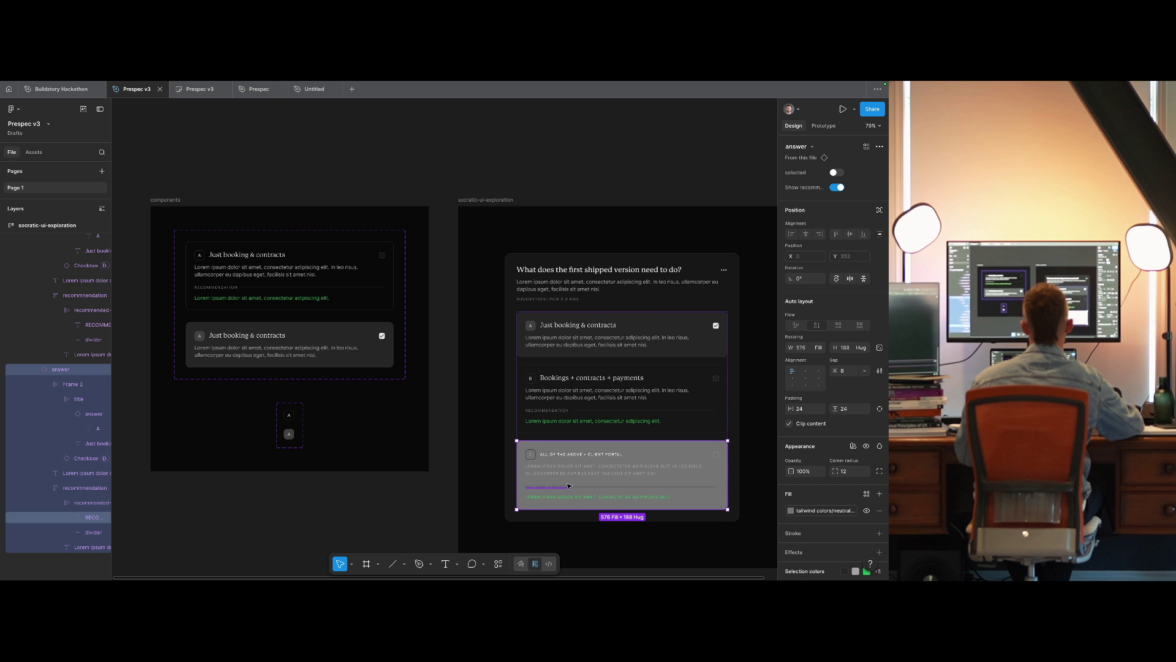
double_click(562, 487)
left_click(290, 268)
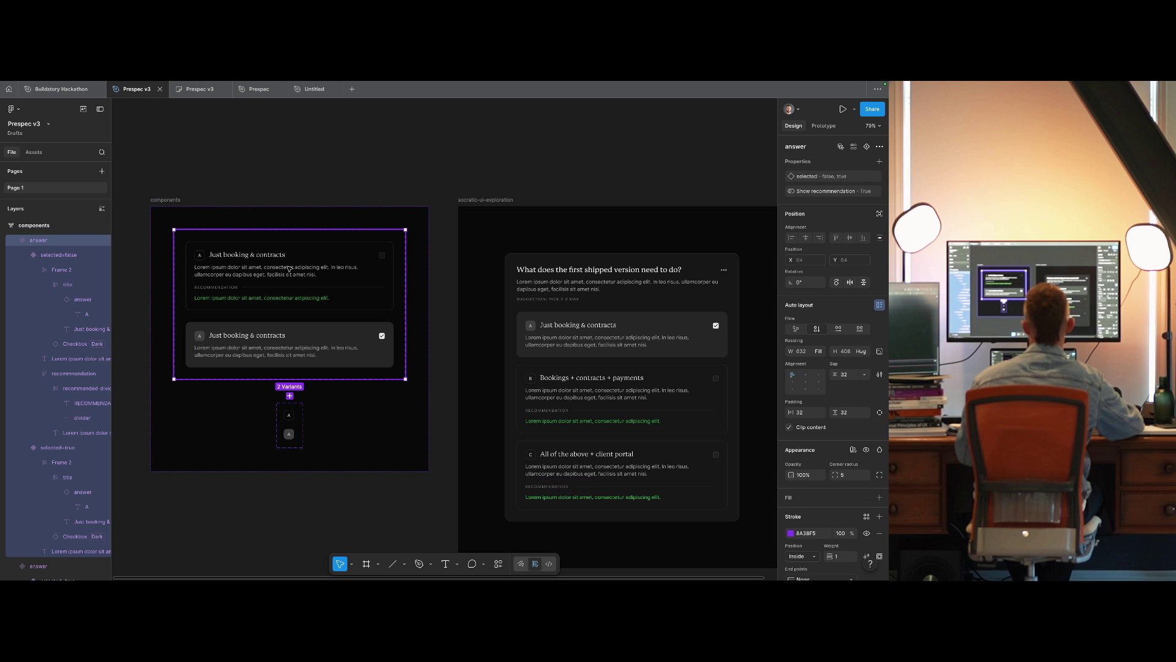
left_click(276, 293)
left_click(277, 293)
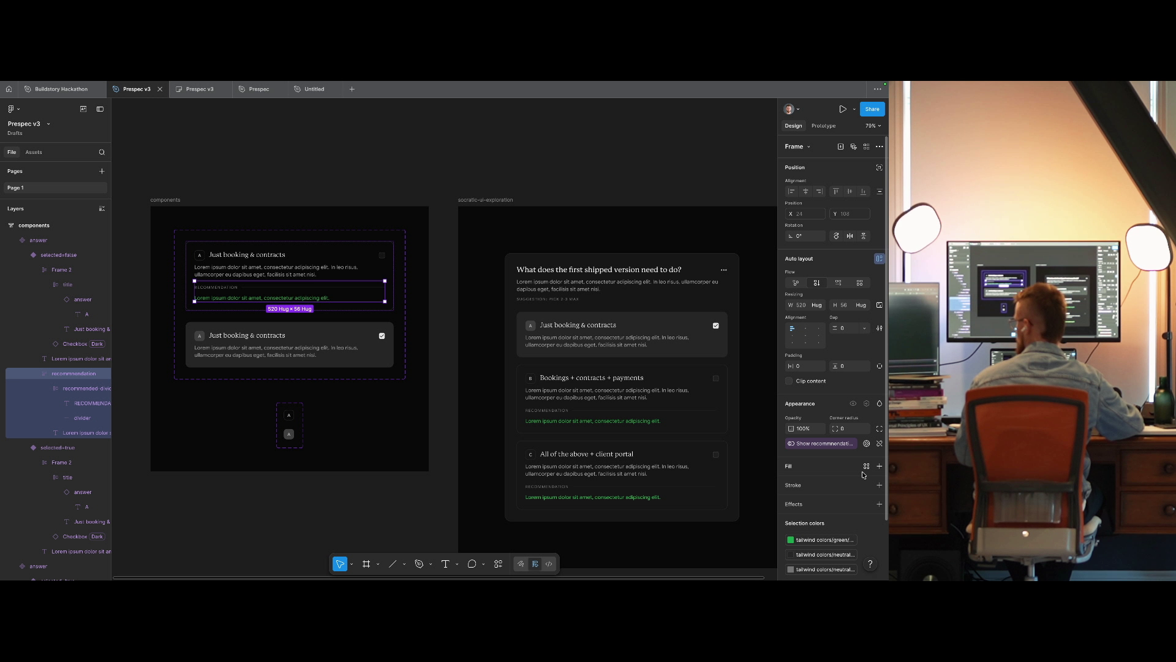
scroll(864, 469, "down", 2)
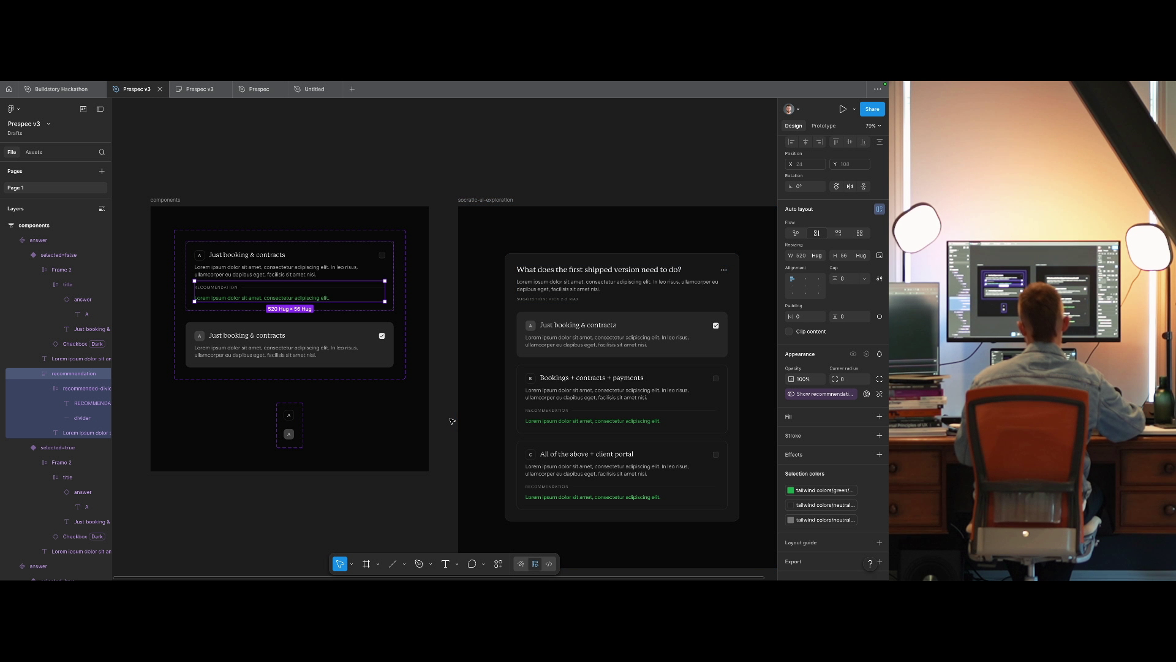
key("ctrl+shift+h")
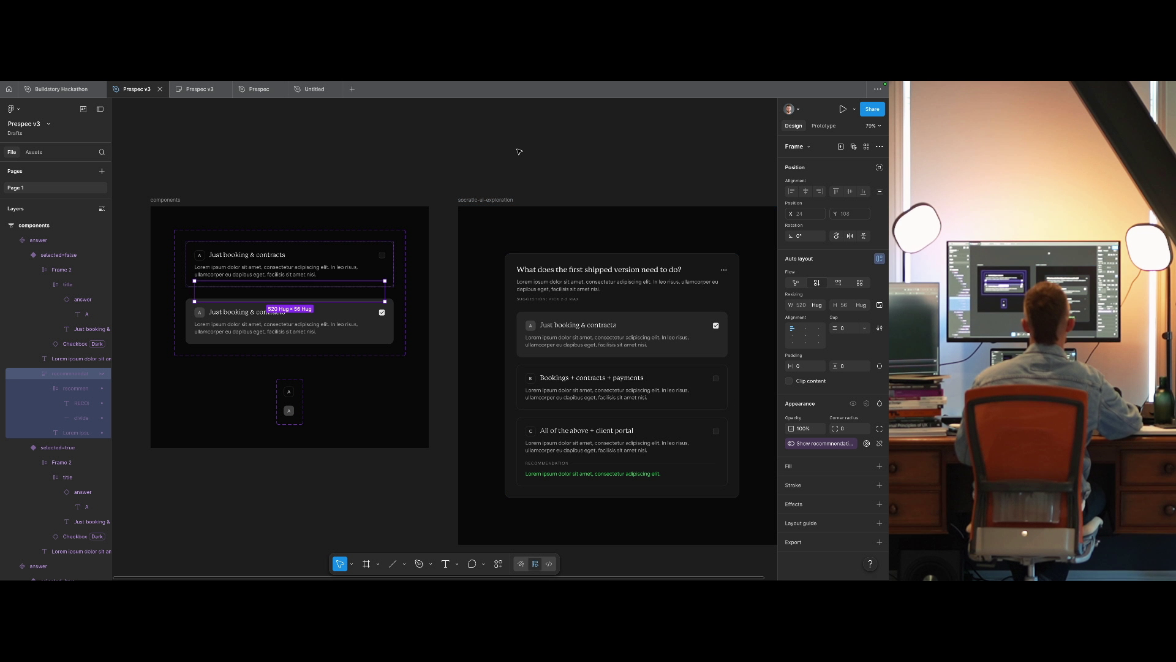
left_click(516, 101)
left_click_drag(595, 133, 496, 144)
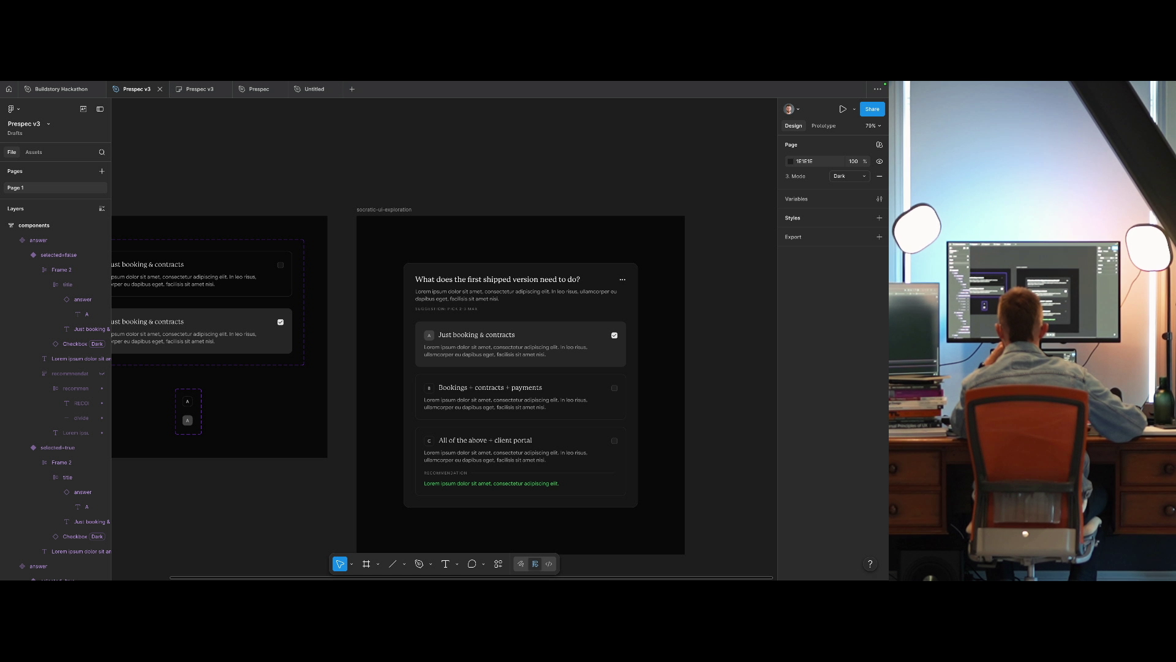
Select both answer descriptions and the intro paragraph and set their line height to 24.
scroll(497, 317, "left", 5)
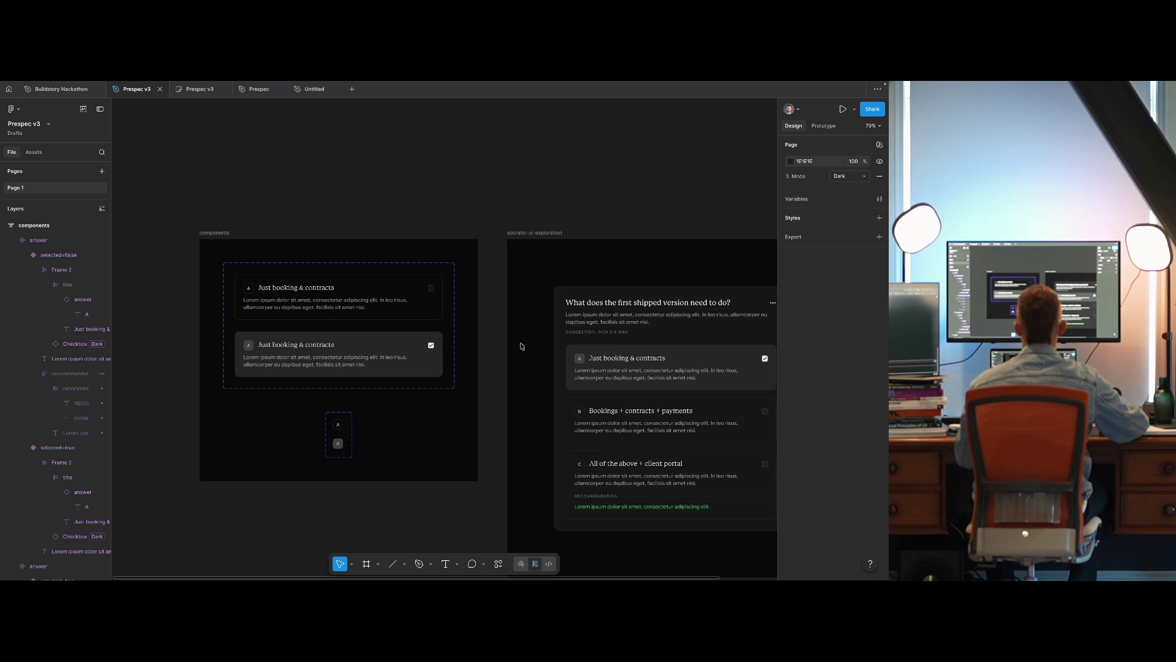
left_click(347, 305)
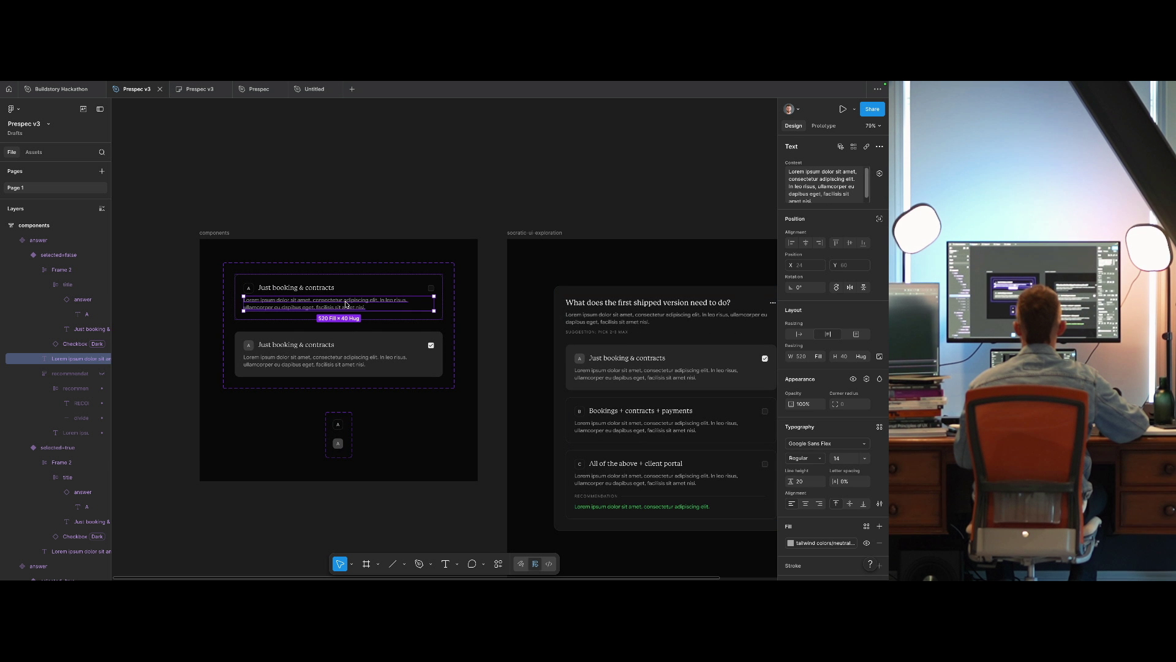
key("alt")
left_click(349, 357, "shift")
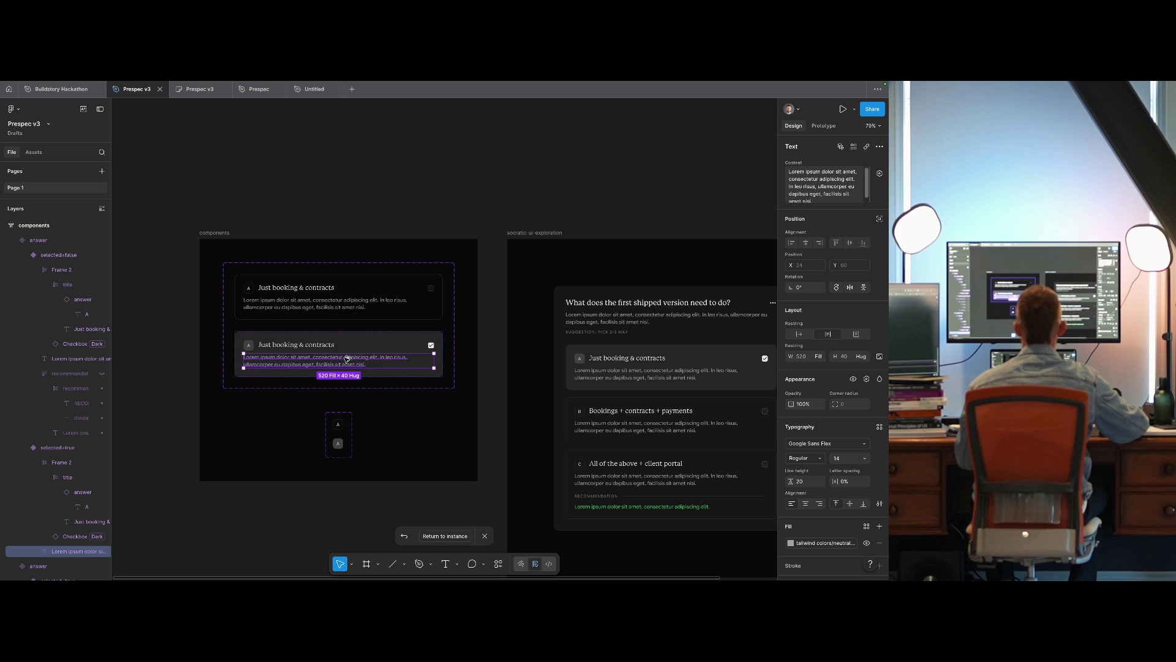
left_click(606, 318, "shift")
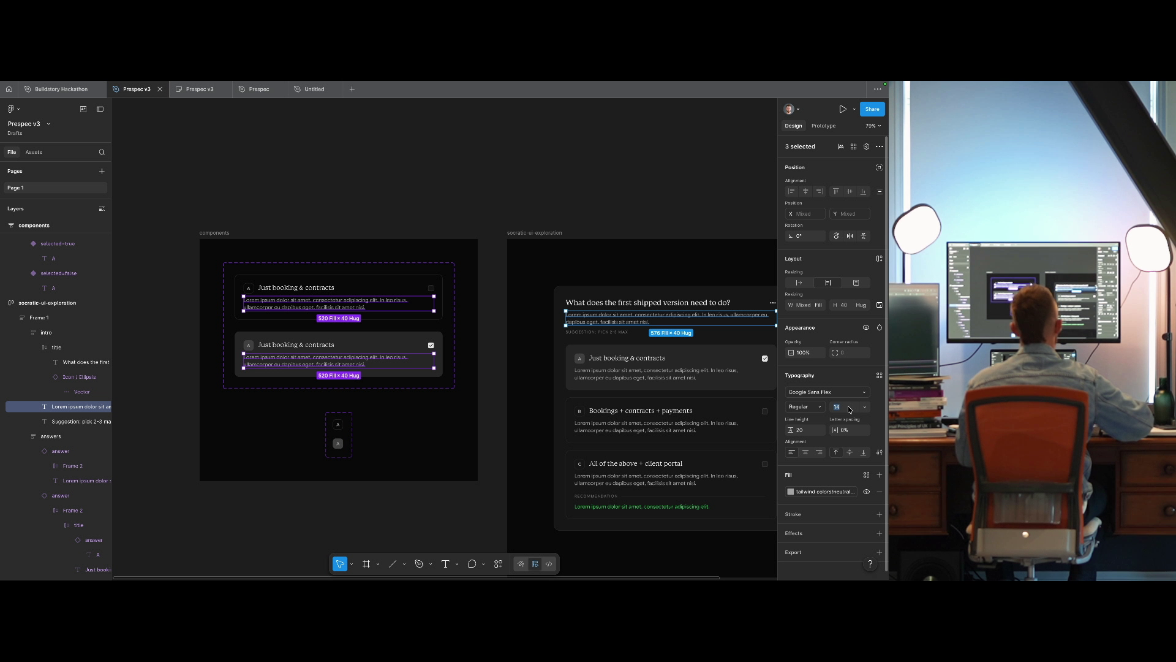
type("22")
type("14")
key("Return")
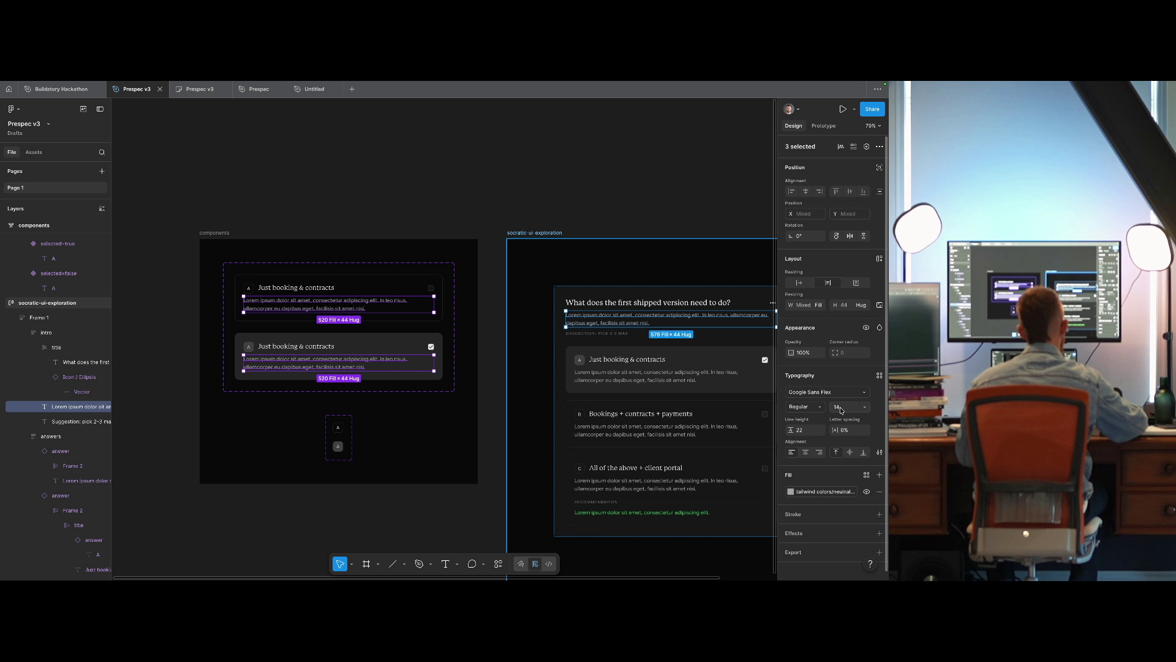
left_click(816, 428)
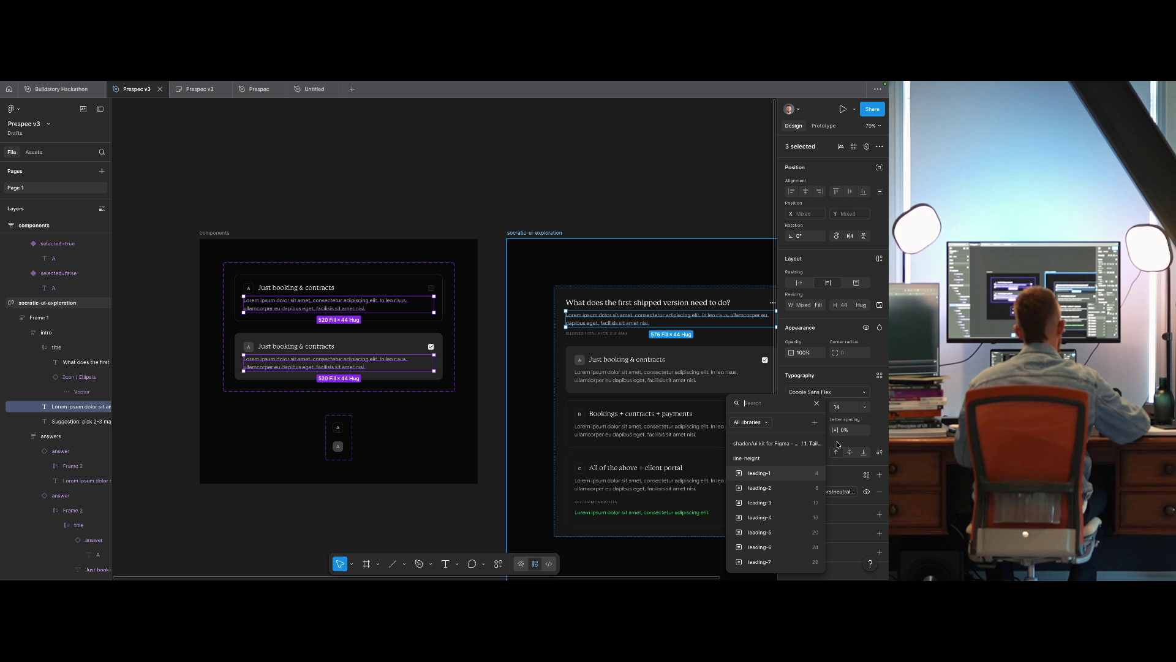
left_click(804, 432)
type("24")
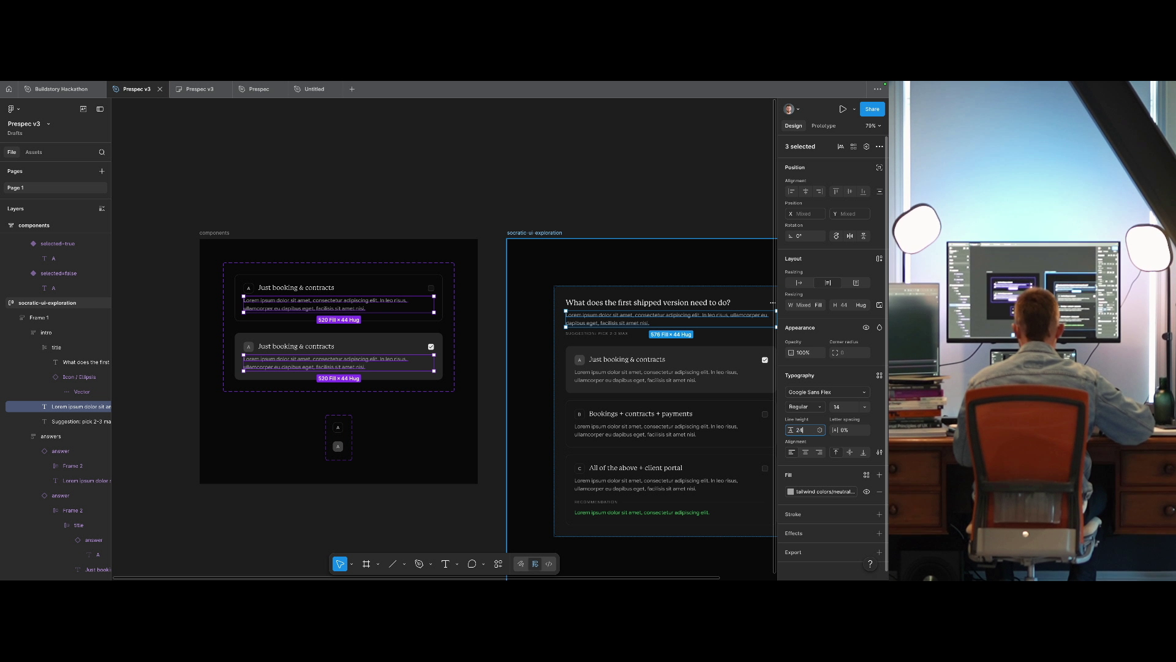
key("Return")
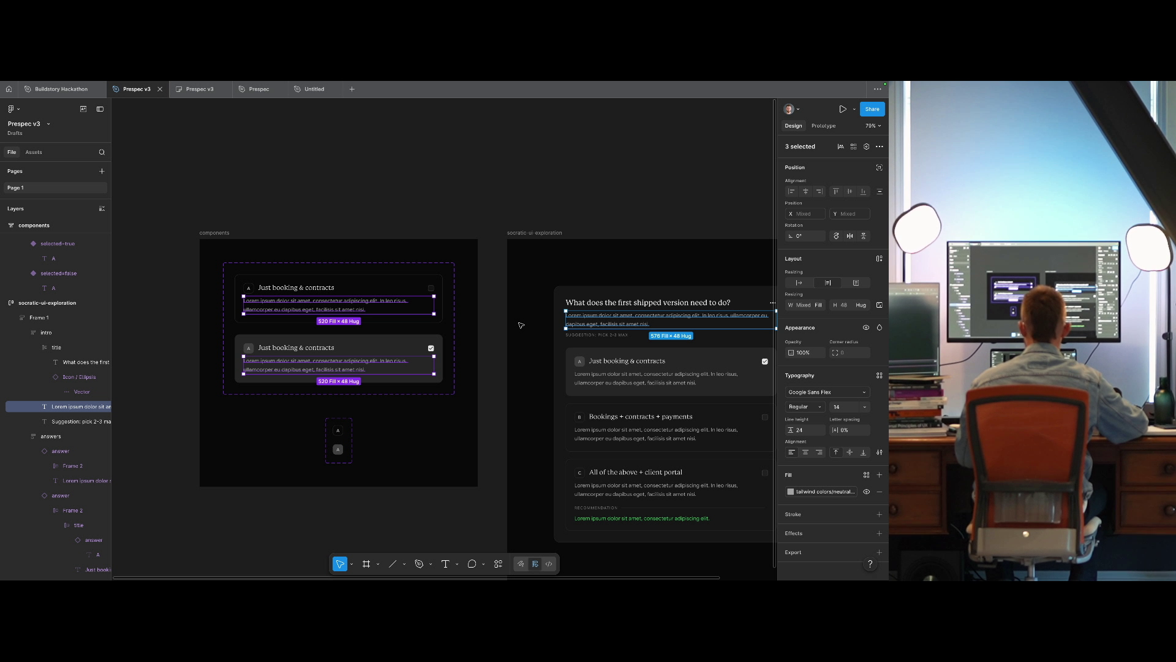
Set the question title's font size to 20, after trying 22 and 21.
left_click(587, 306)
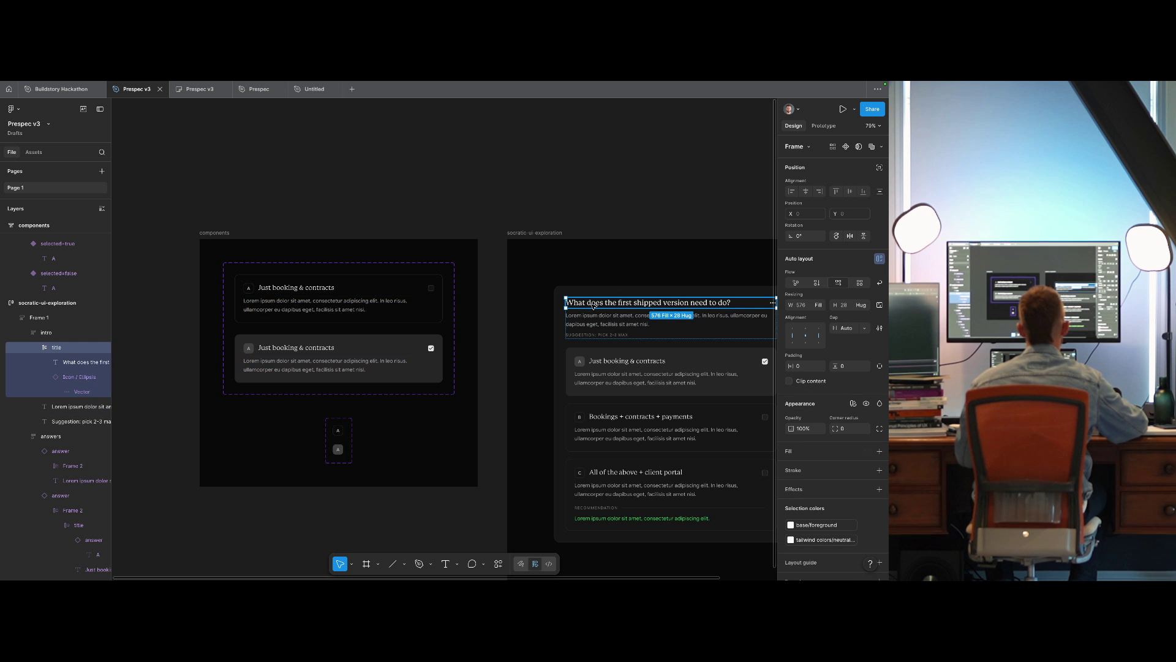
left_click(587, 307)
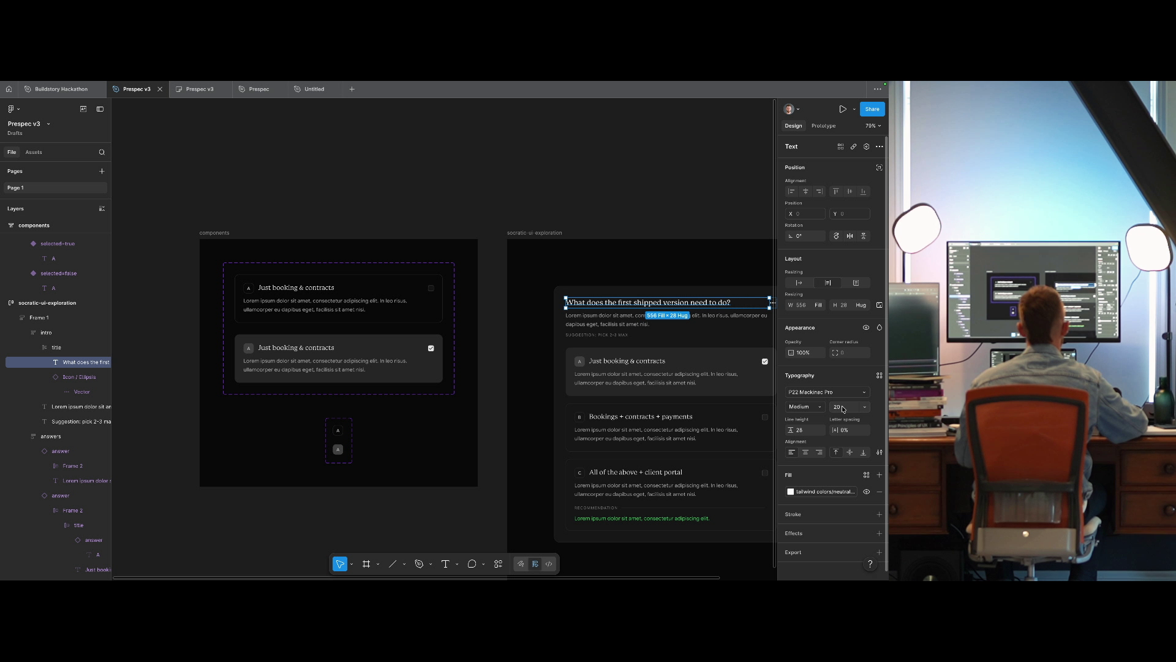
type("2")
key("Return")
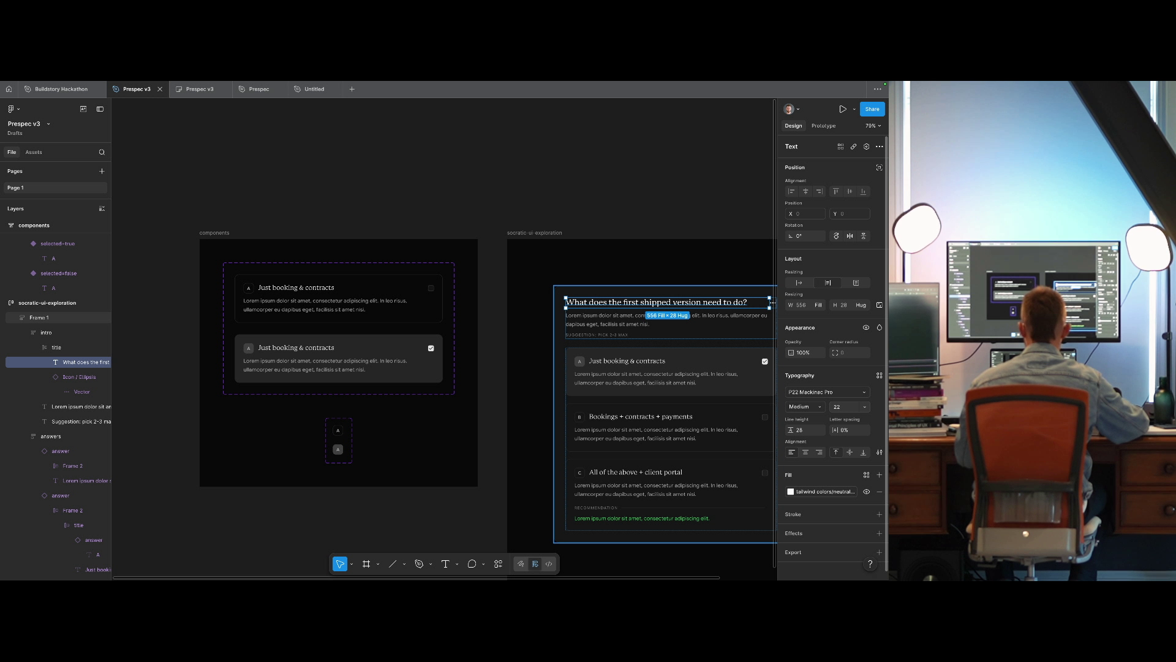
type("20")
key("Return")
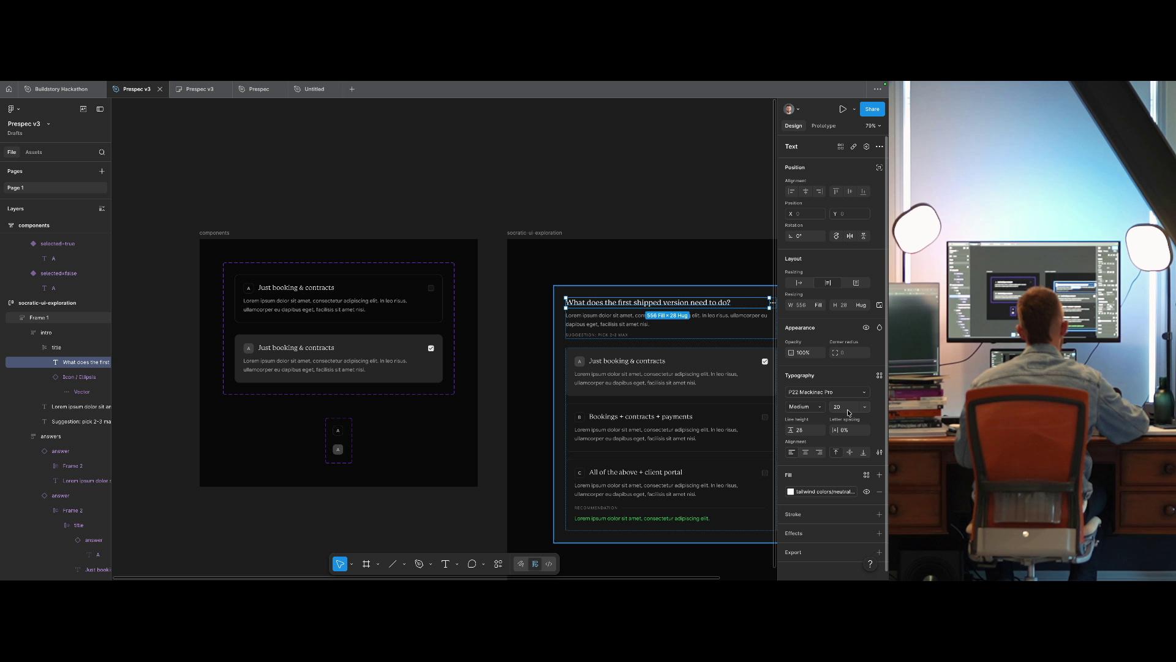
key("Up")
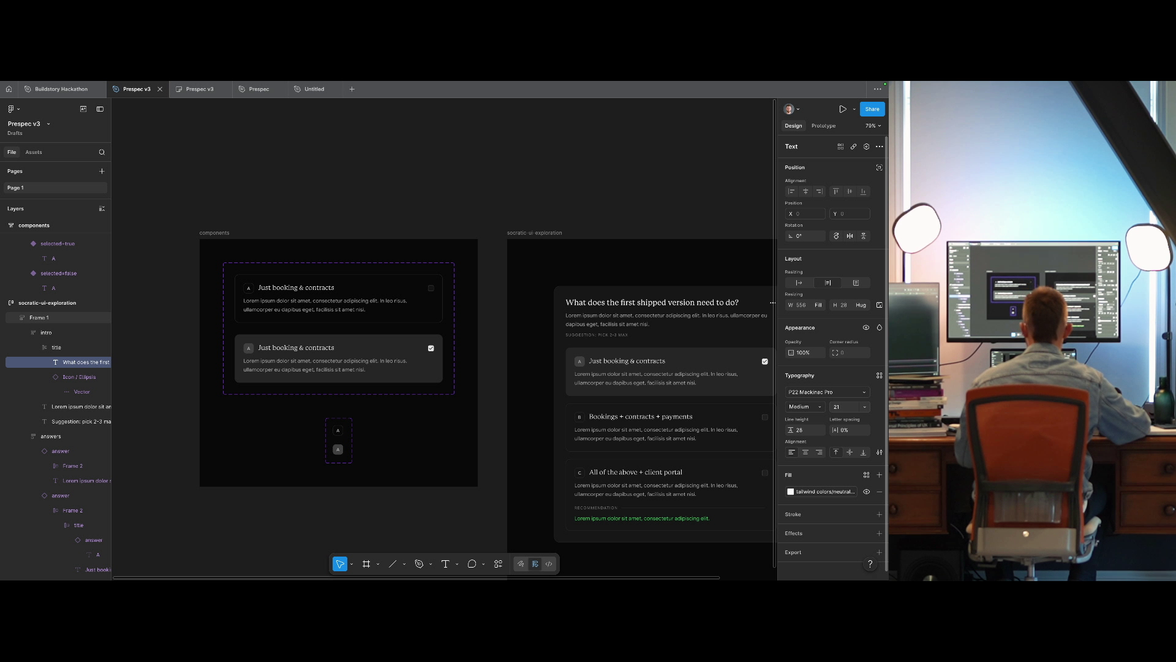
key("Down")
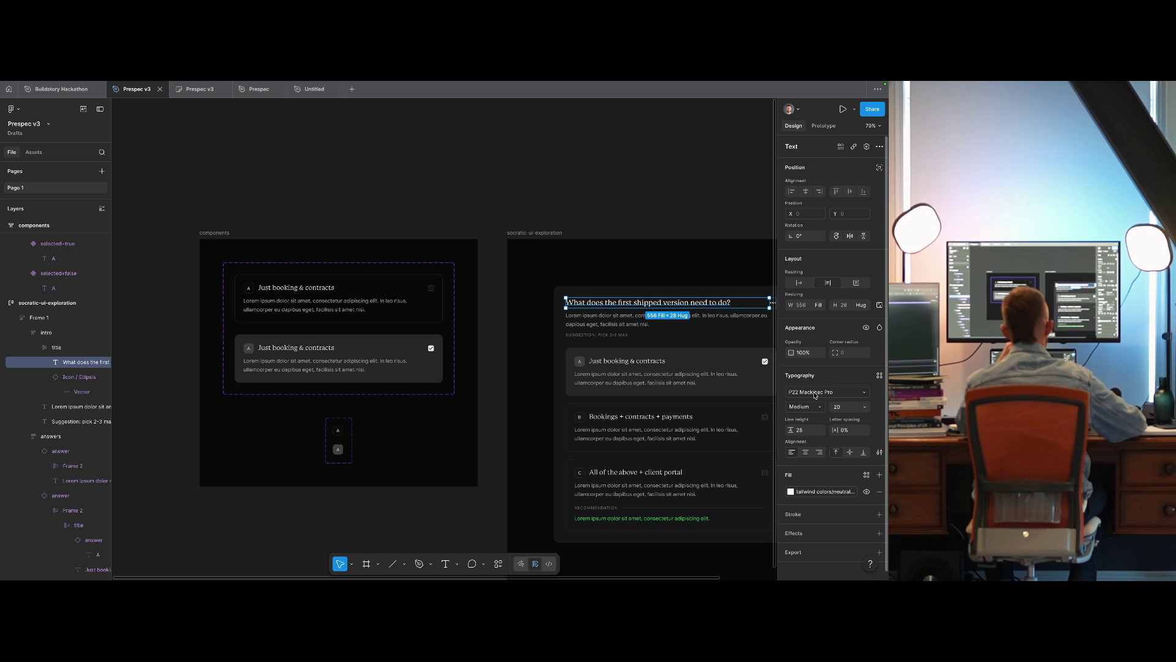
left_click(640, 183)
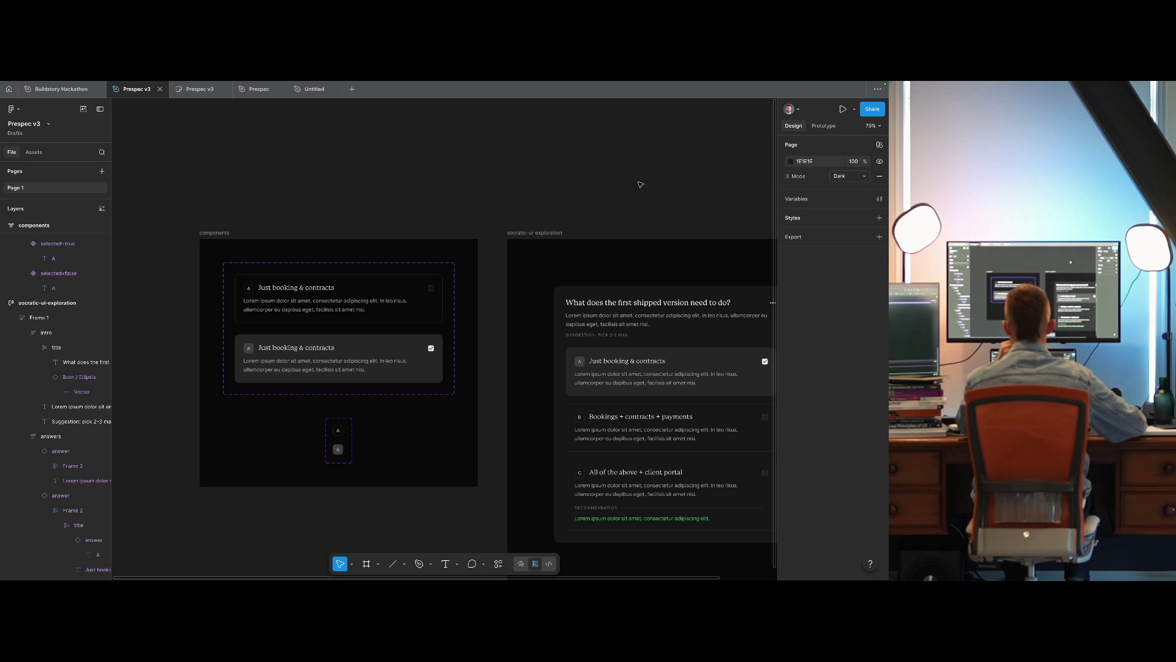
key("ctrl+Left")
key("ctrl+Right")
key("ctrl+Right")
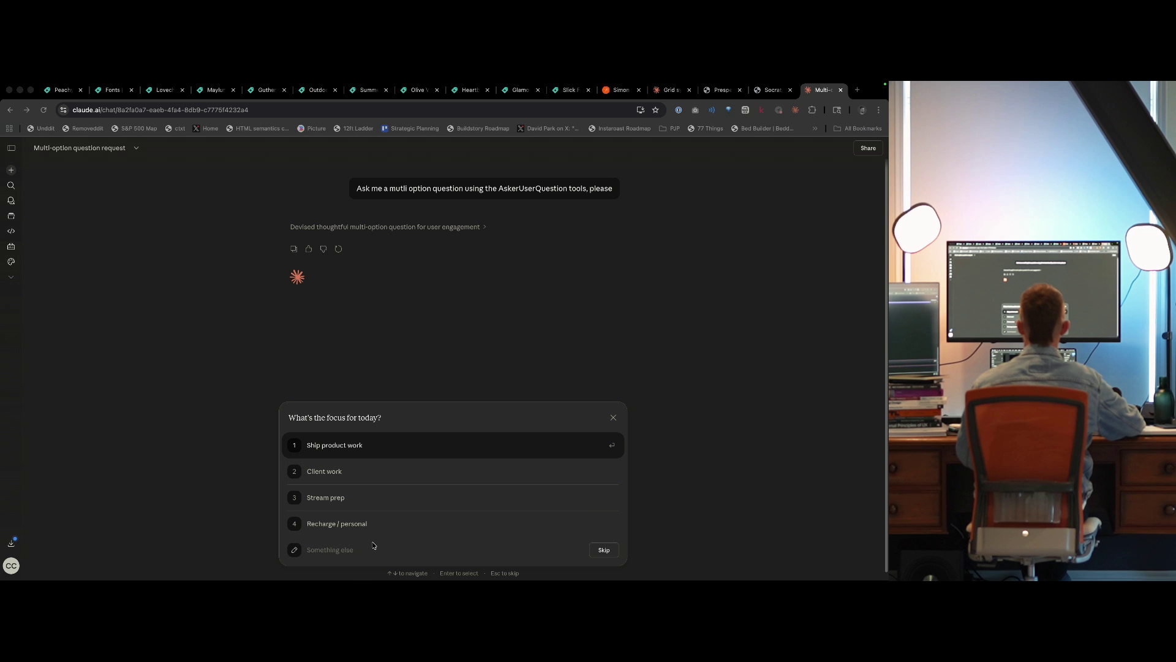
key("ctrl+Left")
scroll(561, 394, "right", 5)
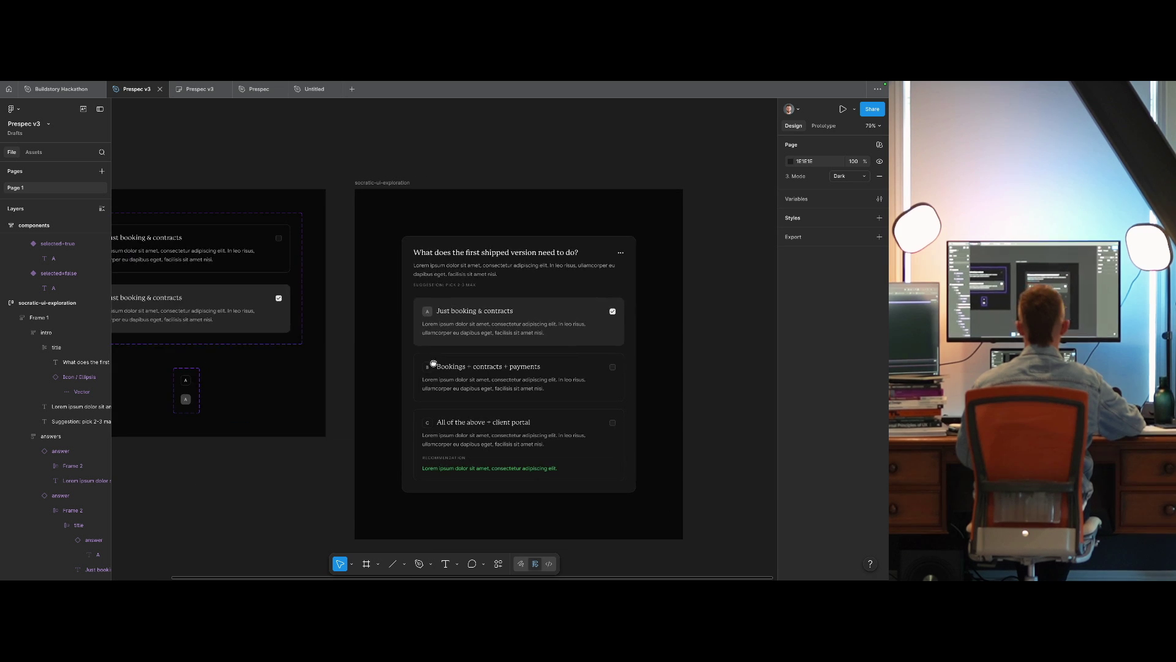
key("ctrl+Right")
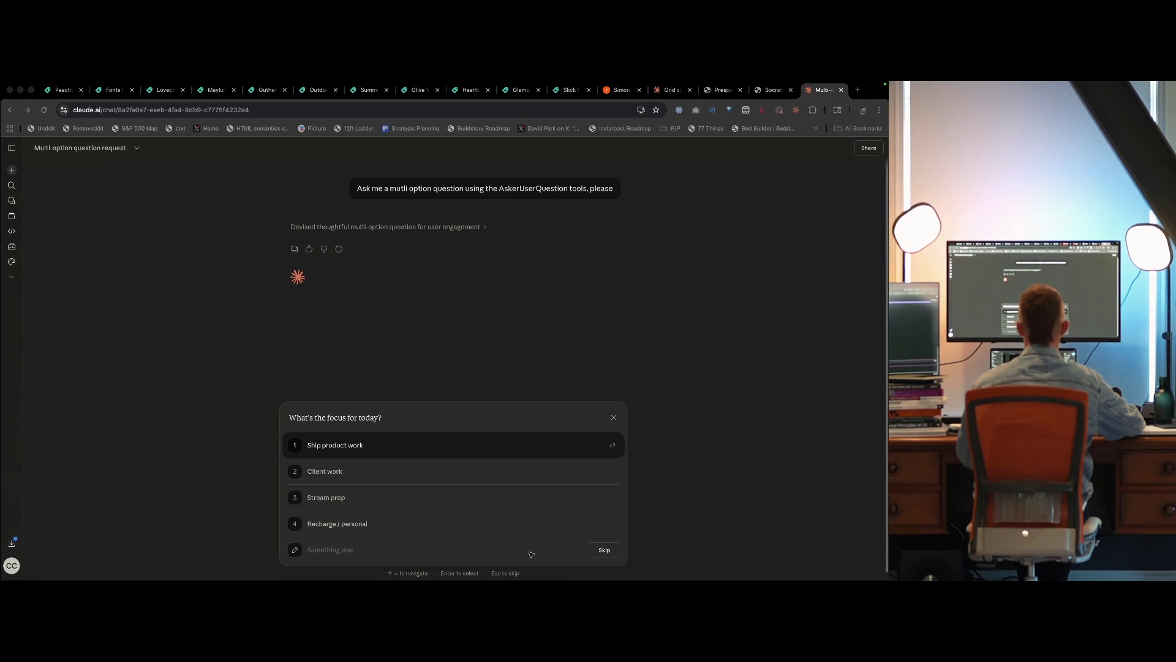
key("ctrl+Left")
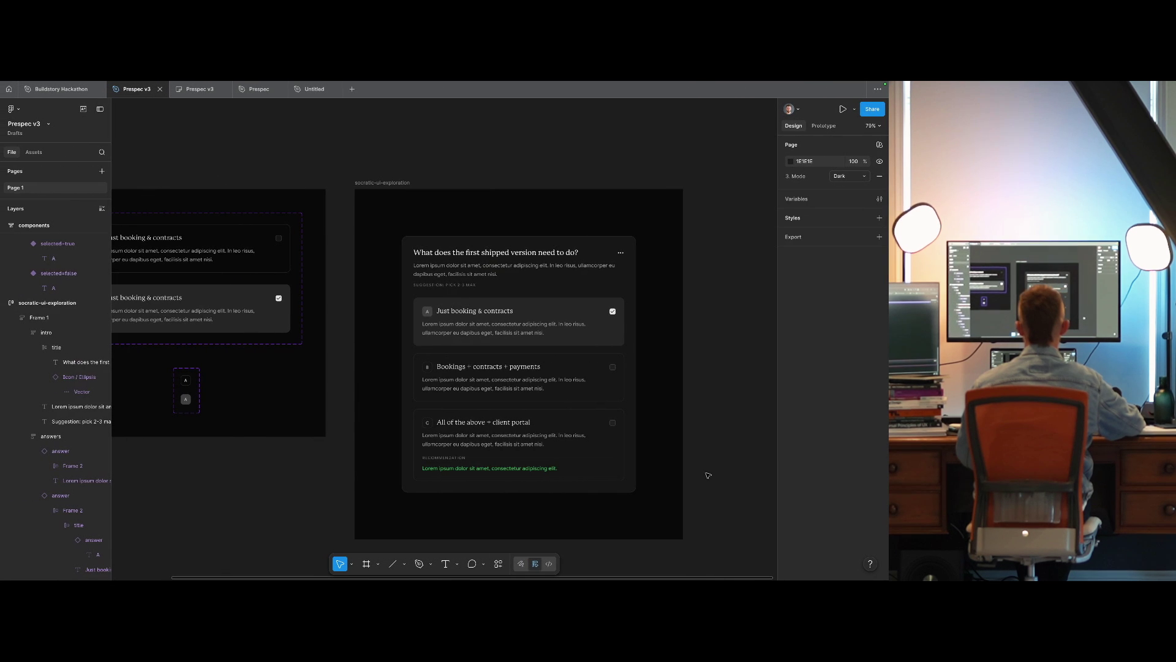
key("ctrl+Right")
key("ctrl+Left")
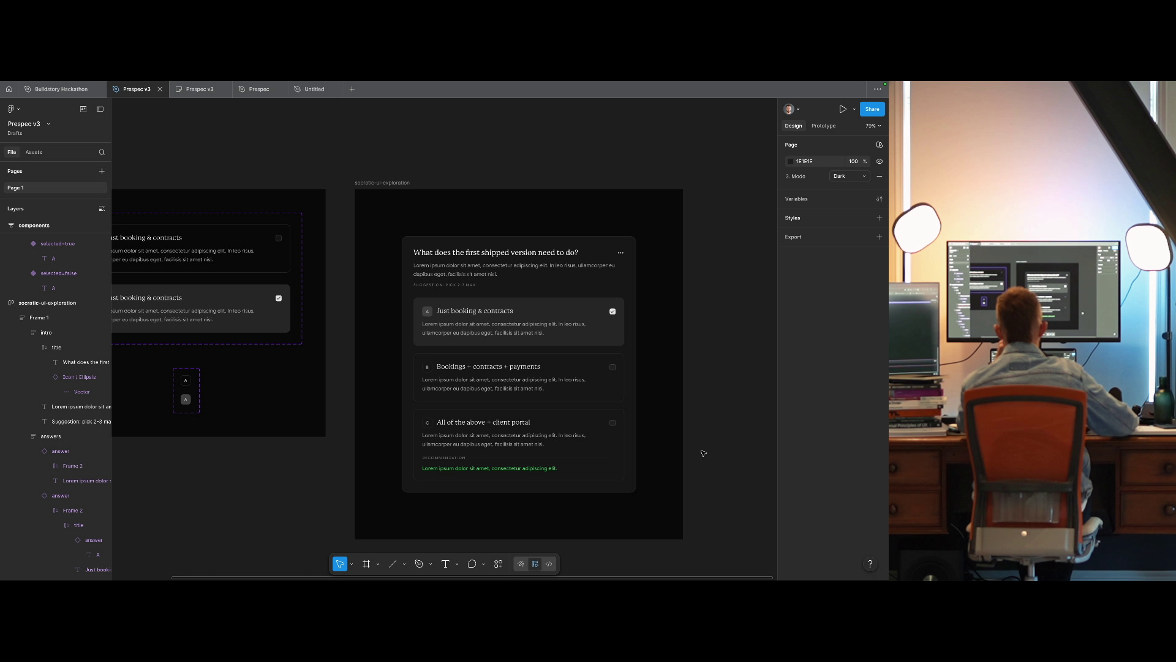
Duplicate answer C as a fourth option, detach it, and delete its recommendation.
double_click(506, 431)
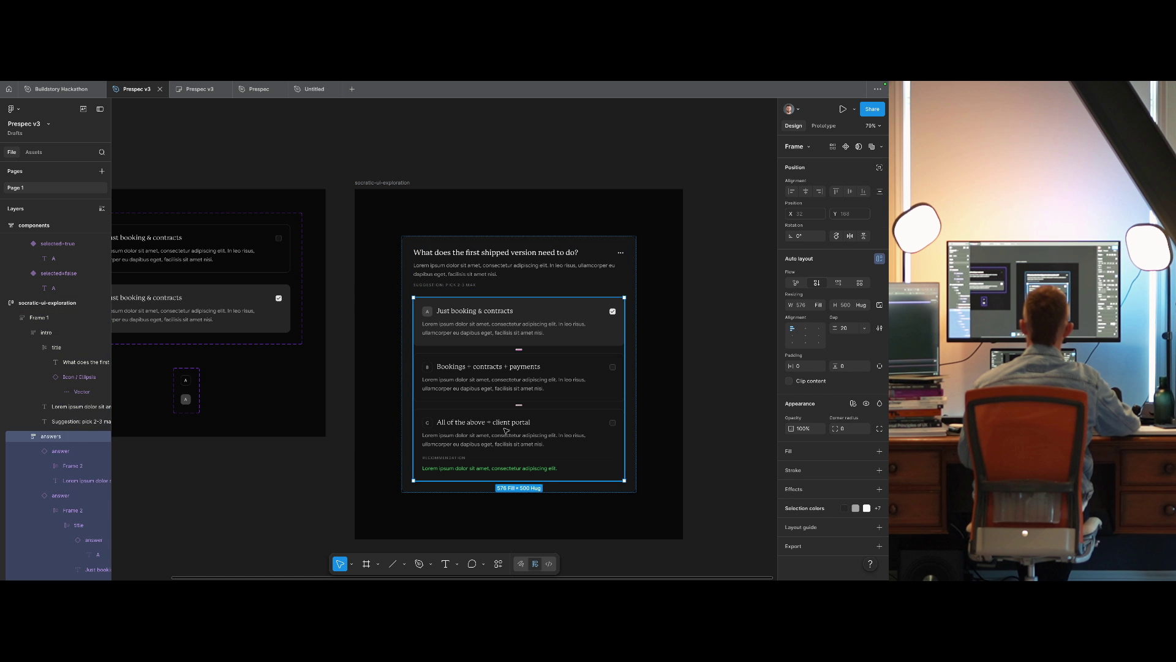
left_click(506, 431)
key("ctrl+d")
scroll(612, 429, "down", 2)
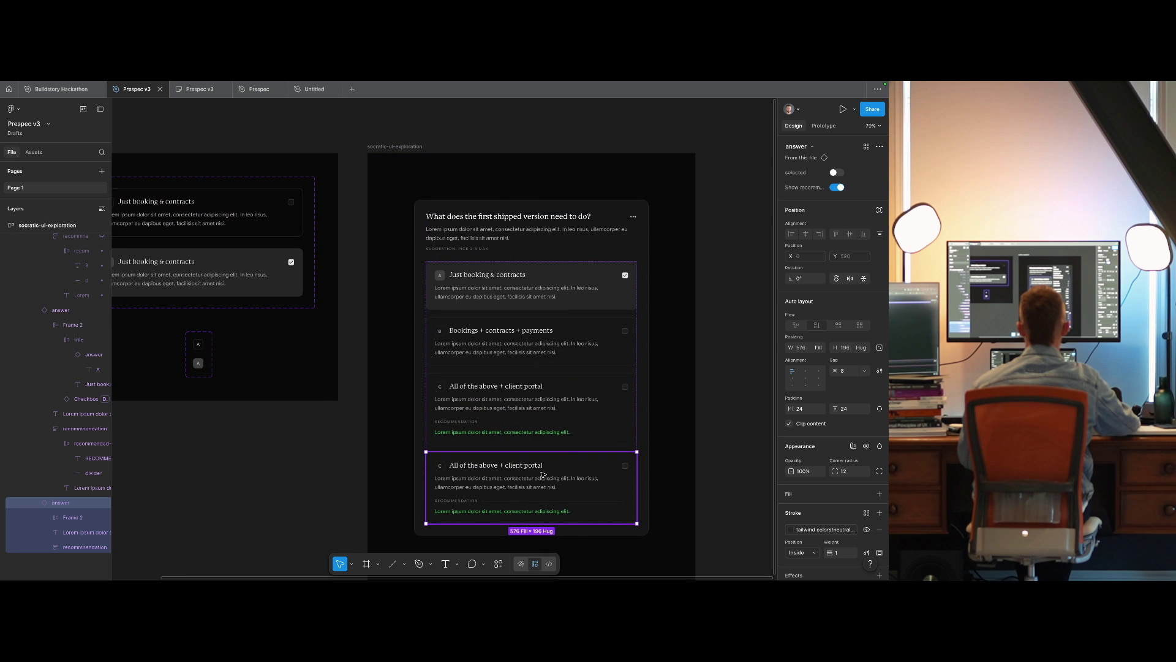
right_click(543, 475)
left_click(582, 445)
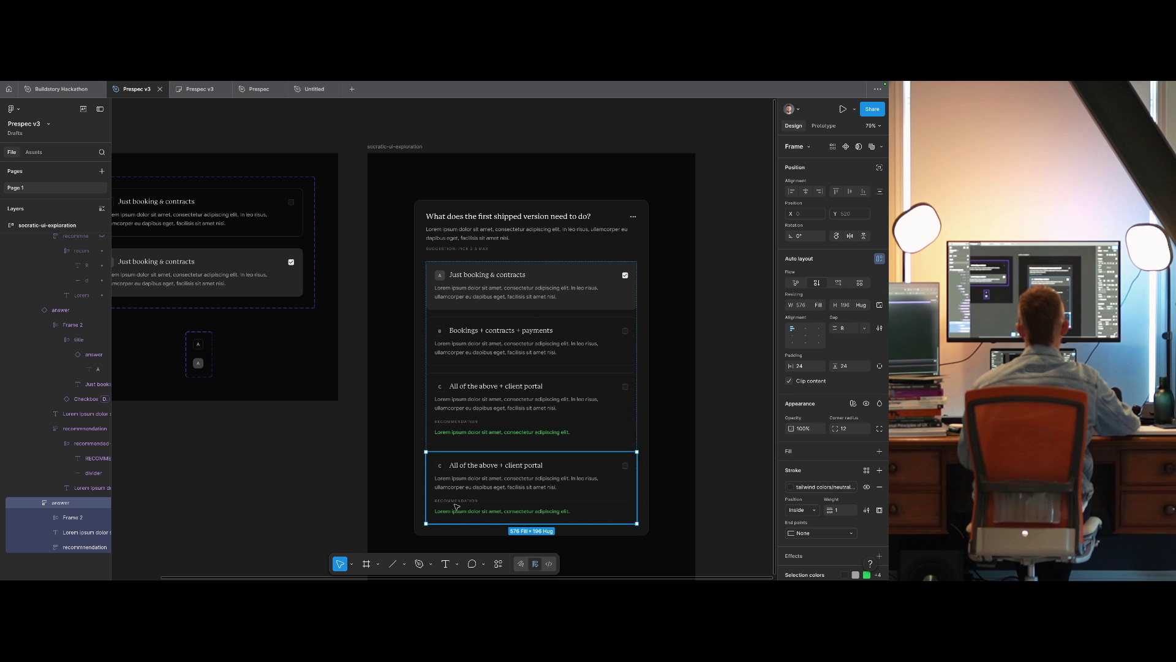
left_click(456, 506)
key("Delete")
Delete the fourth answer's title row and change its description to 'Something else...'.
left_click(490, 469)
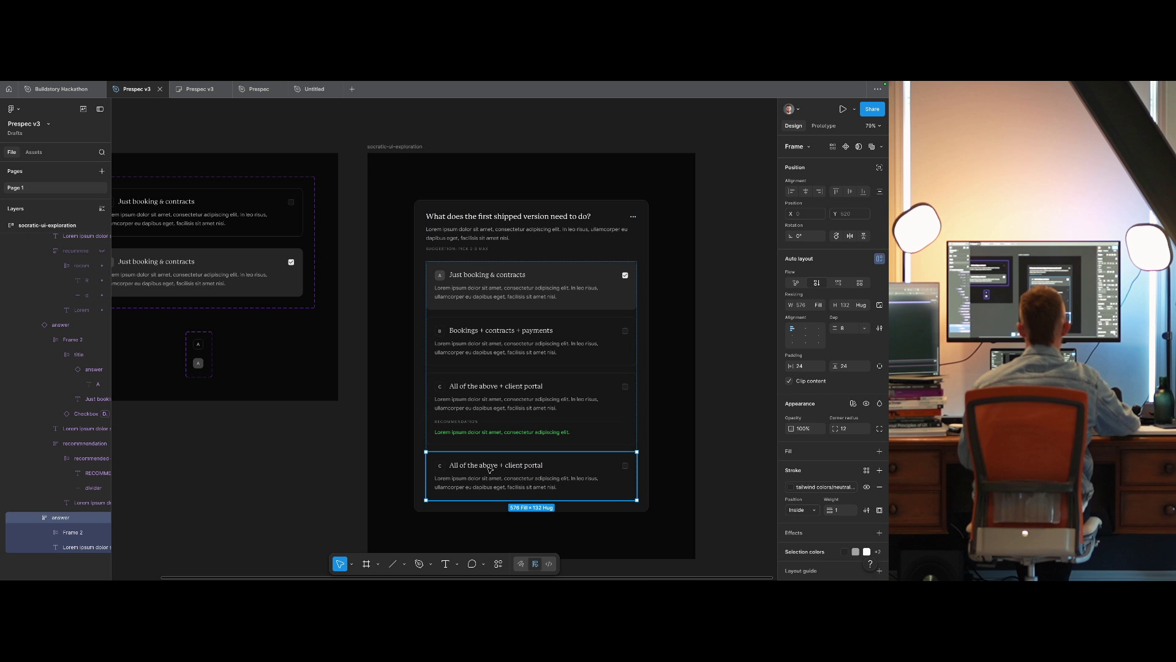
left_click(490, 469)
key("ctrl+Right")
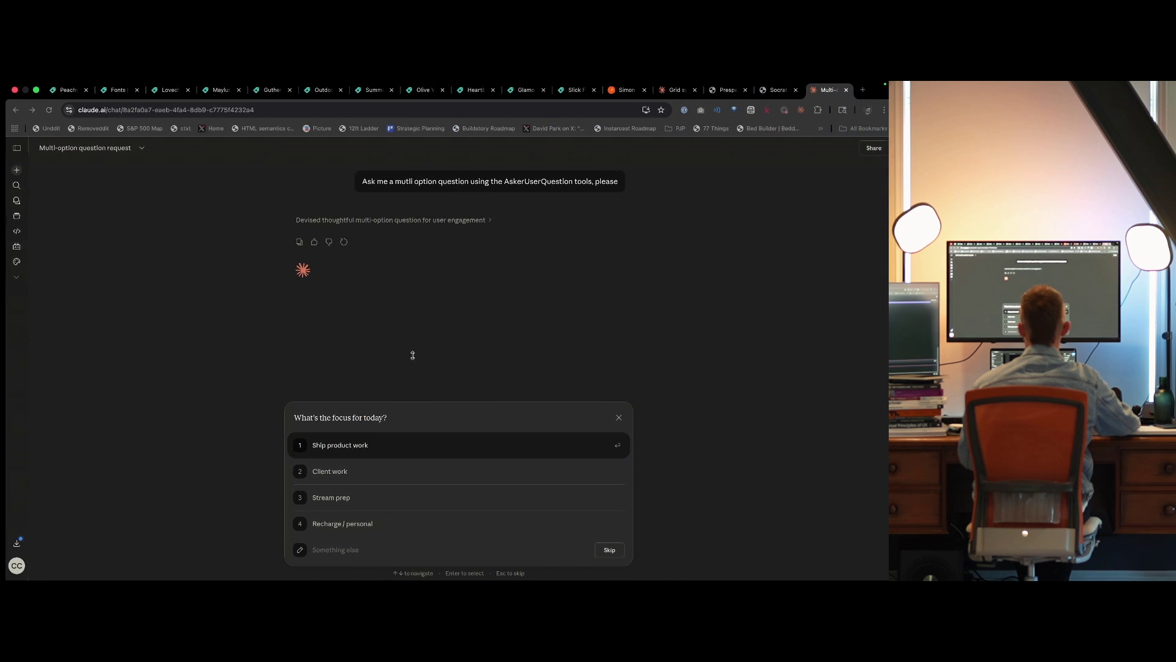
key("ctrl+Left")
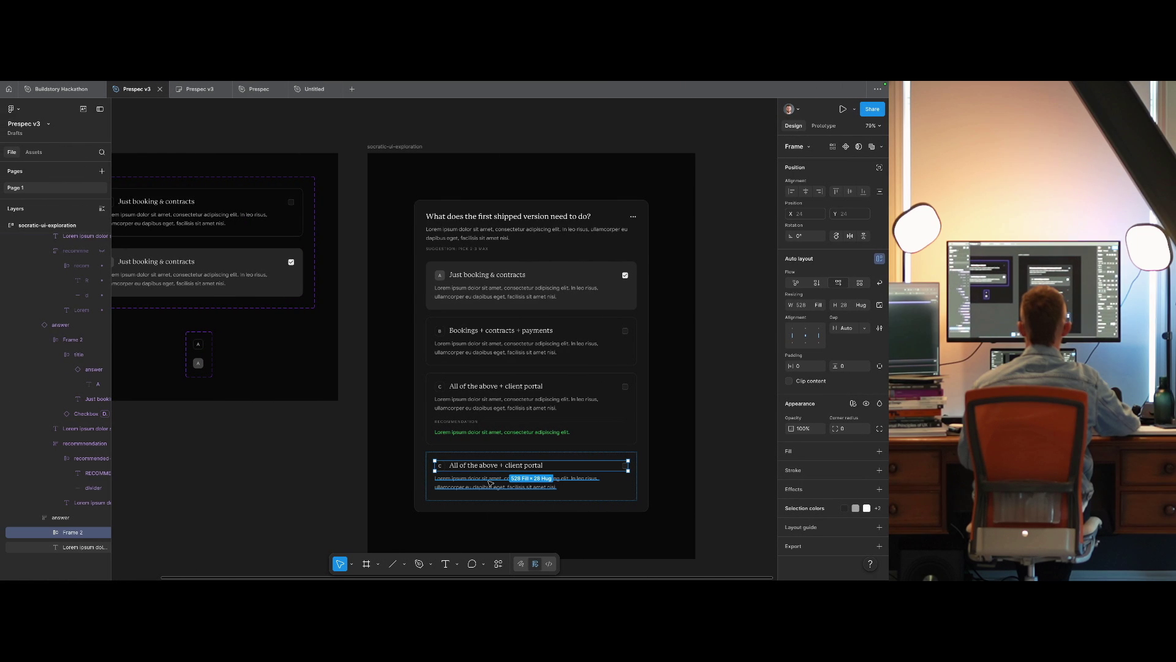
key("Delete")
left_click(490, 473)
key("Return")
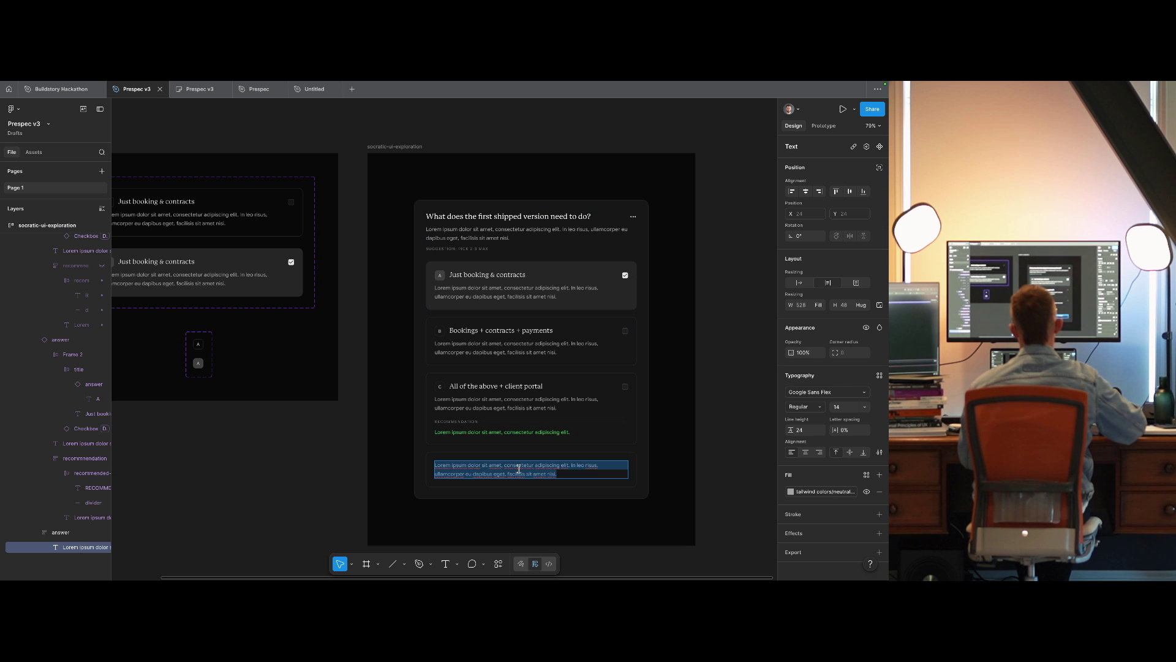
type("Something else...")
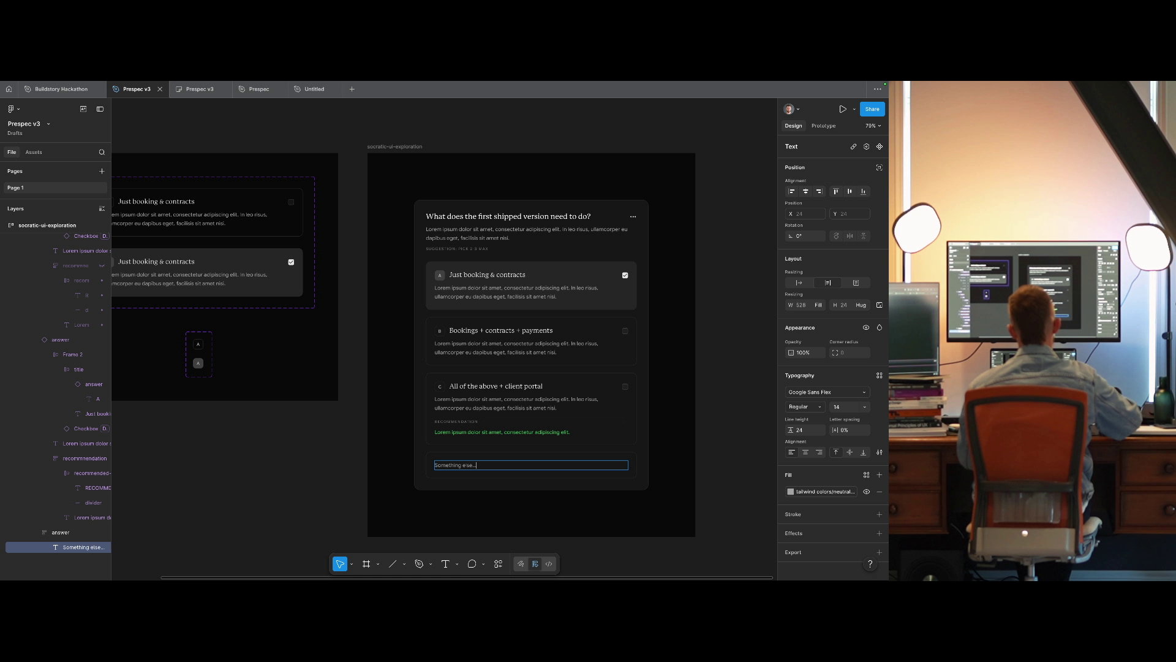
left_click(732, 472)
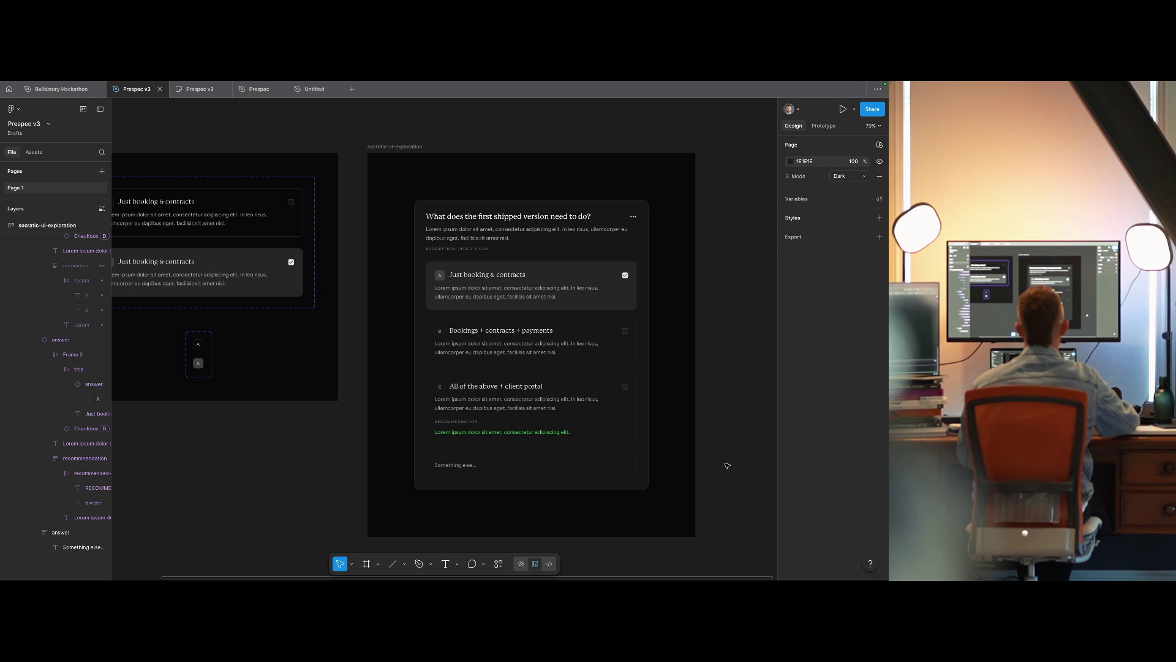
Check the fill colour options of the 'Something else...' text without changing it.
scroll(674, 481, "right", 3)
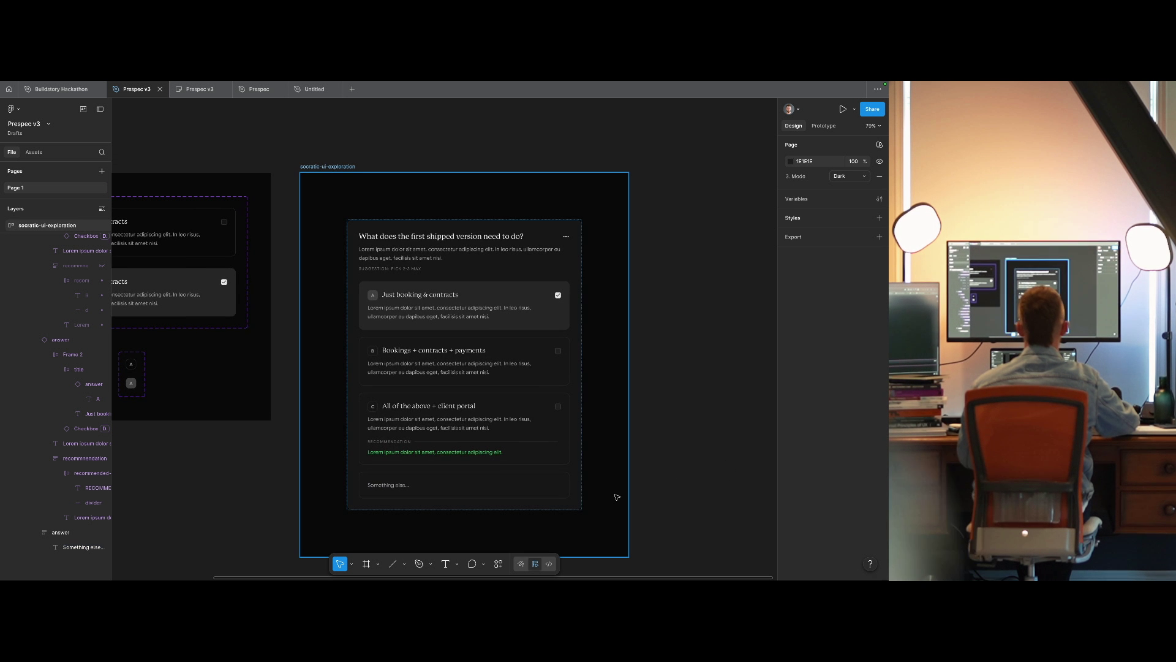
left_click(409, 491)
left_click(791, 491)
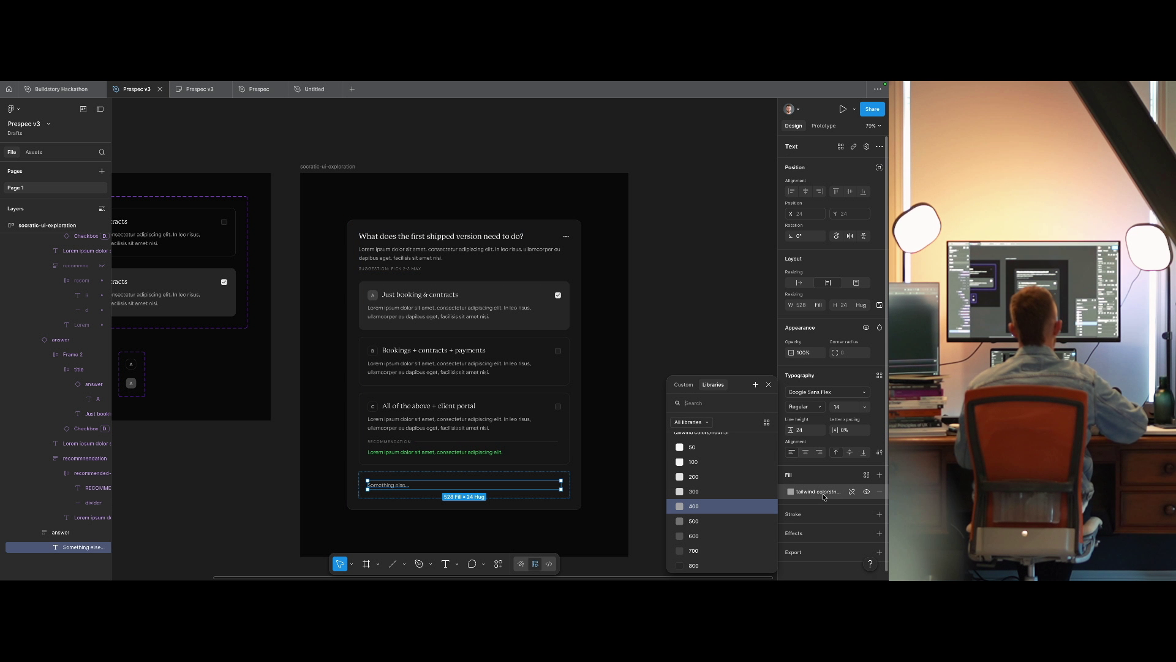
key("Escape")
key("Escape")
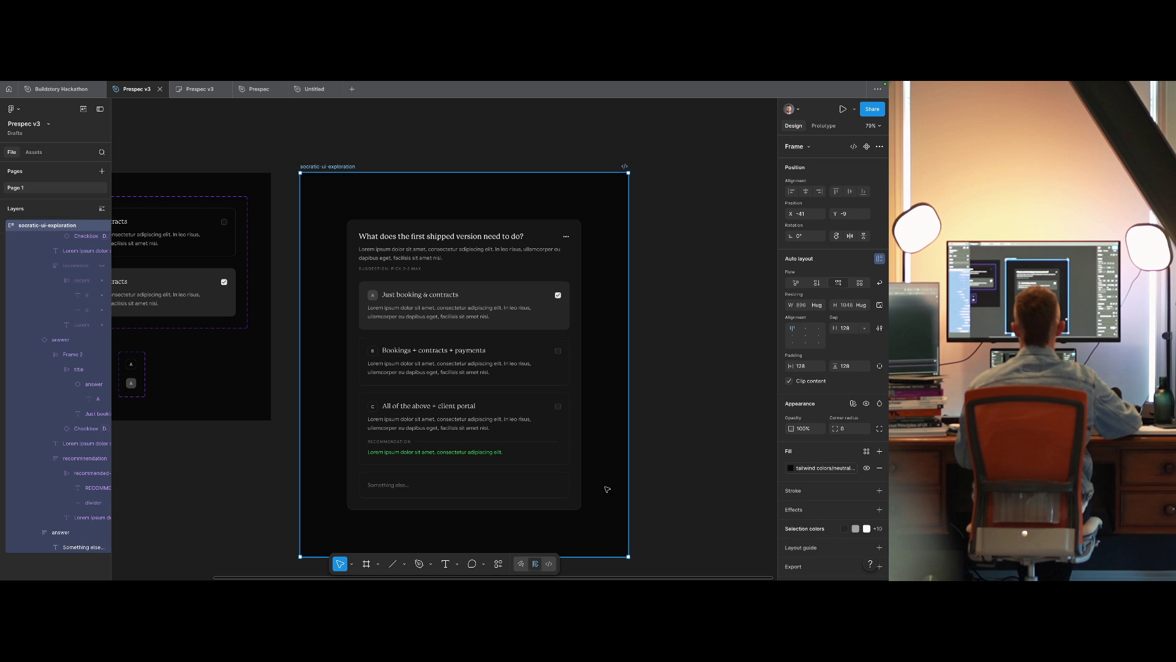
left_click(672, 472)
left_click(393, 485)
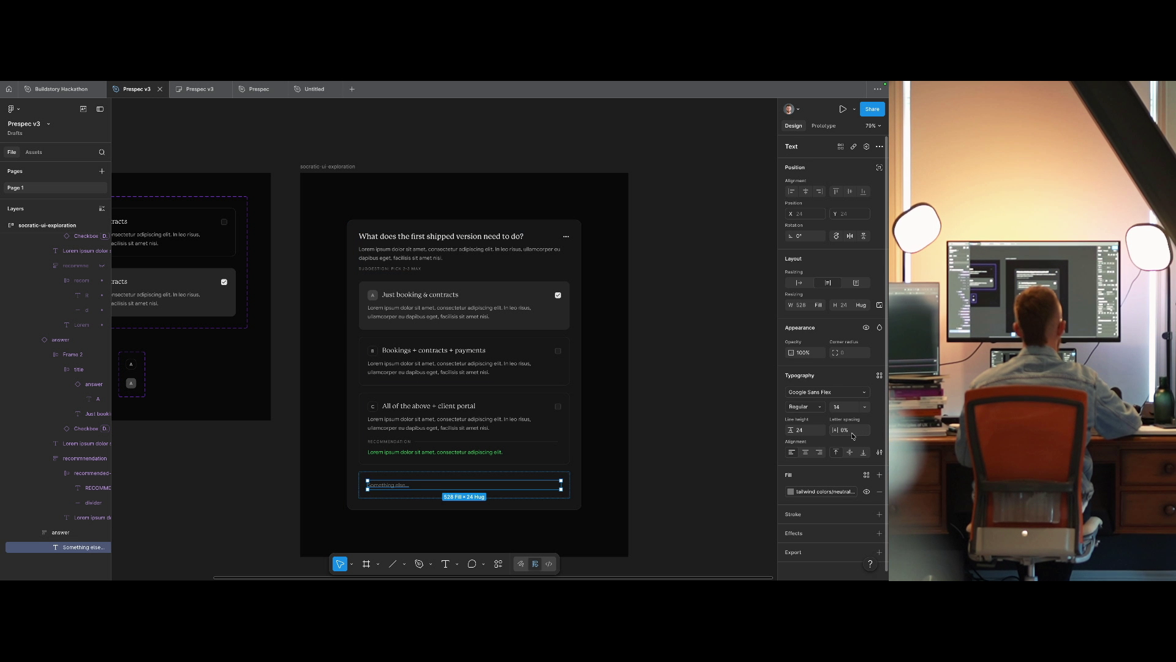
left_click(696, 450)
Recentre the card and inspect option B's description and the 'Something else...' text.
mouse_move(675, 441)
left_mouse_down()
mouse_move(664, 452)
mouse_move(718, 422)
left_mouse_up()
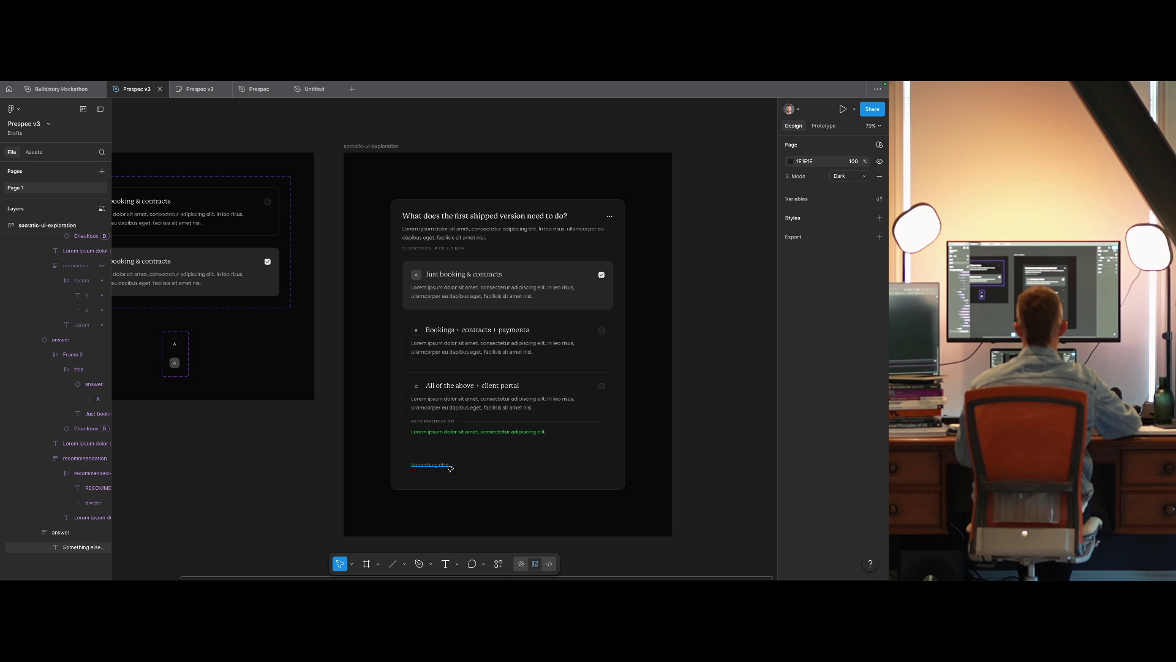
left_click(667, 481)
left_click(695, 473)
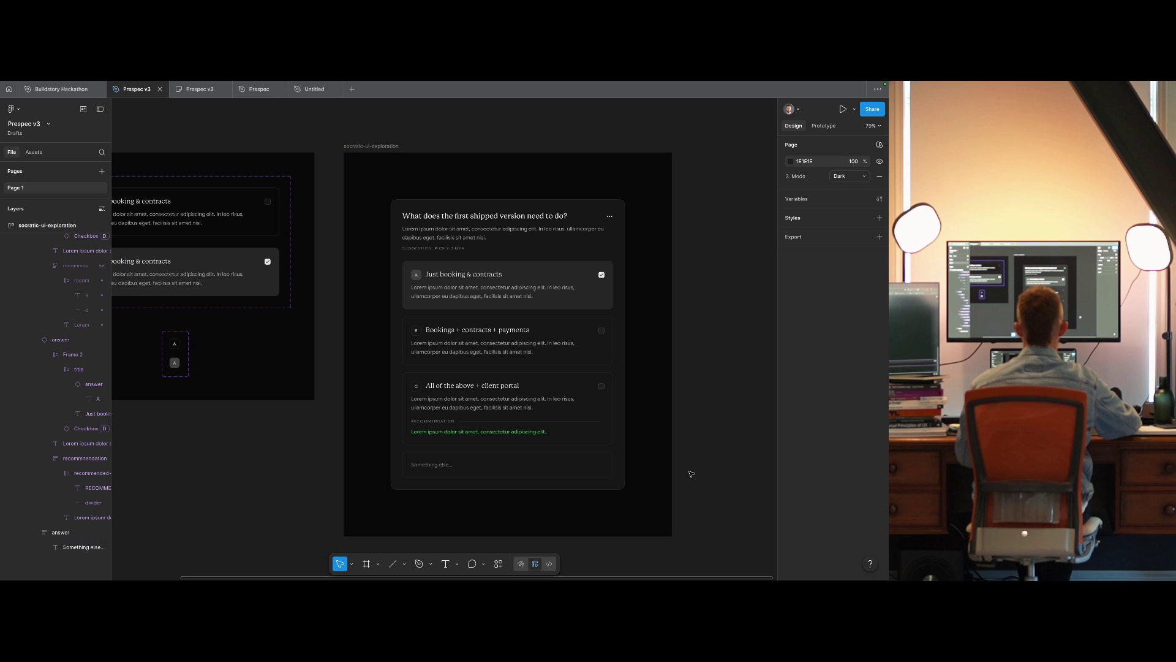
left_click_drag(692, 473, 665, 481)
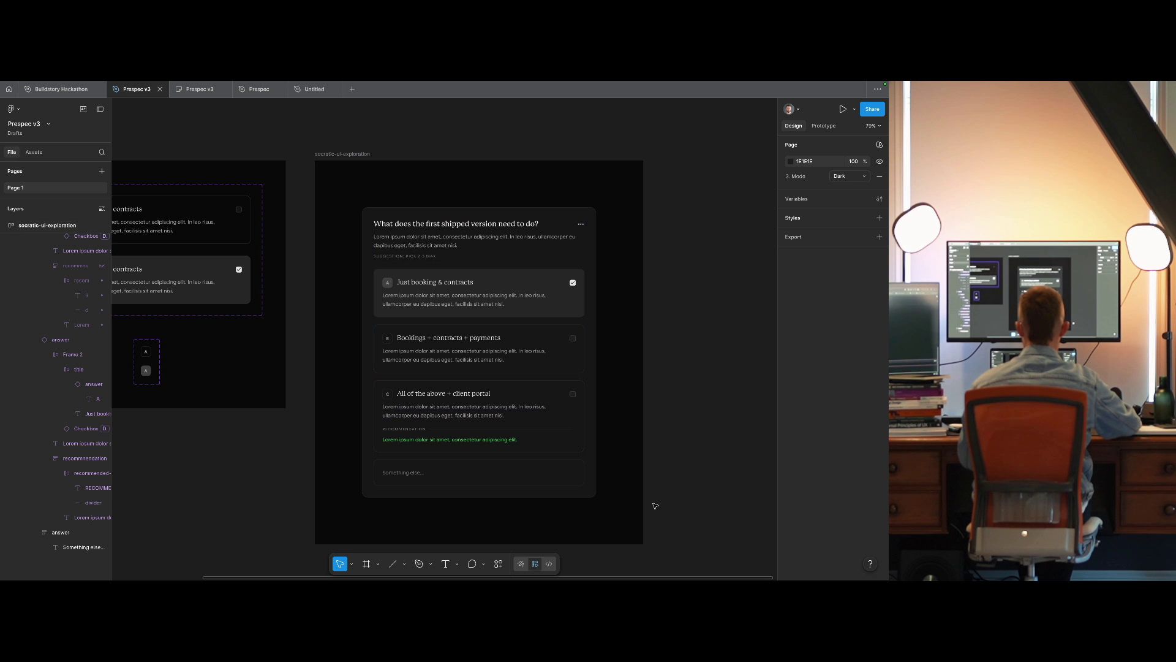
left_click(463, 356)
double_click(463, 355)
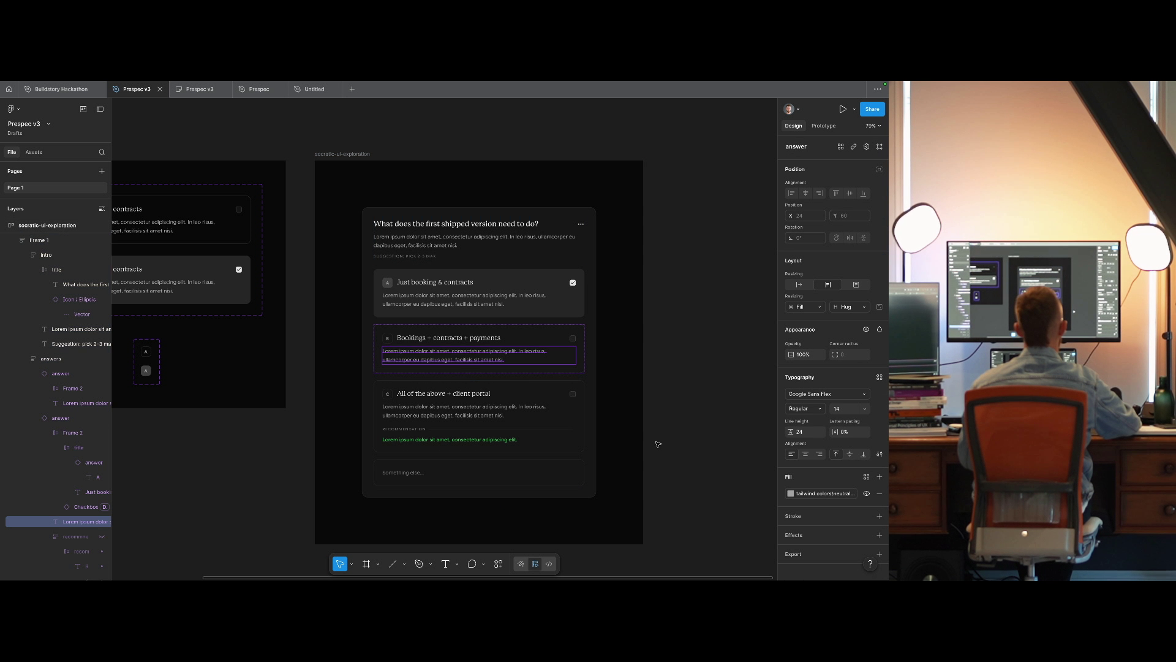
left_click(656, 444)
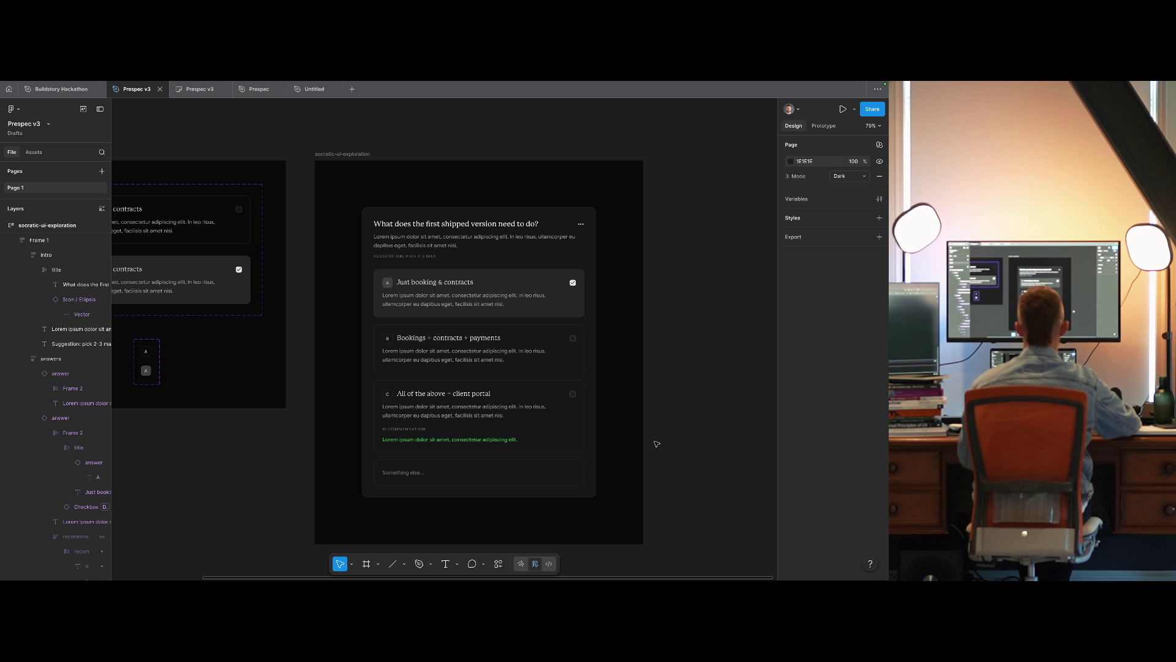
left_click(457, 469)
double_click(456, 468)
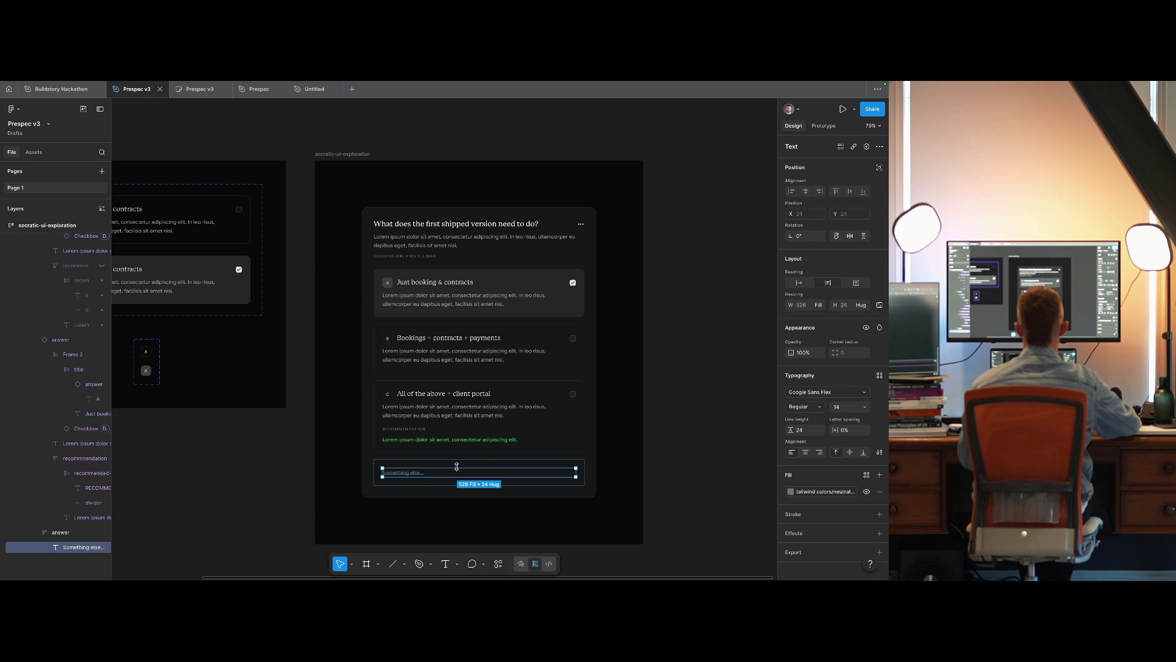
left_click(661, 426)
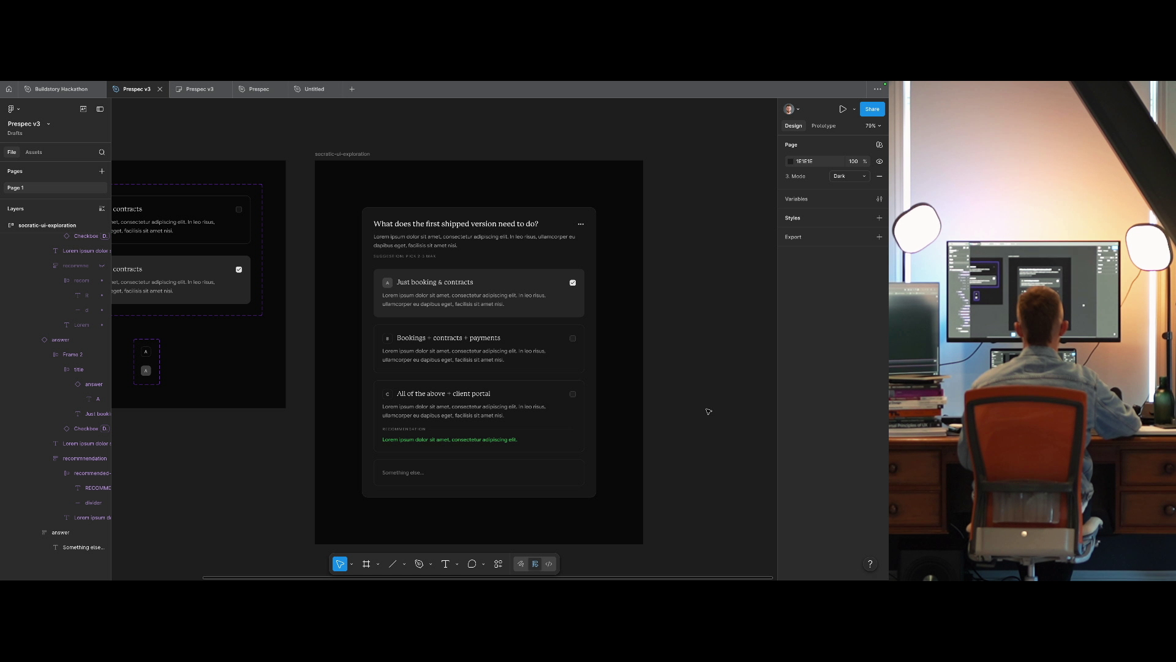
scroll(698, 459, "up", 2)
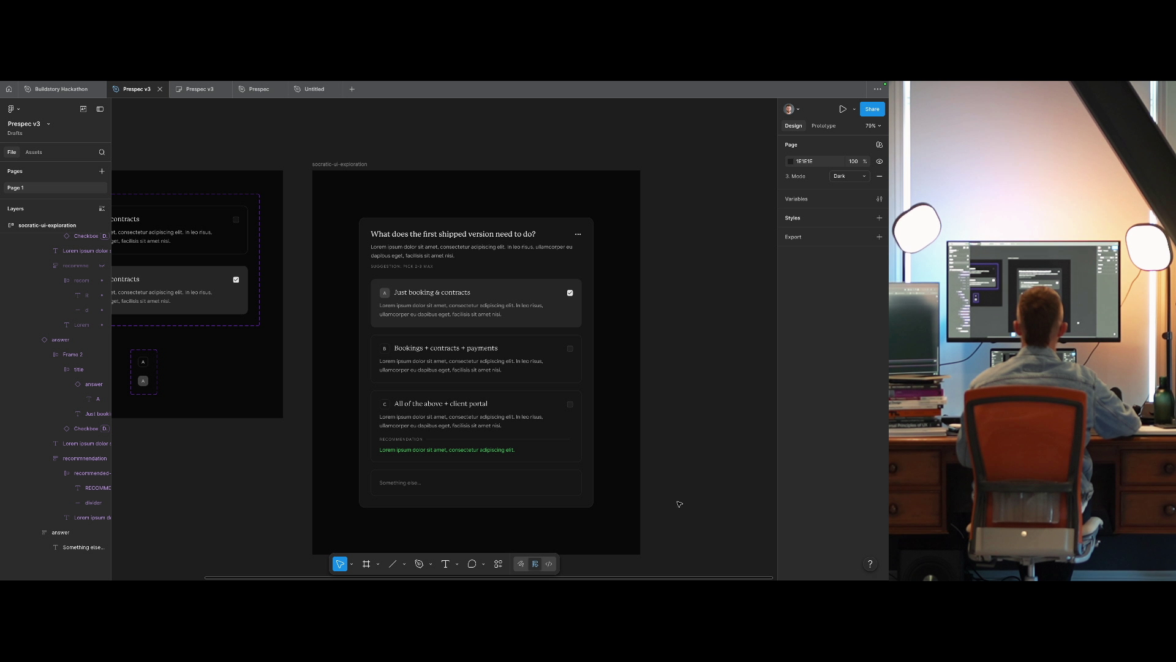
Paste a Button component below the answers list in the question card.
scroll(678, 491, "down", 3)
key("shift+i")
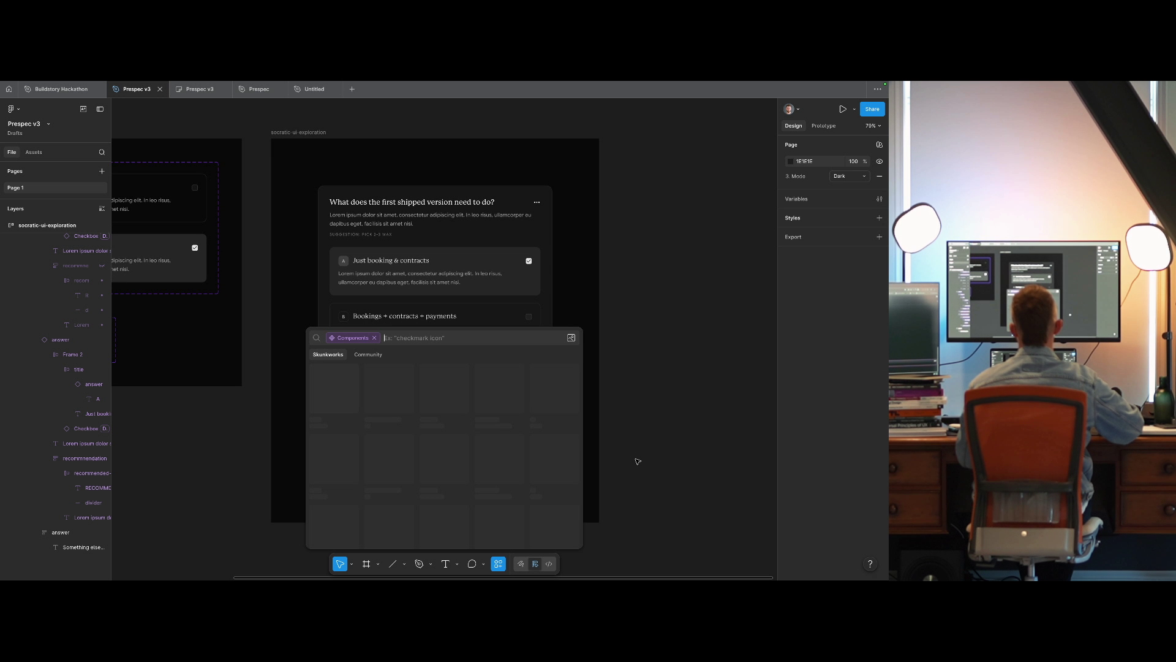
type("button")
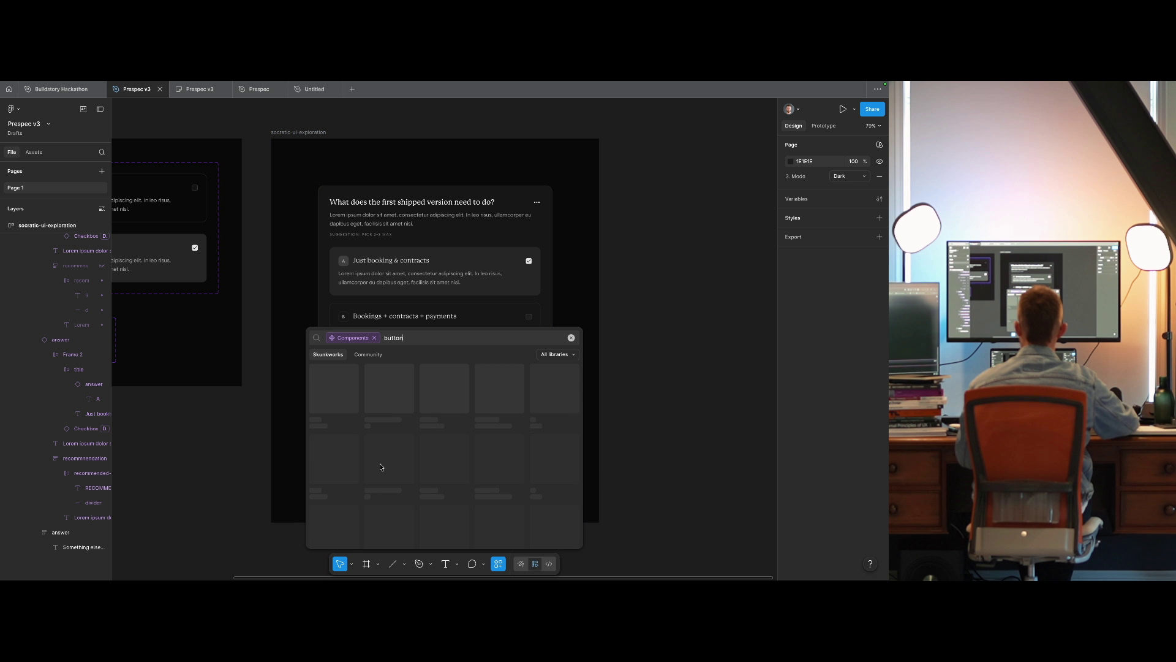
left_click(633, 464)
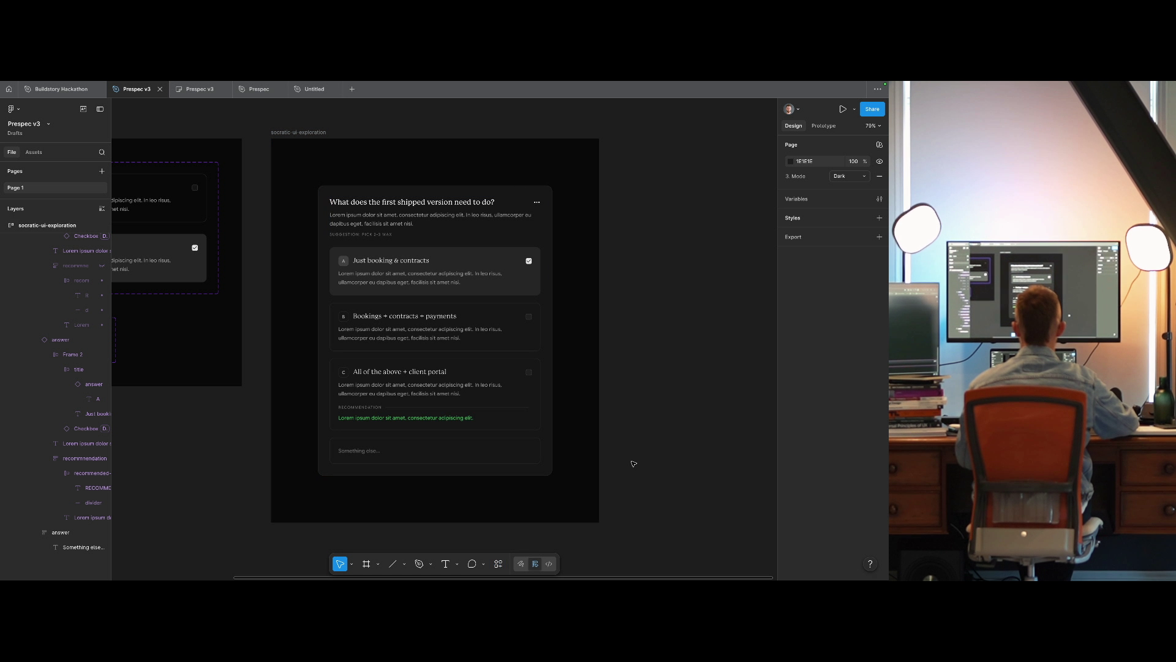
left_click(343, 371)
key("Escape")
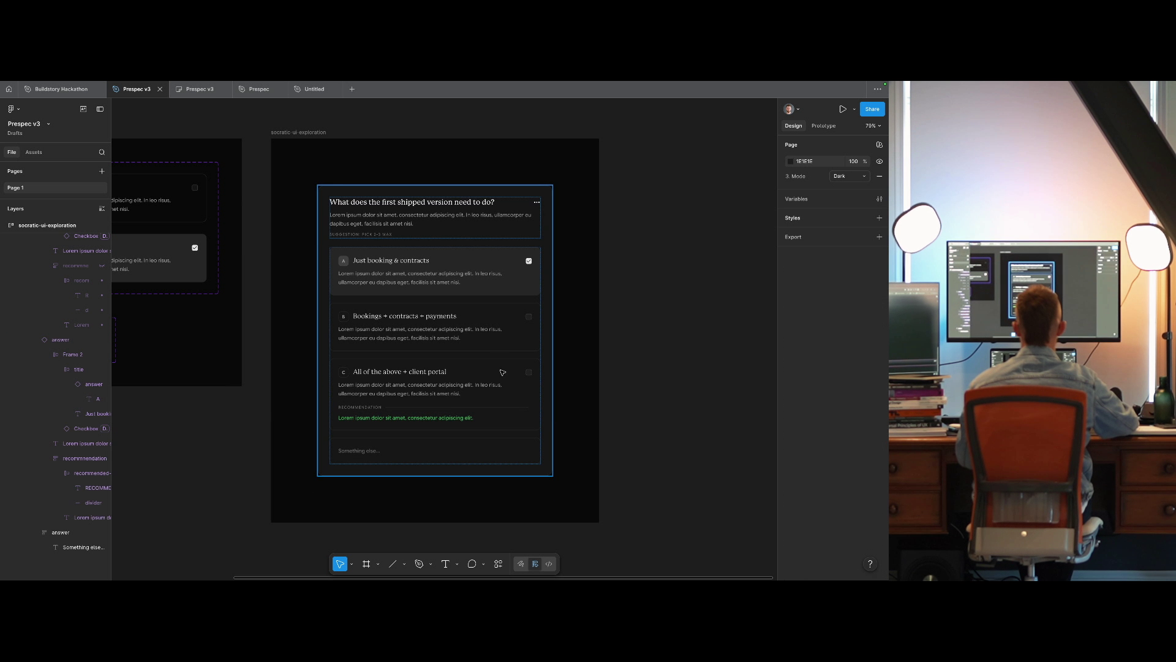
left_click(500, 370)
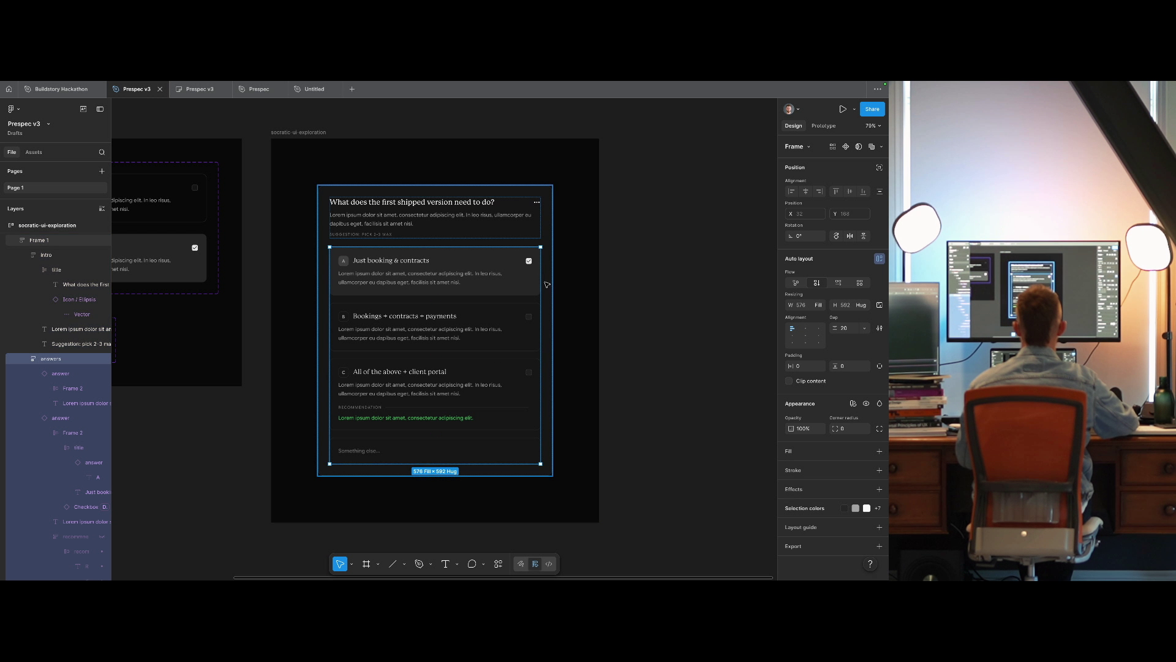
key("shift+Return")
key("ctrl+v")
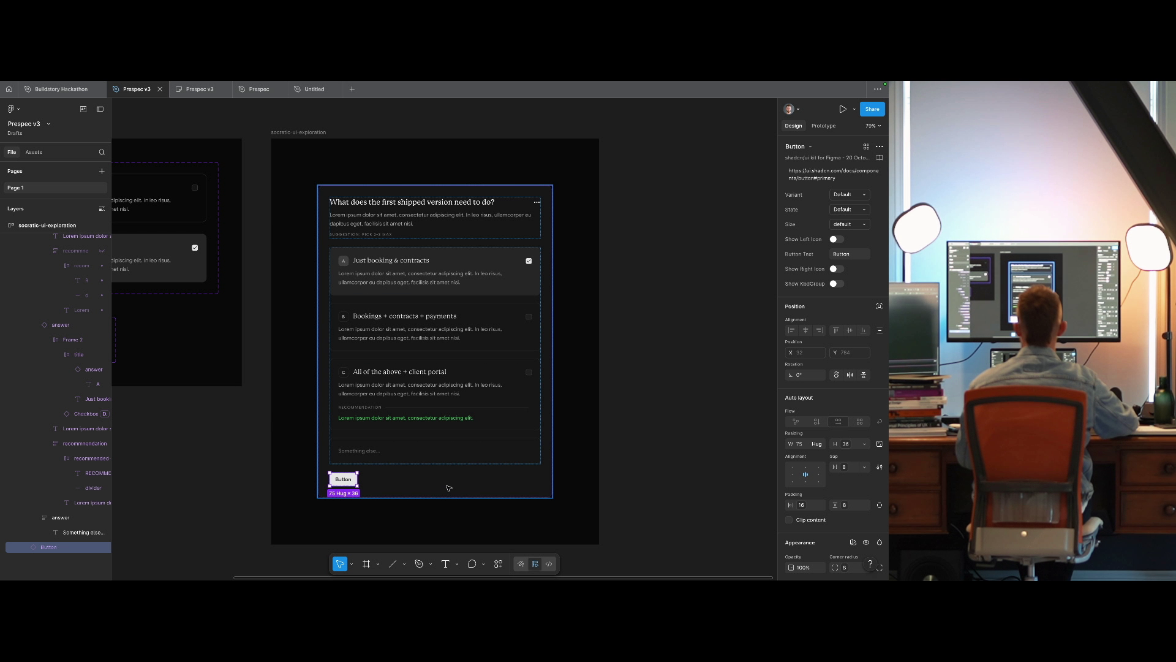
Wrap the Button in an auto-layout frame named 'actions'.
key("shift+a")
key("ctrl+r")
type("actions")
key("Return")
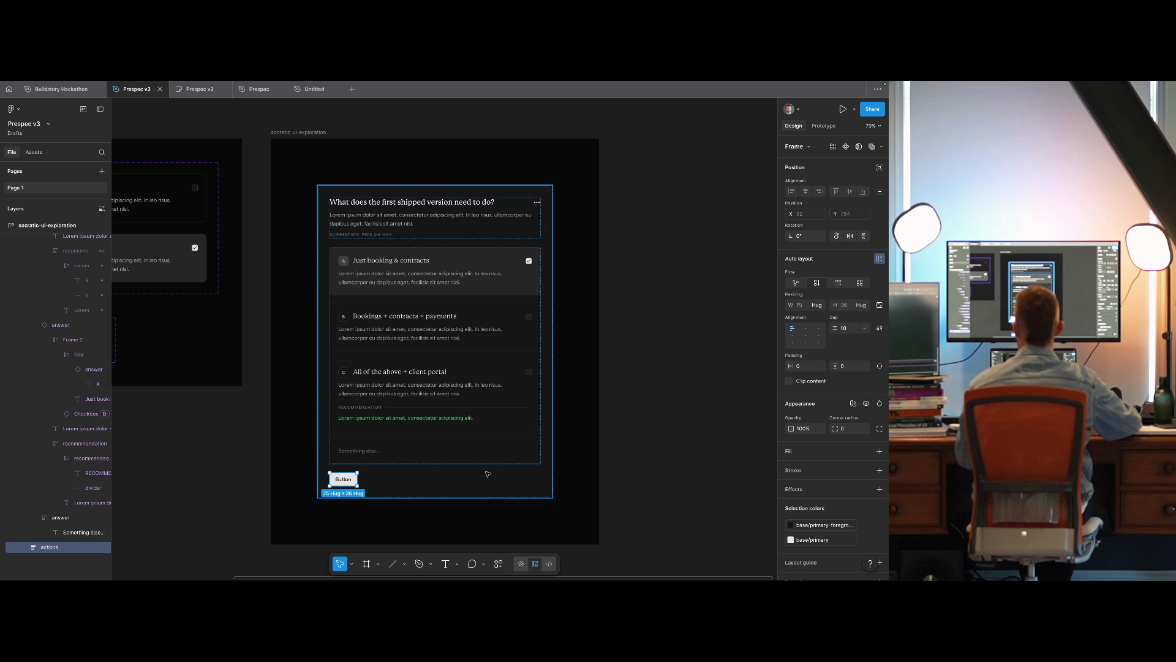
Duplicate the Button and lay out 'actions' horizontally with Fill width and space-between.
left_click(26, 547)
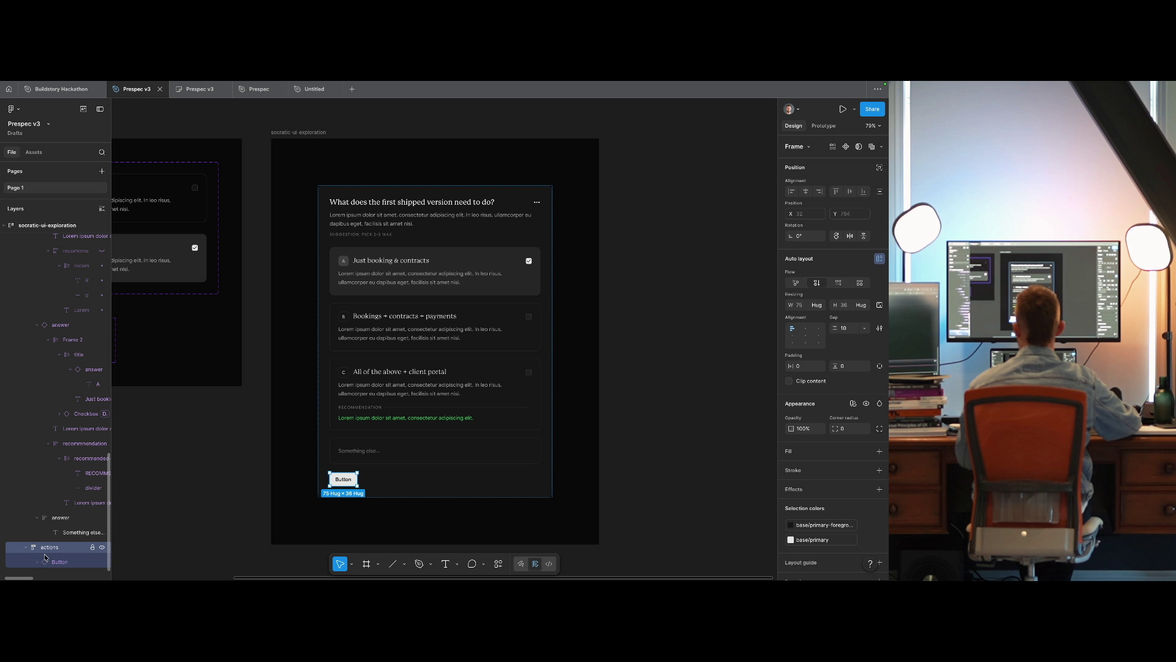
left_click(55, 562)
key("ctrl+d")
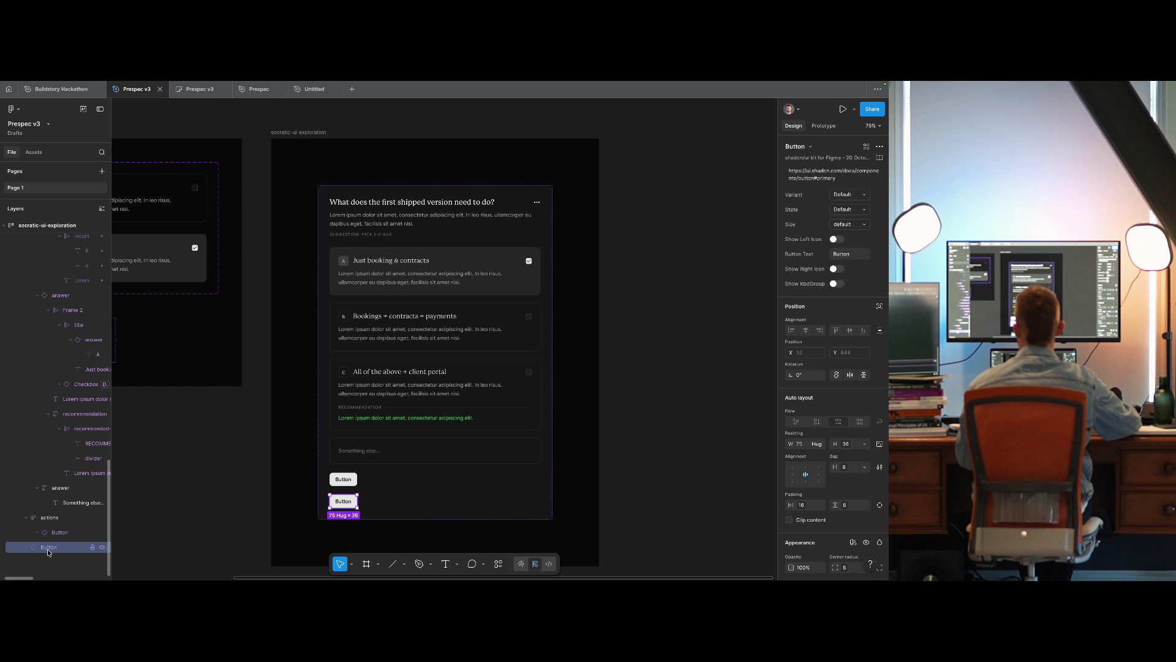
left_click_drag(58, 543, 58, 541)
left_click(49, 517)
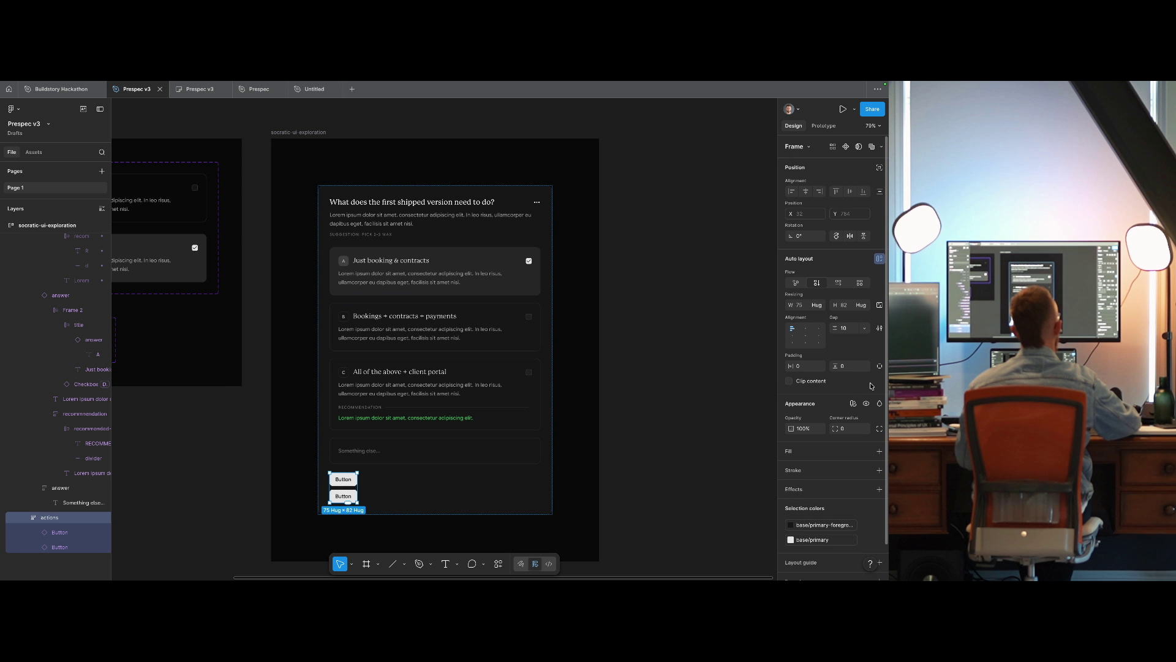
left_click(837, 283)
left_click(817, 304)
left_click(818, 327)
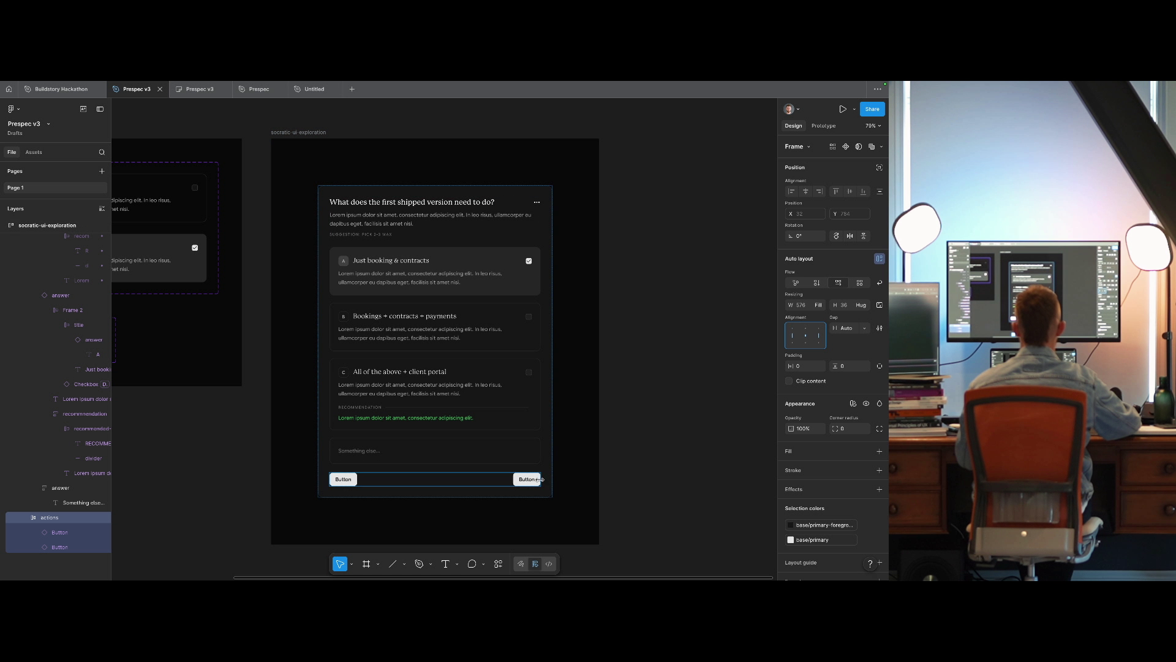
double_click(526, 480)
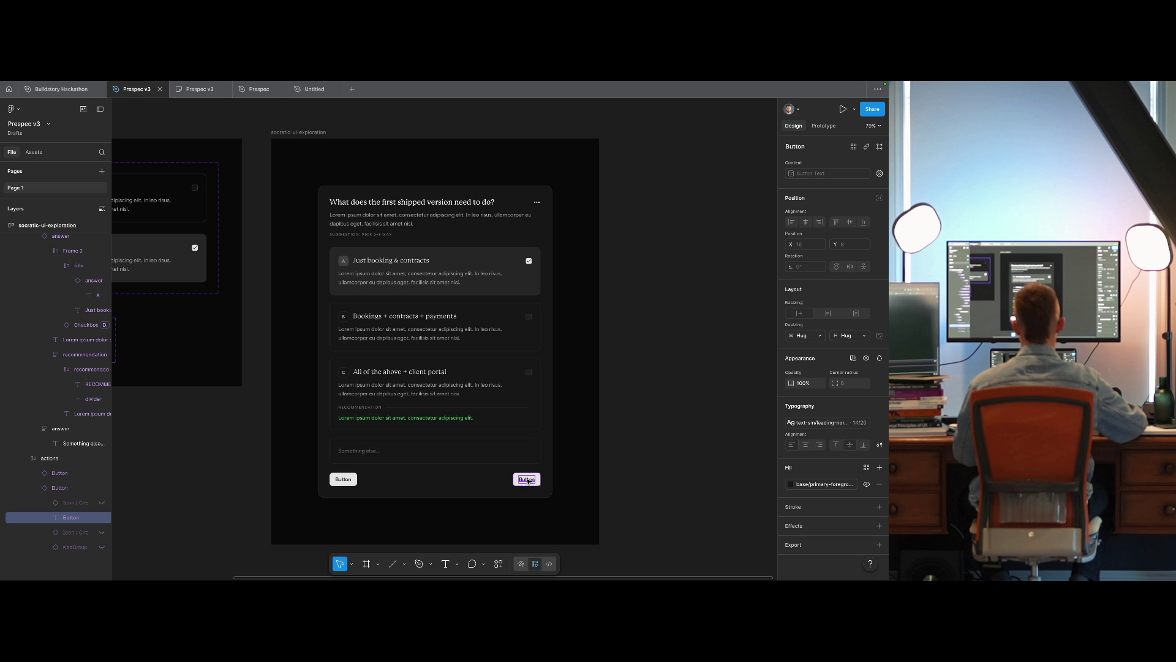
Open the right button's label and detach it from its text style.
double_click(528, 481)
key("Escape")
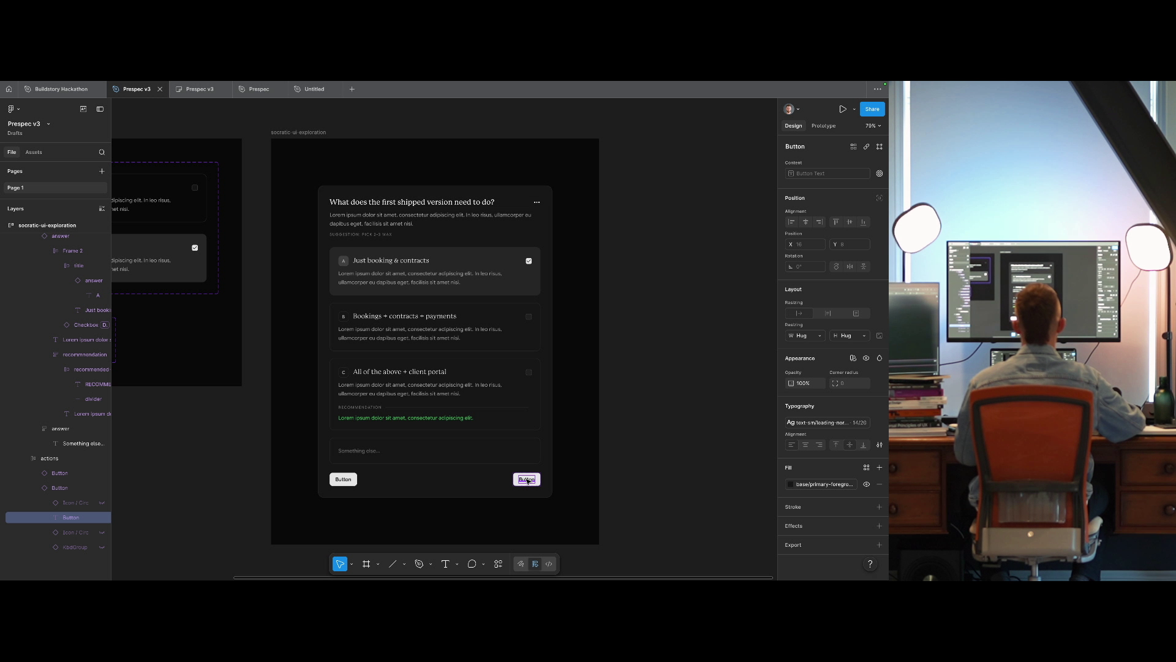
left_click(825, 423)
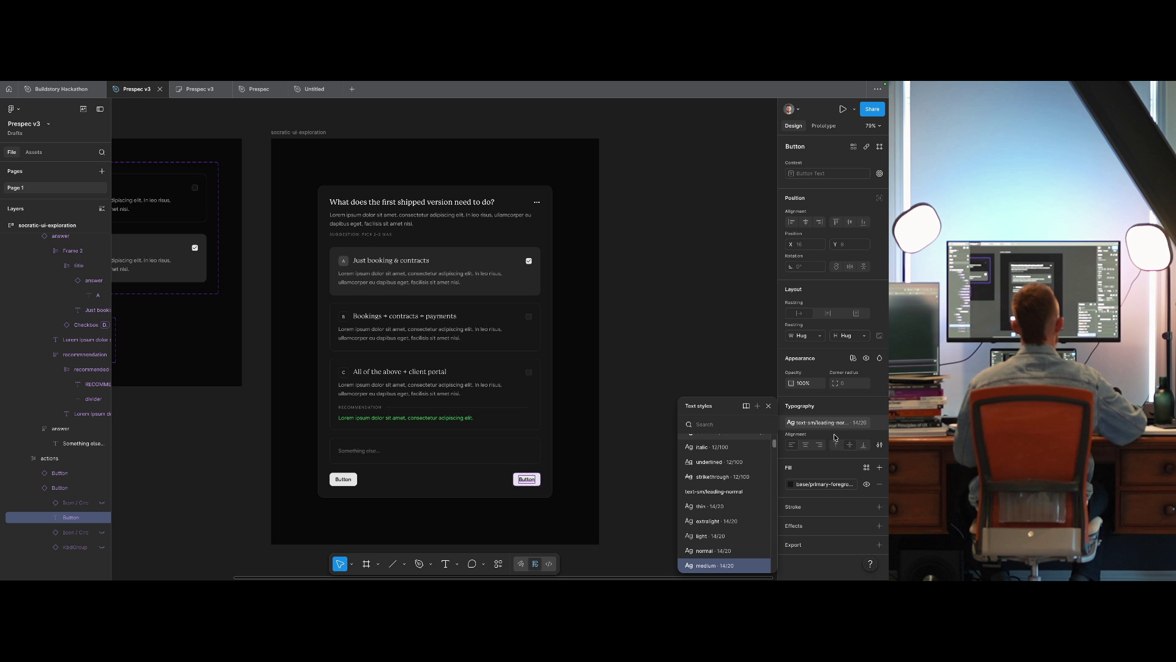
type("google")
key("Escape")
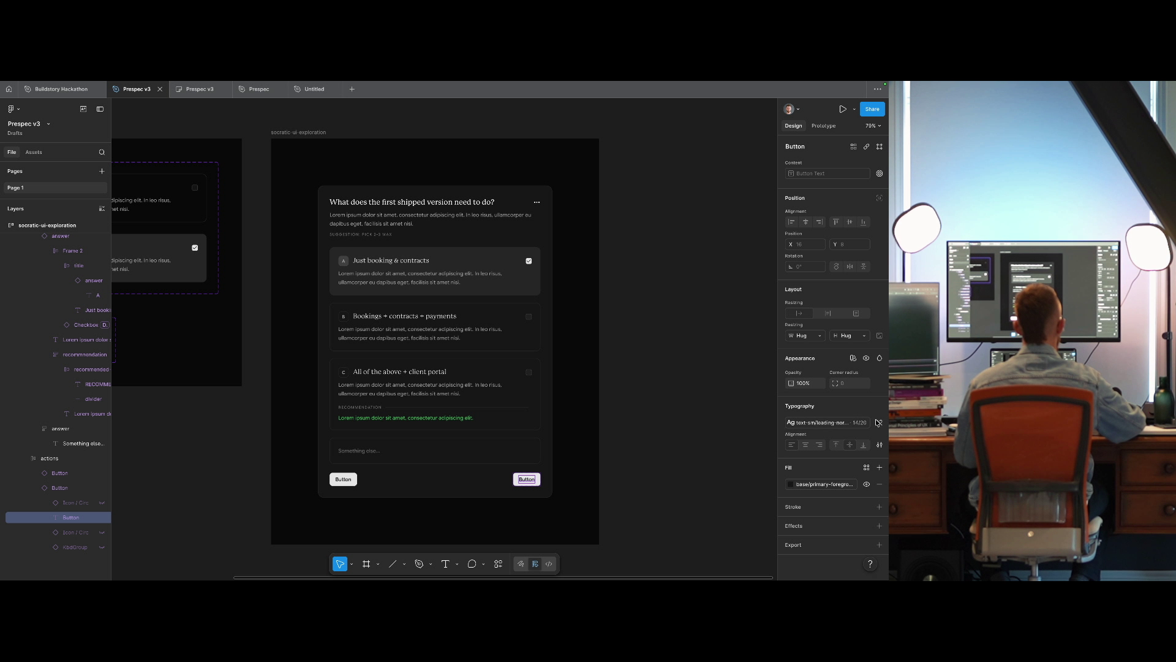
left_click(878, 422)
Search the font styles for 'google' across all libraries, applying none.
left_click(838, 422)
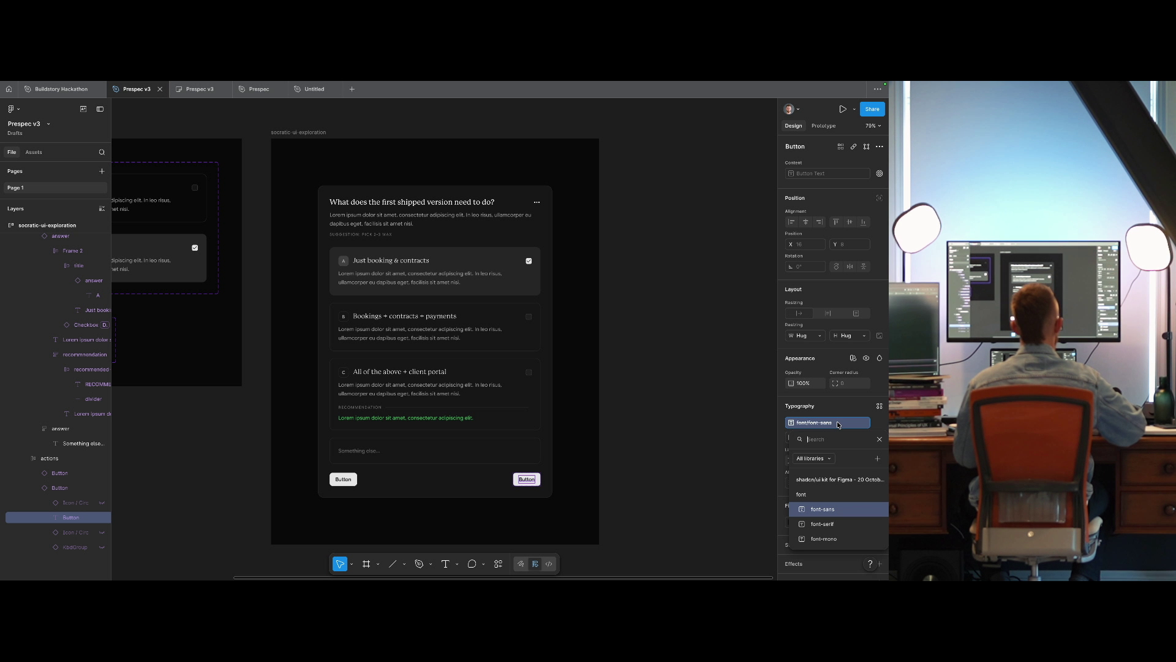
type("goo")
key("BackSpace")
key("BackSpace")
key("BackSpace")
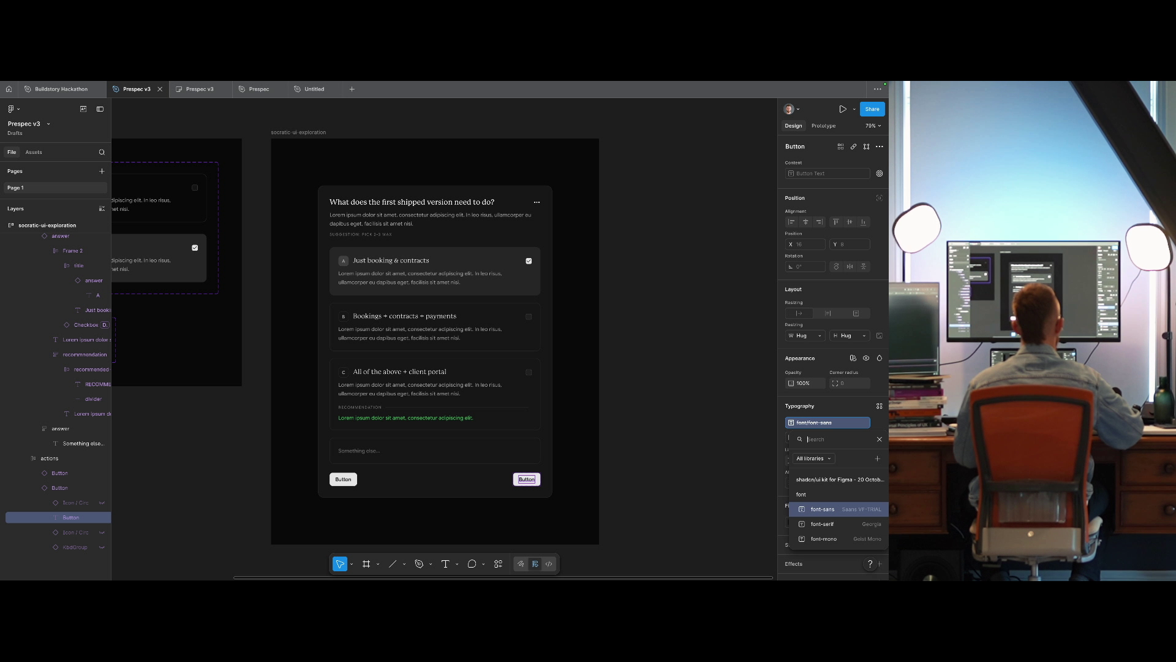
type("google")
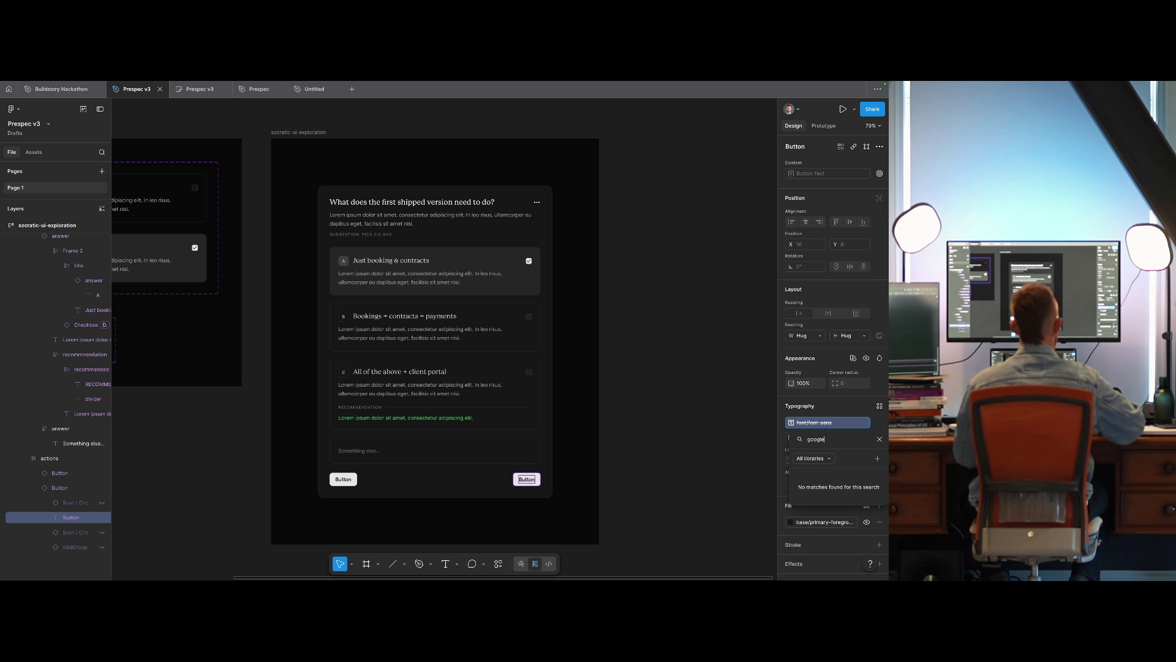
key("Escape")
left_click(836, 424)
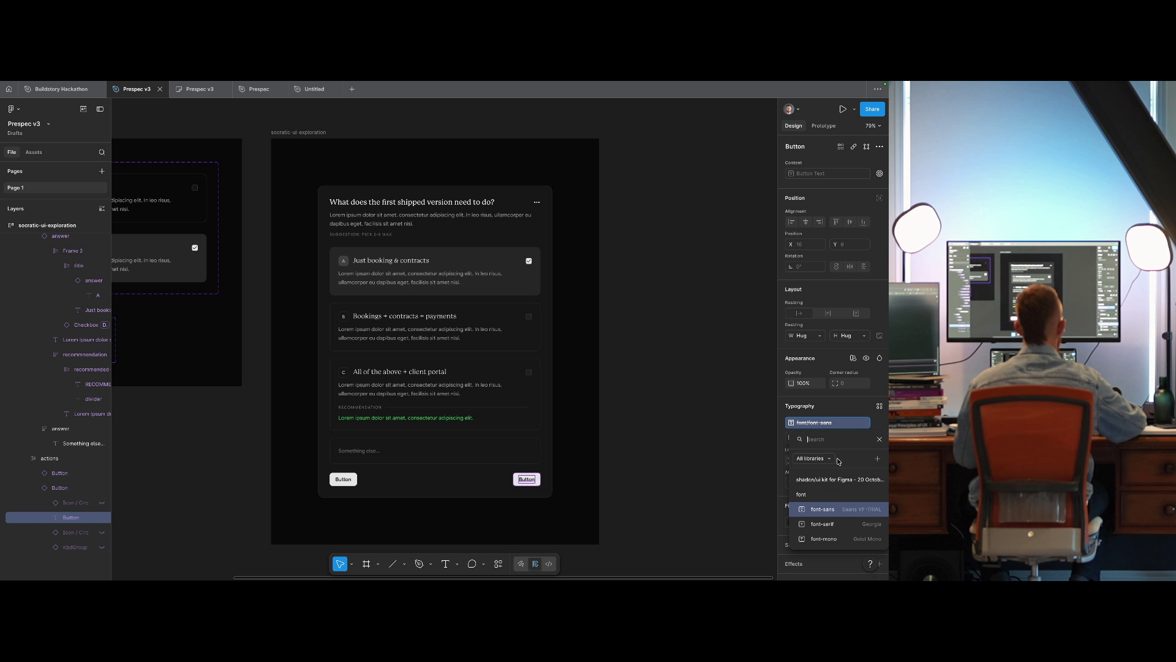
left_click(832, 460)
left_click(821, 459)
left_click(828, 459)
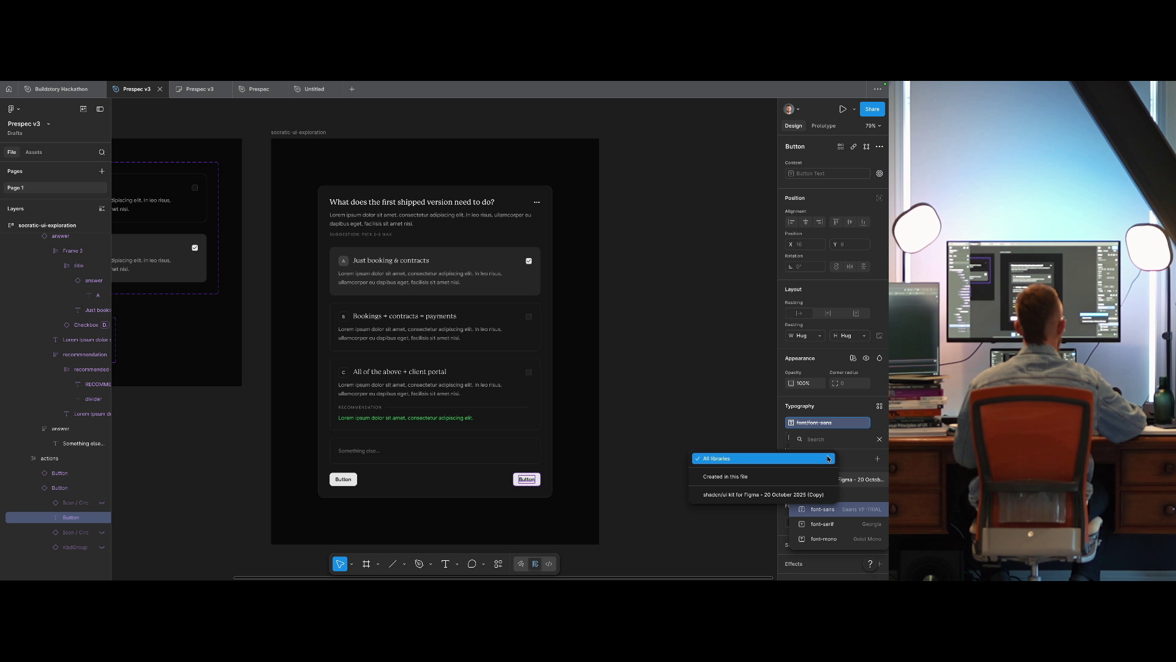
key("Escape")
key("Escape")
Set the label to Google Sans Flex Medium and change its text to 'Submit'.
left_click(826, 423)
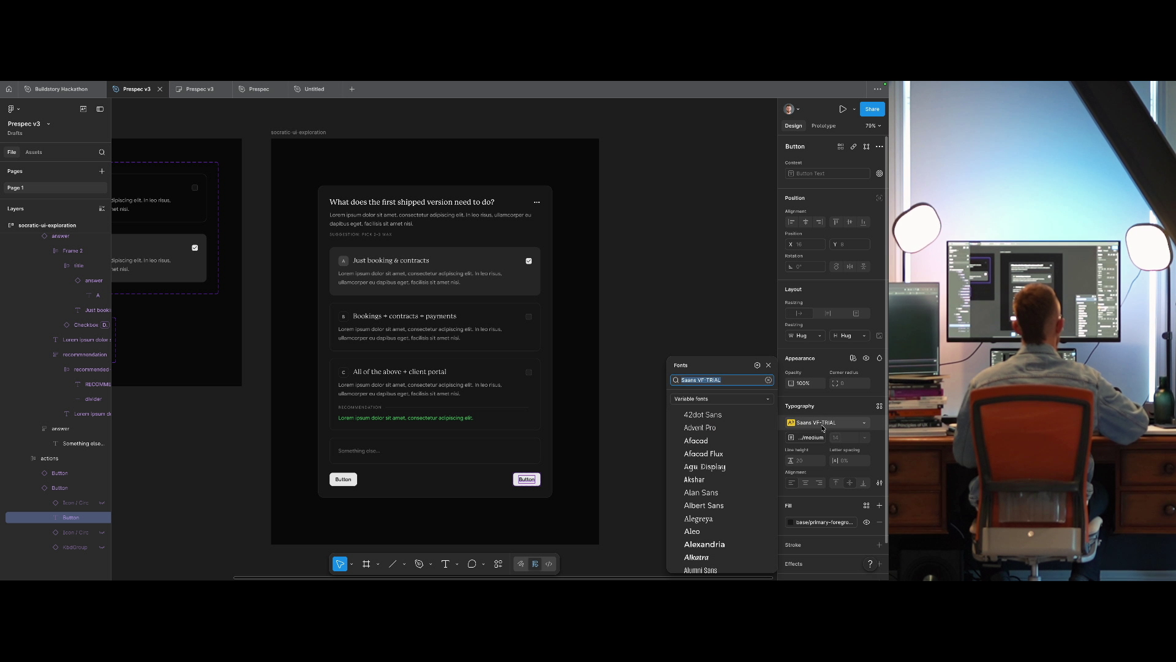
type("google")
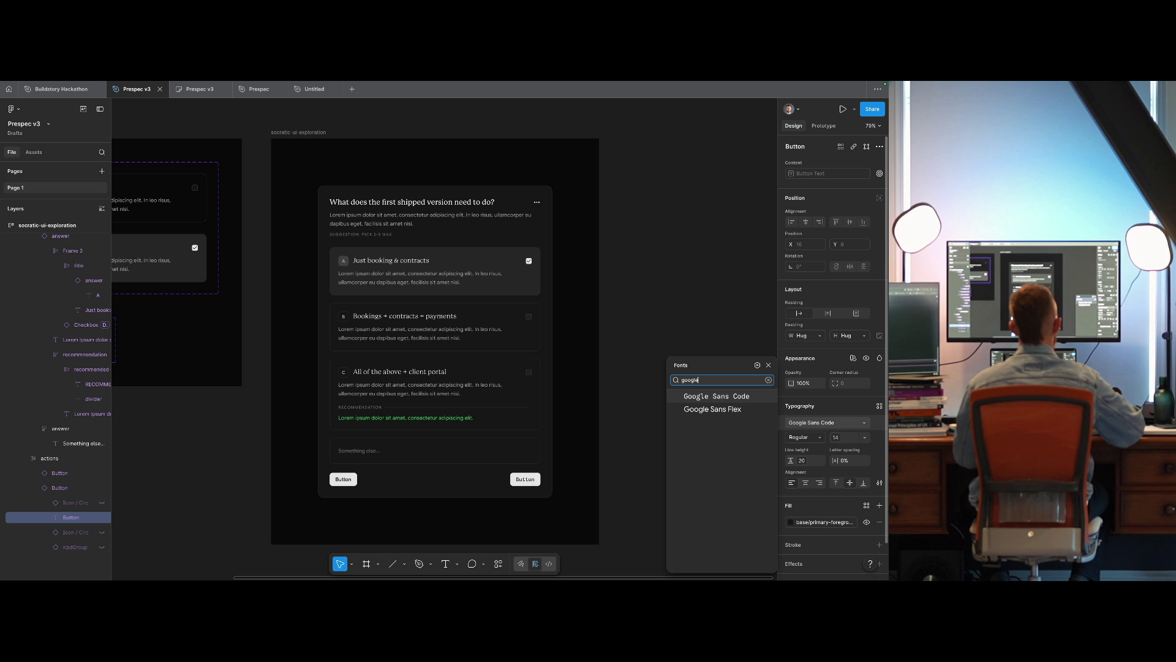
key("Down")
key("Return")
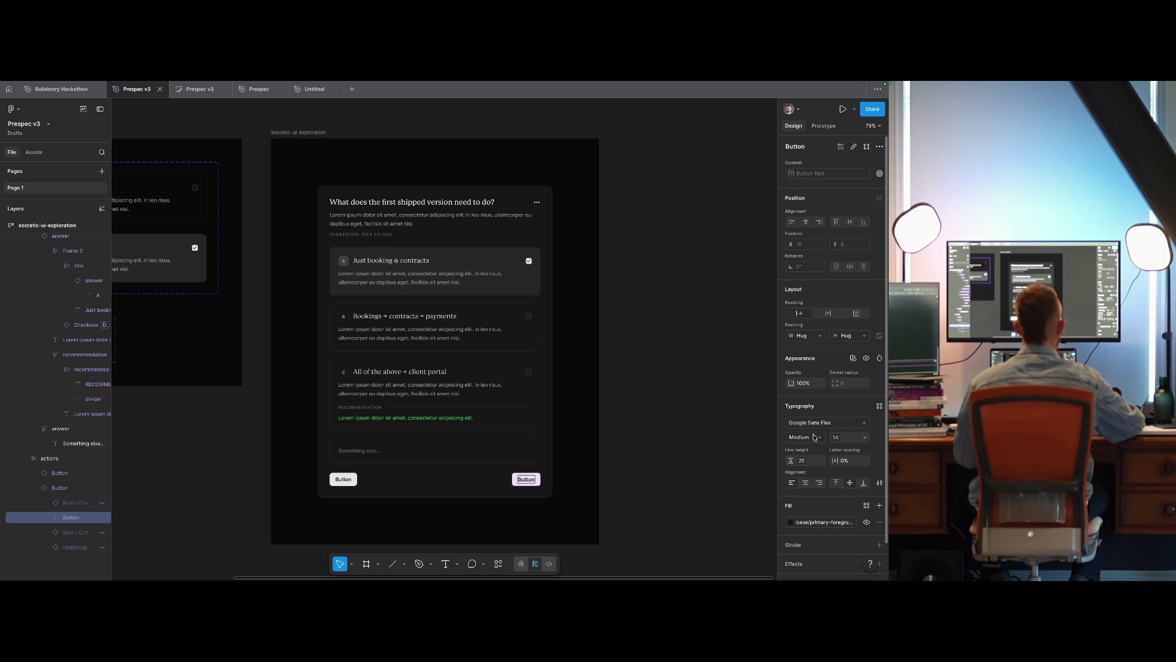
left_click(814, 437)
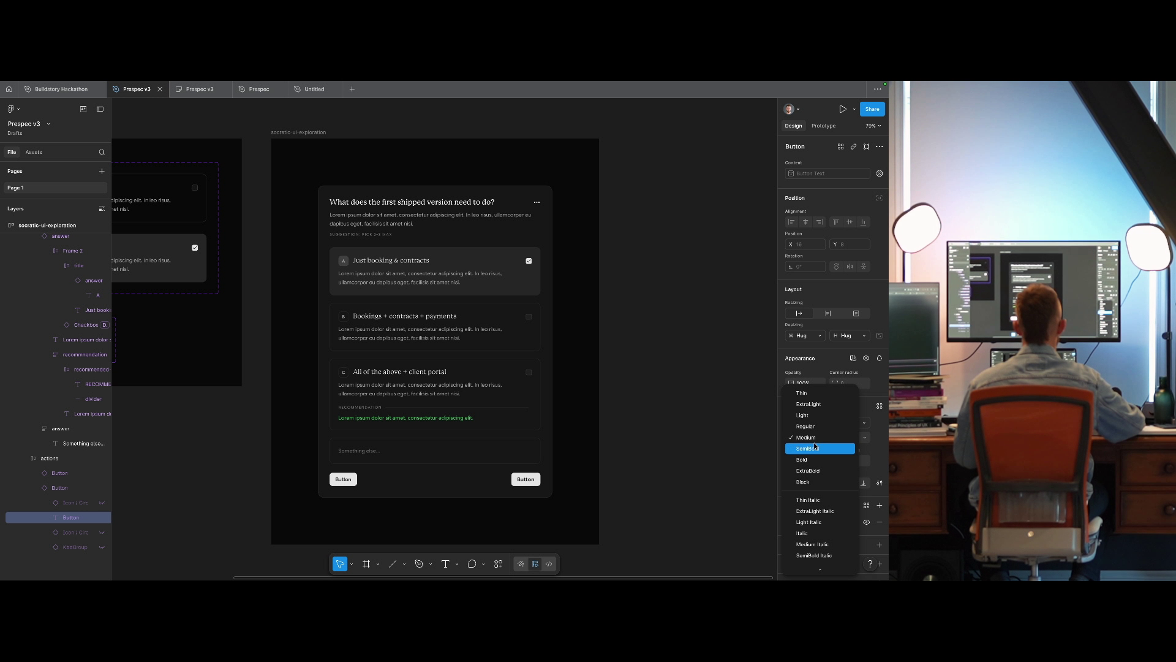
left_click(817, 439)
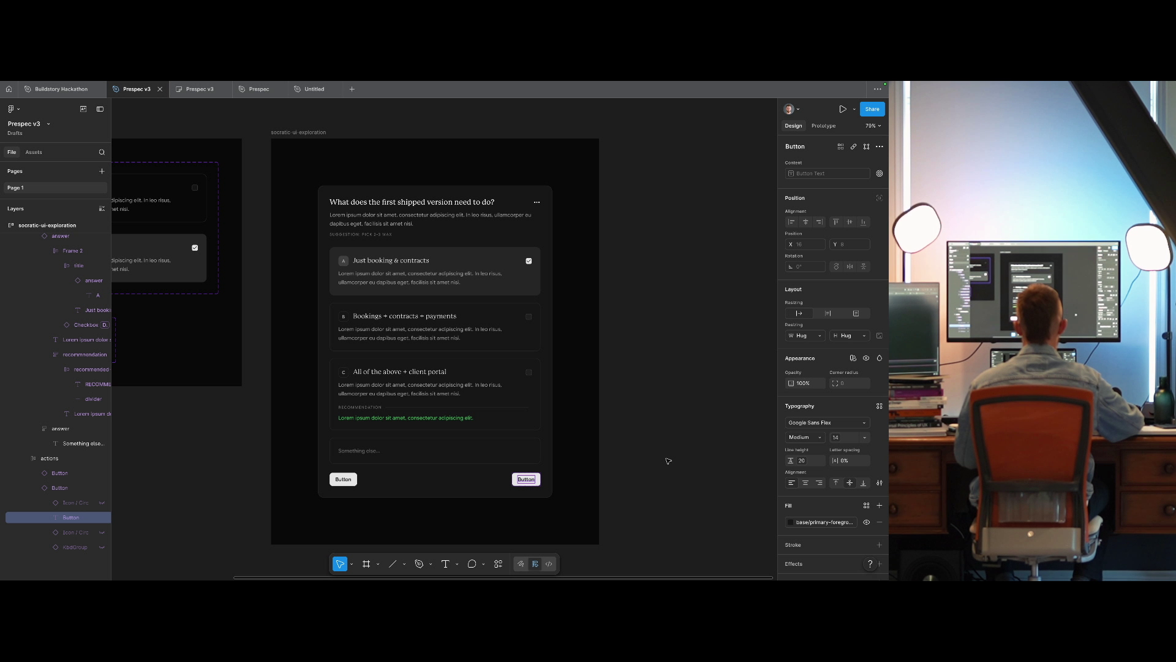
scroll(646, 454, "down", 1)
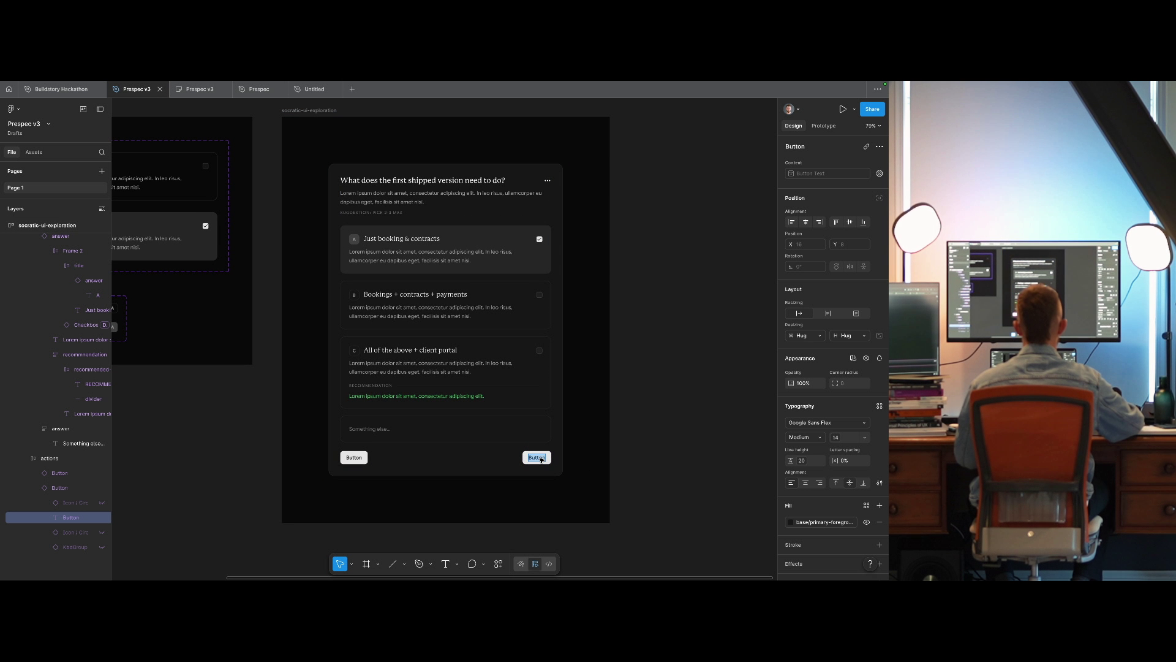
type("Submit")
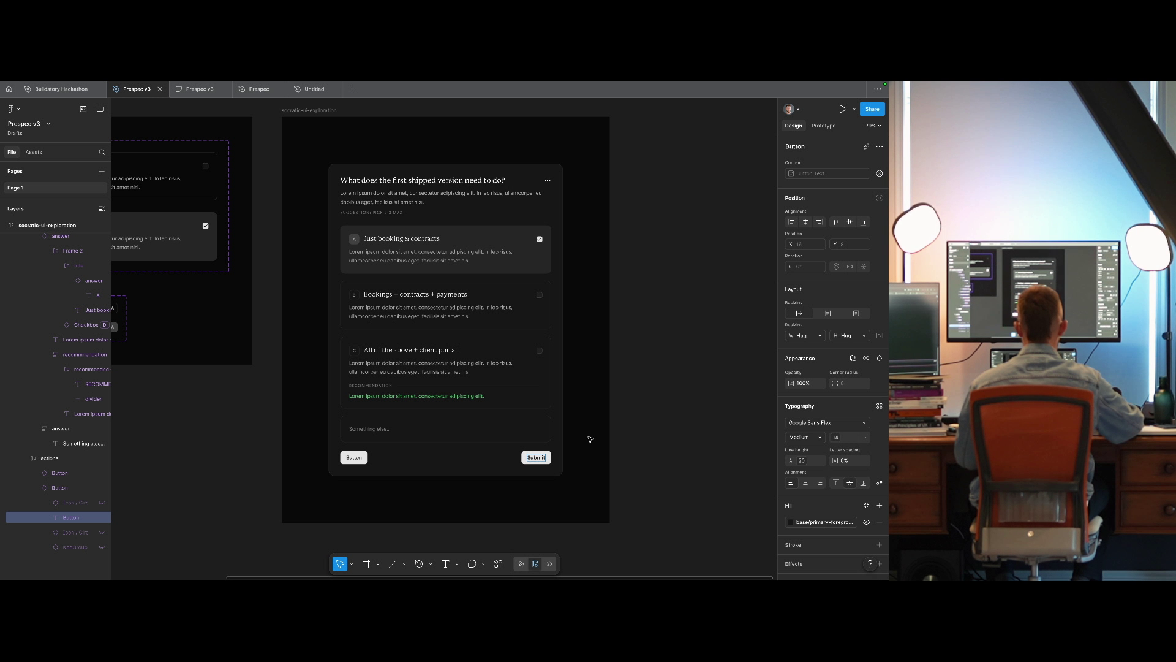